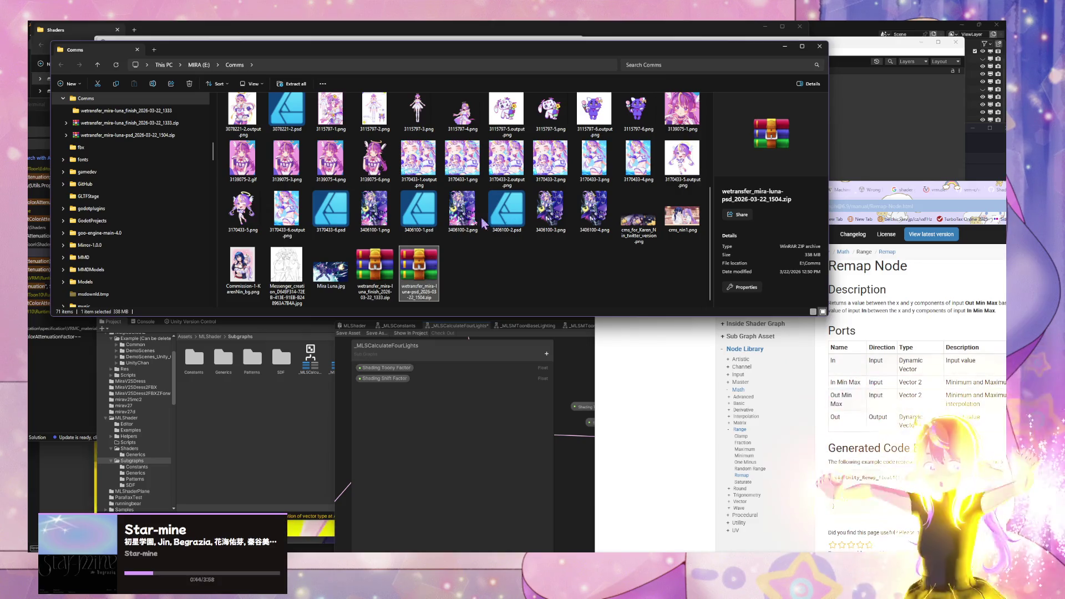
Step: Extract the WeTransfer Mira Luna PSD zip into Comms with WinRAR Extract Here, then minimize Explorer
right_click(423, 276)
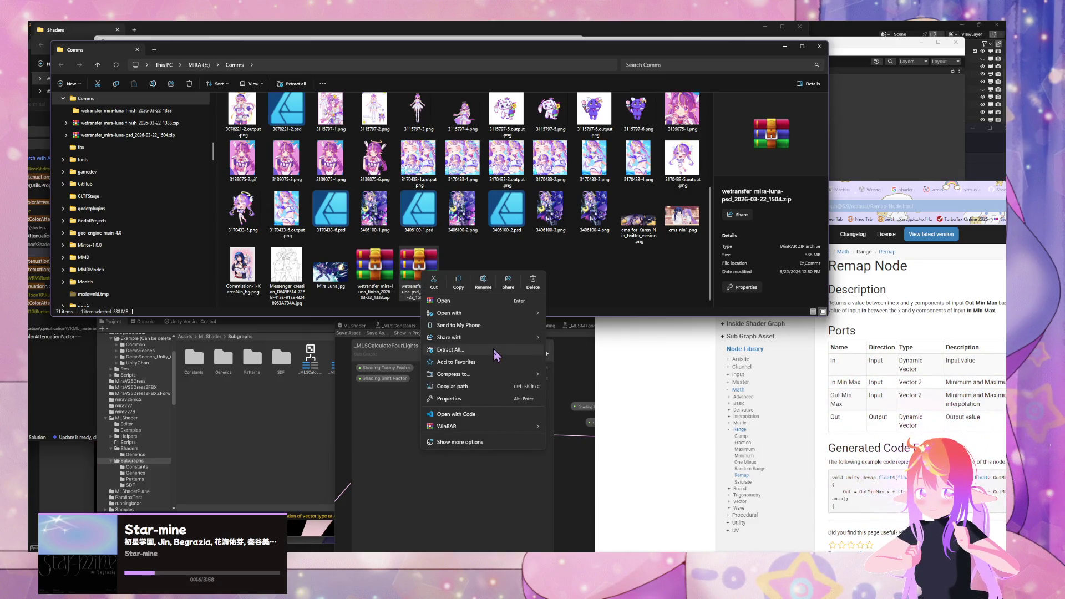
mouse_move(506, 427)
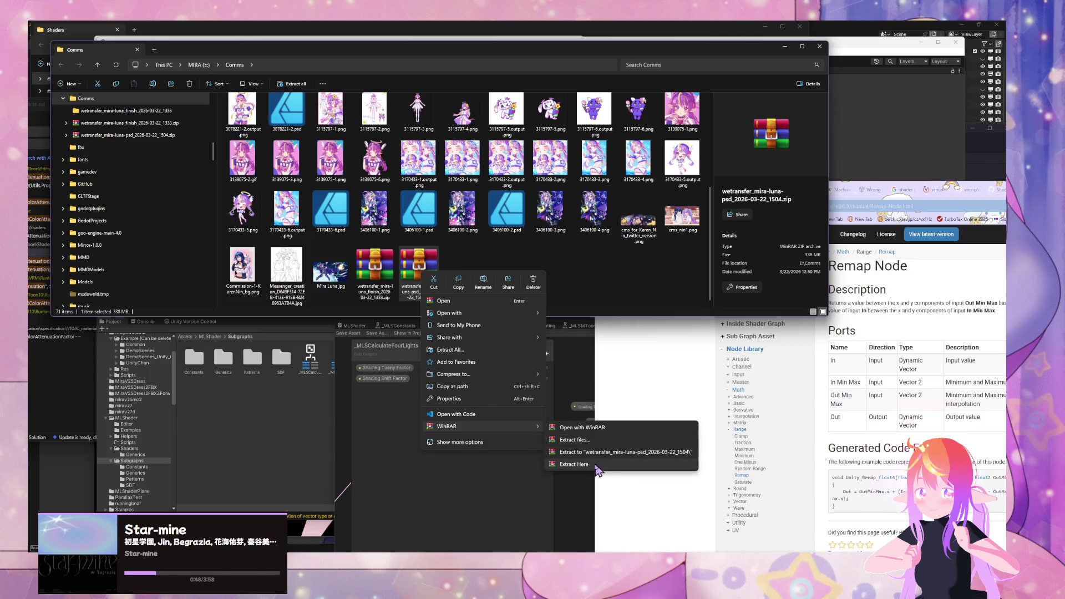
left_click(588, 465)
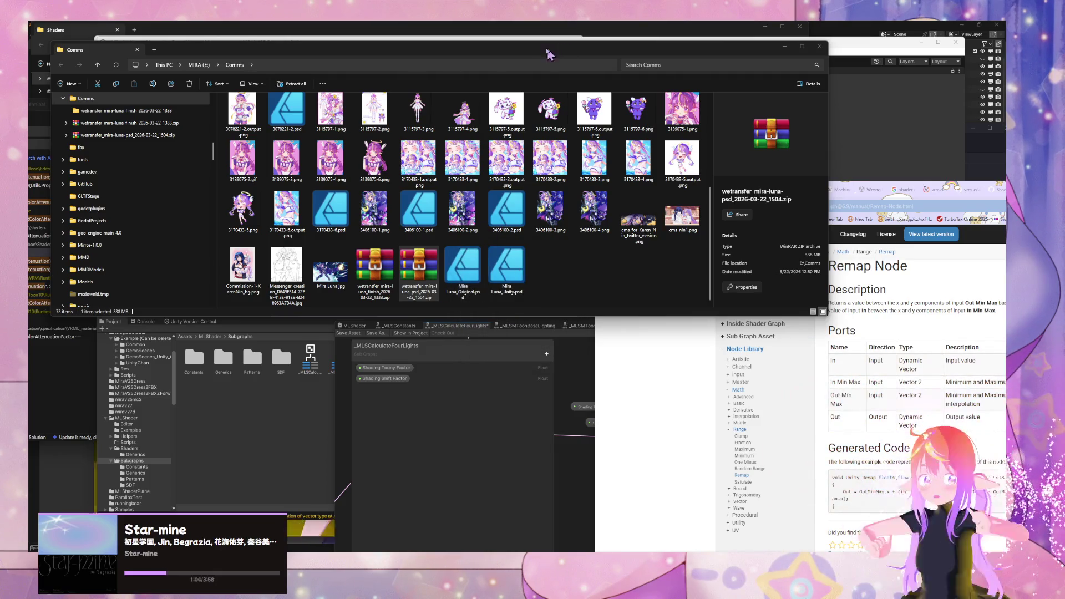
key("super+Down")
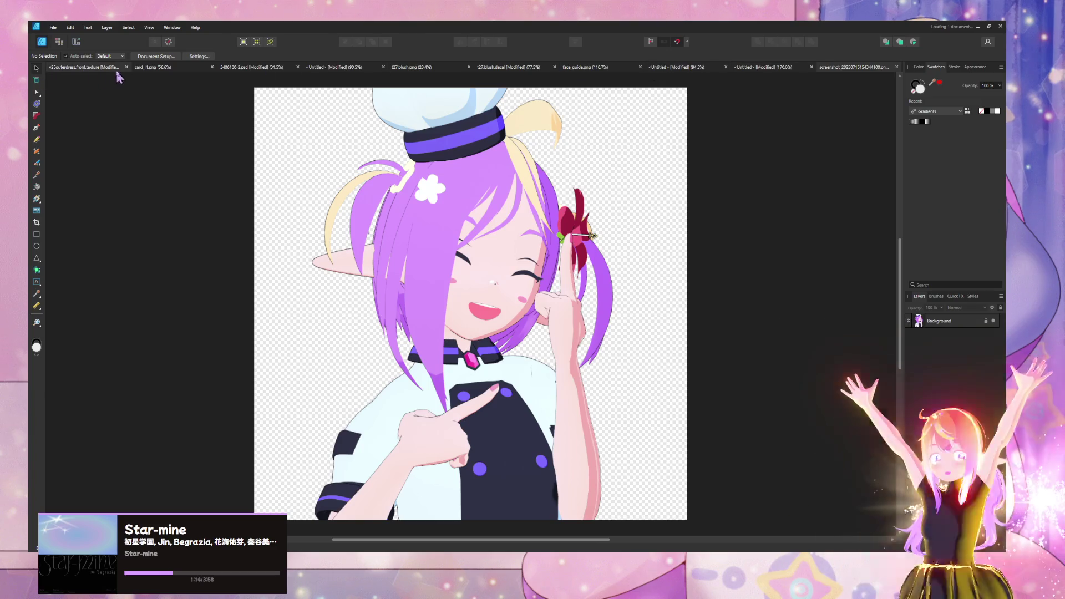
Step: Show Mira Luna_Unity.psd, toggle its Background group off and back on, then minimize Affinity
left_click(978, 26)
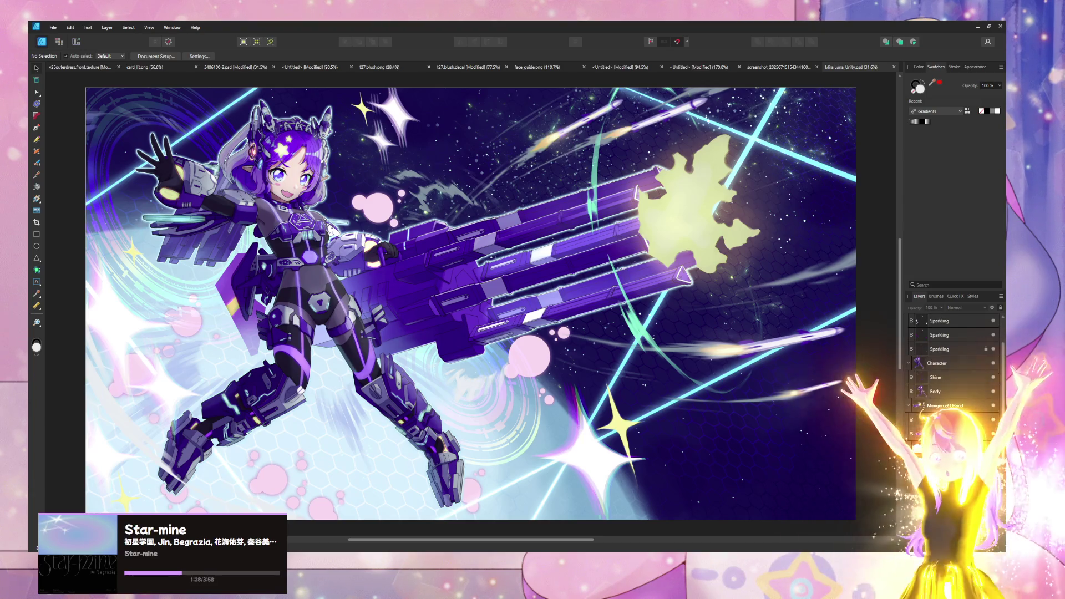
left_click(974, 449)
left_click(994, 450)
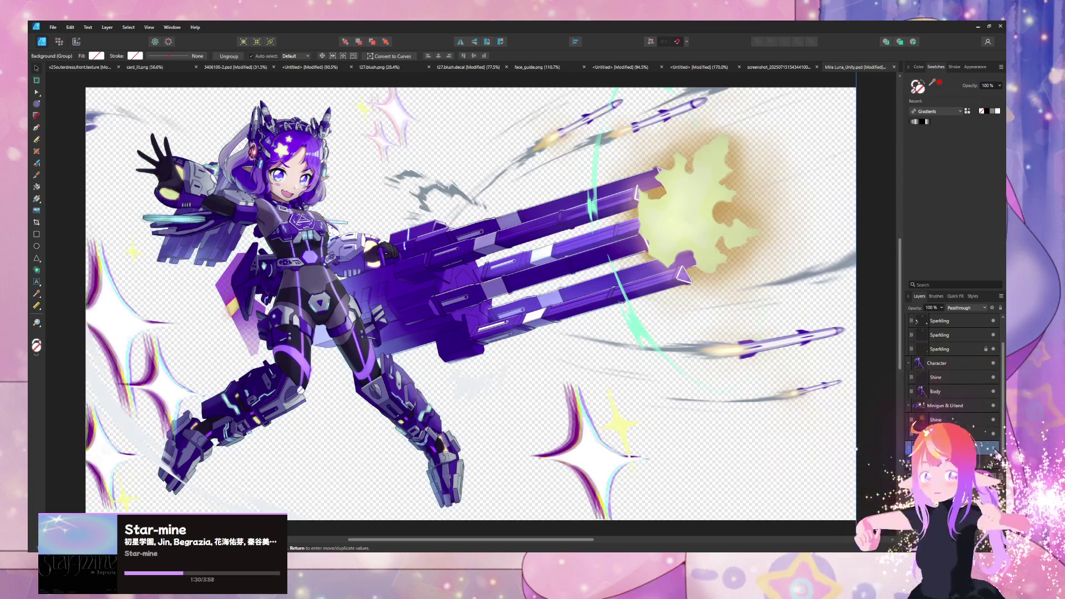
left_click(993, 450)
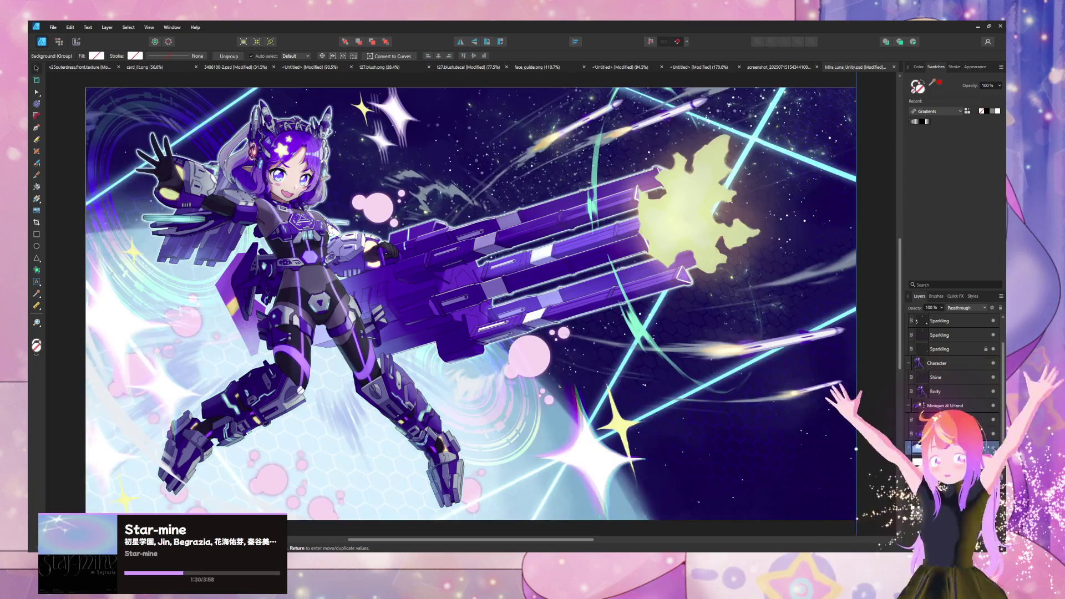
left_click(976, 26)
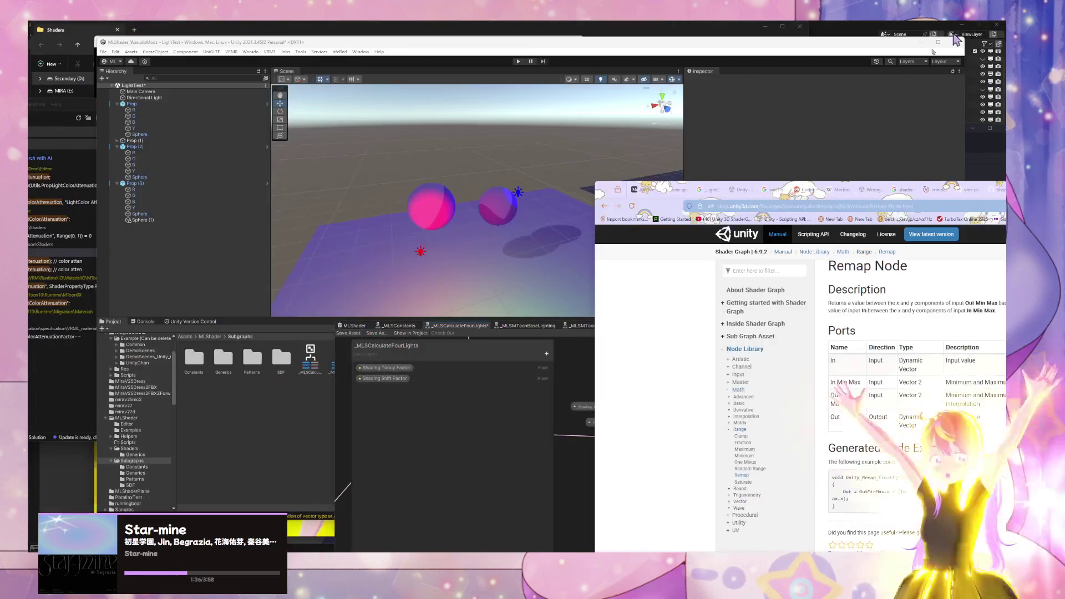
Step: Bring Unity forward, nudge the Shading Shift Factor node in the subgraph, and switch to MLShader
left_click(561, 180)
mouse_move(561, 181)
left_mouse_down()
mouse_move(486, 237)
mouse_move(623, 209)
mouse_move(593, 199)
mouse_move(408, 215)
left_mouse_up()
mouse_move(692, 463)
left_mouse_down()
mouse_move(675, 435)
mouse_move(716, 443)
mouse_move(702, 452)
mouse_move(723, 403)
left_mouse_up()
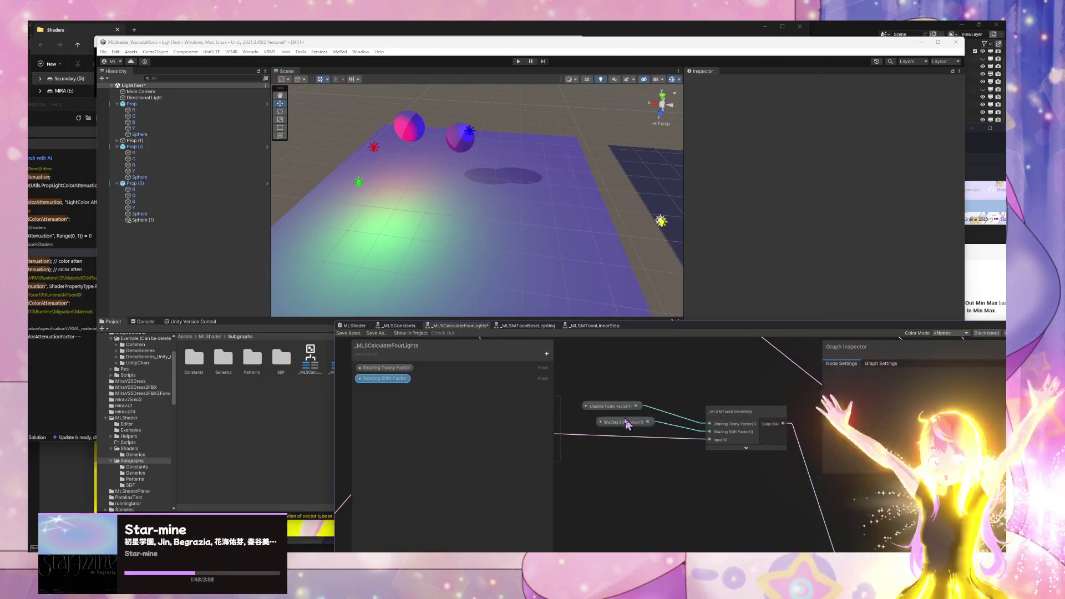
left_click_drag(616, 424, 607, 418)
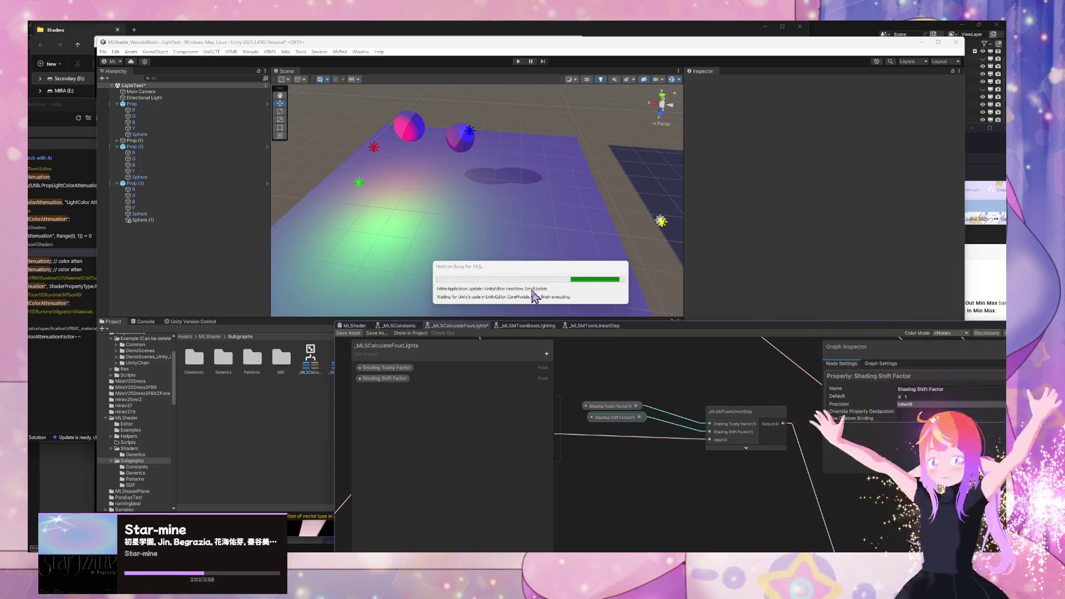
left_click(357, 326)
mouse_move(687, 409)
left_mouse_down()
mouse_move(733, 438)
mouse_move(708, 422)
mouse_move(644, 421)
mouse_move(740, 430)
left_mouse_up()
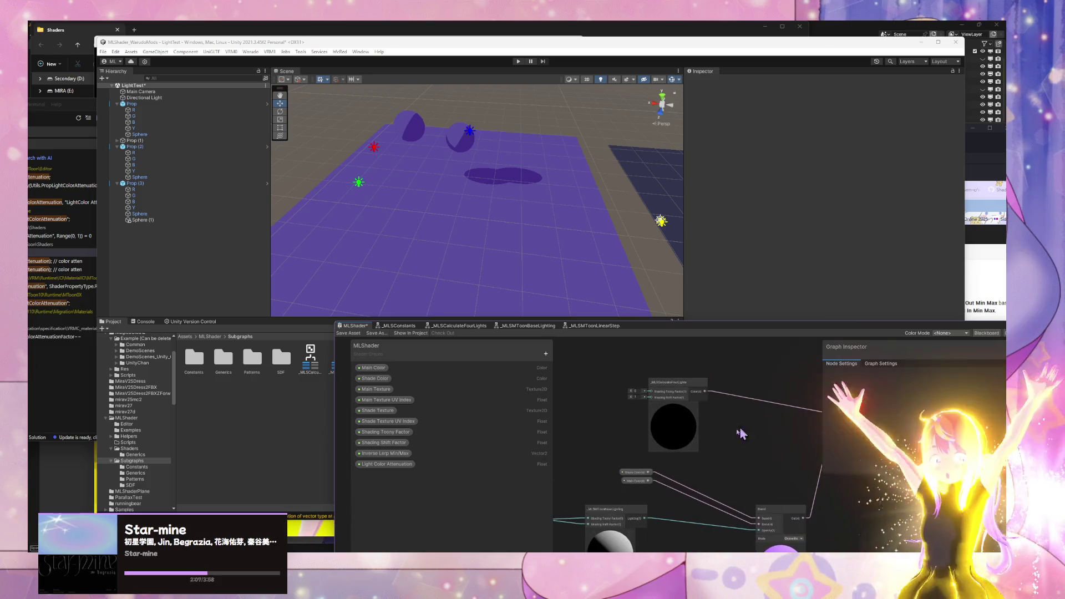
Step: Delete the stray Main Color node from the MLShader graph
left_click(633, 480)
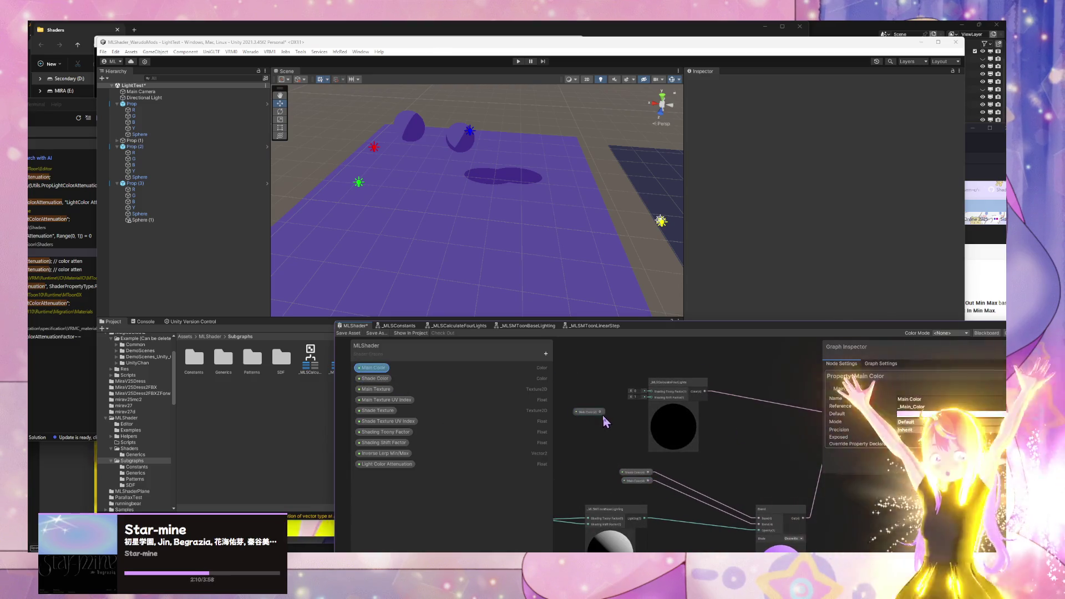
right_click(601, 412)
left_click(622, 488)
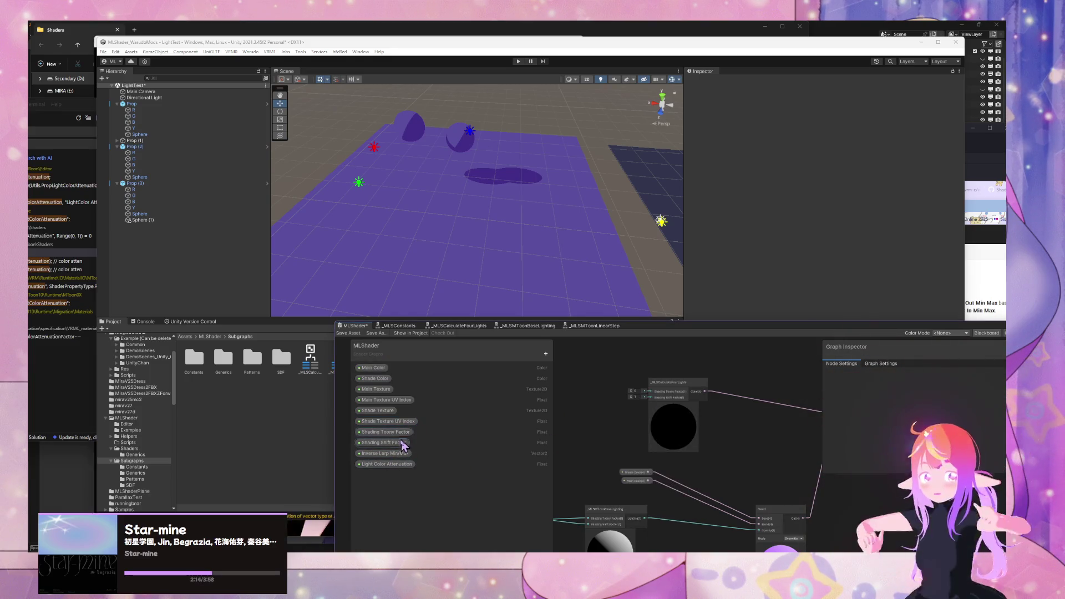
Step: Add Shading Toony Factor and Shading Shift Factor and connect them to the four-lights subgraph
left_click_drag(385, 433, 652, 393)
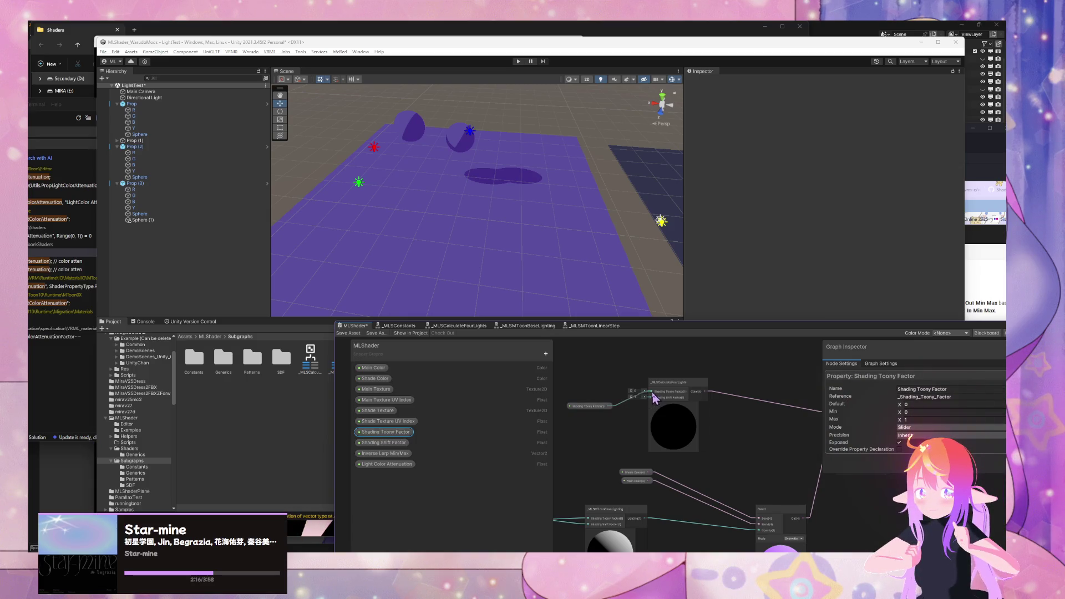
mouse_move(385, 443)
left_mouse_down()
mouse_move(581, 424)
mouse_move(652, 397)
left_mouse_up()
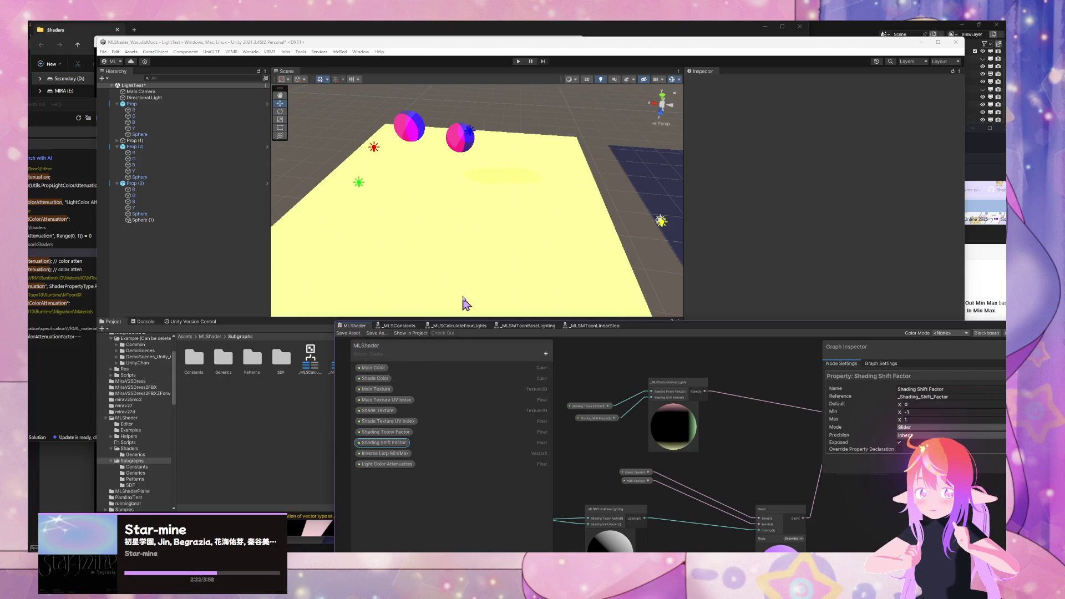
mouse_move(465, 302)
left_mouse_down()
mouse_move(520, 245)
mouse_move(502, 231)
mouse_move(513, 205)
mouse_move(635, 241)
mouse_move(588, 233)
mouse_move(550, 246)
mouse_move(506, 204)
left_mouse_up()
left_click(508, 204)
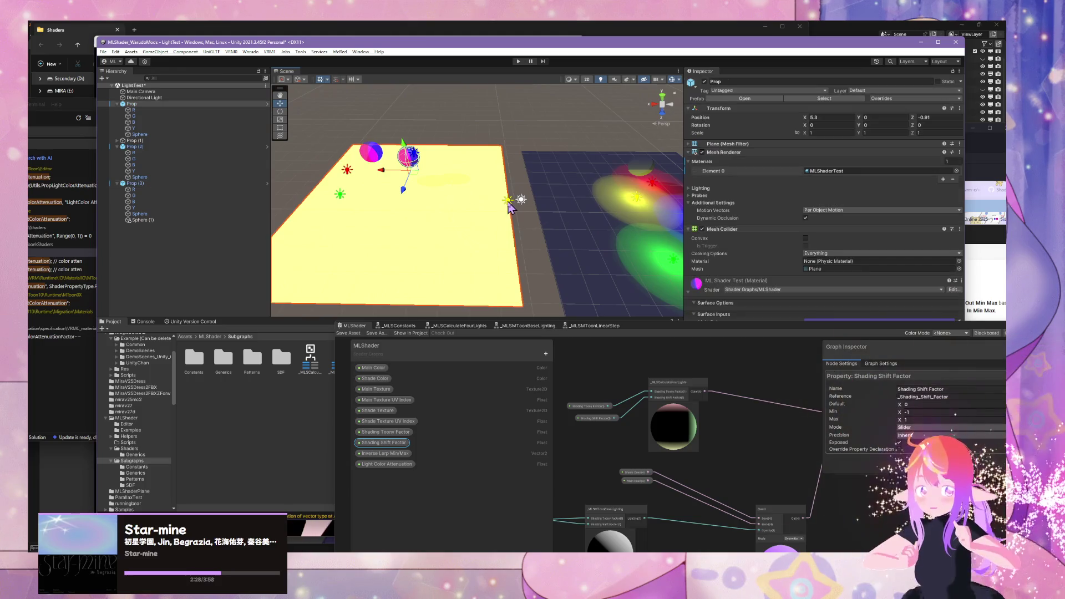
Step: Move yellow light Y to X -2.84, Z 1.11 and float the Shader Graph window above the Scene
left_click(507, 202)
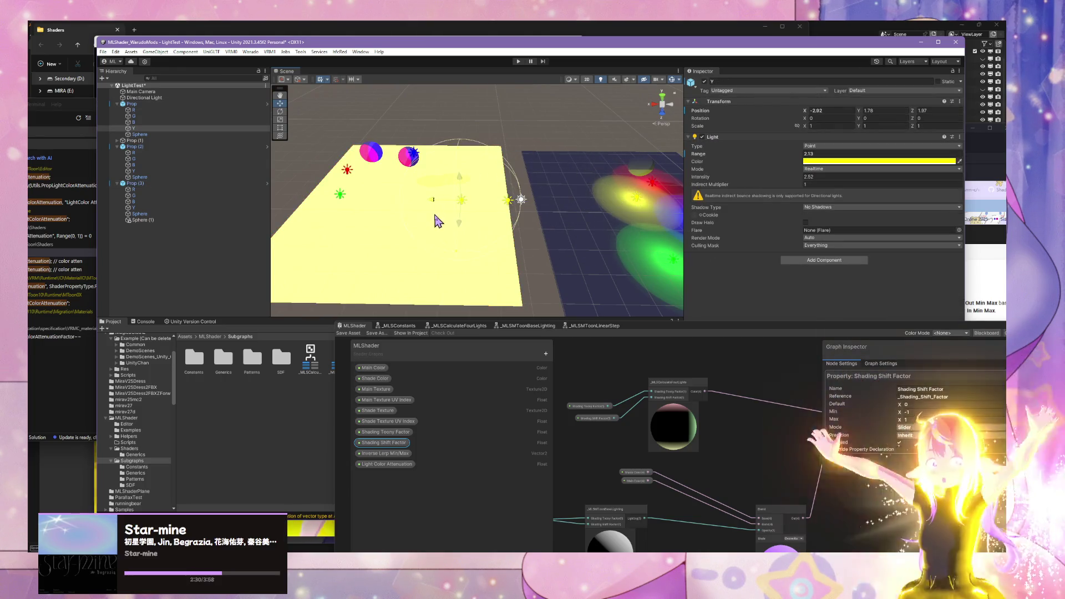
mouse_move(438, 222)
left_mouse_down()
mouse_move(416, 214)
mouse_move(506, 219)
mouse_move(355, 146)
mouse_move(480, 238)
mouse_move(411, 257)
mouse_move(364, 231)
mouse_move(343, 193)
mouse_move(447, 261)
mouse_move(561, 183)
mouse_move(604, 200)
mouse_move(647, 188)
mouse_move(500, 167)
mouse_move(285, 174)
mouse_move(322, 215)
mouse_move(422, 222)
left_mouse_up()
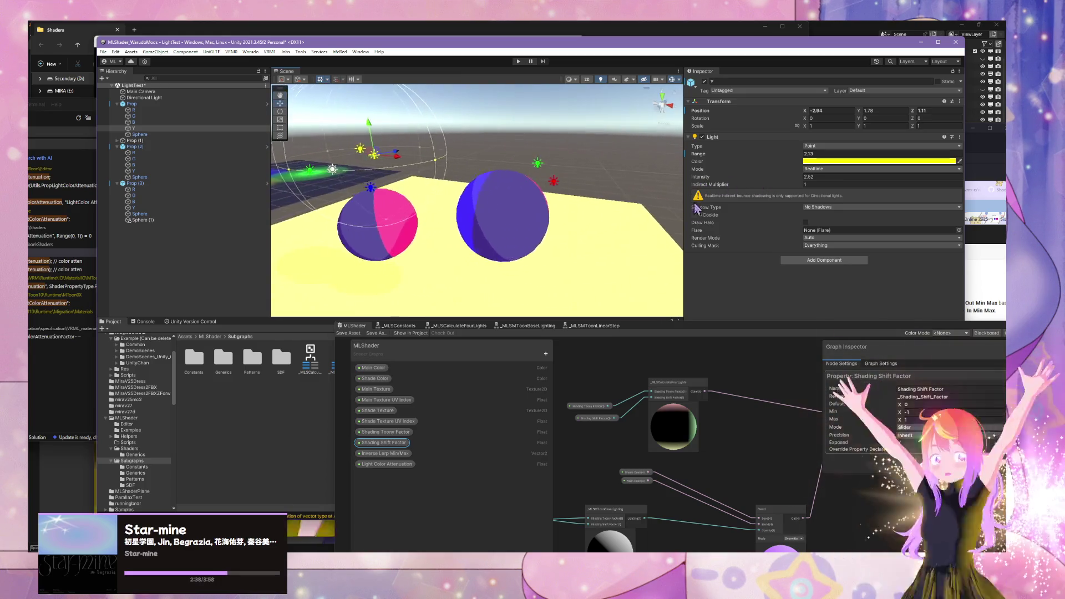
mouse_move(577, 327)
left_mouse_down()
mouse_move(355, 213)
mouse_move(435, 240)
left_mouse_up()
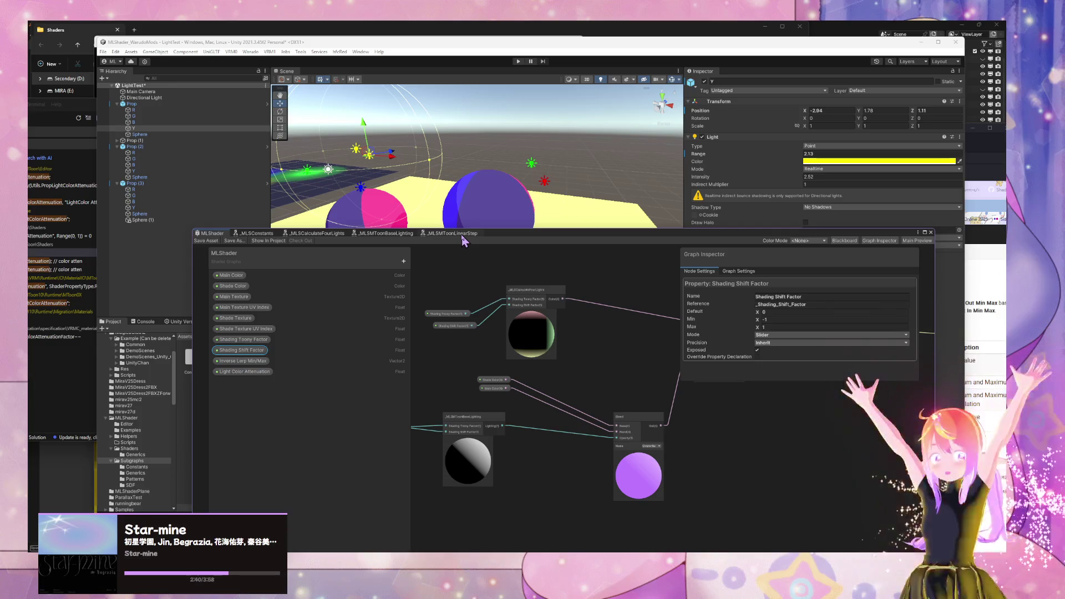
Step: Inspect the Linear Step nodes in _MLSMToonLinearStep, then return to _MLSCalculateFourLights
left_click(453, 233)
scroll(518, 422, "up", 5)
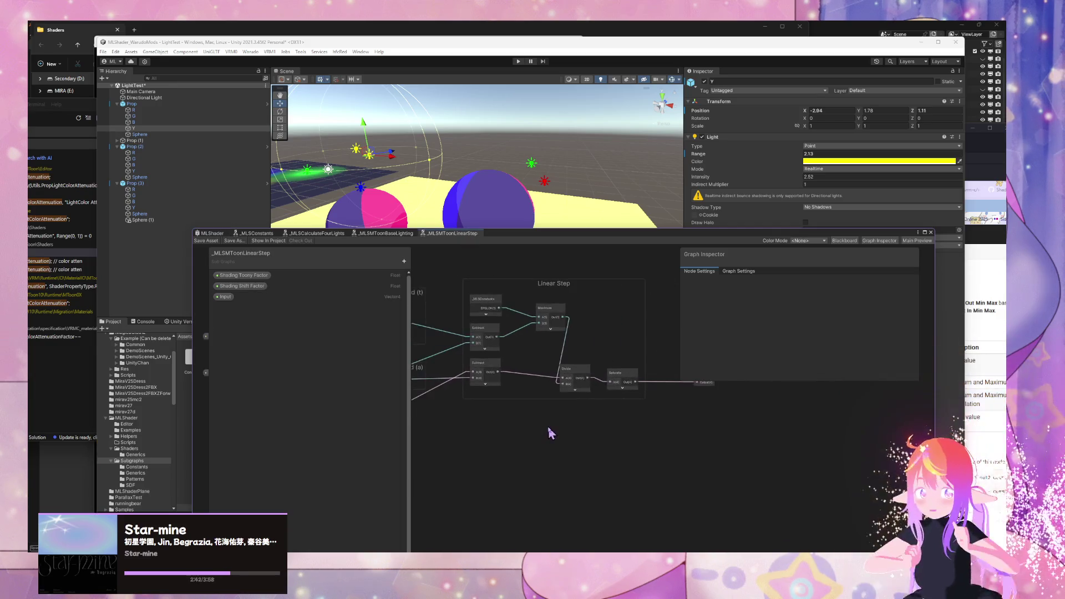
left_click_drag(562, 440, 602, 452)
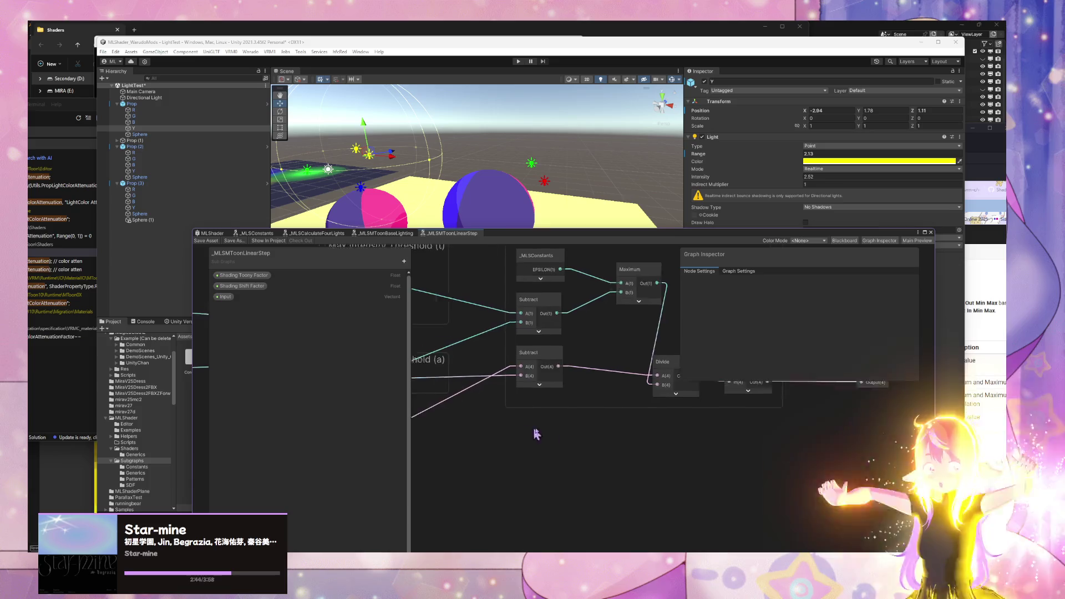
mouse_move(535, 435)
left_mouse_down()
mouse_move(709, 471)
mouse_move(594, 470)
mouse_move(623, 471)
left_mouse_up()
mouse_move(718, 470)
left_mouse_down()
mouse_move(544, 464)
mouse_move(606, 489)
left_mouse_up()
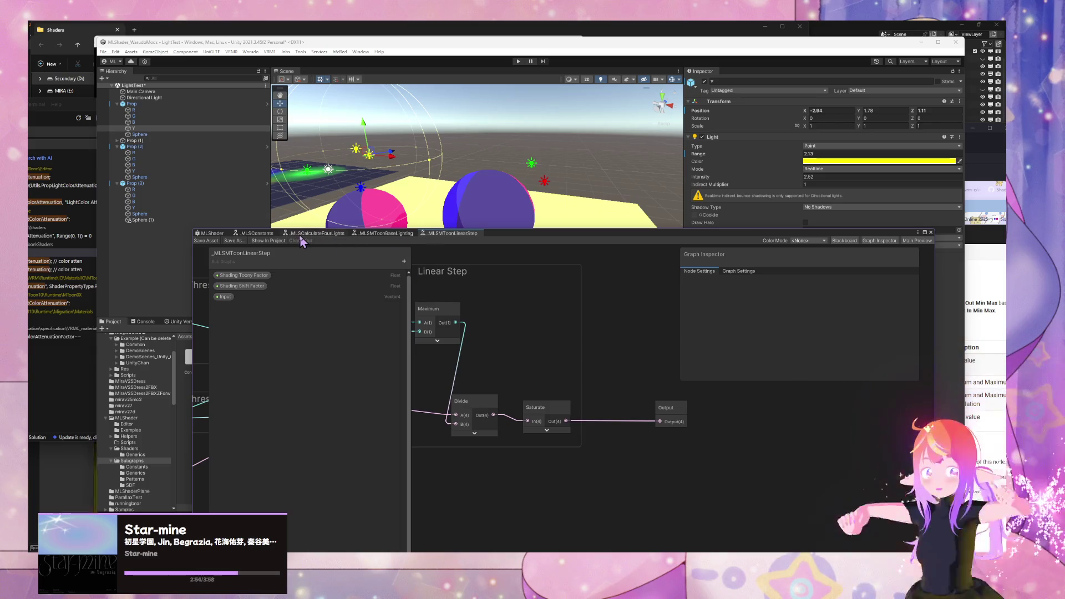
left_click(304, 234)
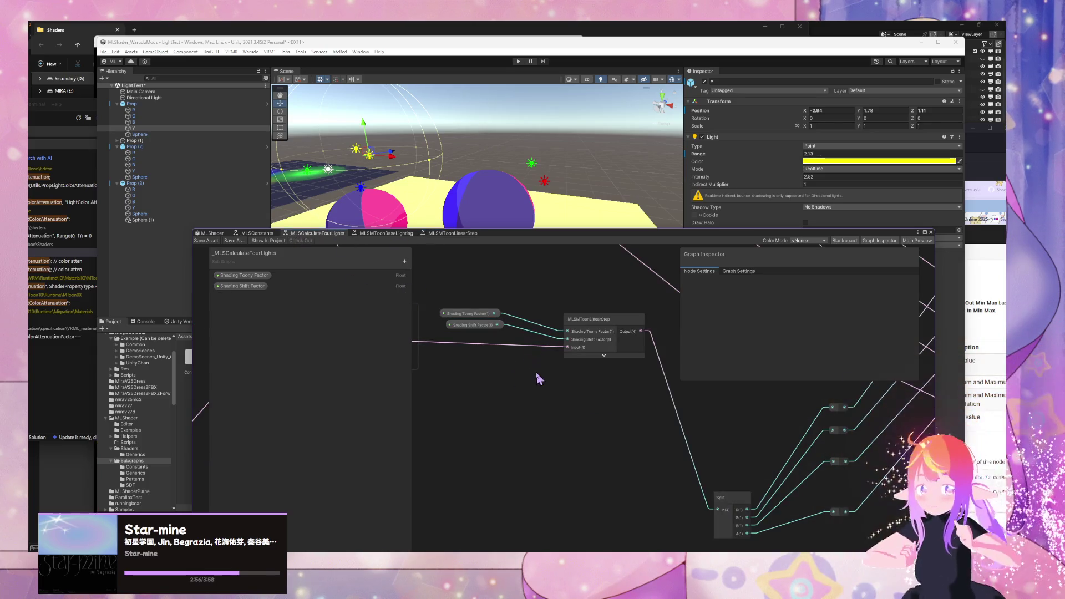
Step: Duplicate the _MLSMToonLinearStep node with Ctrl+D and place the copy higher up
mouse_move(538, 379)
left_mouse_down()
mouse_move(572, 385)
mouse_move(528, 388)
mouse_move(549, 442)
mouse_move(485, 446)
left_mouse_up()
mouse_move(549, 366)
left_mouse_down()
mouse_move(554, 395)
mouse_move(594, 369)
mouse_move(582, 399)
mouse_move(625, 323)
mouse_move(832, 433)
mouse_move(673, 373)
mouse_move(704, 409)
mouse_move(823, 347)
mouse_move(810, 384)
left_mouse_up()
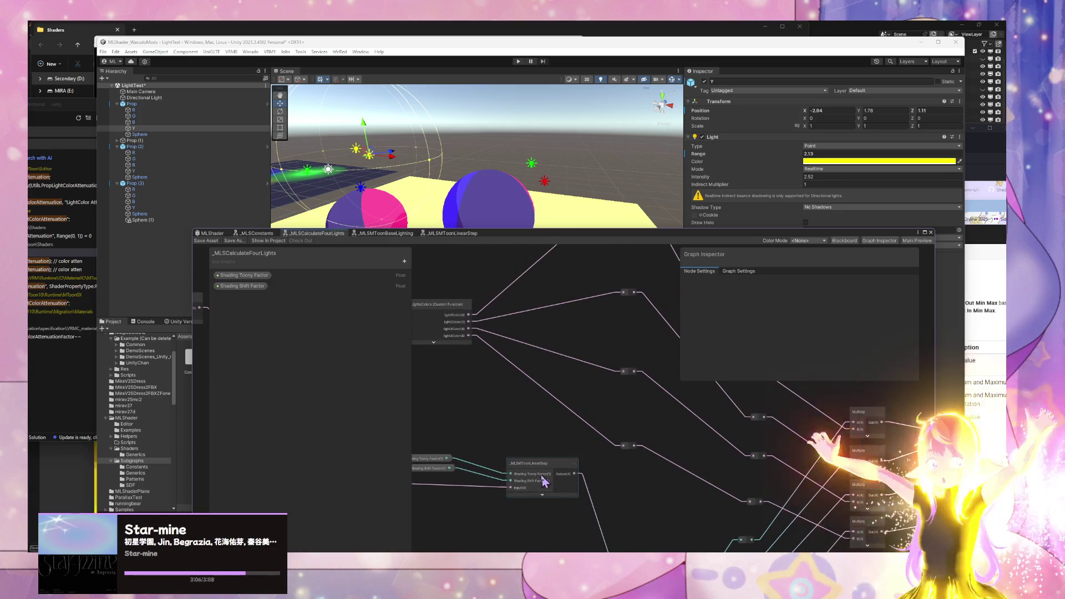
left_click(544, 480)
key("ctrl+d")
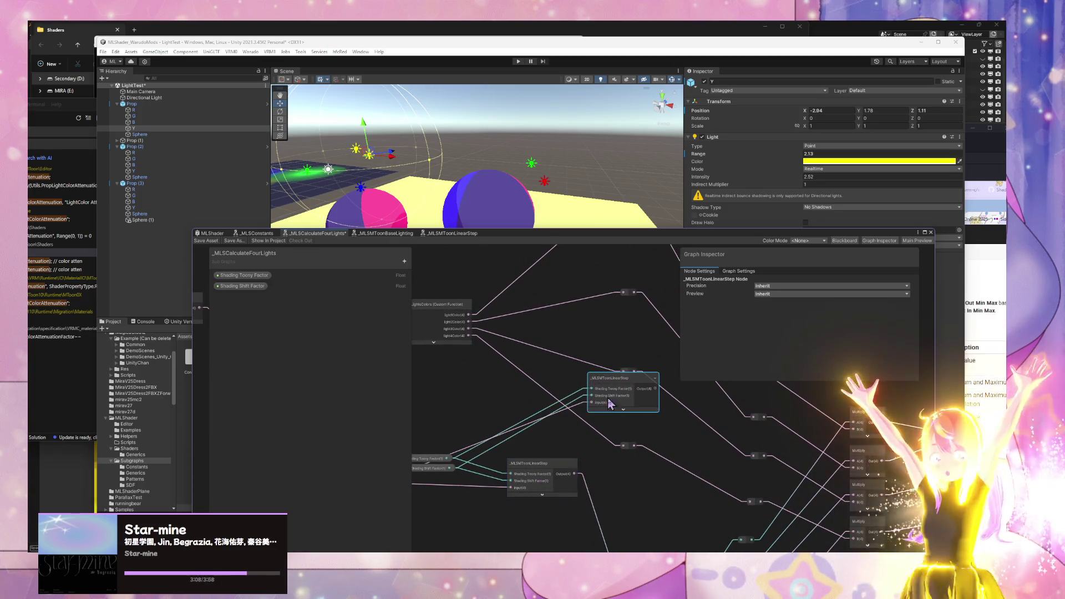
mouse_move(589, 378)
left_mouse_down()
mouse_move(638, 369)
mouse_move(644, 293)
mouse_move(596, 274)
mouse_move(575, 297)
left_mouse_up()
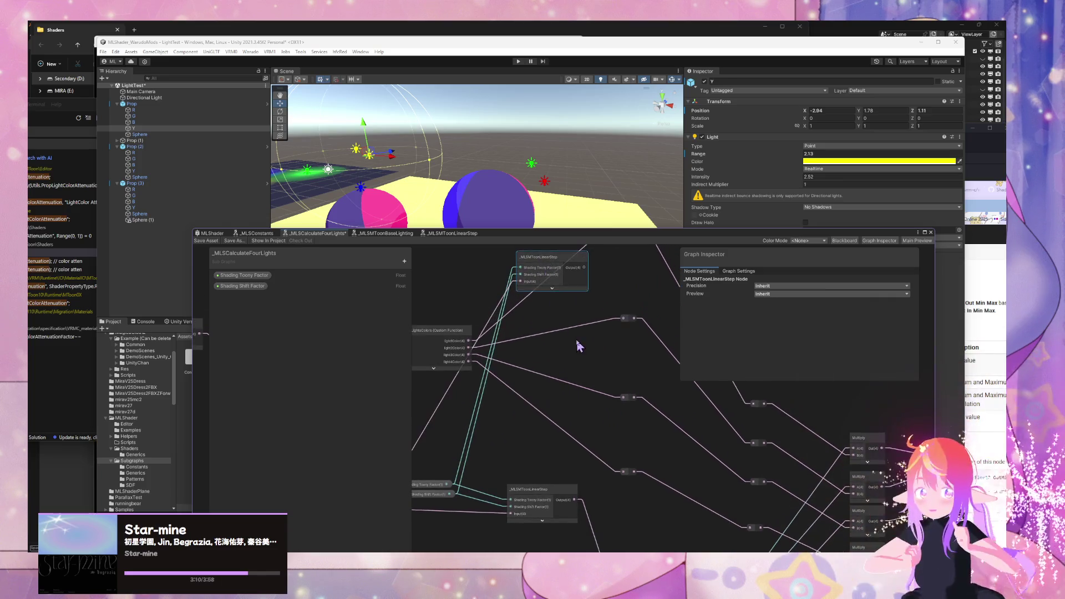
mouse_move(588, 351)
left_mouse_down()
mouse_move(624, 338)
mouse_move(523, 352)
left_mouse_up()
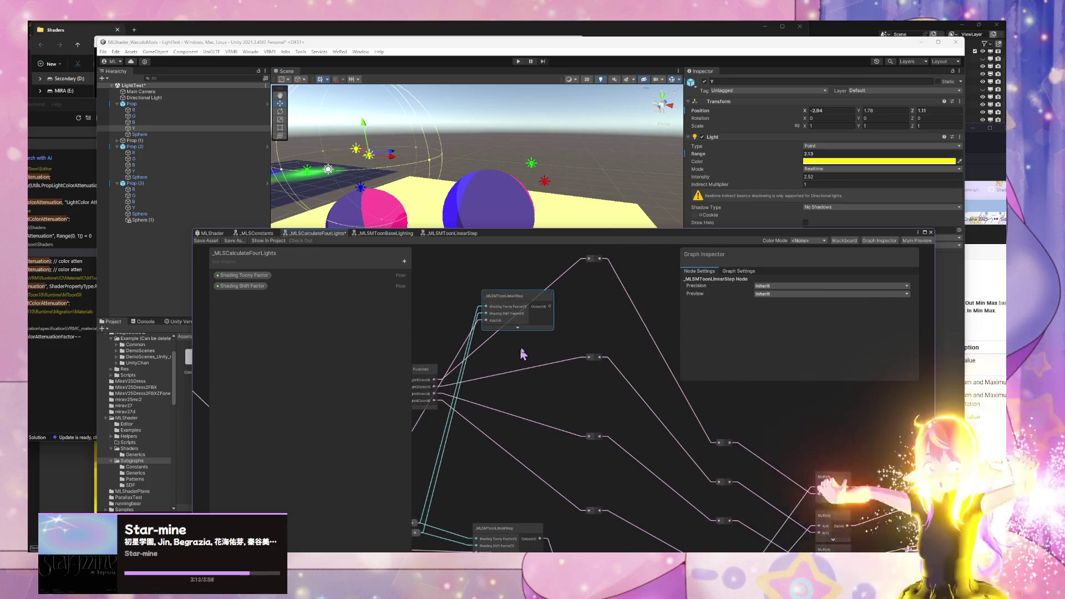
mouse_move(525, 310)
left_mouse_down()
mouse_move(592, 318)
mouse_move(592, 308)
left_mouse_up()
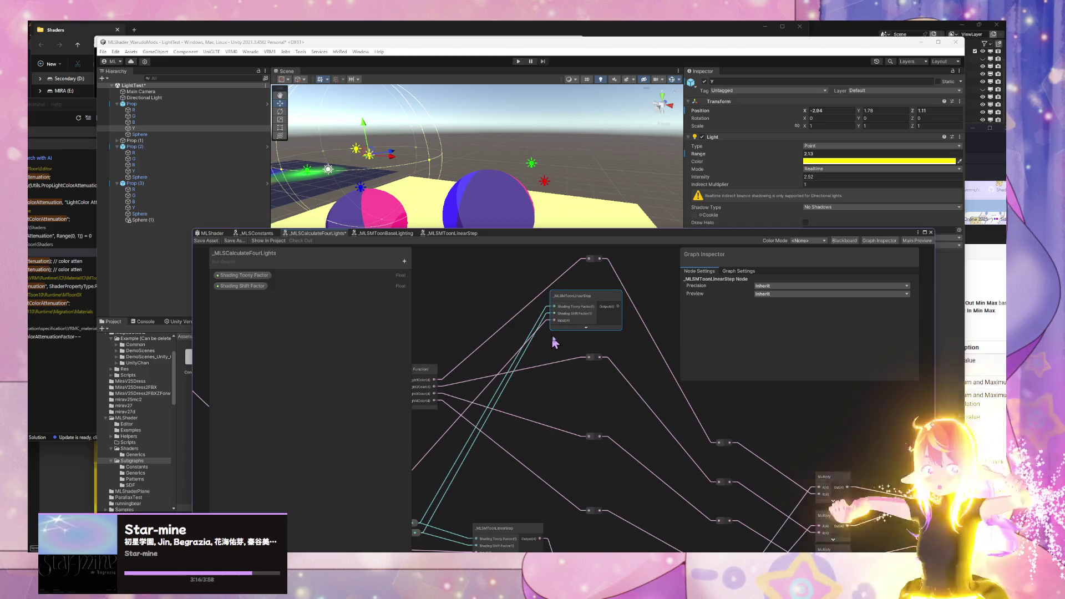
Step: Move the _MLSMToonLinearStep node beside the Shading Toony and Shading Shift Factor properties
left_click(535, 421)
mouse_move(534, 421)
left_mouse_down()
mouse_move(577, 304)
mouse_move(589, 327)
left_mouse_up()
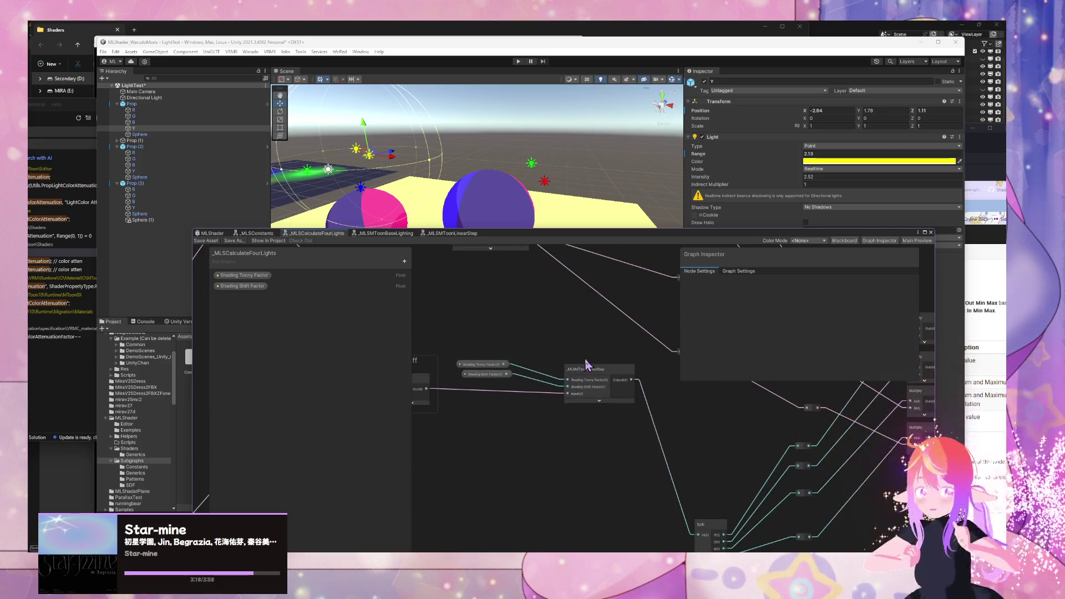
left_click_drag(587, 364, 526, 423)
key("f")
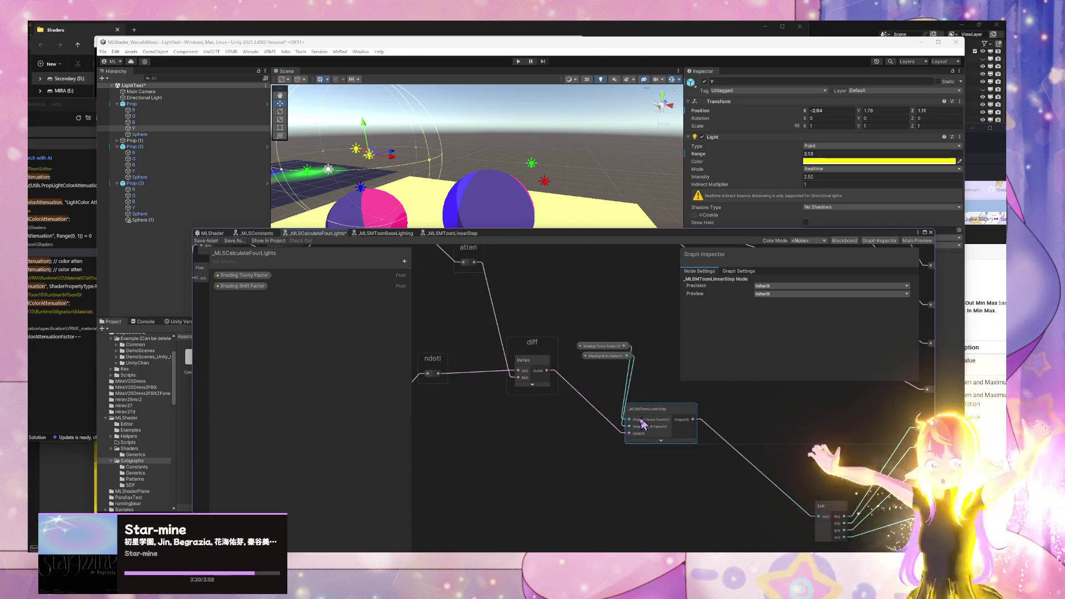
left_click_drag(642, 424, 637, 431)
mouse_move(528, 383)
left_mouse_down()
mouse_move(675, 409)
mouse_move(590, 423)
mouse_move(557, 385)
mouse_move(644, 463)
mouse_move(515, 374)
left_mouse_up()
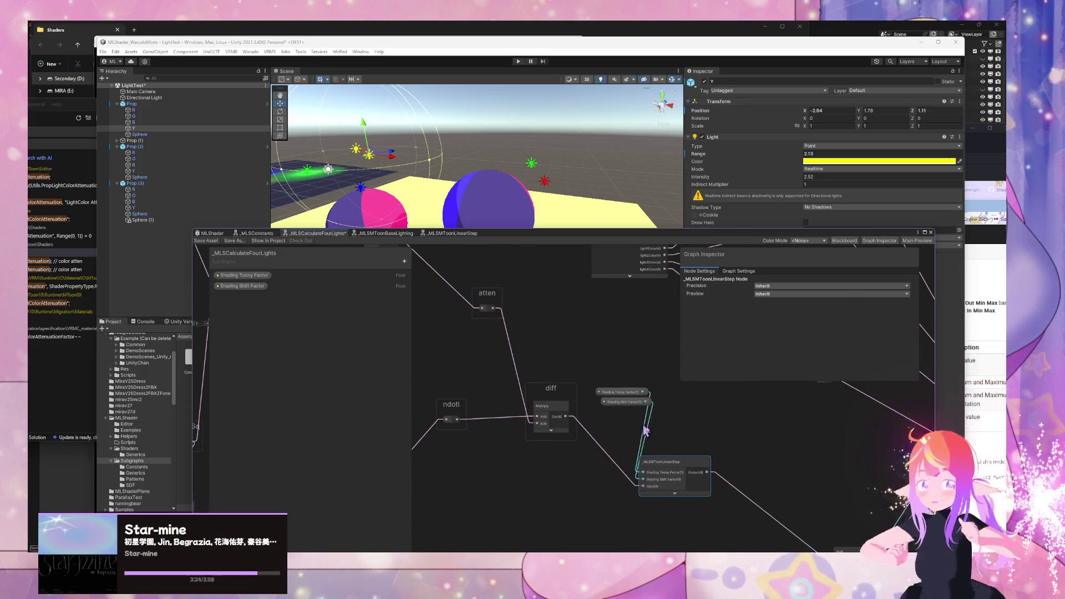
mouse_move(674, 463)
left_mouse_down()
mouse_move(702, 452)
mouse_move(723, 409)
left_mouse_up()
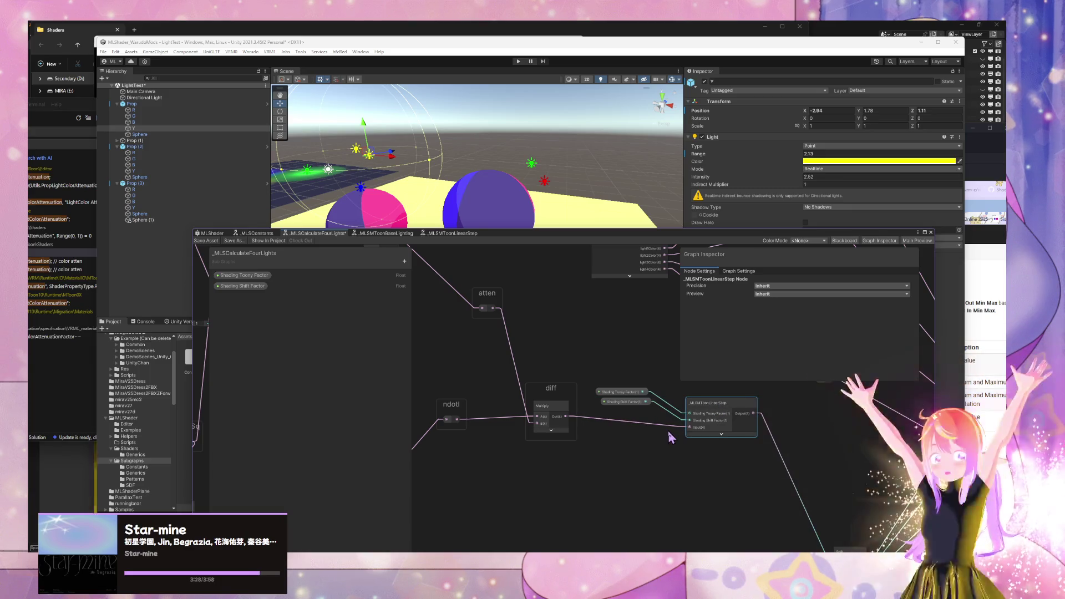
Step: Survey the lights attenuation area and inspect the Float node
scroll(594, 423, "down", 3)
left_click_drag(638, 435, 721, 467)
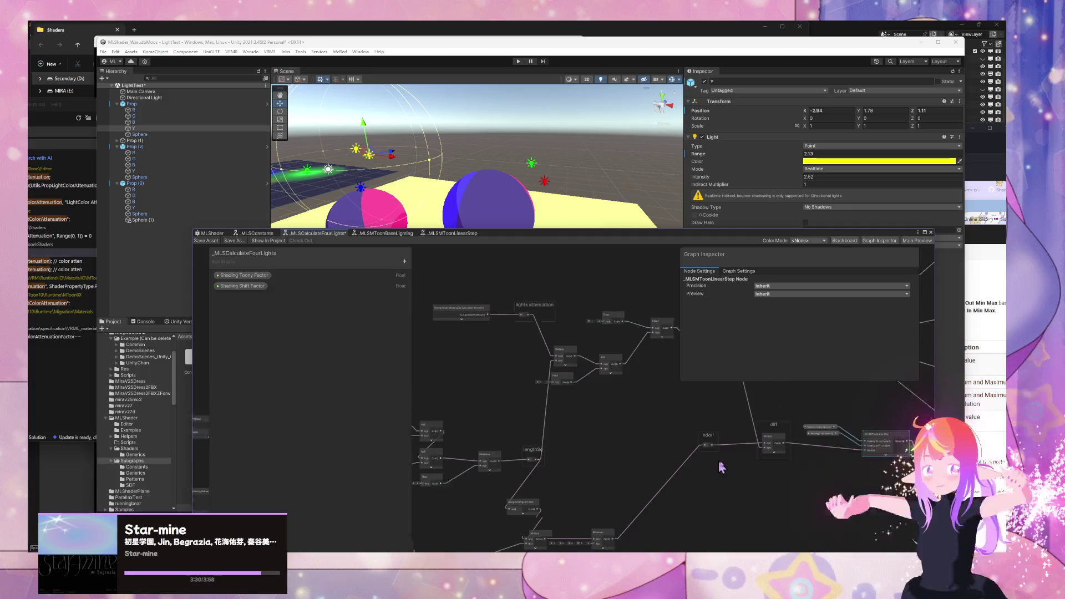
scroll(715, 465, "up", 2)
scroll(577, 421, "up", 1)
mouse_move(578, 421)
left_mouse_down()
mouse_move(505, 452)
mouse_move(573, 472)
mouse_move(756, 352)
mouse_move(616, 369)
mouse_move(604, 390)
mouse_move(646, 369)
mouse_move(617, 413)
mouse_move(557, 414)
mouse_move(546, 400)
left_mouse_up()
left_click(504, 388)
Step: Wire the diff Multiply result into the LinearStep input and move the Shading property nodes alongside
left_click_drag(665, 442, 568, 367)
left_click_drag(447, 345, 720, 492)
left_click_drag(624, 379, 510, 322)
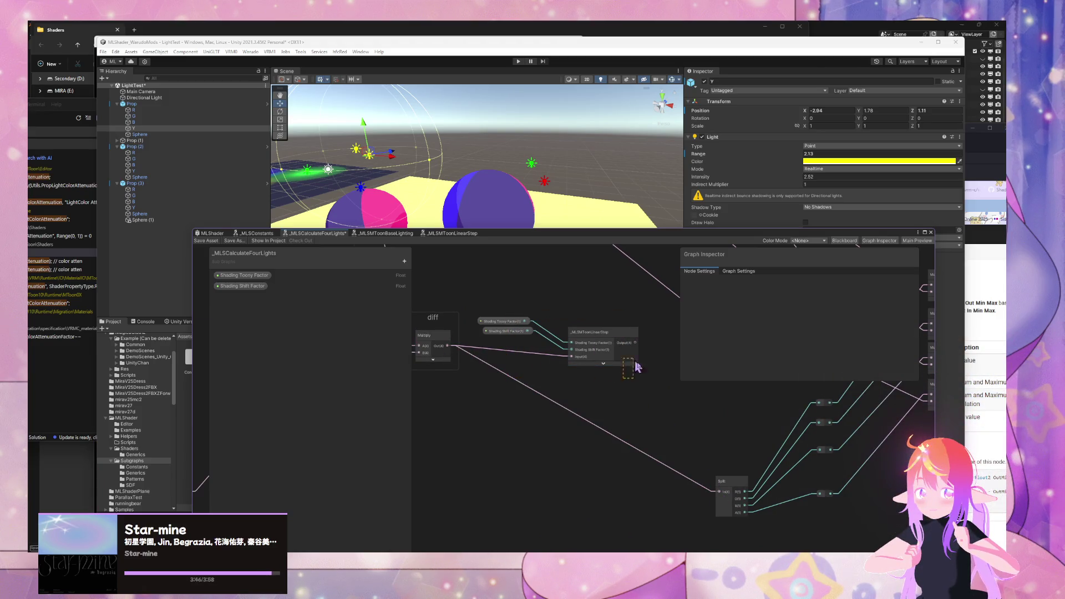
left_click_drag(558, 362, 561, 360)
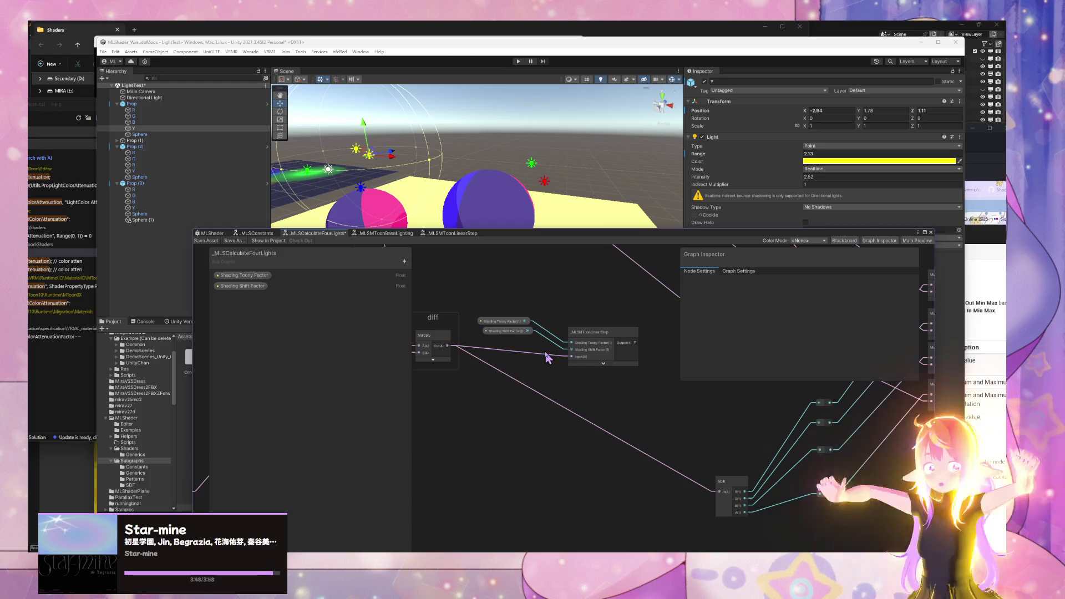
left_click(526, 353)
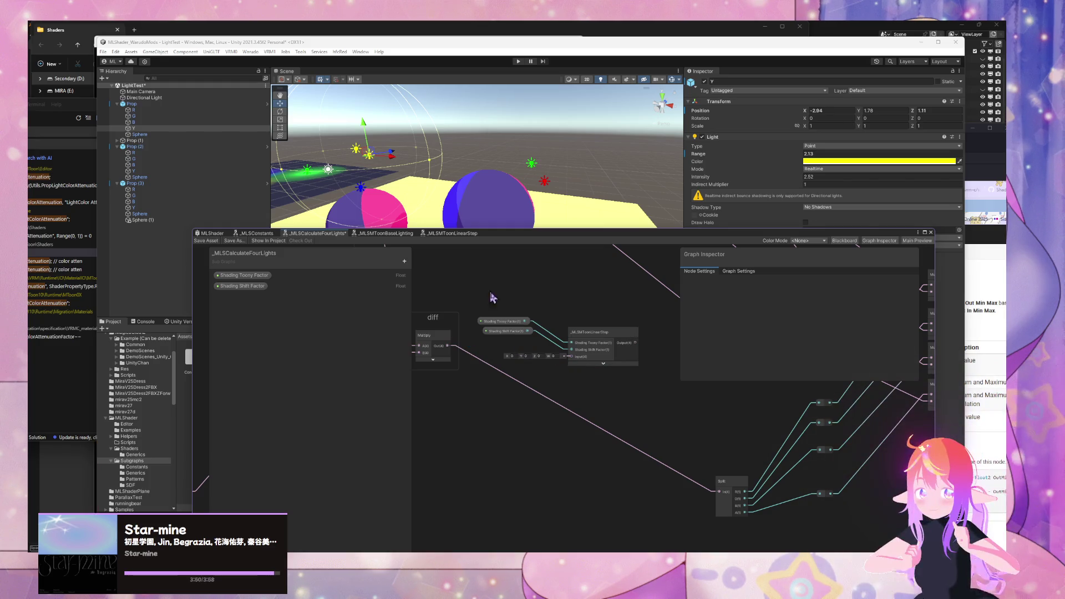
mouse_move(492, 298)
left_mouse_down()
mouse_move(606, 352)
mouse_move(547, 281)
mouse_move(809, 397)
mouse_move(756, 454)
left_mouse_up()
mouse_move(742, 400)
left_mouse_down()
mouse_move(688, 370)
mouse_move(737, 401)
left_mouse_up()
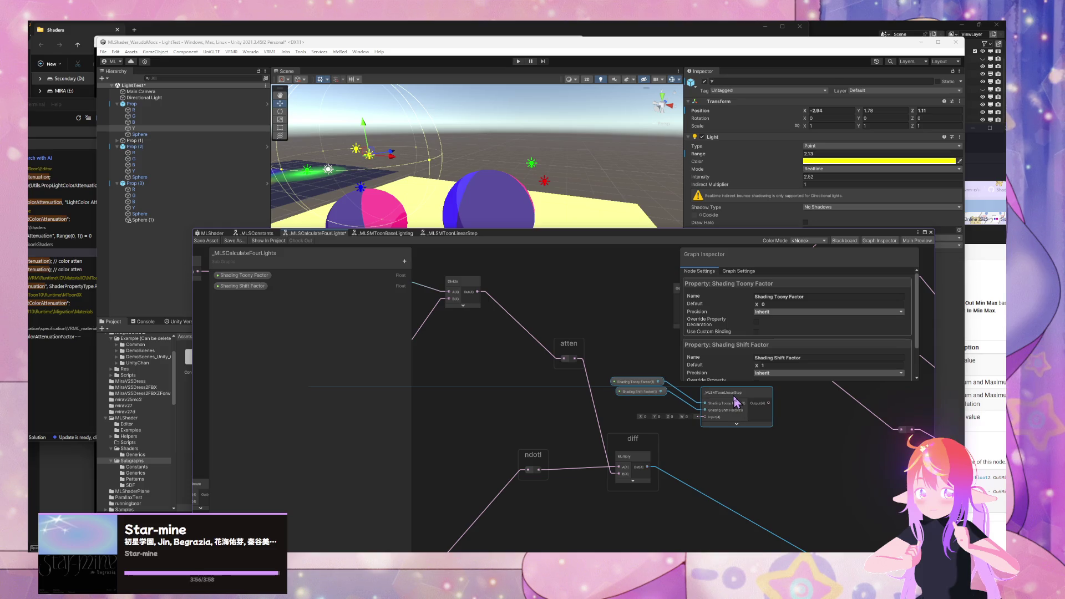
Step: Compare _MLSMToonBaseLighting's Light Intensity area with the atten, ndotl and diff nodes of _MLSCalculateFourLights
left_click(398, 234)
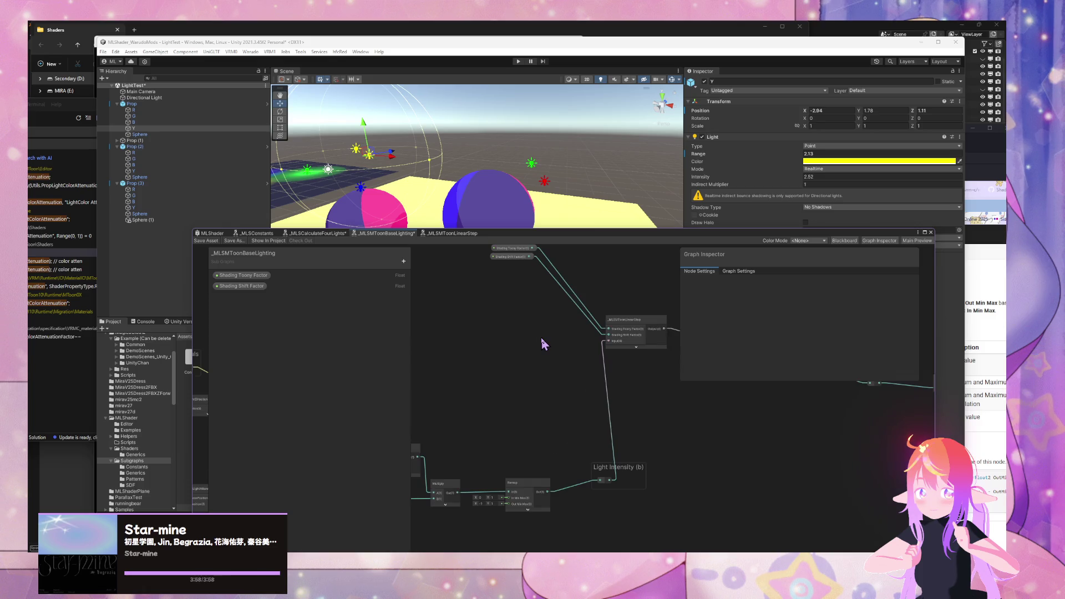
mouse_move(524, 340)
left_mouse_down()
mouse_move(525, 316)
mouse_move(605, 297)
left_mouse_up()
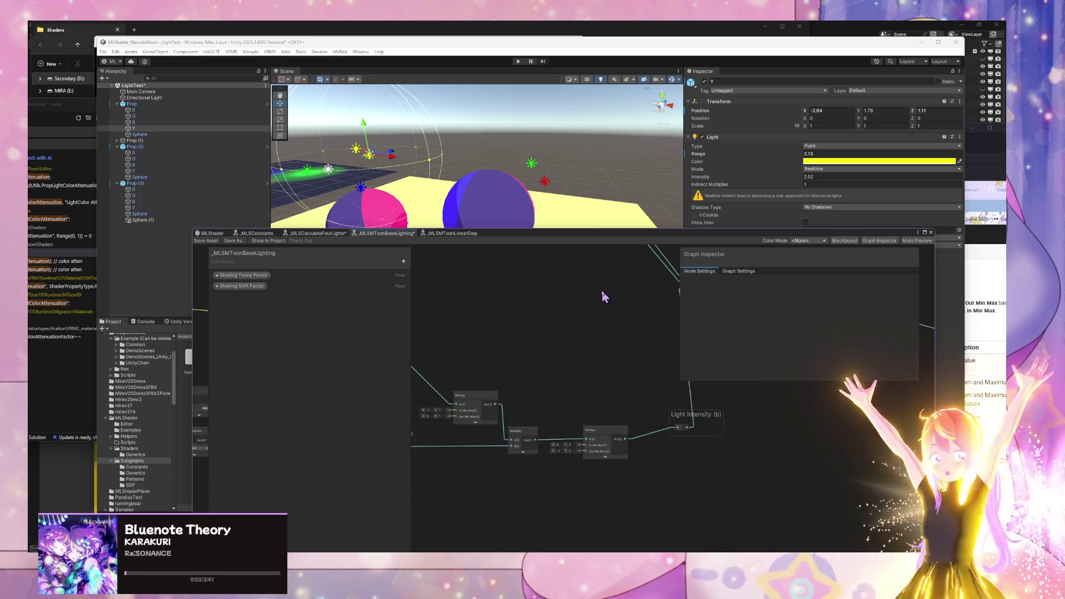
left_click(319, 233)
left_click_drag(600, 361, 501, 313)
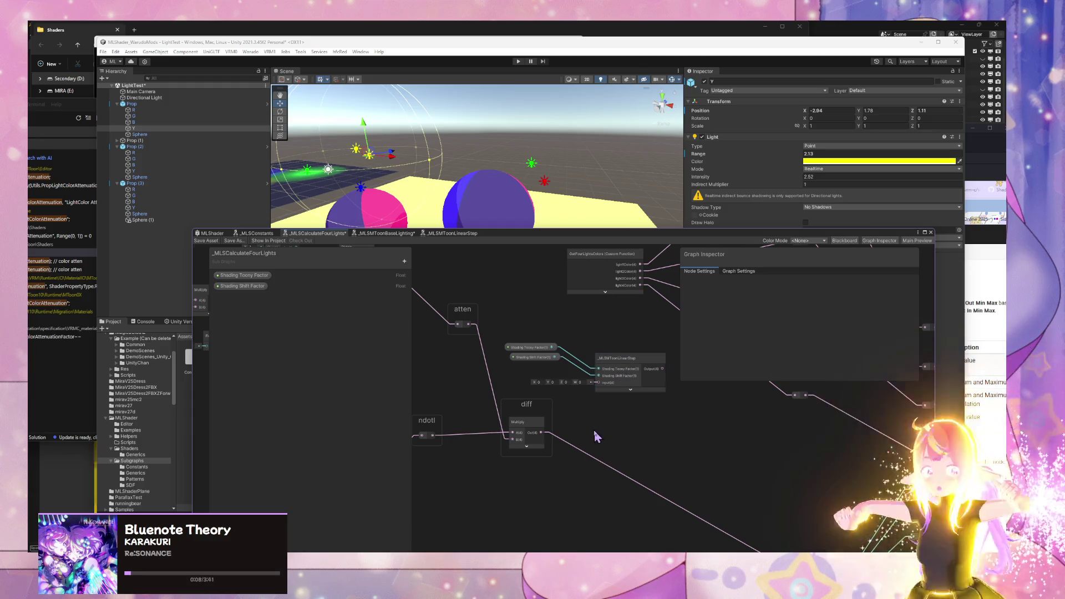
left_click_drag(594, 432, 580, 417)
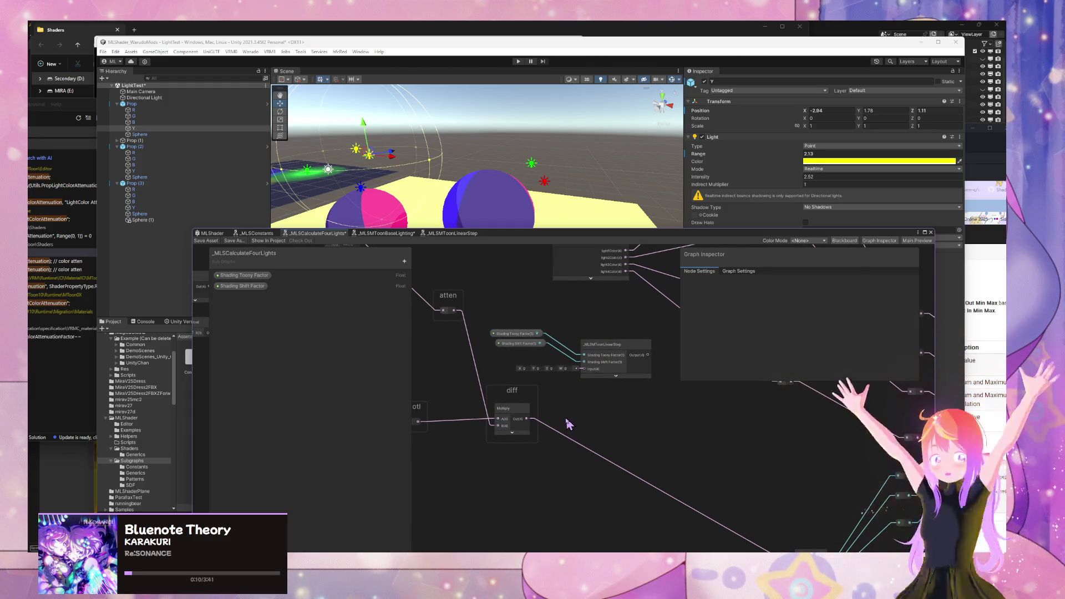
mouse_move(545, 426)
left_mouse_down()
mouse_move(682, 400)
mouse_move(630, 409)
mouse_move(634, 419)
left_mouse_up()
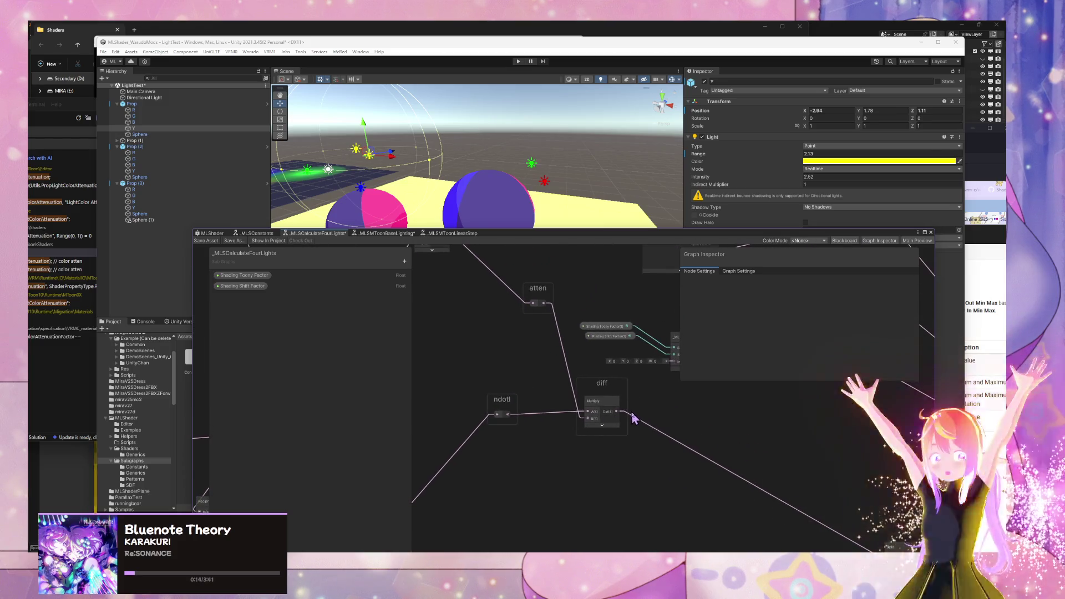
left_click(373, 236)
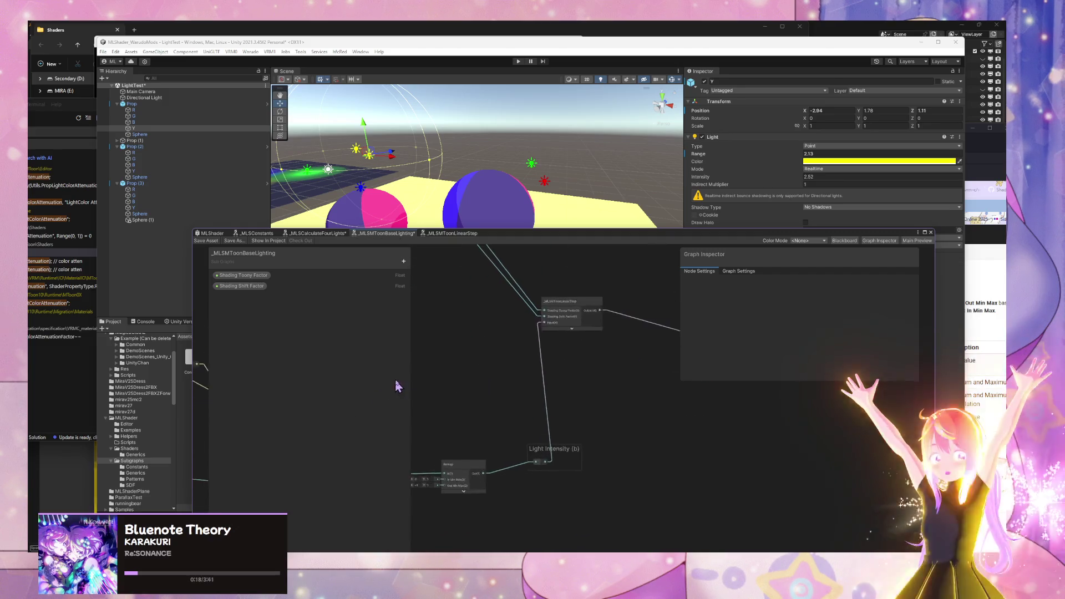
left_click(319, 235)
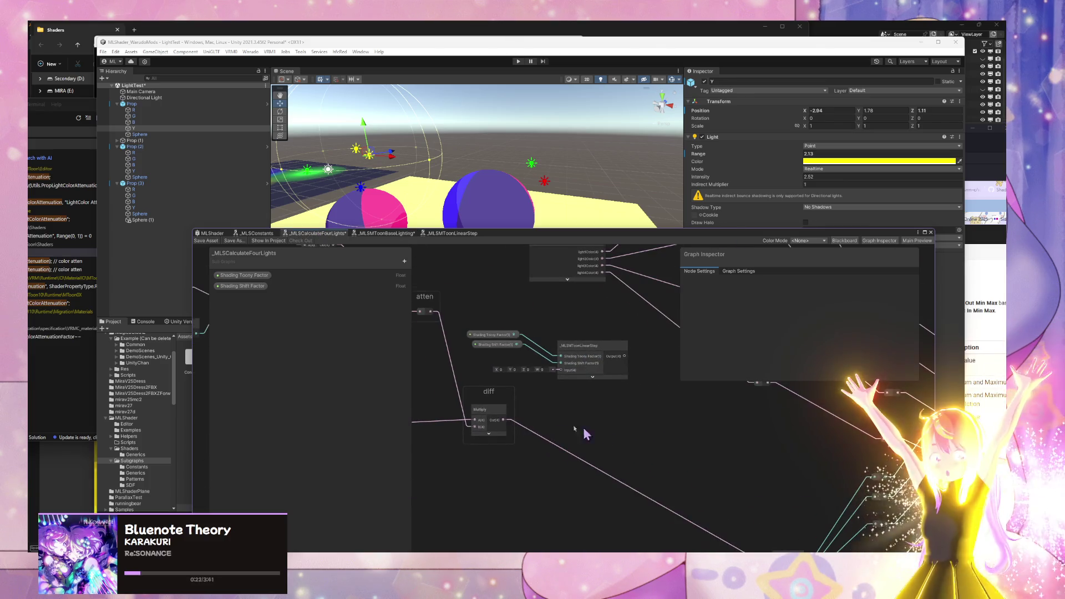
Step: Drag the _MLSMToonLinearStep node down beside the Split node
mouse_move(586, 434)
left_mouse_down()
mouse_move(592, 428)
mouse_move(487, 340)
mouse_move(539, 411)
mouse_move(484, 455)
mouse_move(477, 374)
mouse_move(631, 428)
mouse_move(702, 506)
mouse_move(697, 471)
mouse_move(708, 448)
mouse_move(602, 432)
mouse_move(492, 485)
mouse_move(580, 442)
mouse_move(677, 438)
mouse_move(687, 448)
left_mouse_up()
left_click_drag(552, 448, 656, 452)
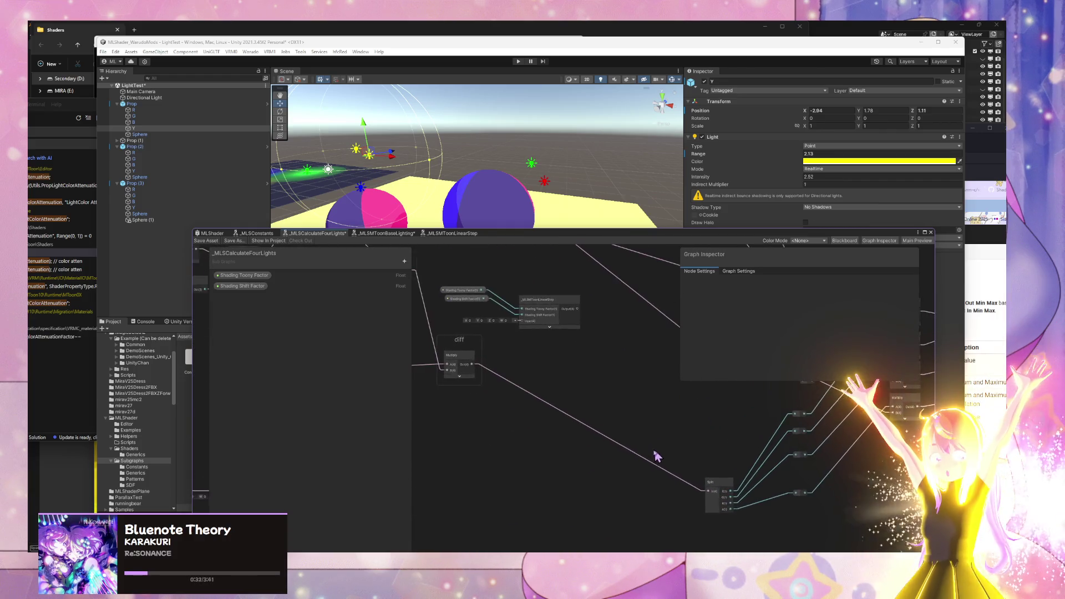
mouse_move(526, 307)
left_mouse_down()
mouse_move(655, 374)
mouse_move(662, 403)
left_mouse_up()
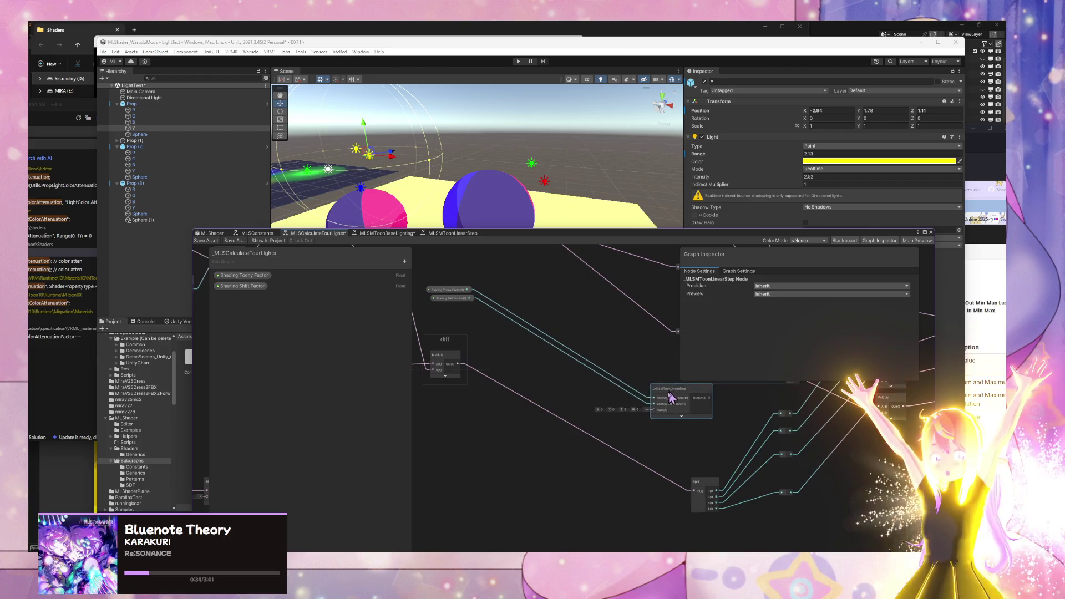
Step: Place LinearStep beside Split and feed the Multiply result into its third input
mouse_move(464, 312)
left_mouse_down()
mouse_move(449, 288)
mouse_move(522, 332)
mouse_move(531, 374)
left_mouse_up()
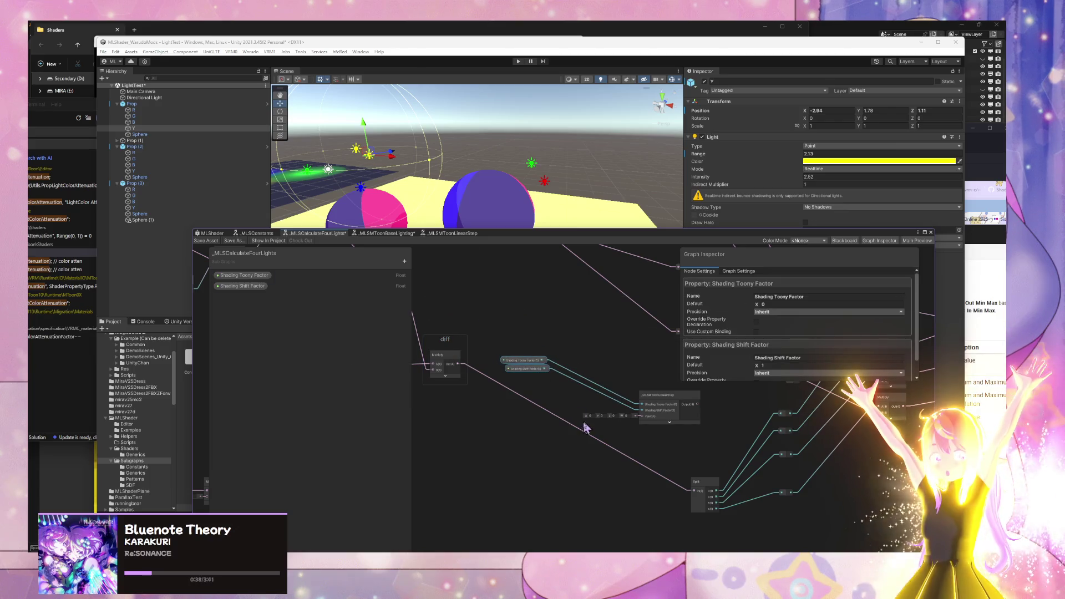
left_click_drag(459, 364, 641, 416)
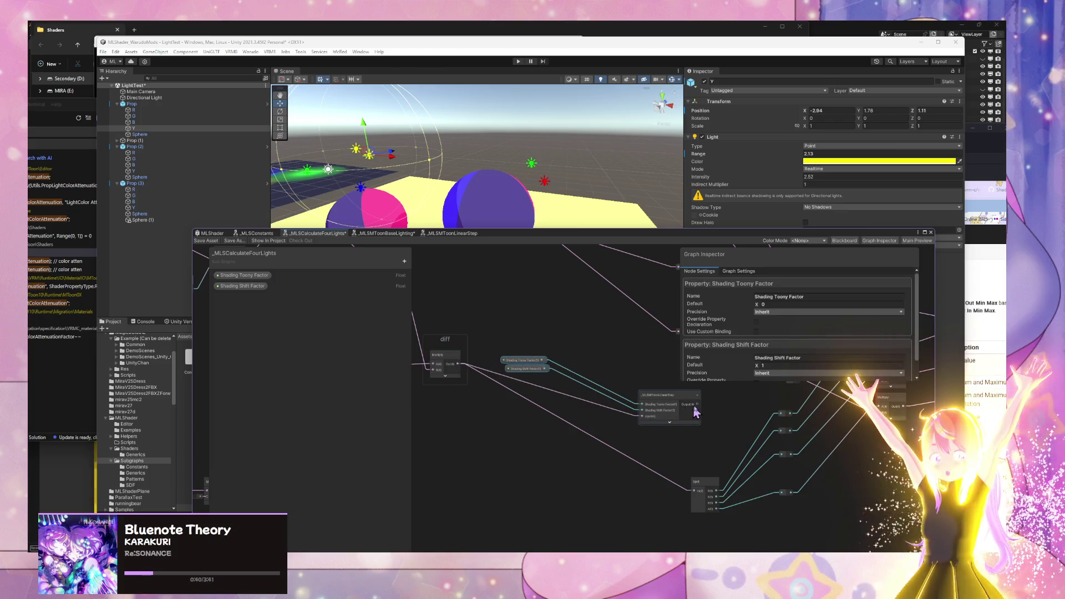
mouse_move(698, 495)
left_mouse_down()
mouse_move(658, 468)
mouse_move(461, 391)
mouse_move(441, 443)
left_mouse_up()
mouse_move(508, 435)
left_mouse_down()
mouse_move(561, 401)
mouse_move(544, 286)
mouse_move(552, 298)
left_mouse_up()
left_click(540, 331)
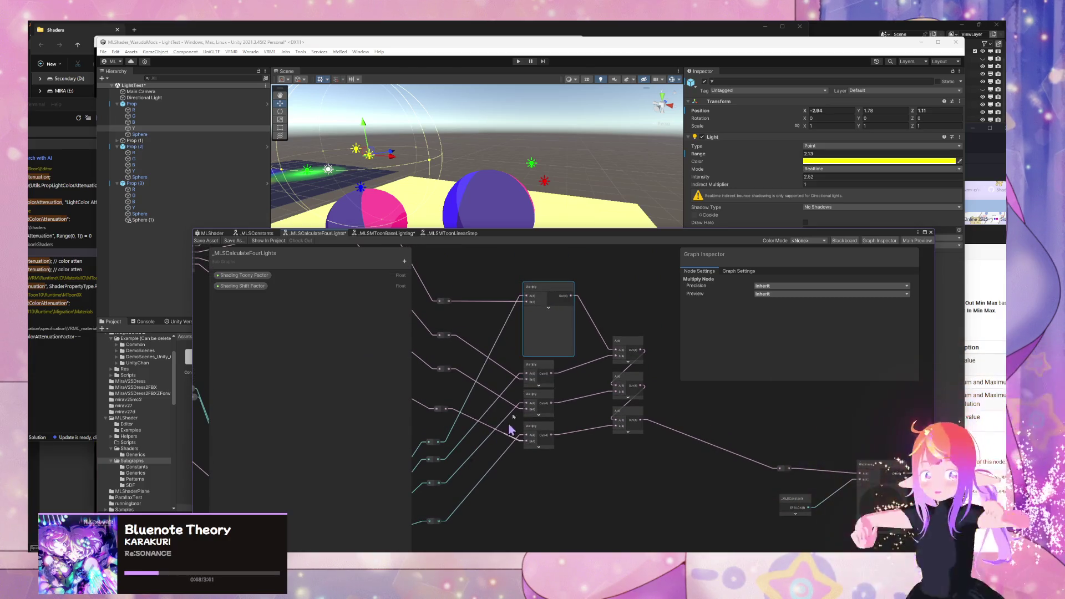
Step: Collapse all node previews from the canvas context menu
scroll(599, 466, "down", 3)
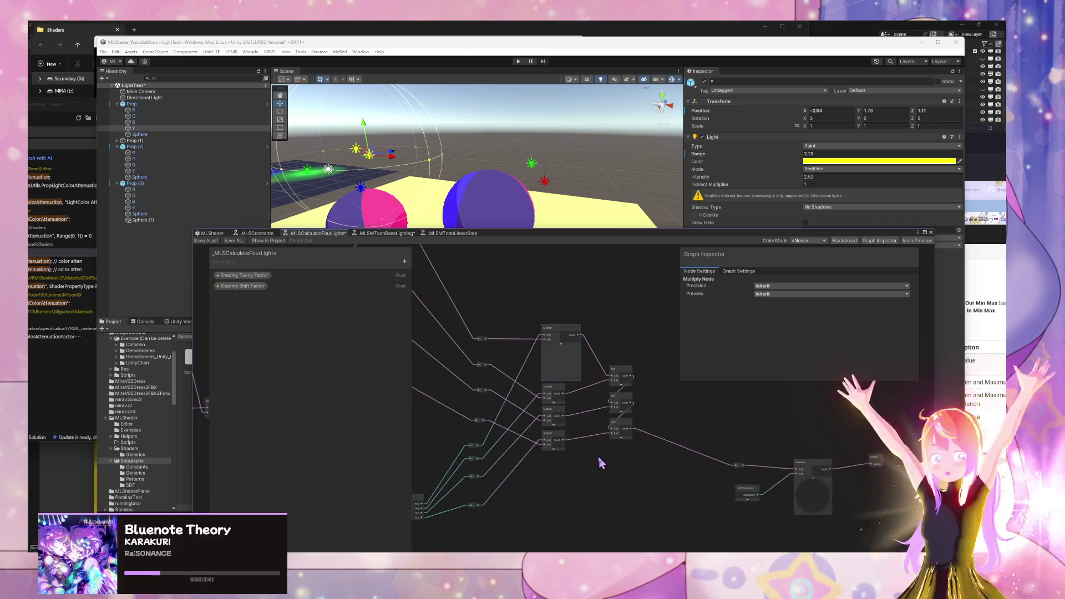
right_click(605, 346)
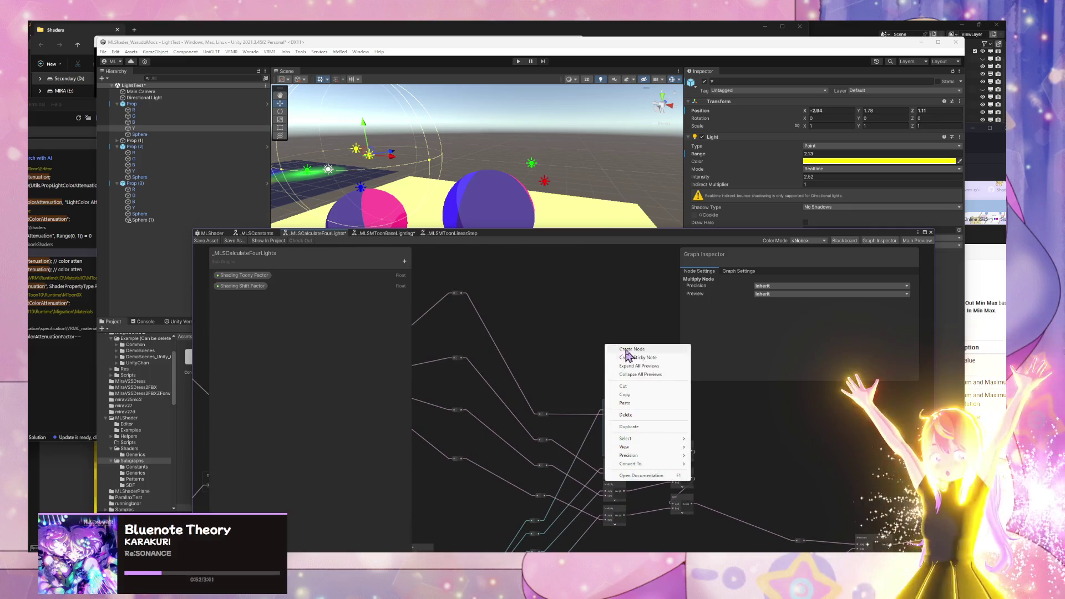
left_click(660, 375)
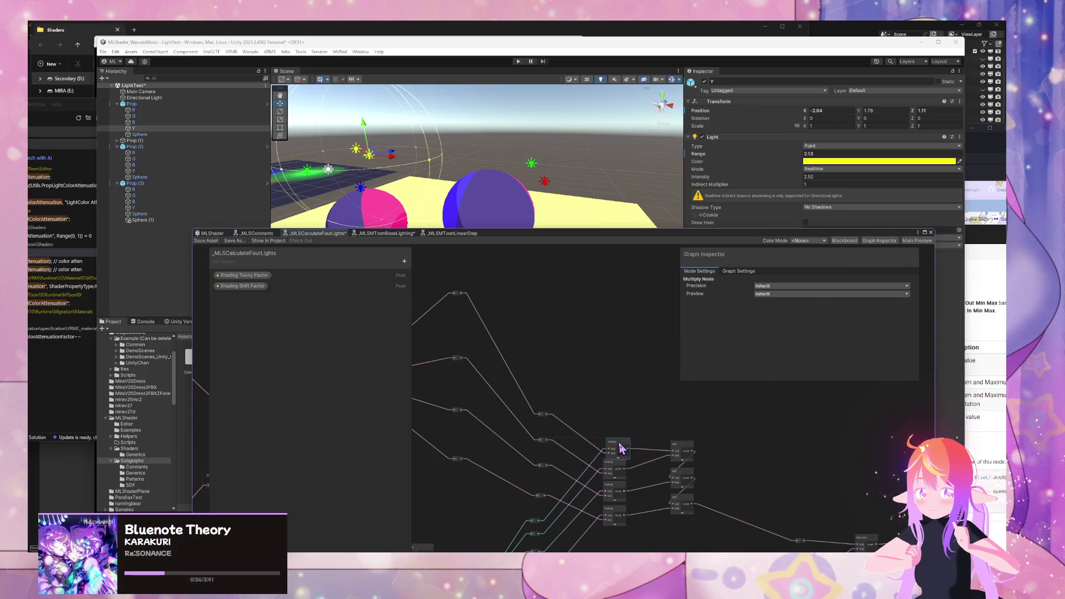
Step: Review the UnityConstants, MLSConstants, Maximum and Output nodes, then save the subgraph
left_click_drag(661, 497, 590, 368)
scroll(428, 349, "up", 2)
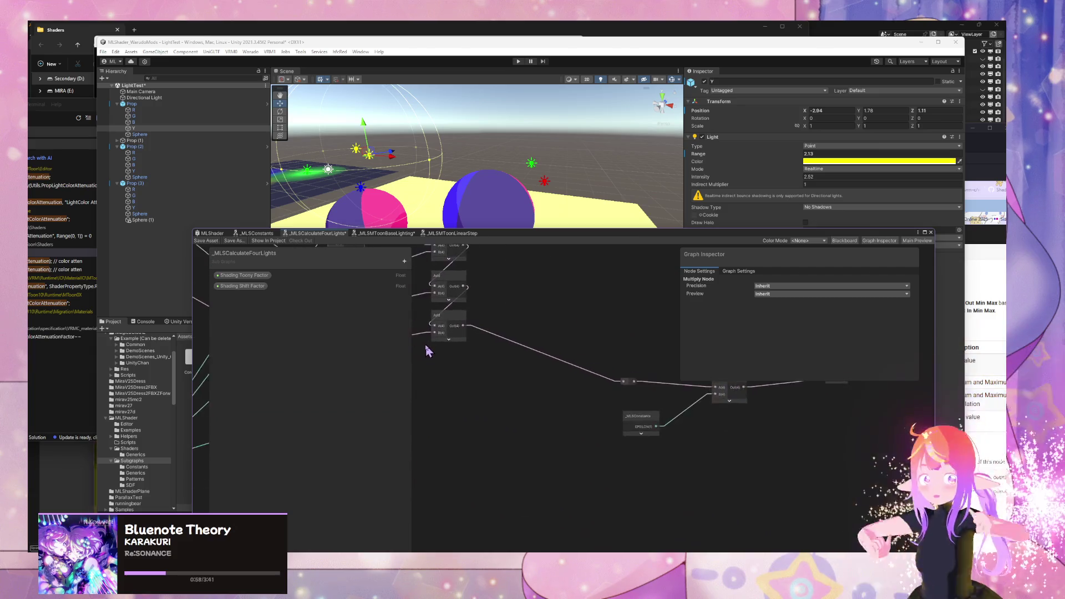
mouse_move(428, 349)
left_mouse_down()
mouse_move(394, 337)
mouse_move(510, 374)
mouse_move(584, 421)
mouse_move(544, 465)
left_mouse_up()
left_click_drag(613, 416, 560, 436)
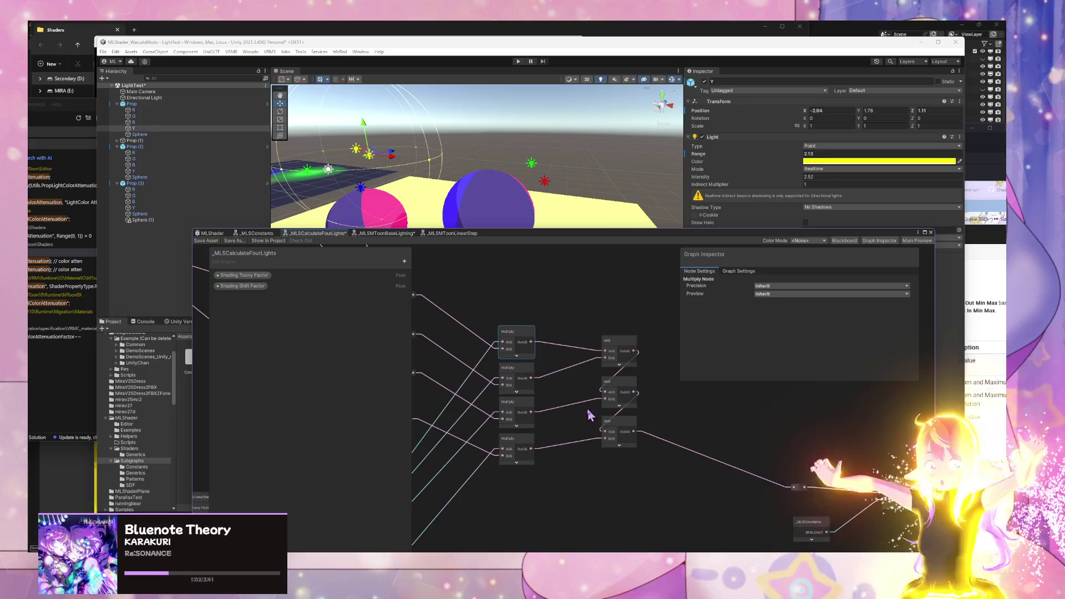
mouse_move(642, 449)
left_mouse_down()
mouse_move(594, 492)
mouse_move(564, 373)
mouse_move(625, 392)
left_mouse_up()
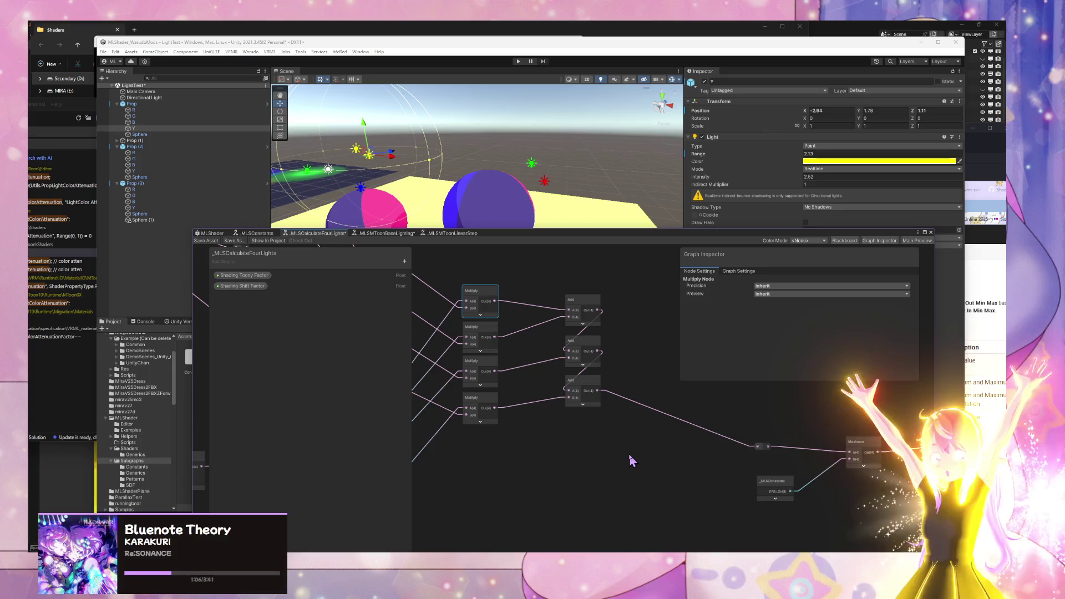
left_click_drag(631, 460, 822, 343)
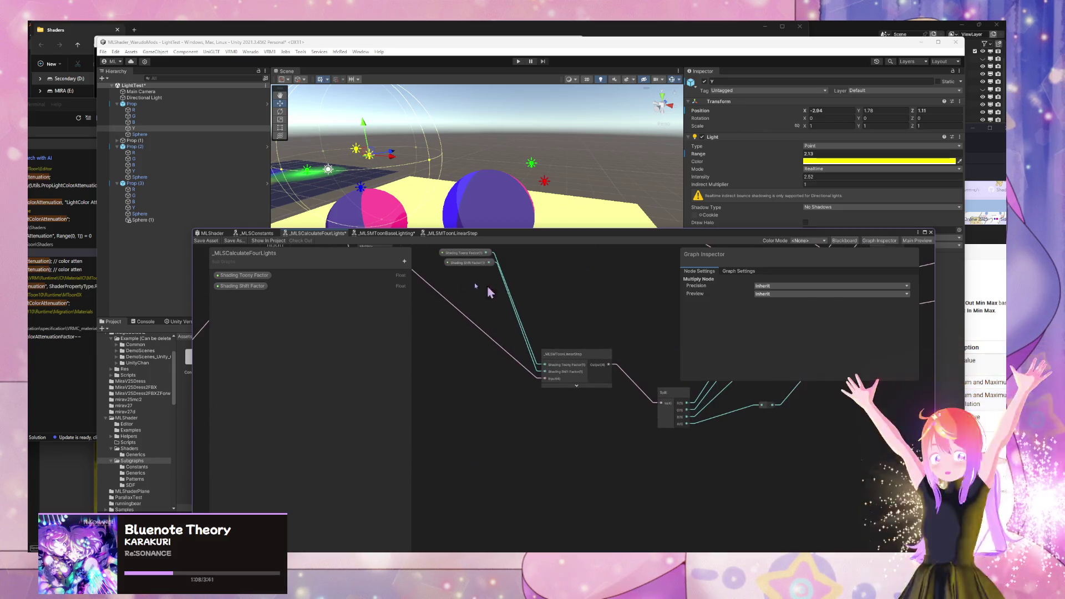
left_click(207, 241)
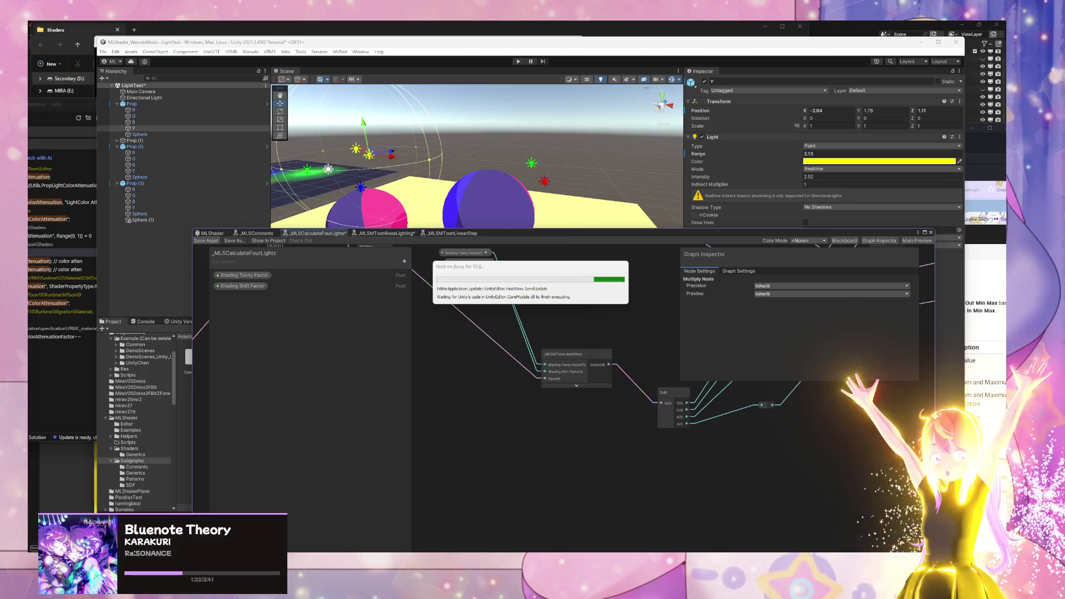
Step: Show the desktop with Win+D once the subgraph has recompiled
key("super+d")
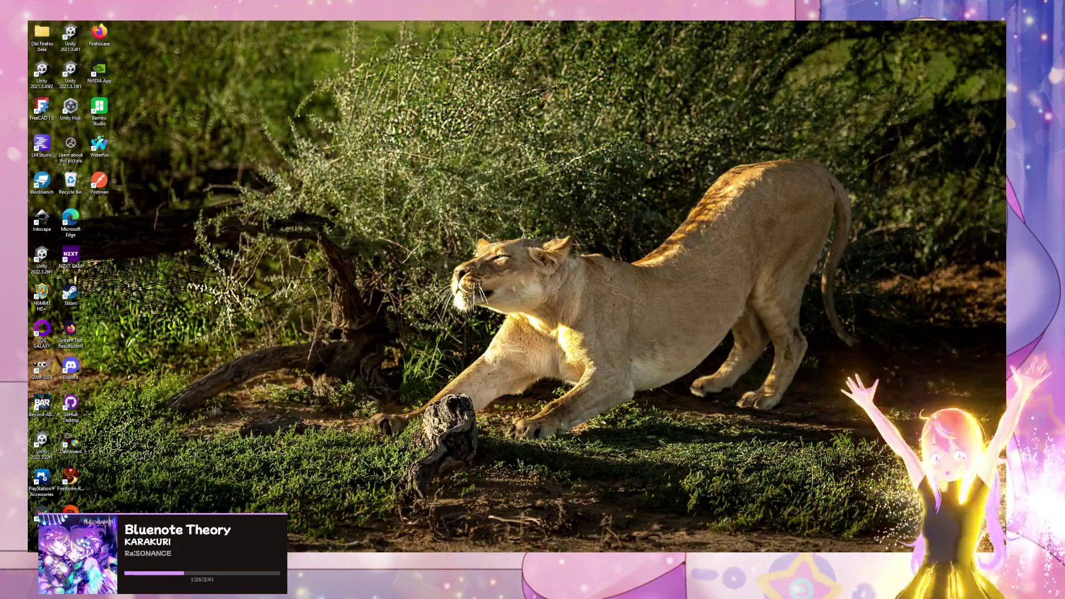
Step: Restore all windows so Unity returns, showing the toon-shaded LightTest spheres and the subgraph
key("super+d")
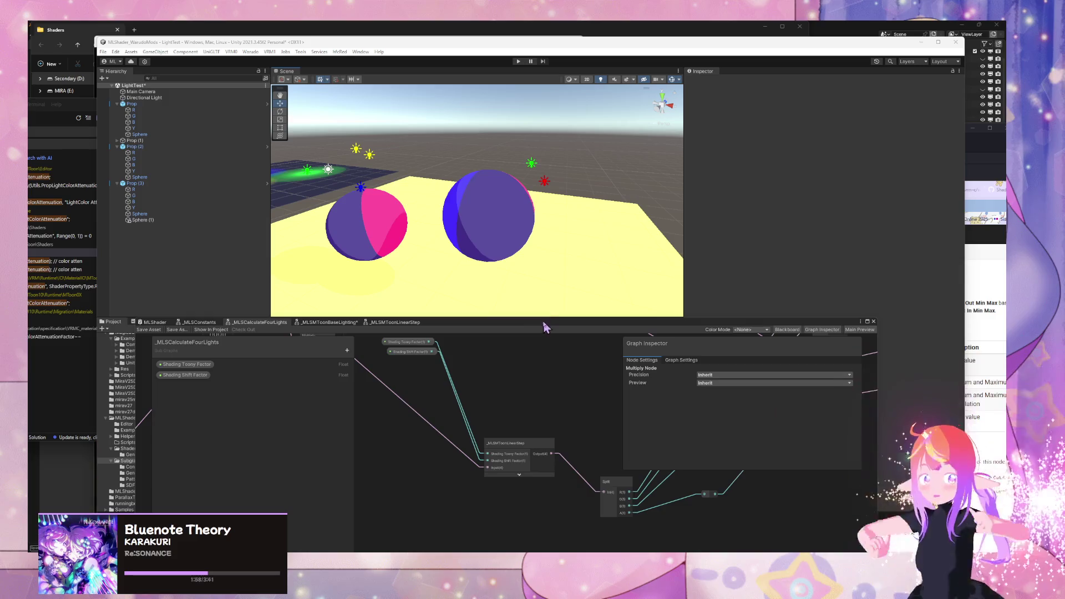
left_click_drag(543, 327, 467, 441)
left_click(503, 222)
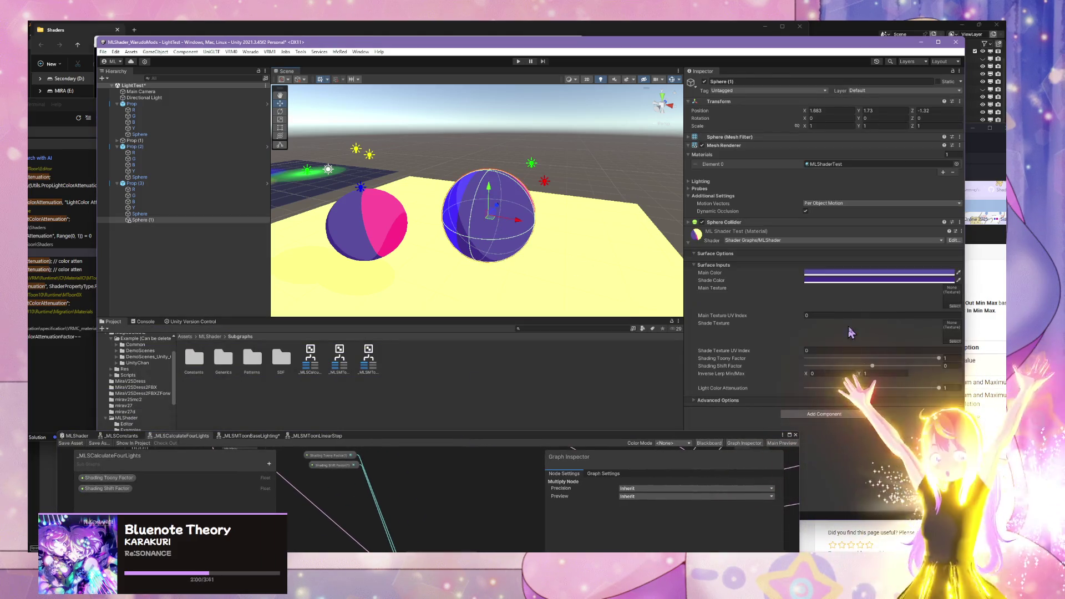
mouse_move(799, 359)
left_mouse_down()
mouse_move(787, 355)
mouse_move(943, 364)
left_mouse_up()
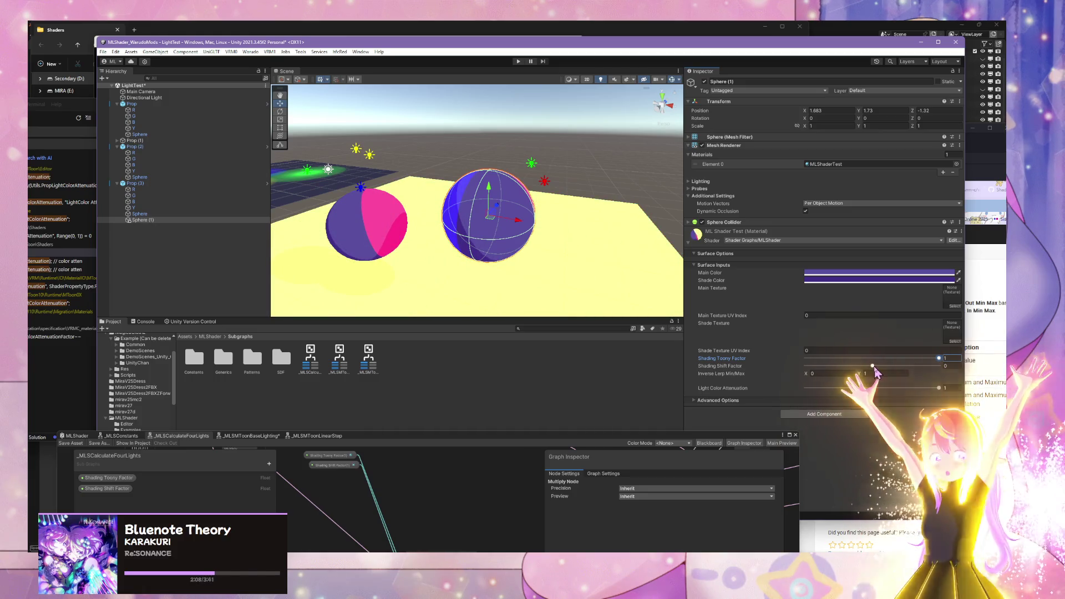
mouse_move(873, 367)
left_mouse_down()
mouse_move(848, 367)
mouse_move(910, 366)
mouse_move(865, 366)
mouse_move(910, 366)
mouse_move(876, 367)
left_mouse_up()
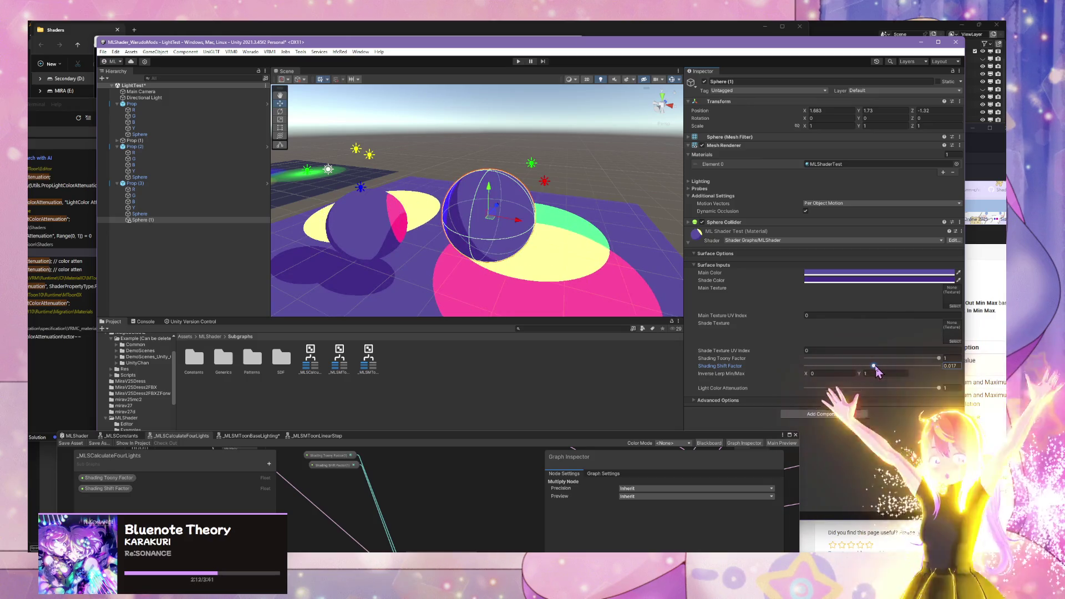
left_click_drag(421, 211, 214, 202)
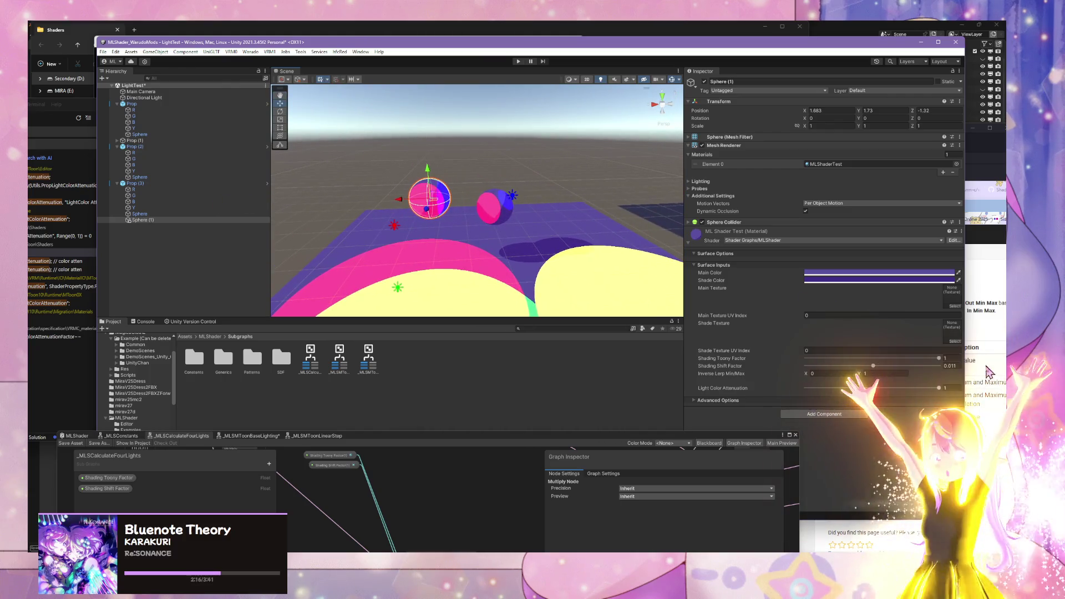
type("0")
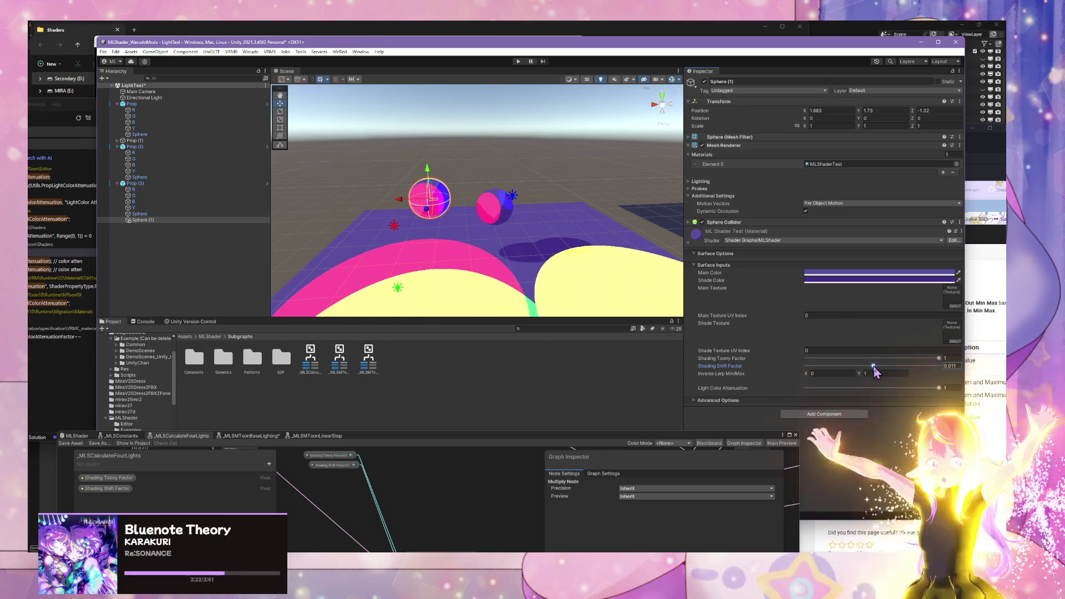
mouse_move(537, 248)
left_mouse_down()
mouse_move(614, 278)
mouse_move(528, 205)
mouse_move(807, 259)
mouse_move(500, 235)
mouse_move(438, 240)
mouse_move(399, 267)
mouse_move(395, 238)
mouse_move(459, 245)
mouse_move(483, 273)
mouse_move(637, 231)
mouse_move(389, 199)
mouse_move(571, 238)
mouse_move(561, 252)
mouse_move(521, 259)
mouse_move(575, 252)
mouse_move(492, 248)
mouse_move(502, 183)
left_mouse_up()
left_click(501, 183)
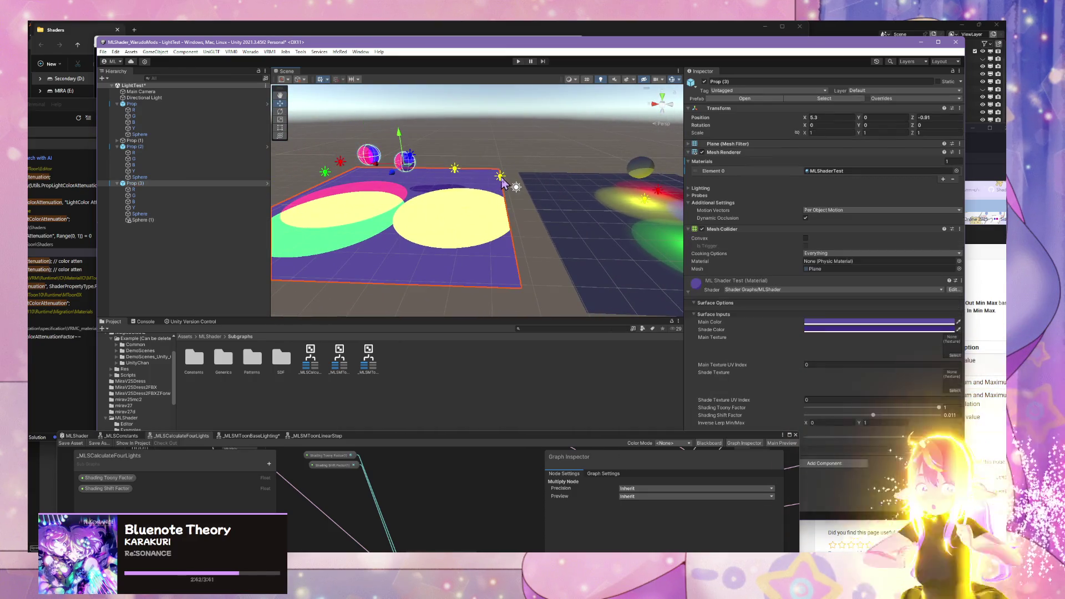
left_click(501, 183)
key("Delete")
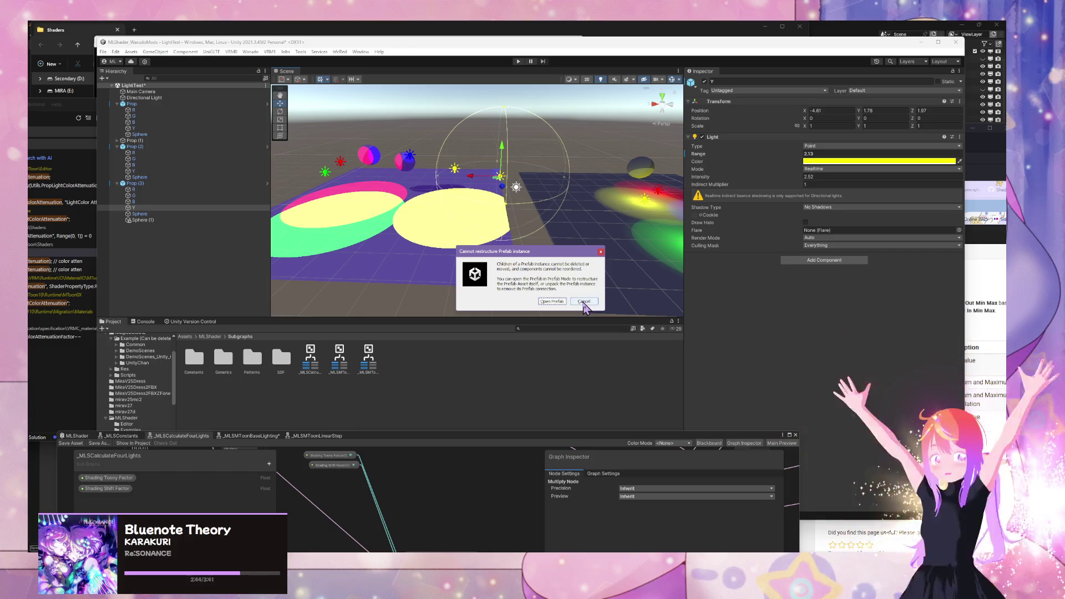
left_click(583, 301)
left_click(455, 170)
key("Delete")
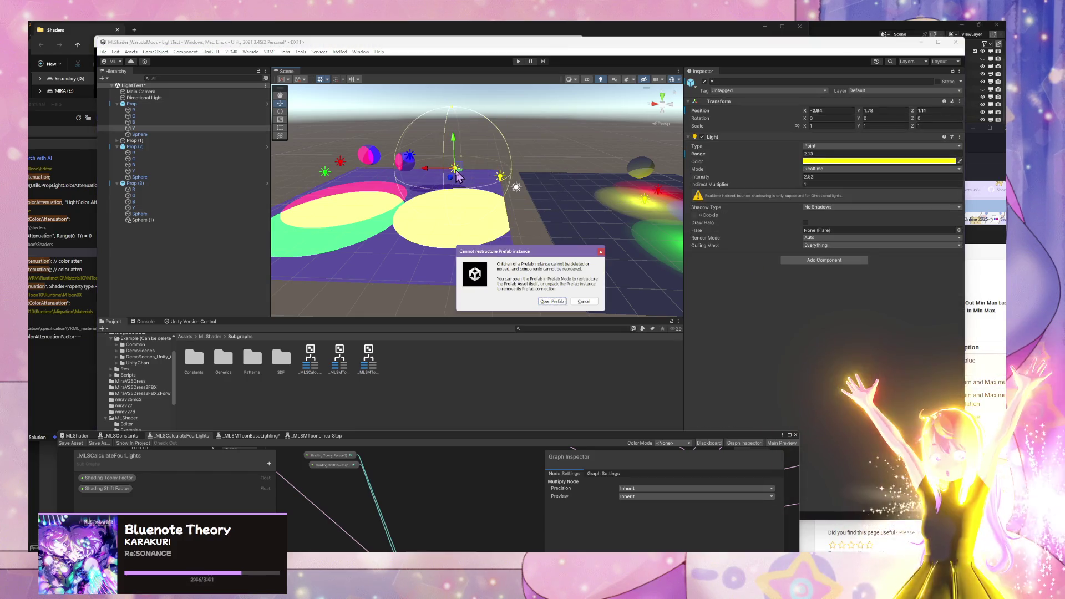
left_click(583, 302)
mouse_move(434, 208)
left_mouse_down()
mouse_move(468, 202)
mouse_move(438, 285)
mouse_move(502, 227)
mouse_move(506, 238)
left_mouse_up()
left_click(183, 221)
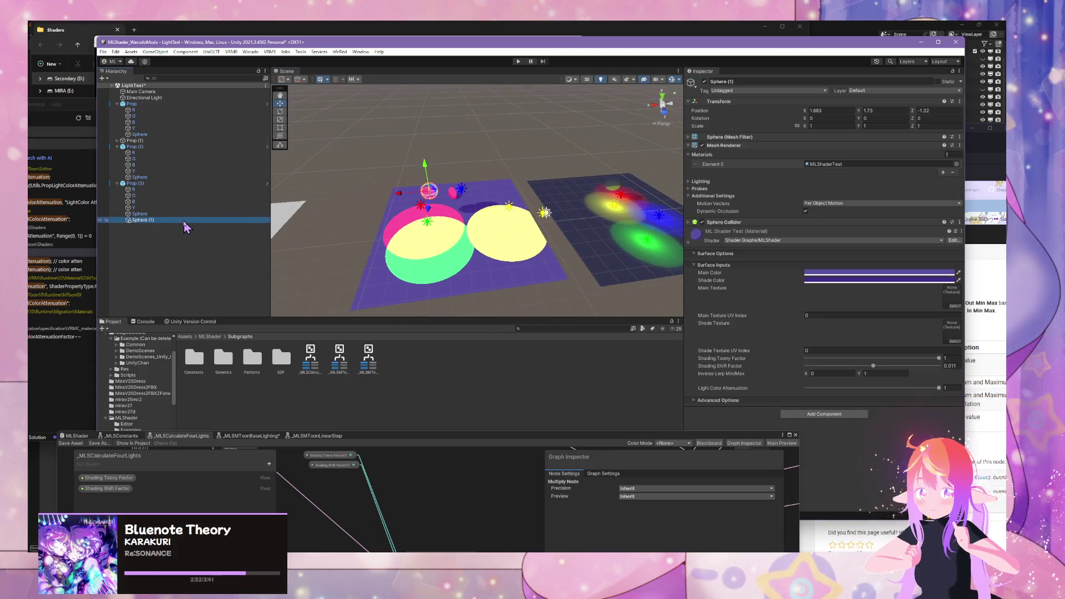
left_click(194, 208)
left_click(607, 237)
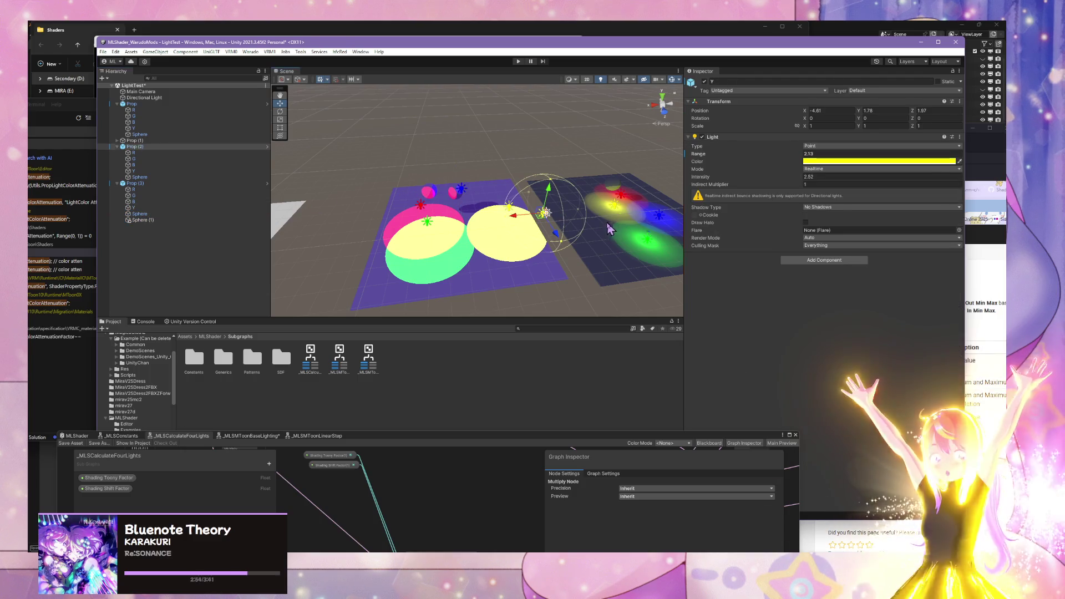
mouse_move(804, 117)
left_mouse_down()
mouse_move(713, 215)
mouse_move(533, 213)
mouse_move(617, 220)
mouse_move(458, 238)
mouse_move(574, 245)
left_mouse_up()
left_click(544, 214)
left_click(455, 220)
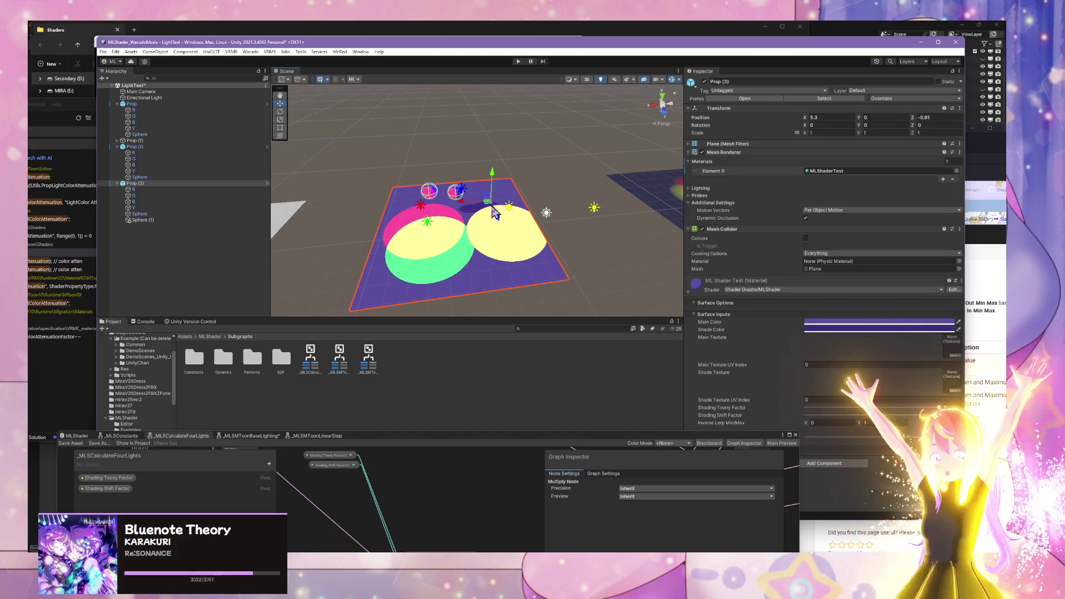
Step: Push Prop (3) back to Z -18.64 and frame the Prop plane up close
left_click_drag(496, 213, 478, 132)
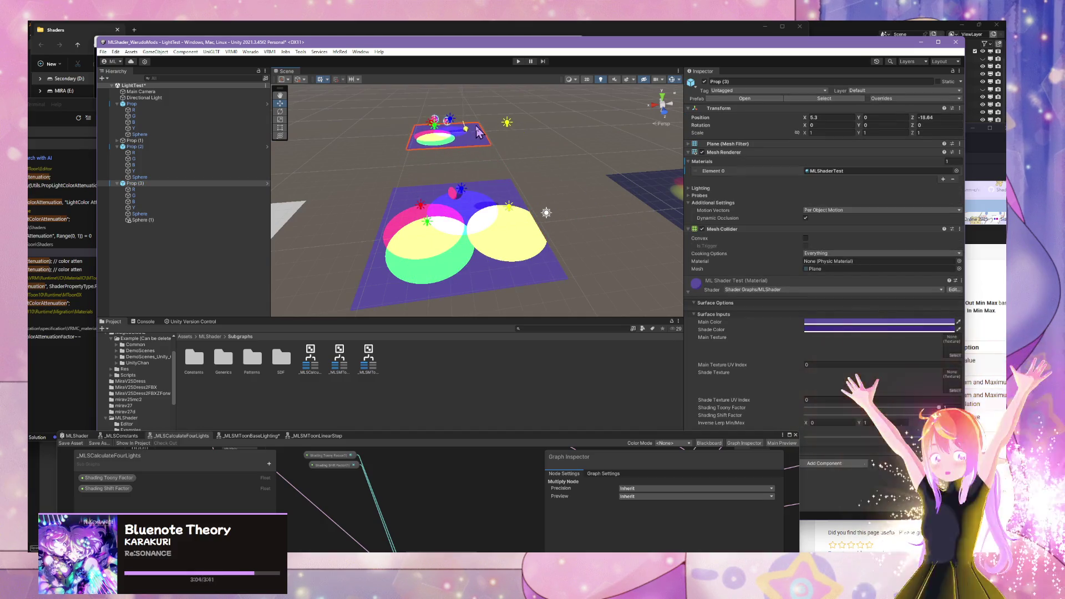
left_click(470, 208)
key("f")
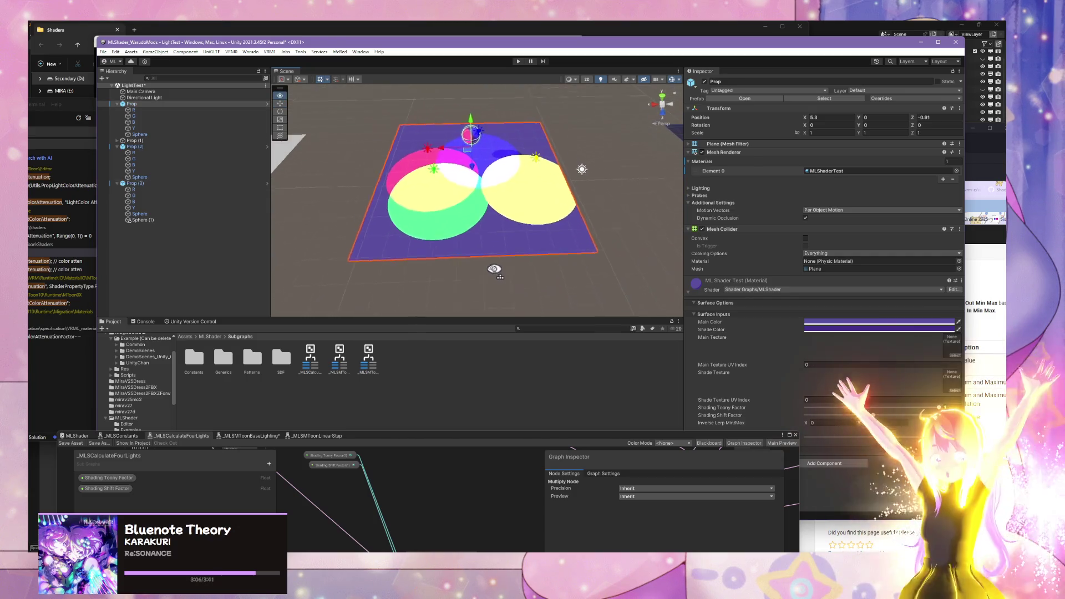
mouse_move(494, 269)
left_mouse_down()
mouse_move(509, 235)
mouse_move(552, 219)
mouse_move(690, 208)
mouse_move(548, 233)
left_mouse_up()
scroll(564, 255, "up", 3)
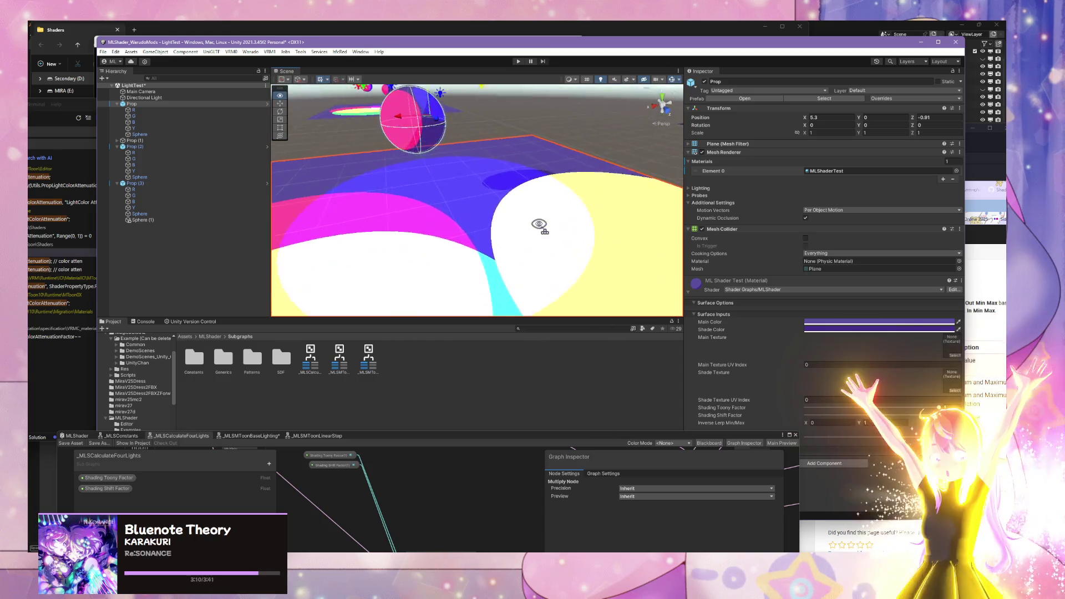
scroll(566, 235, "down", 5)
scroll(565, 237, "up", 4)
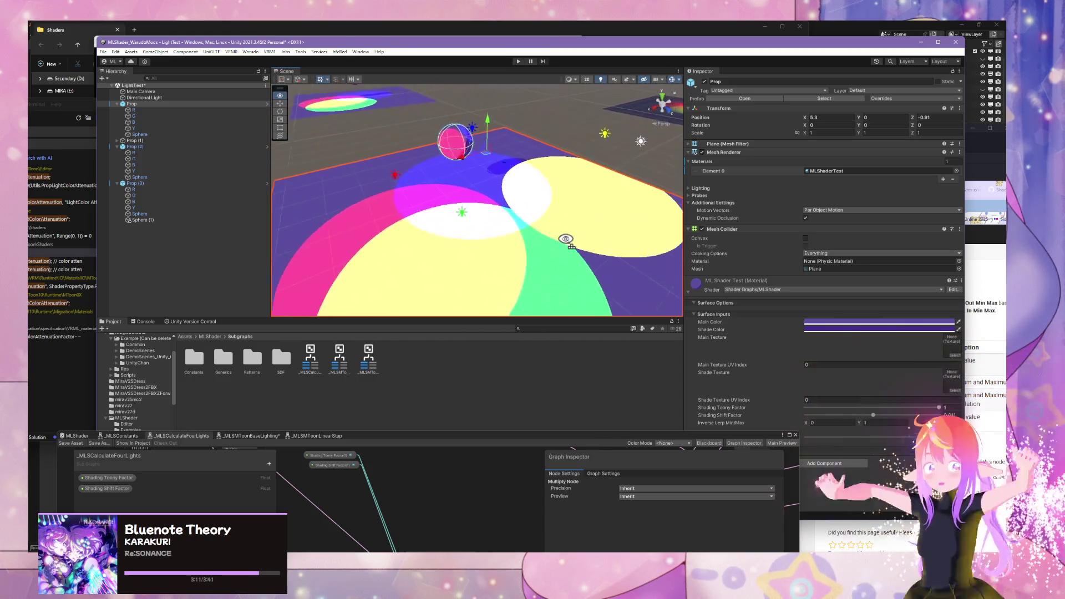
scroll(566, 240, "down", 5)
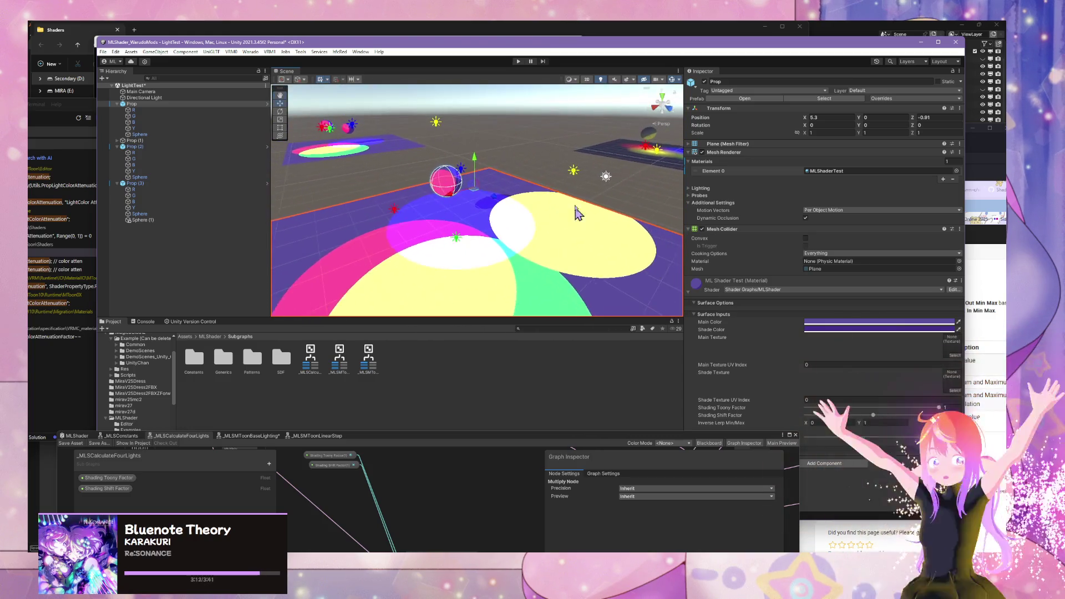
mouse_move(565, 152)
left_mouse_down()
mouse_move(506, 166)
mouse_move(523, 183)
mouse_move(523, 169)
left_mouse_up()
scroll(431, 177, "up", 2)
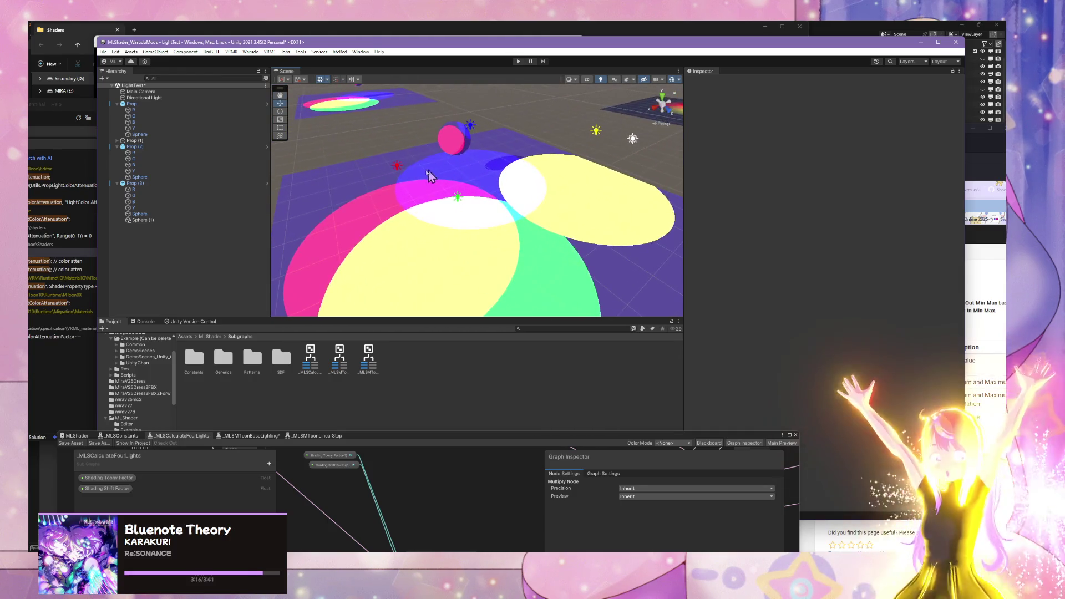
Step: Move the red light R along Z and shift Prop slightly along X
left_click(397, 166)
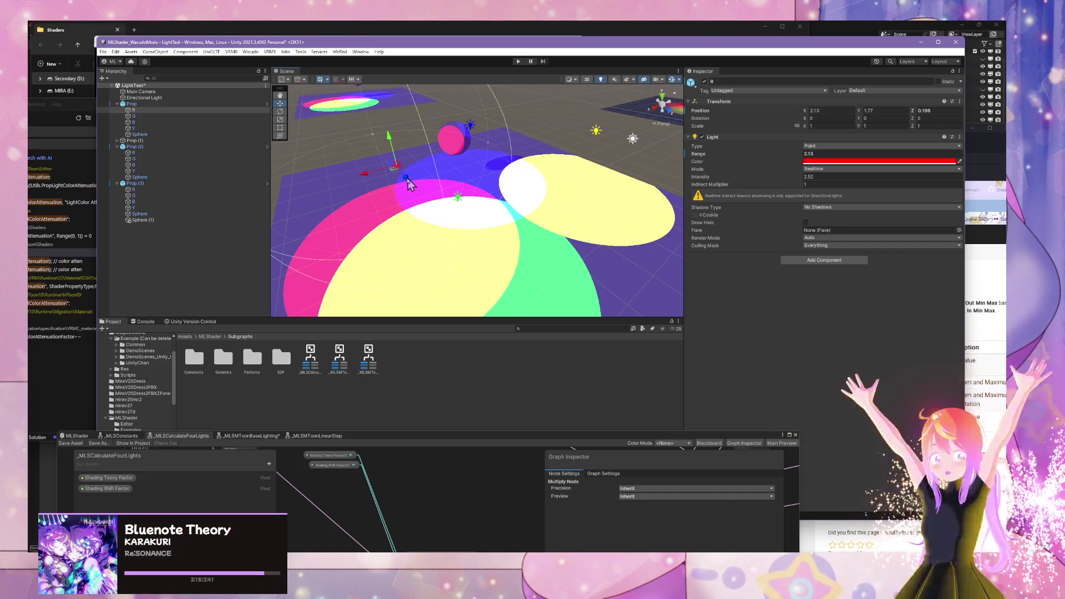
left_click_drag(408, 179, 372, 157)
left_click(471, 141)
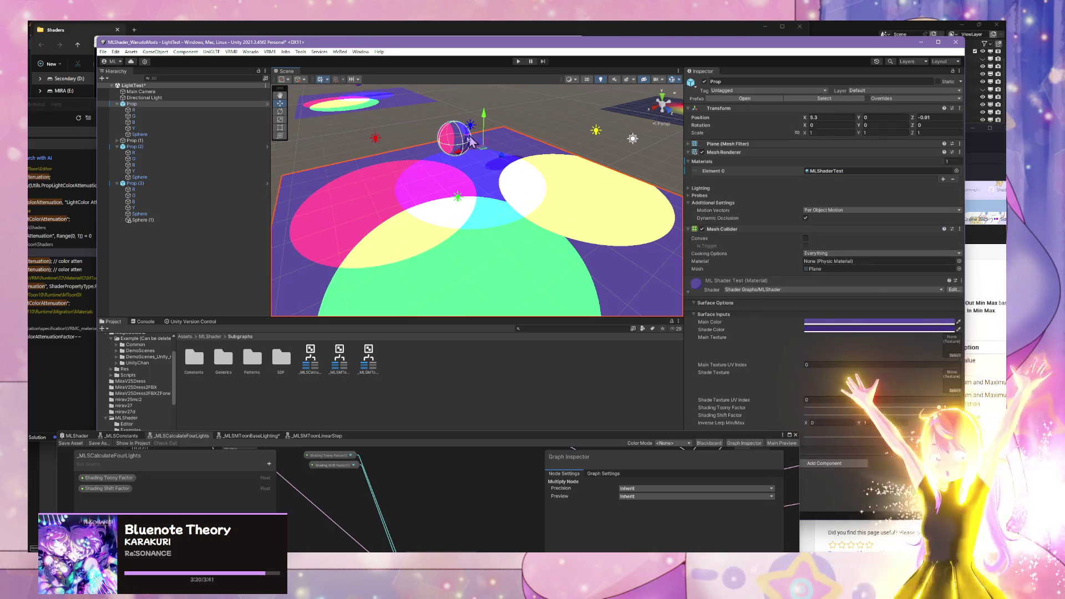
mouse_move(461, 158)
left_mouse_down()
mouse_move(466, 133)
mouse_move(481, 130)
left_mouse_up()
Step: Move the yellow light Y to X -2.304, Z 1.92 near the spheres
left_click(474, 127)
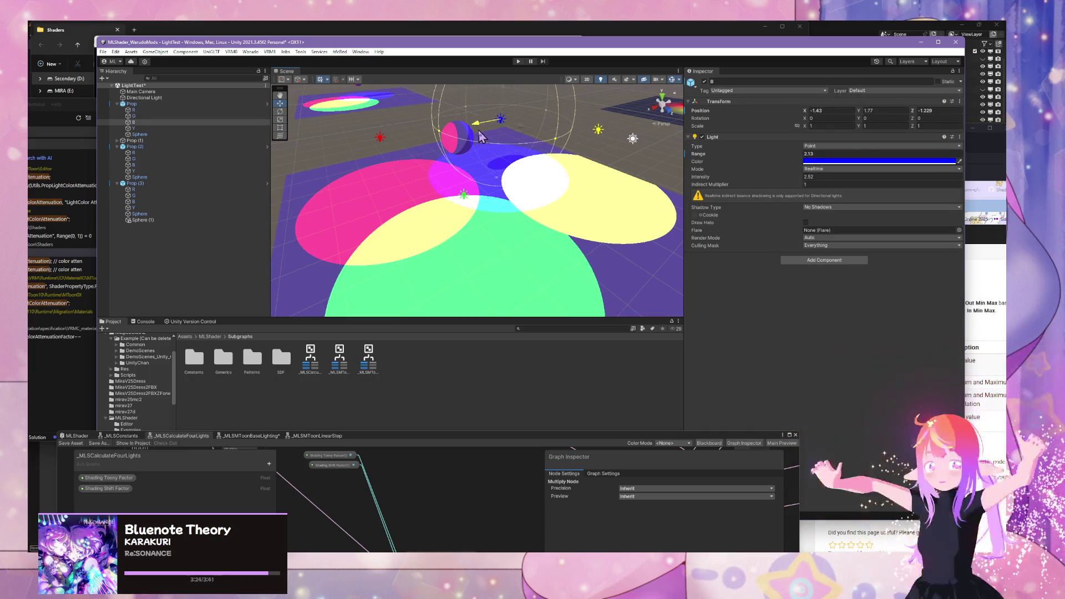
left_click(607, 205)
left_click(600, 130)
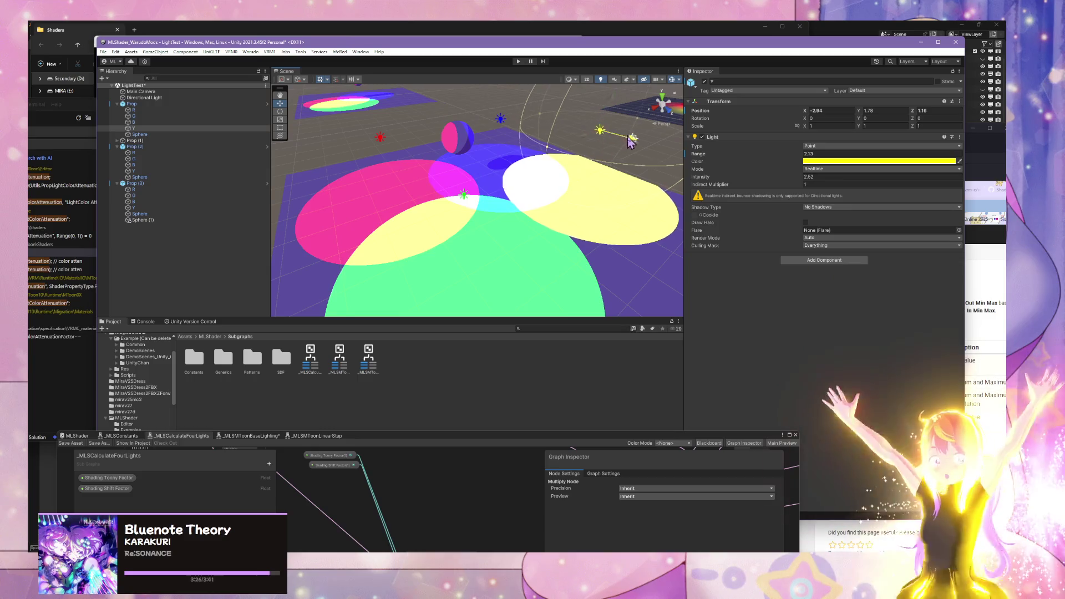
mouse_move(631, 142)
left_mouse_down()
mouse_move(590, 150)
mouse_move(604, 150)
left_mouse_up()
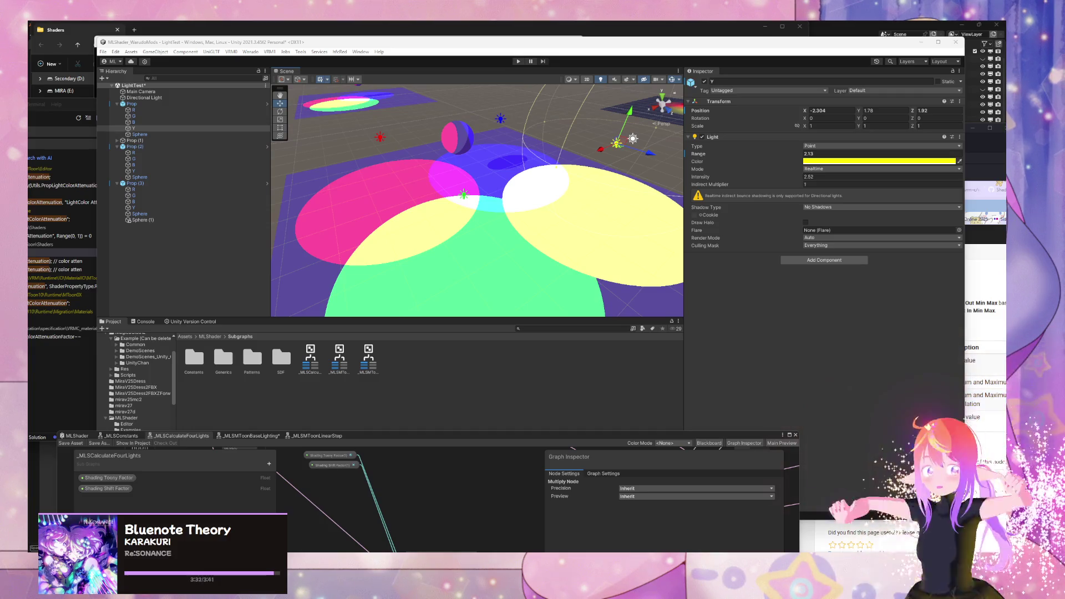
left_click(495, 174)
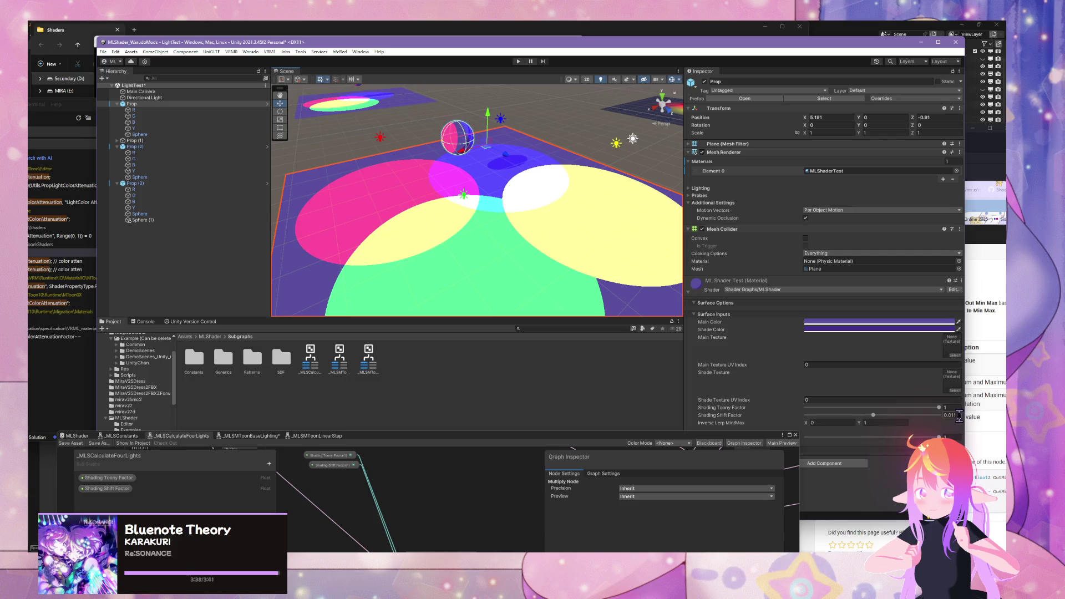
Step: Try Shading Shift Factor values 0.011 and 0.017 while viewing the lit planes
type("0")
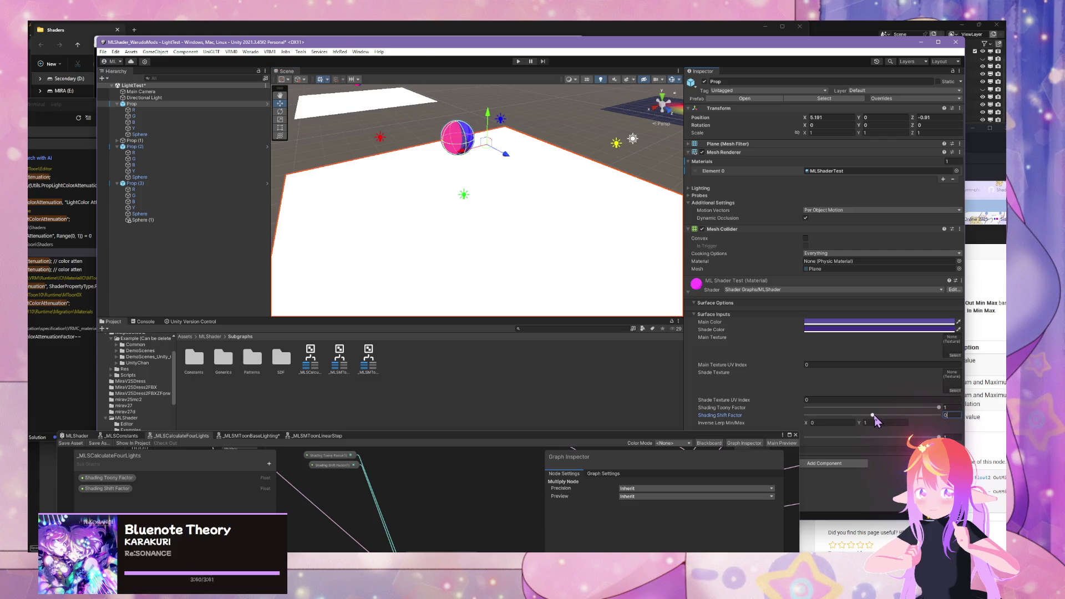
key("Escape")
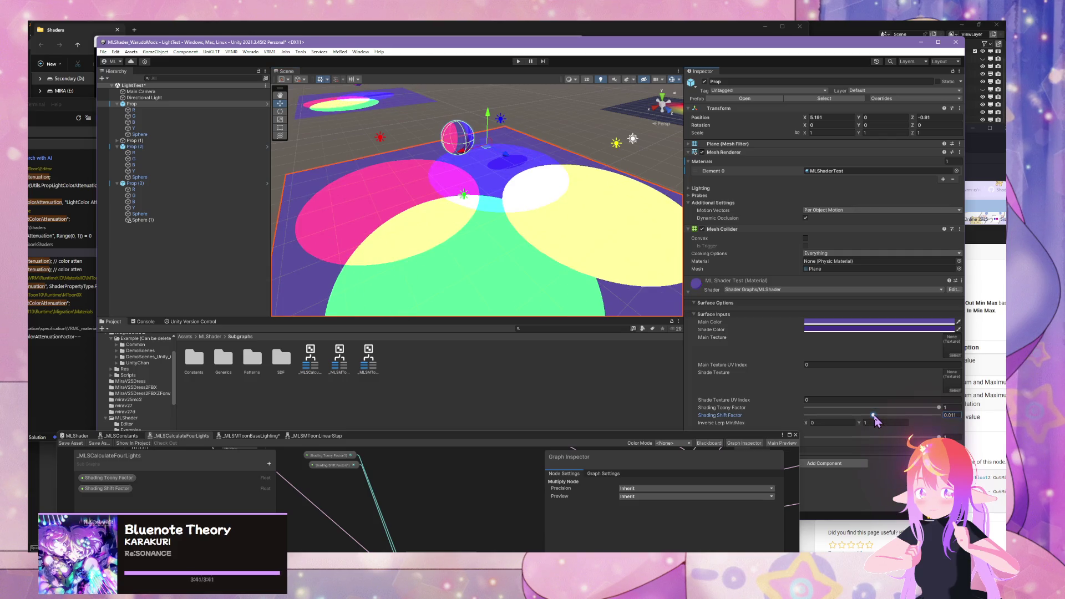
left_click_drag(874, 417, 875, 416)
scroll(465, 254, "down", 6)
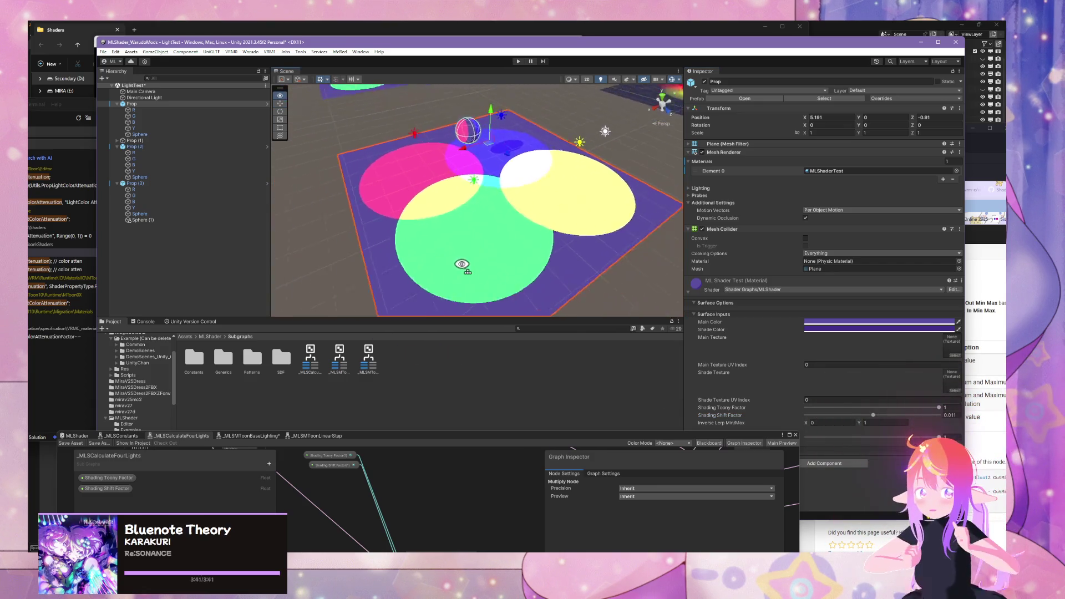
left_click_drag(466, 254, 344, 230)
scroll(341, 300, "up", 8)
mouse_move(356, 322)
left_mouse_down()
mouse_move(504, 304)
mouse_move(568, 200)
mouse_move(463, 189)
mouse_move(235, 217)
mouse_move(335, 238)
mouse_move(471, 240)
left_mouse_up()
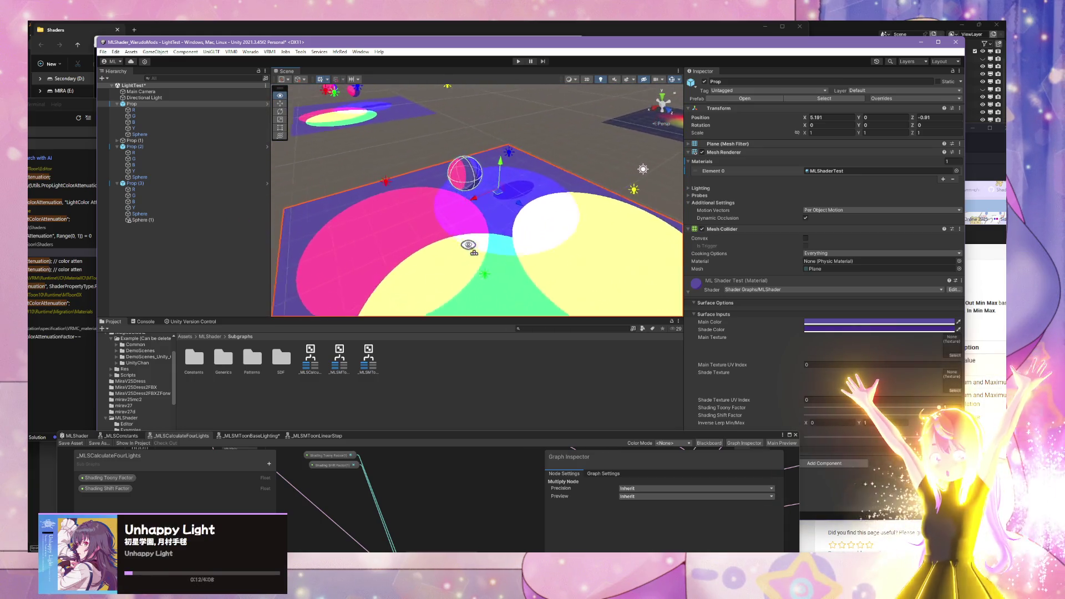
scroll(472, 240, "up", 5)
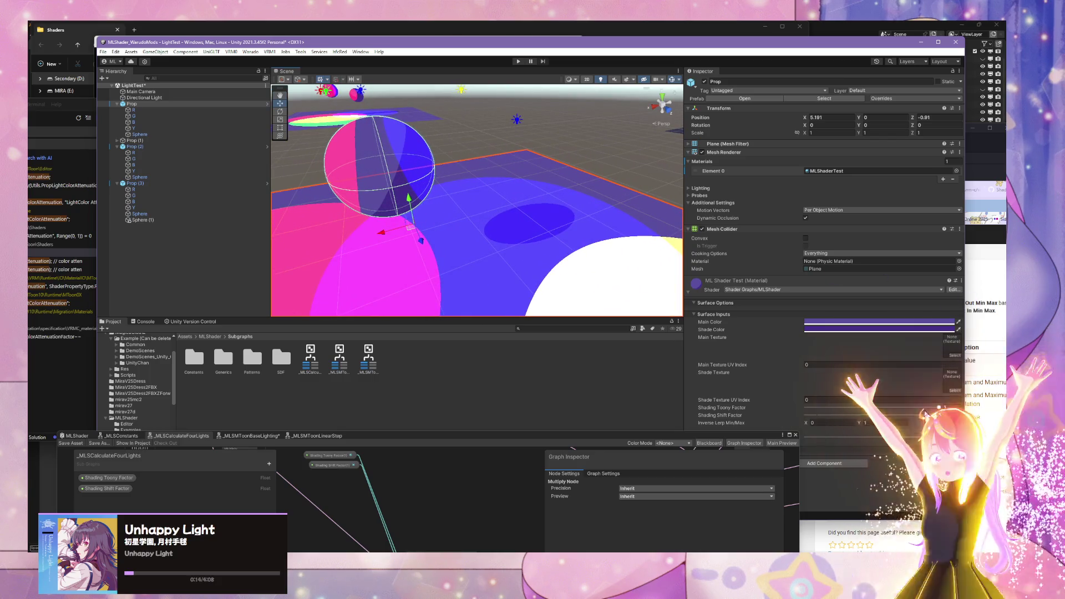
Step: Set Shading Toony Factor to 0.983 and inspect the lit plane from several angles
mouse_move(939, 409)
left_mouse_down()
mouse_move(866, 407)
mouse_move(936, 406)
left_mouse_up()
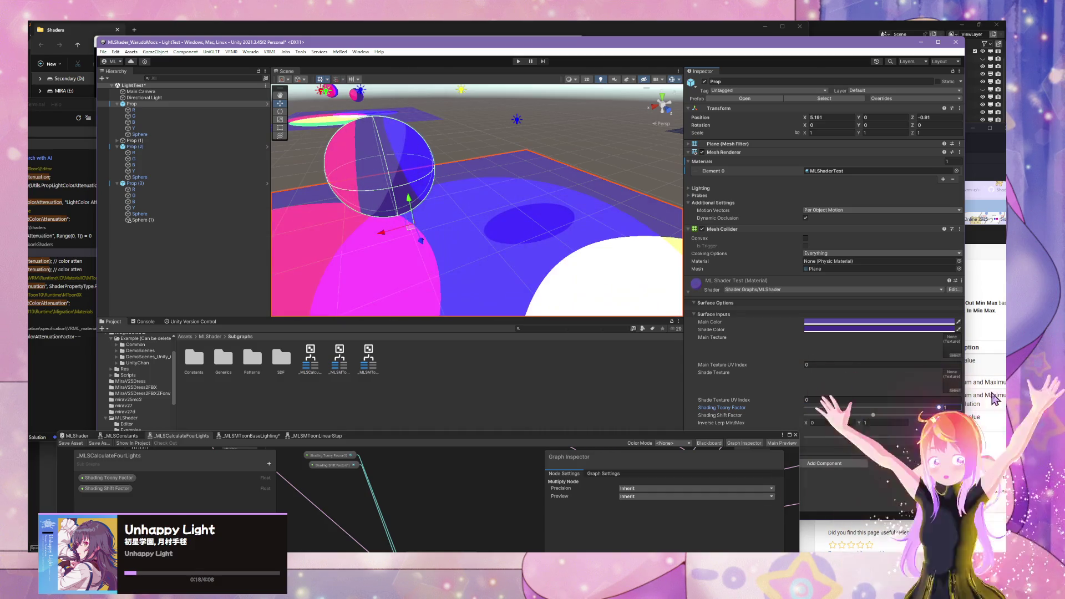
left_click_drag(478, 210, 527, 221)
scroll(527, 220, "down", 5)
scroll(541, 224, "up", 10)
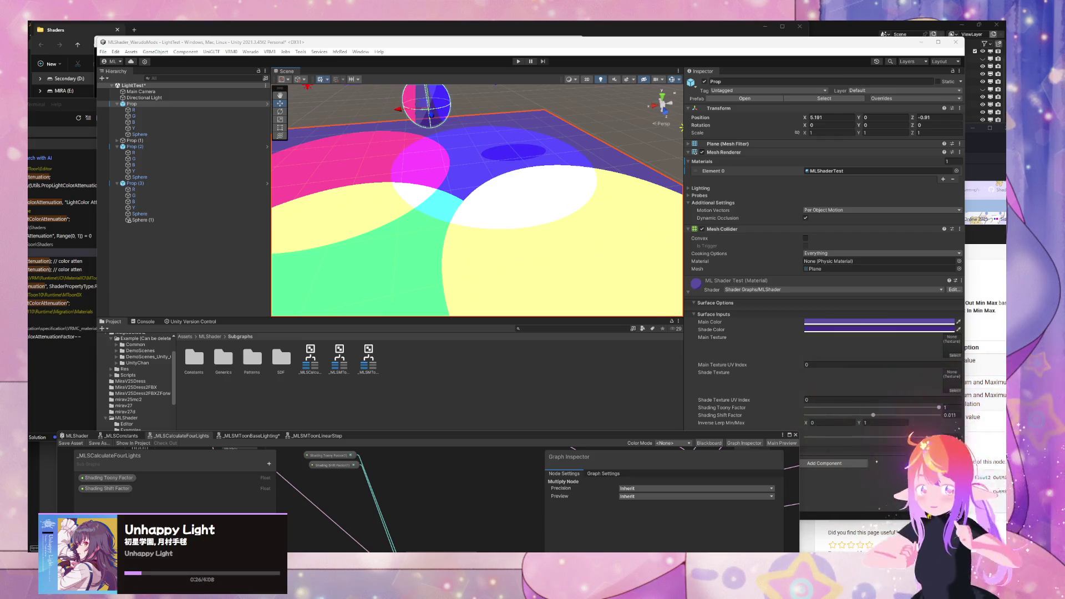
scroll(649, 246, "down", 5)
mouse_move(610, 239)
left_mouse_down()
mouse_move(371, 228)
mouse_move(571, 167)
mouse_move(440, 195)
mouse_move(572, 187)
mouse_move(567, 206)
left_mouse_up()
scroll(572, 187, "down", 3)
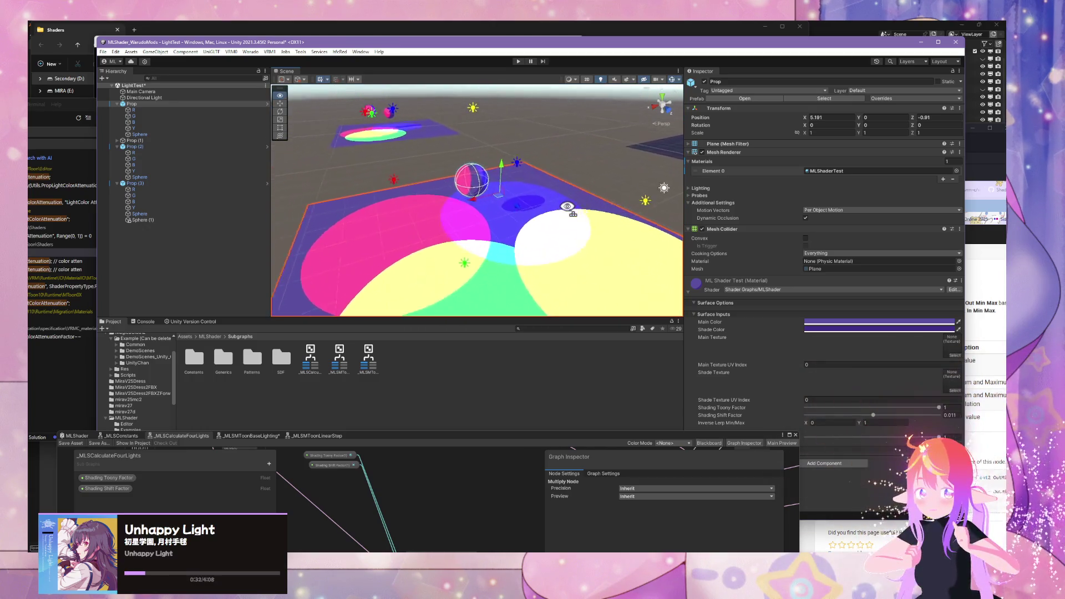
scroll(567, 207, "up", 2)
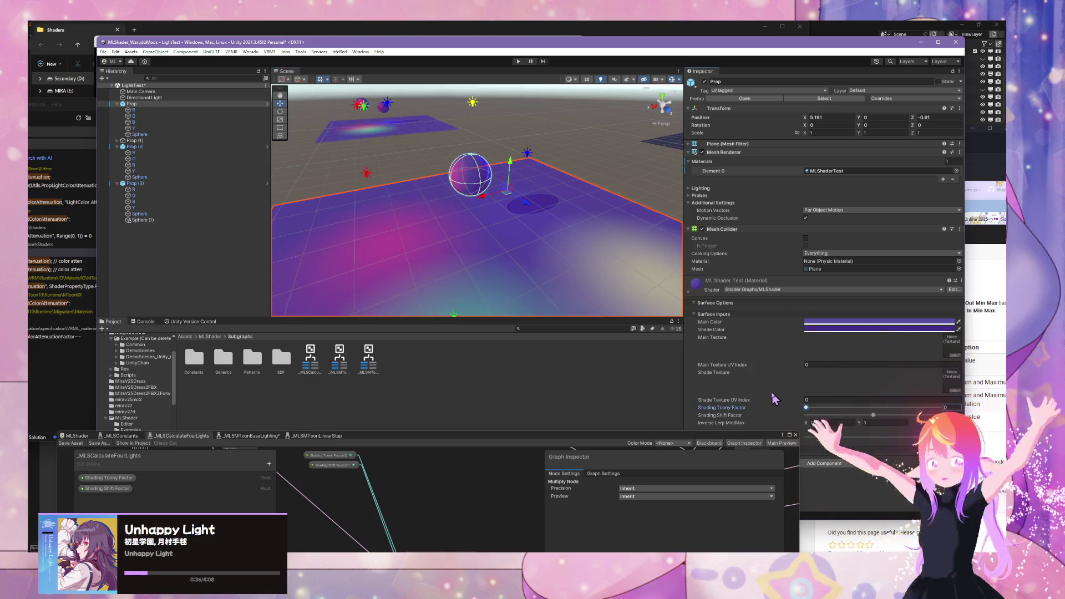
Step: Sweep Shading Toony Factor between 0 and 1, ending at 1, and bring Shader Graph over the scene
mouse_move(897, 409)
left_mouse_down()
mouse_move(958, 398)
mouse_move(834, 388)
left_mouse_up()
mouse_move(917, 393)
left_mouse_down()
mouse_move(715, 366)
mouse_move(960, 384)
left_mouse_up()
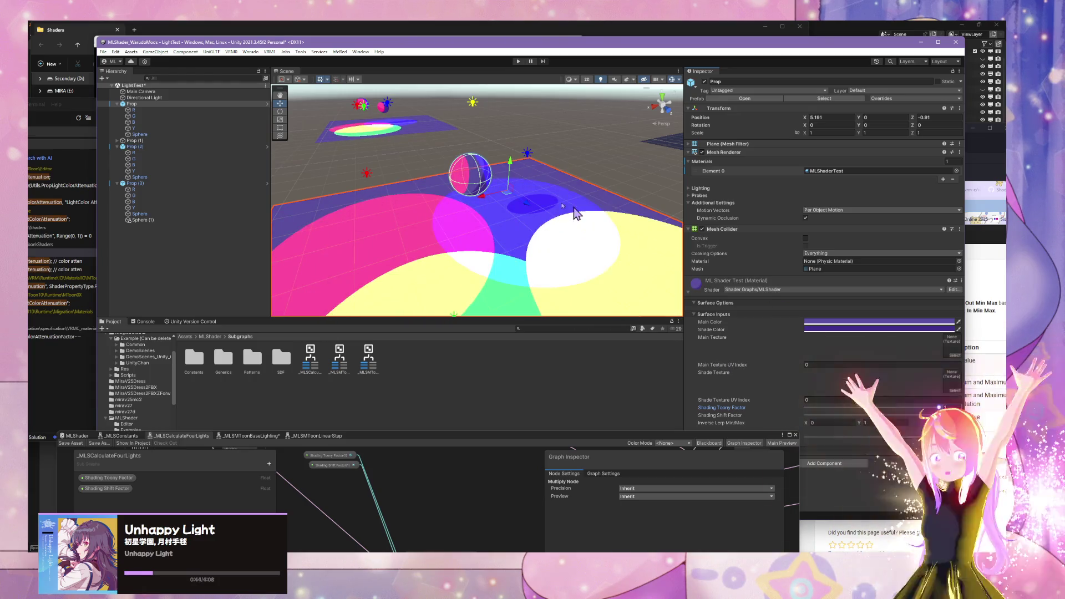
mouse_move(571, 214)
left_mouse_down()
mouse_move(519, 211)
mouse_move(333, 139)
left_mouse_up()
mouse_move(266, 111)
left_mouse_down()
mouse_move(369, 111)
mouse_move(593, 183)
left_mouse_up()
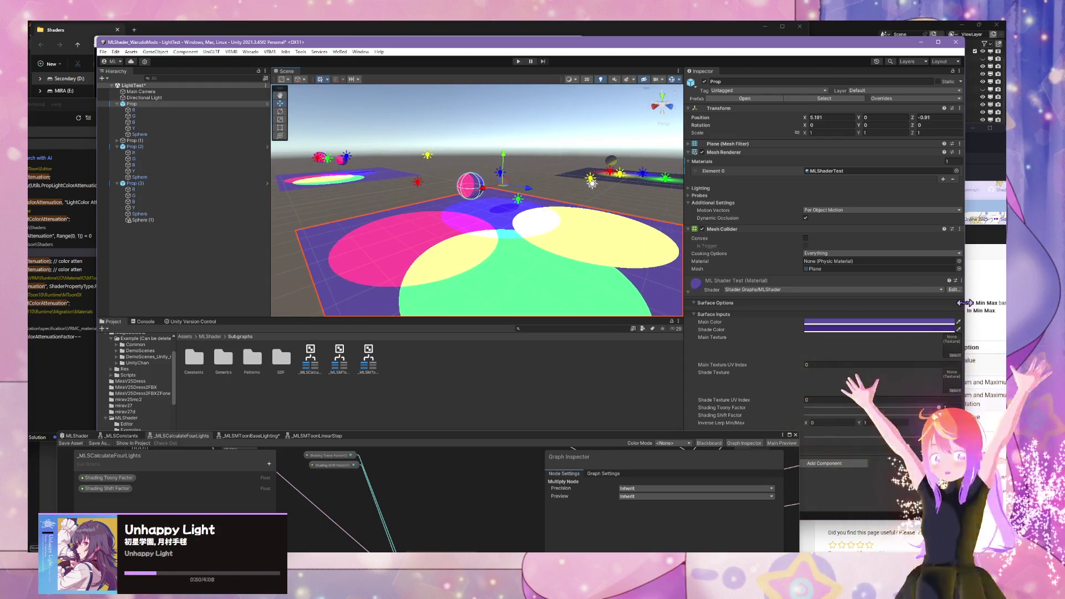
mouse_move(940, 408)
left_mouse_down()
mouse_move(866, 409)
mouse_move(989, 409)
left_mouse_up()
mouse_move(607, 250)
left_mouse_down()
mouse_move(602, 268)
mouse_move(527, 331)
mouse_move(635, 348)
left_mouse_up()
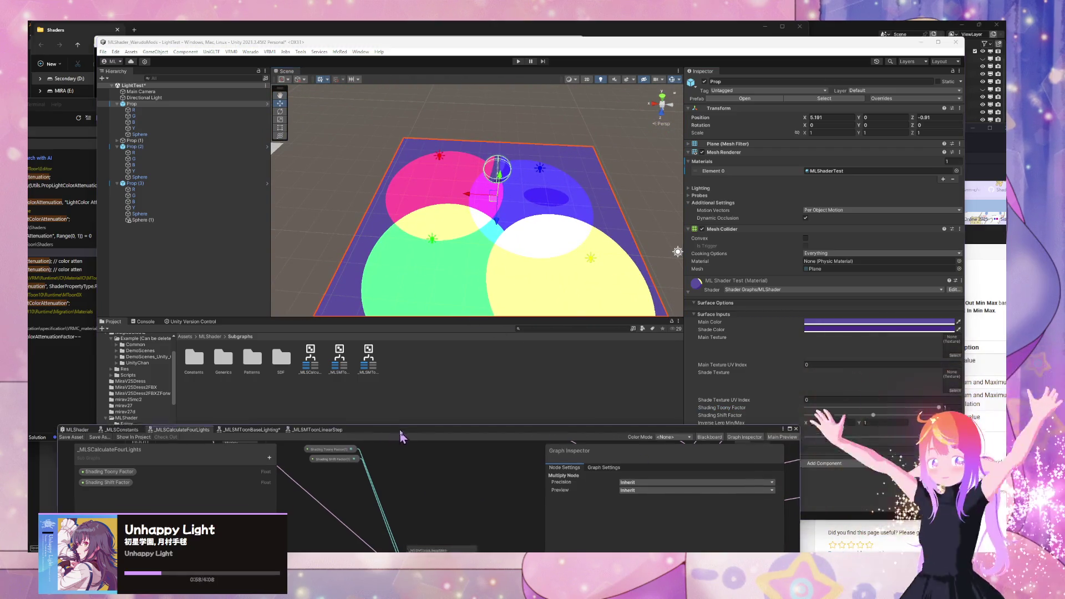
left_click_drag(400, 435, 583, 250)
Step: Switch to the _MLSConstants subgraph and inspect its tiny Float constant's value
left_click(303, 251)
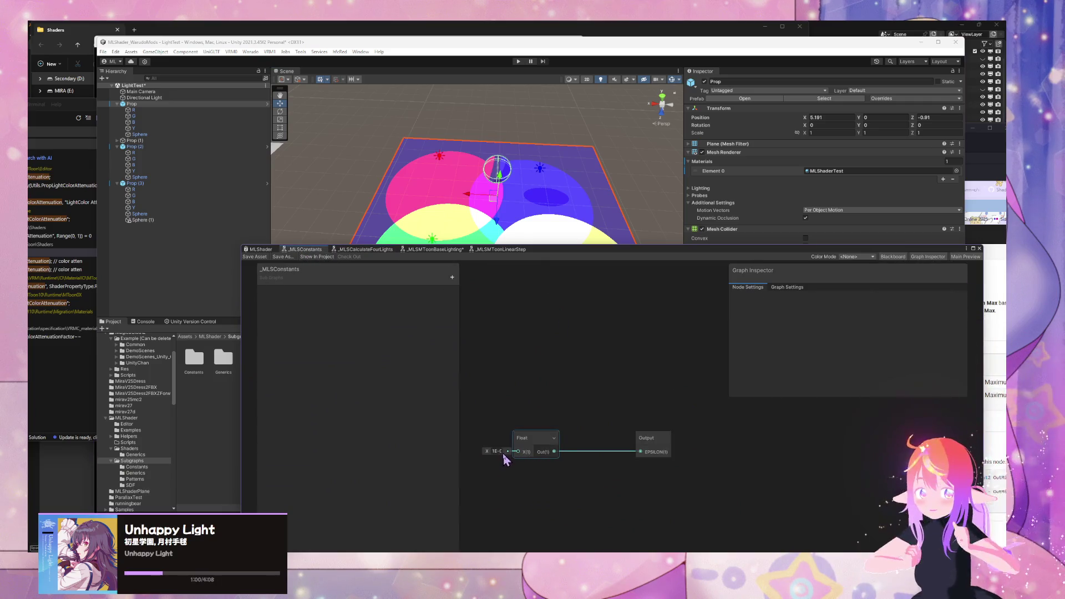
left_click(496, 451)
mouse_move(468, 554)
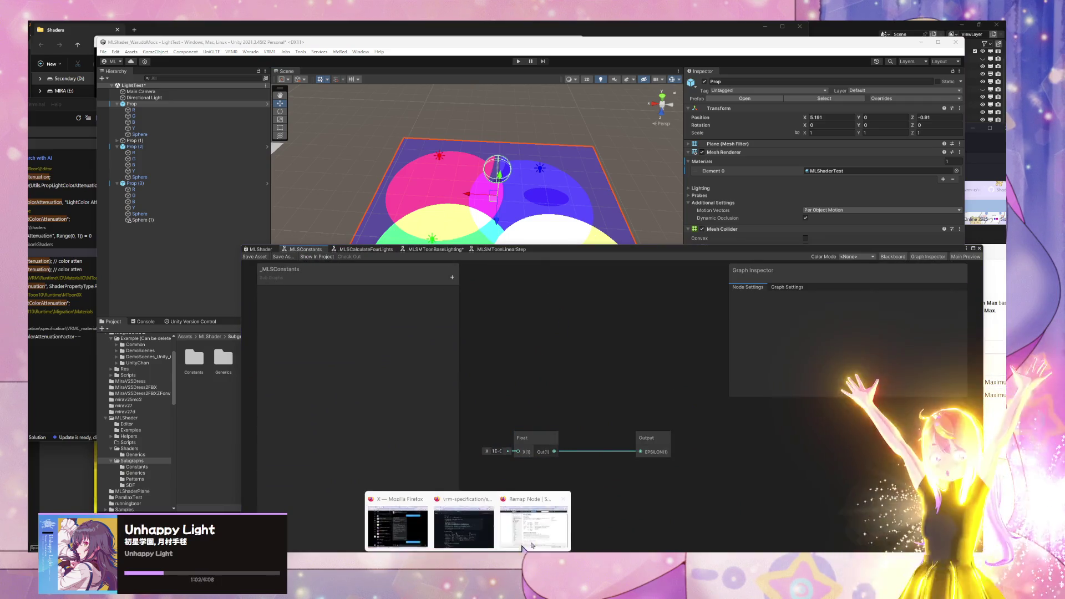
mouse_move(517, 540)
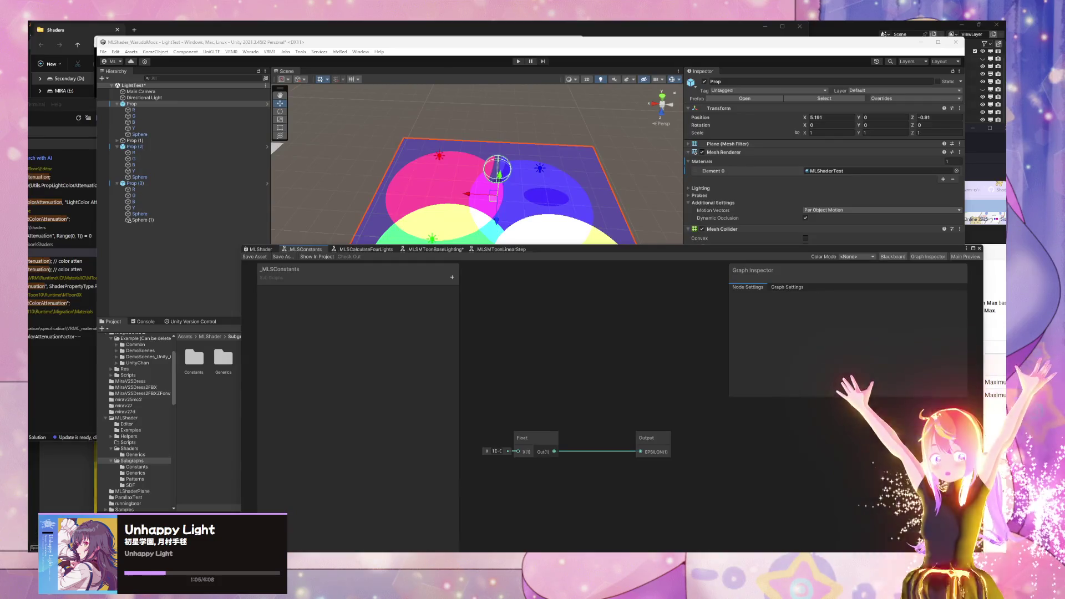
Step: Search MToonCore.cginc in VS Code for EPSILON_FP16
mouse_move(569, 555)
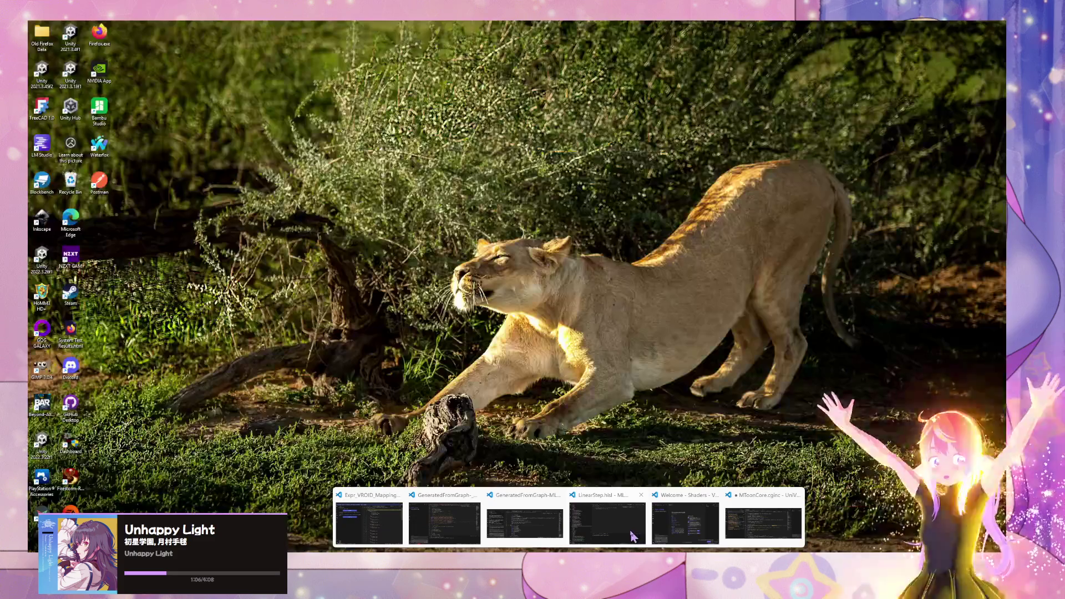
mouse_move(454, 531)
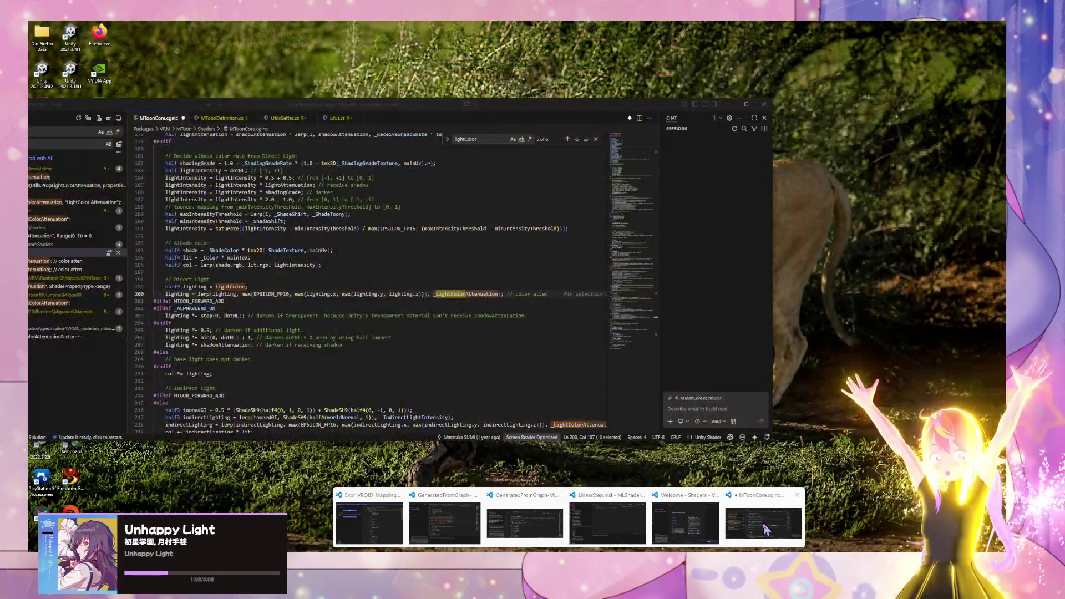
left_click(763, 524)
key("ctrl+f")
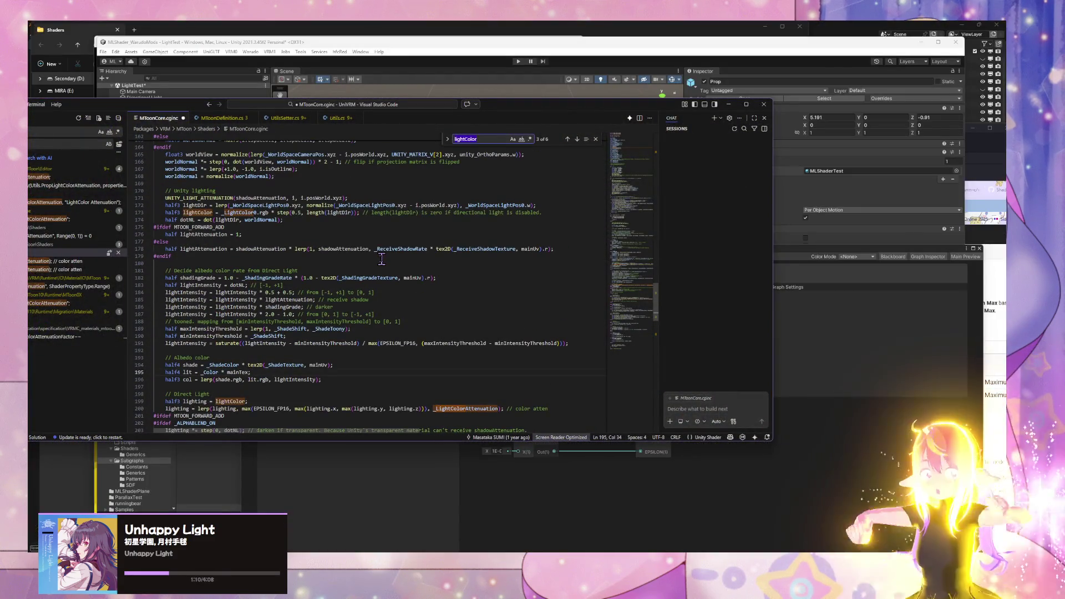
type("epsi")
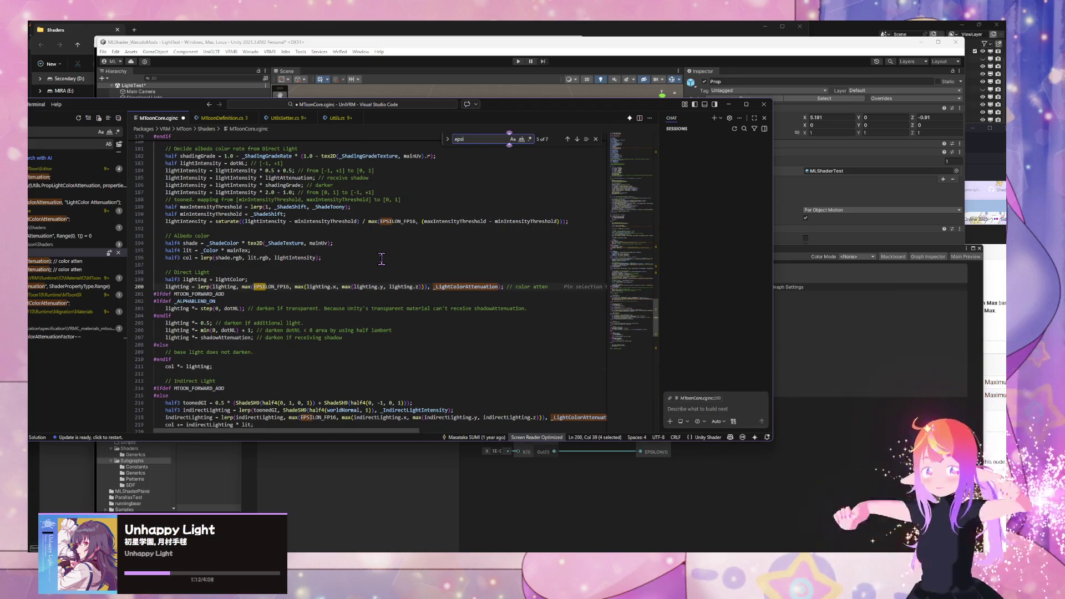
double_click(279, 286)
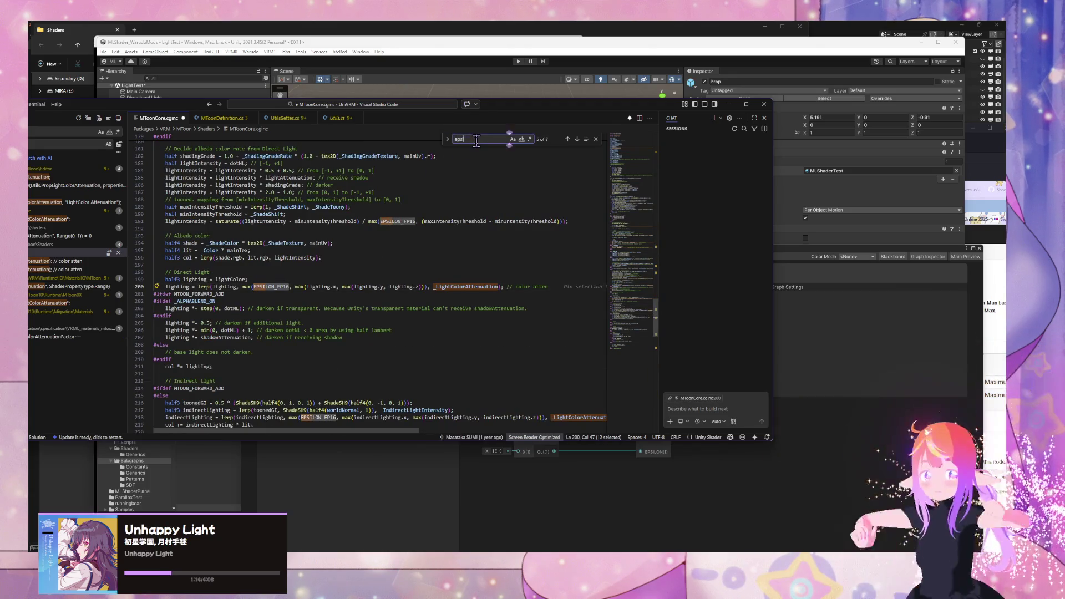
key("ctrl+f")
Step: Step to the EPSILON_FP16 definition on line 123 (0.0009765625), then return to Unity
key("Return")
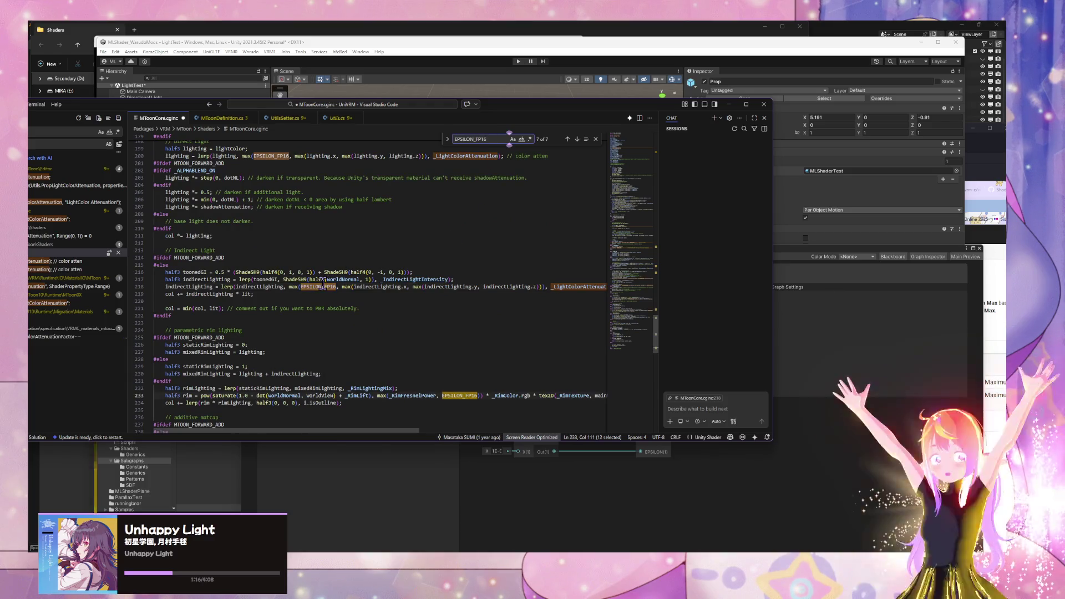
key("Return")
double_click(271, 288)
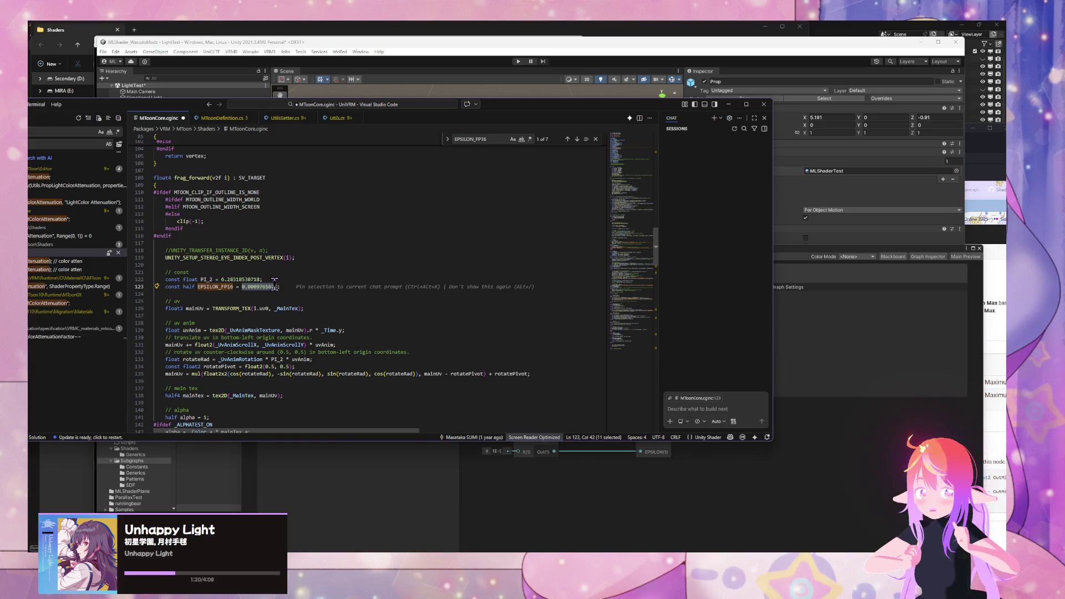
left_click(862, 331)
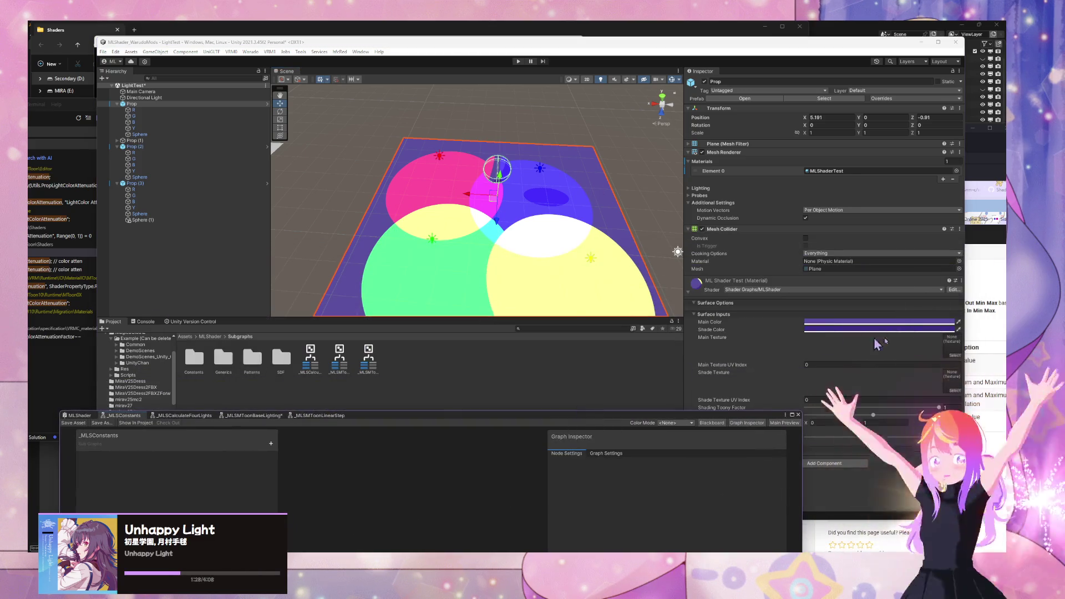
Step: Vary Shading Toony Factor, push the Prop plane farther back, and select the Sphere
left_click(952, 411)
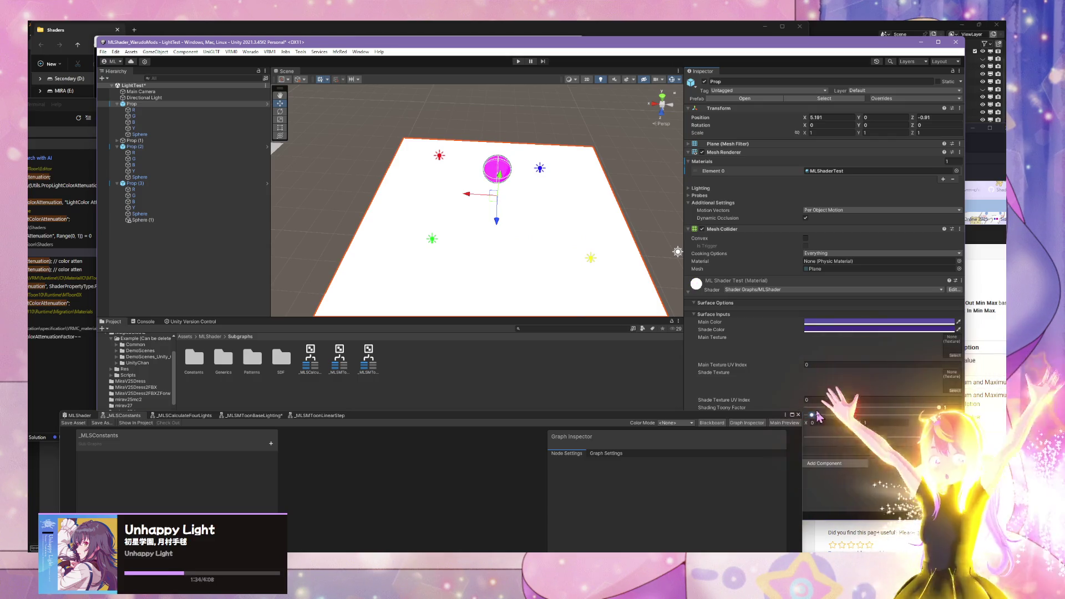
mouse_move(860, 415)
left_mouse_down()
mouse_move(887, 415)
mouse_move(810, 415)
mouse_move(921, 415)
left_mouse_up()
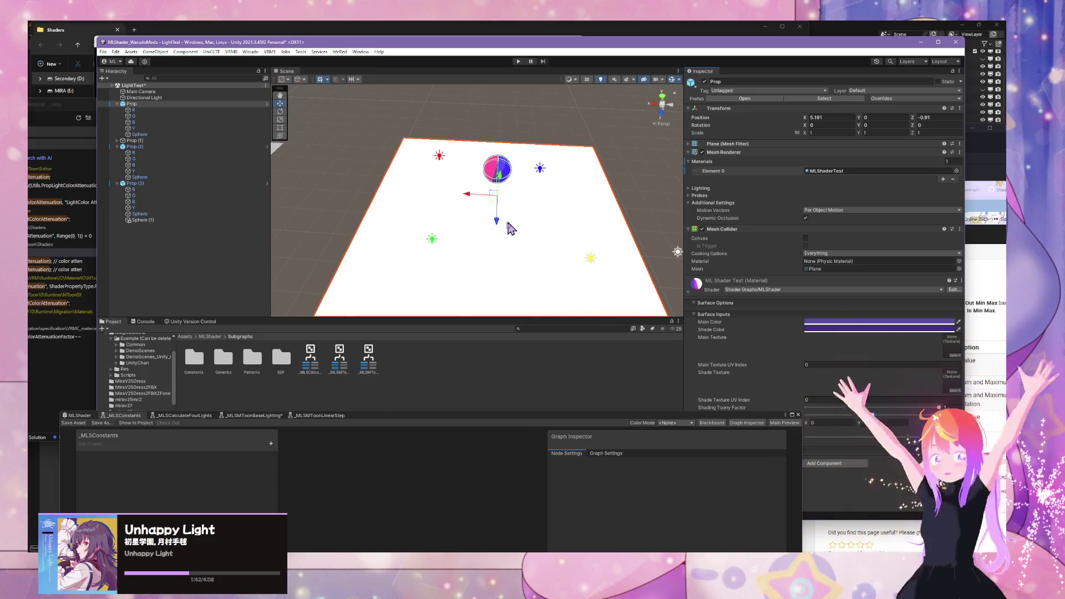
mouse_move(510, 228)
left_mouse_down()
mouse_move(569, 254)
mouse_move(562, 190)
mouse_move(569, 209)
mouse_move(649, 256)
mouse_move(590, 218)
mouse_move(535, 207)
left_mouse_up()
left_click(518, 155)
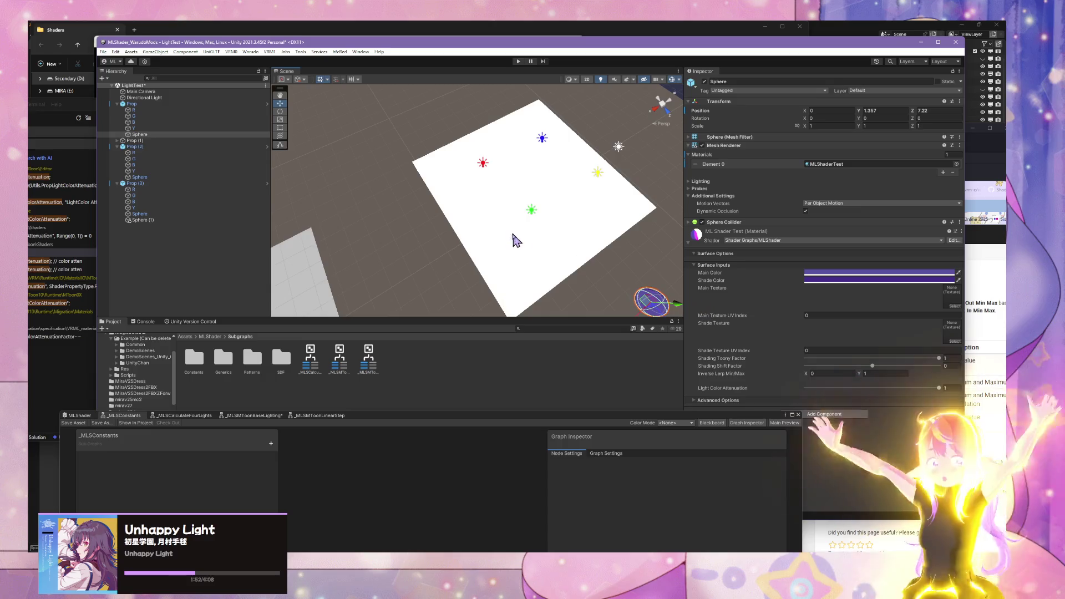
Step: Move the Sphere to X -0.805, Z -0.55 on the plane, then select lights R, G, B, Y
mouse_move(516, 240)
left_mouse_down()
mouse_move(651, 257)
mouse_move(669, 223)
left_mouse_up()
mouse_move(657, 169)
left_mouse_down()
mouse_move(633, 157)
mouse_move(369, 145)
left_mouse_up()
key("f")
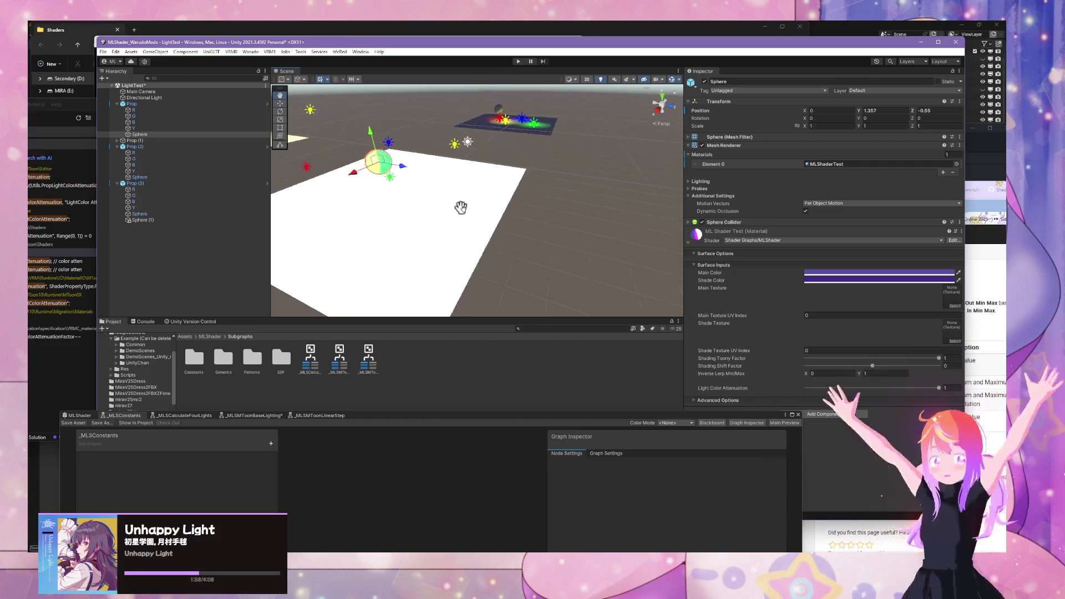
mouse_move(575, 269)
left_mouse_down()
mouse_move(412, 319)
mouse_move(405, 357)
mouse_move(336, 285)
mouse_move(382, 253)
left_mouse_up()
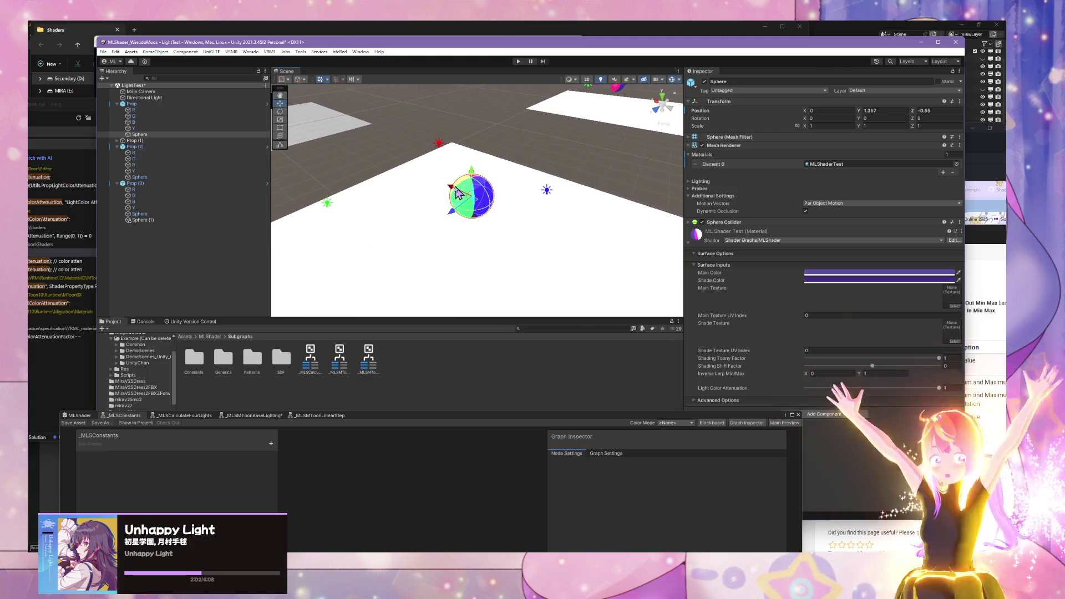
mouse_move(456, 192)
left_mouse_down()
mouse_move(345, 150)
mouse_move(503, 238)
mouse_move(464, 228)
left_mouse_up()
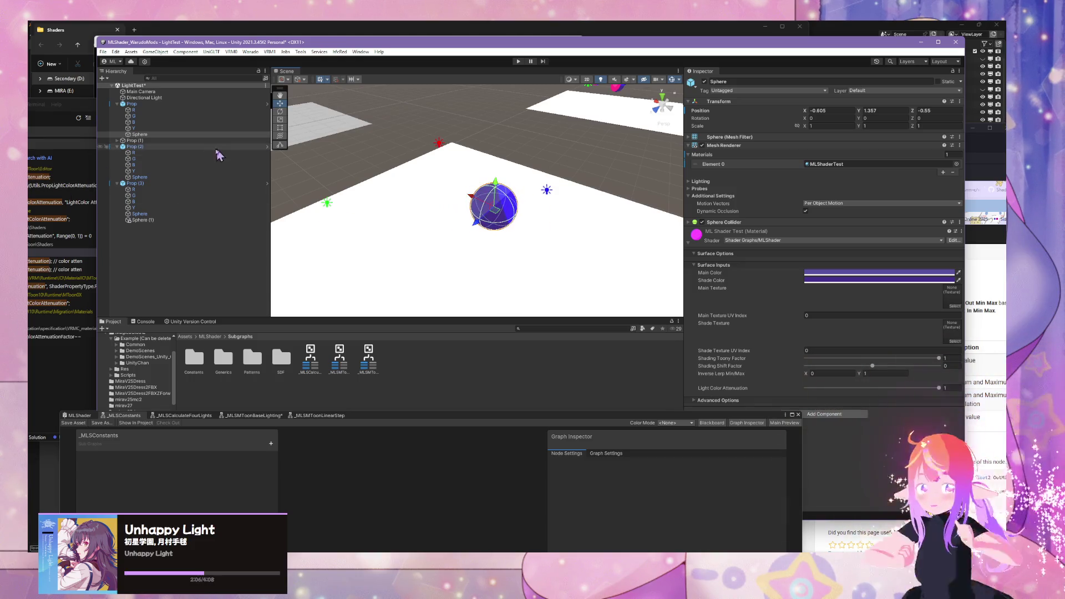
left_click(165, 111)
left_click(147, 128, "shift")
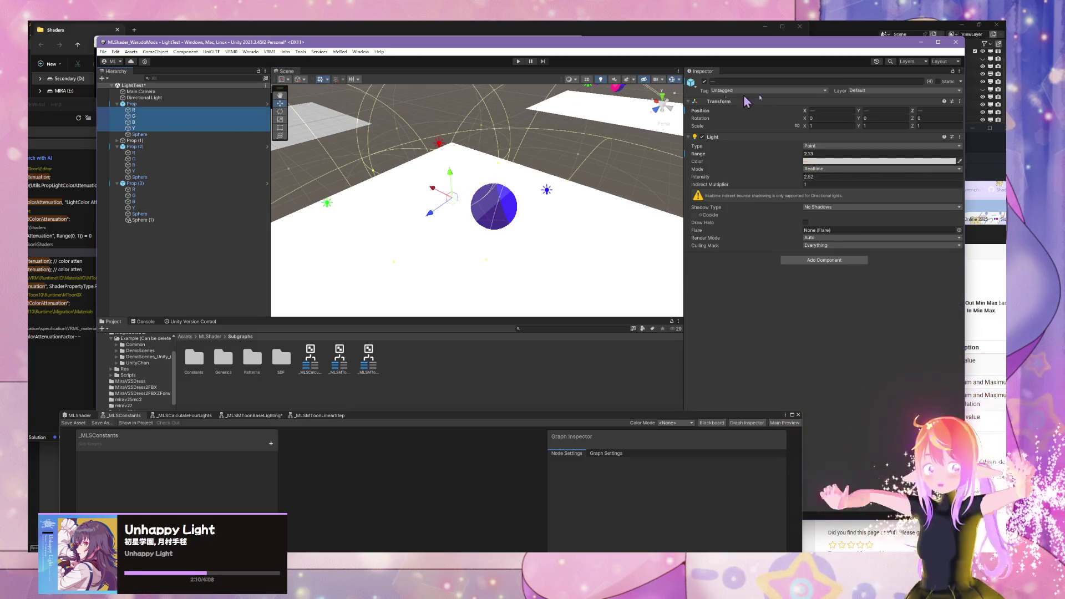
left_click(705, 82)
mouse_move(544, 148)
left_mouse_down()
mouse_move(537, 197)
mouse_move(583, 202)
mouse_move(488, 161)
mouse_move(476, 171)
left_mouse_up()
left_click(476, 170)
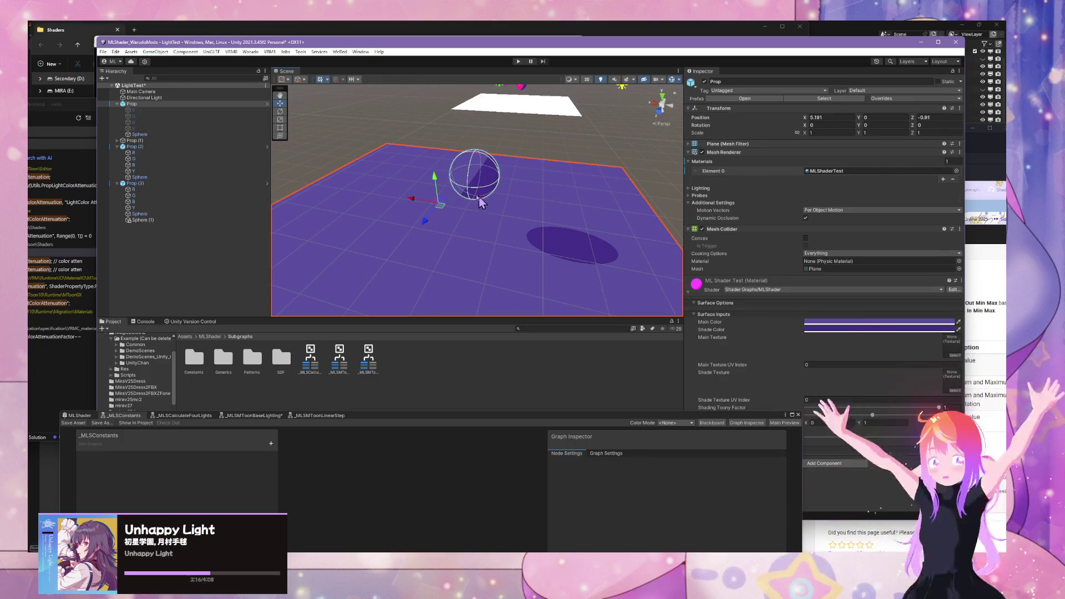
left_click(151, 128)
left_click(158, 110, "shift")
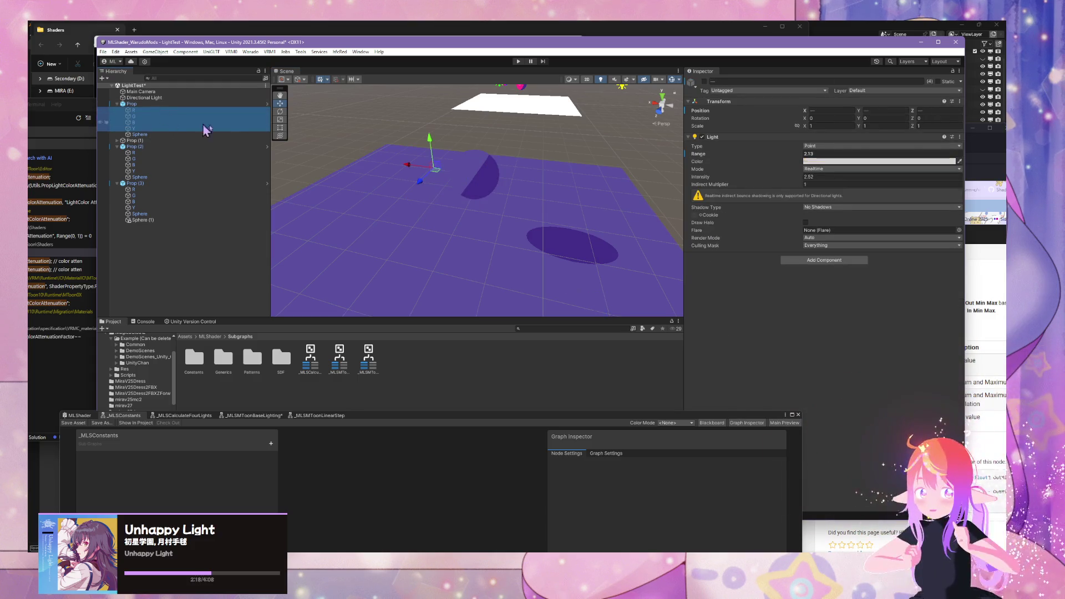
left_click(705, 82)
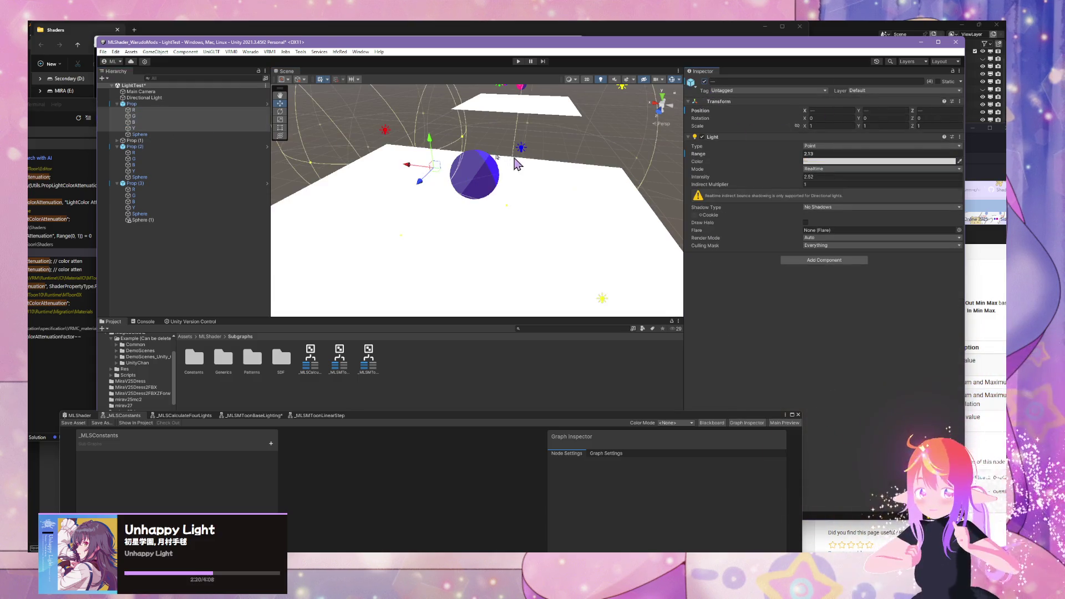
left_click(179, 129)
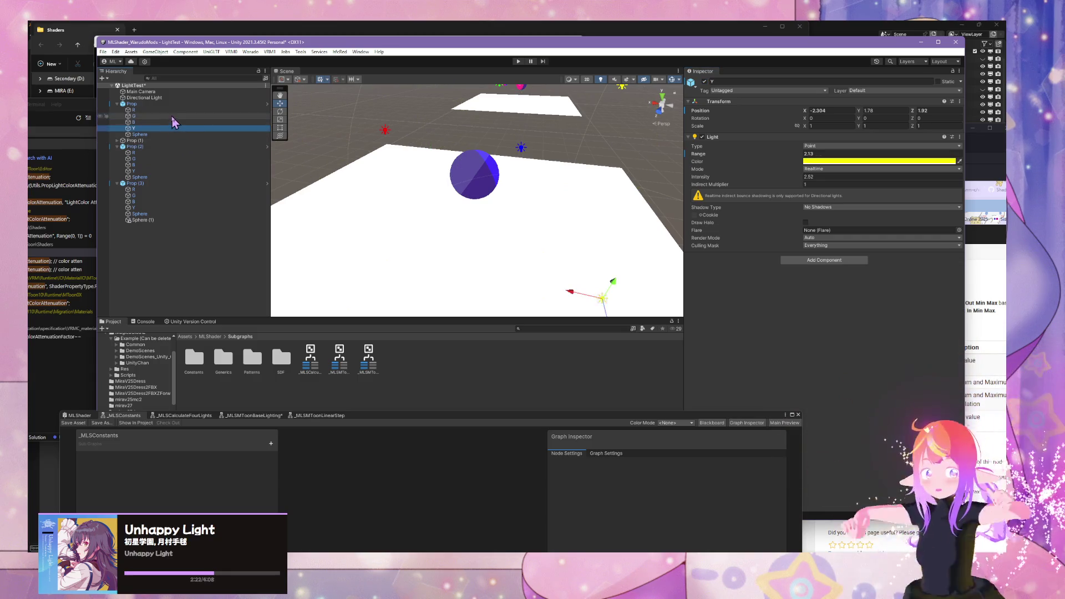
left_click(168, 111, "shift")
left_click(168, 110)
left_click(169, 129, "shift")
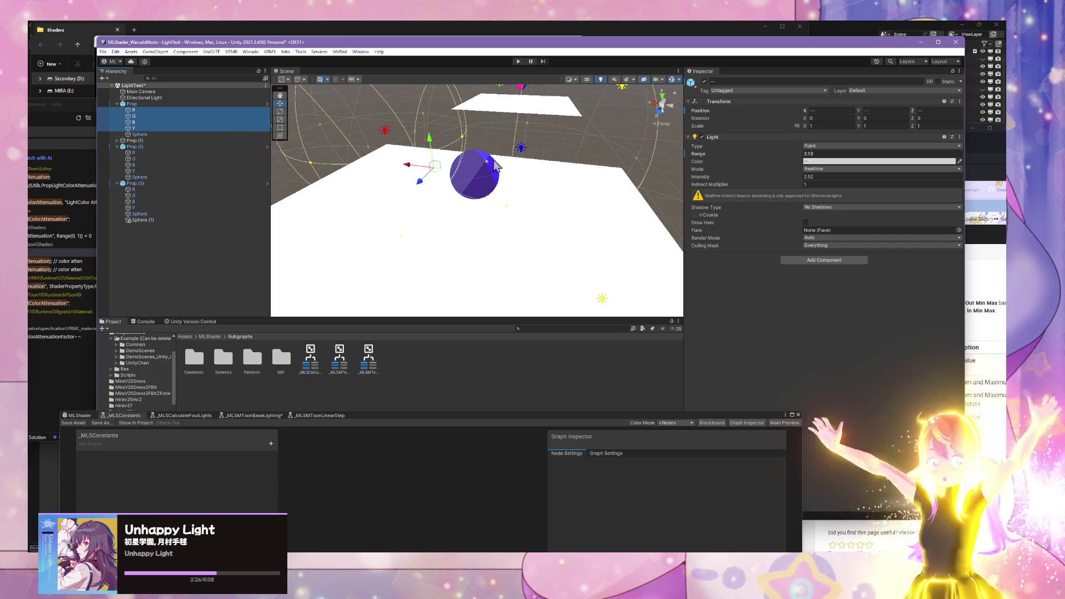
left_click_drag(496, 165, 431, 162)
left_click(185, 133)
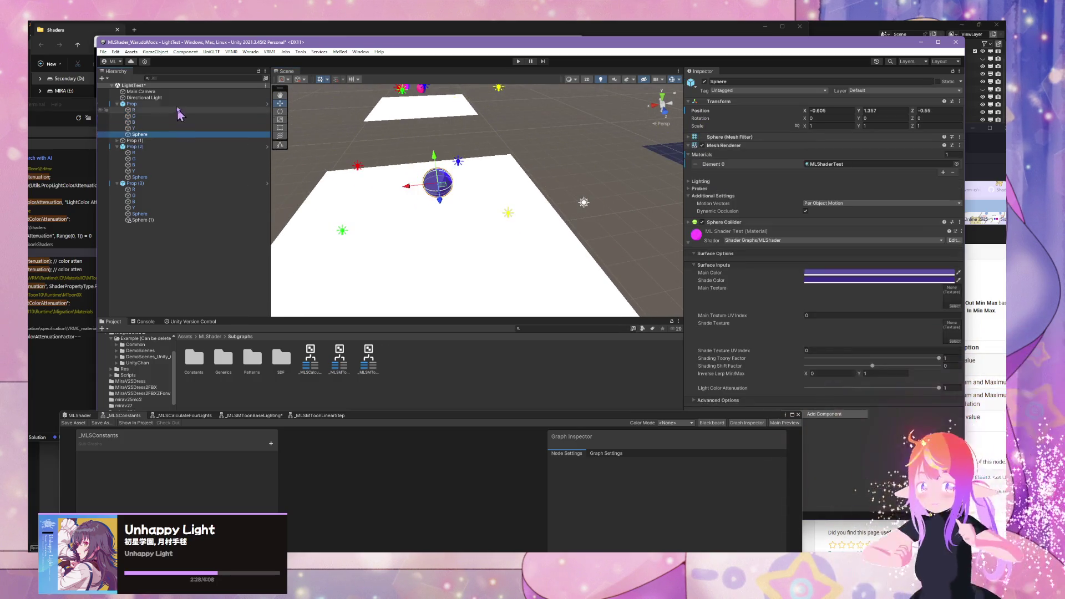
left_click(872, 367)
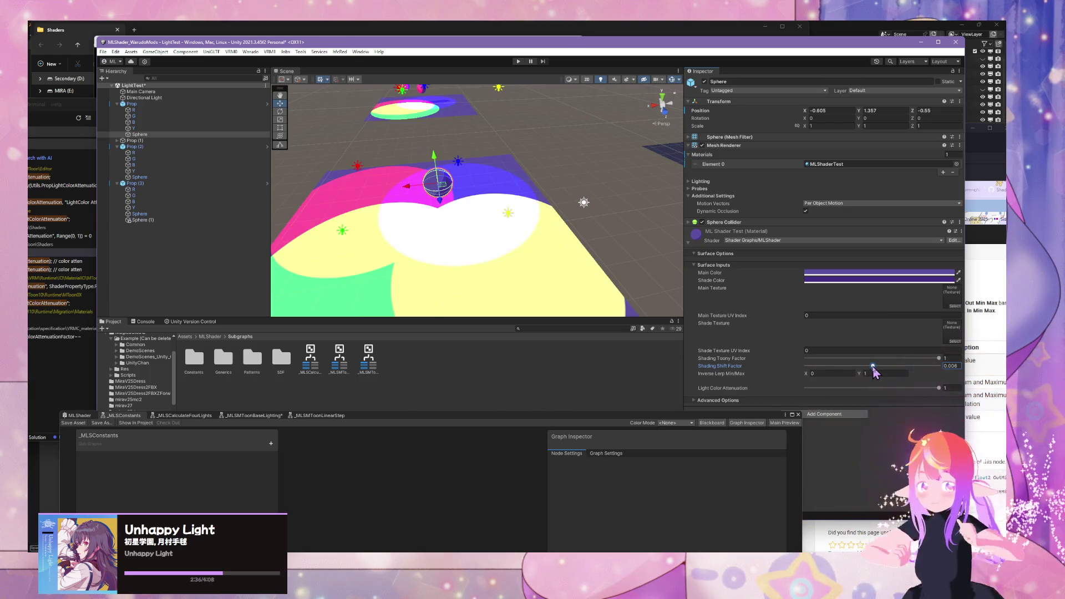
left_click_drag(874, 369, 874, 369)
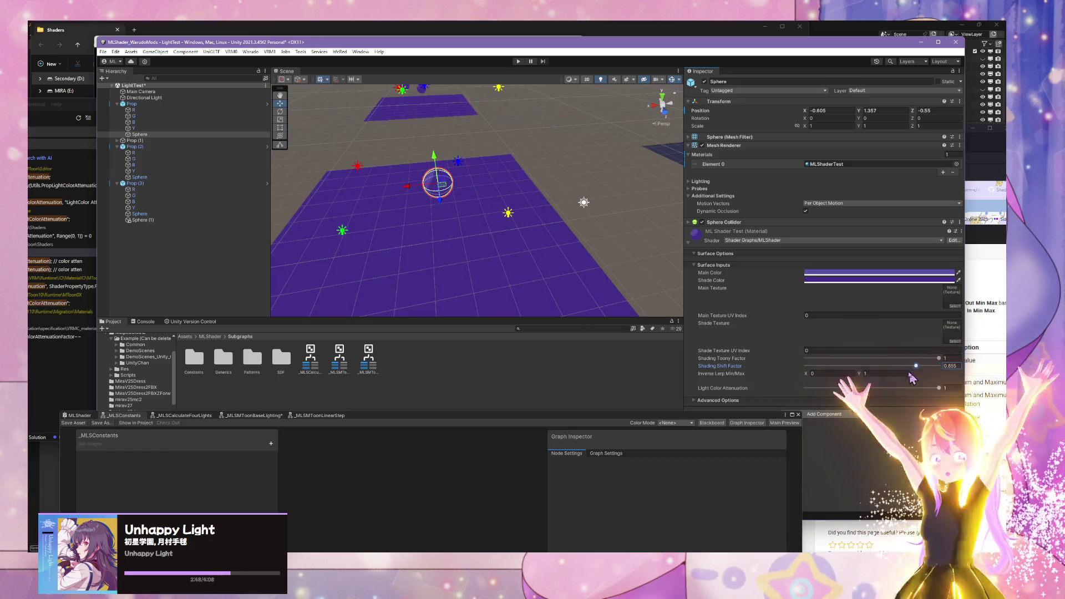
left_click_drag(910, 374, 872, 366)
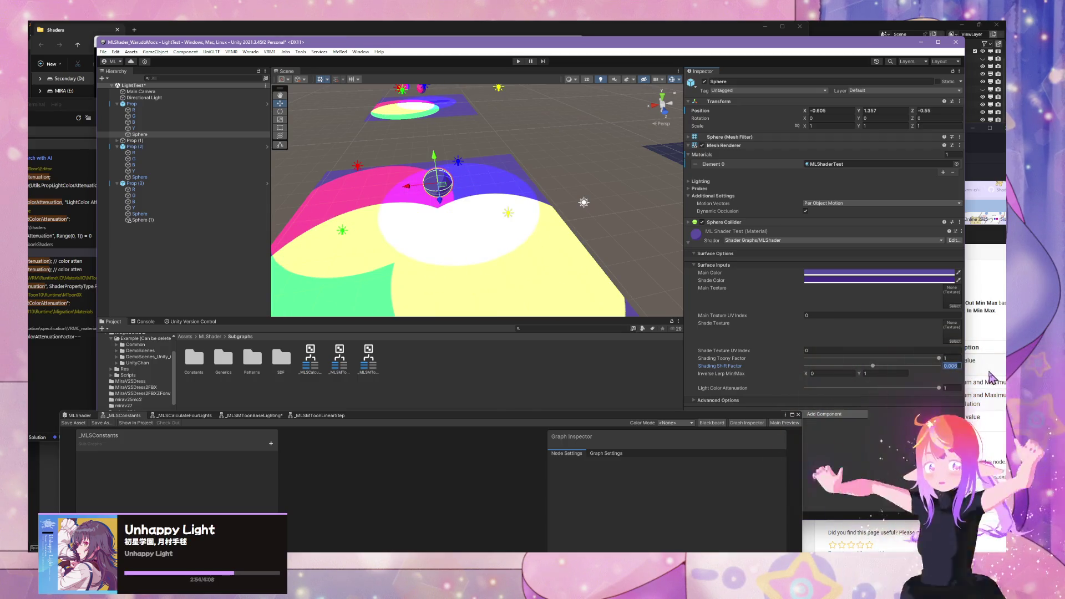
key("BackSpace")
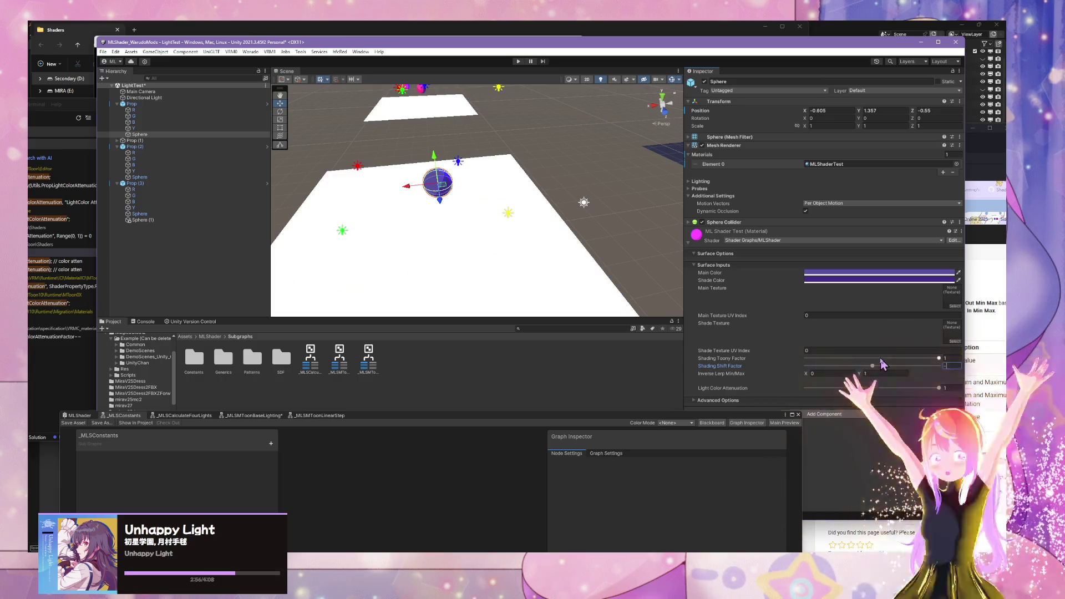
scroll(378, 199, "down", 5)
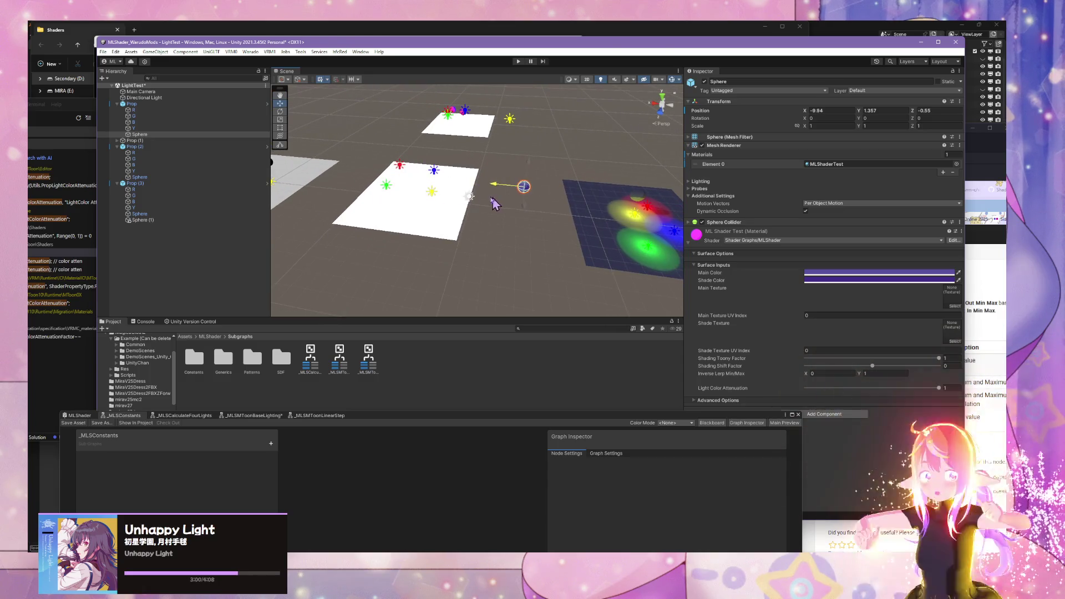
Step: Move Prop beside the comparison plane and lower its Shading Toony Factor to about 0.58
left_click(452, 228)
mouse_move(397, 176)
left_mouse_down()
mouse_move(527, 194)
mouse_move(483, 203)
mouse_move(495, 214)
mouse_move(609, 233)
mouse_move(505, 229)
left_mouse_up()
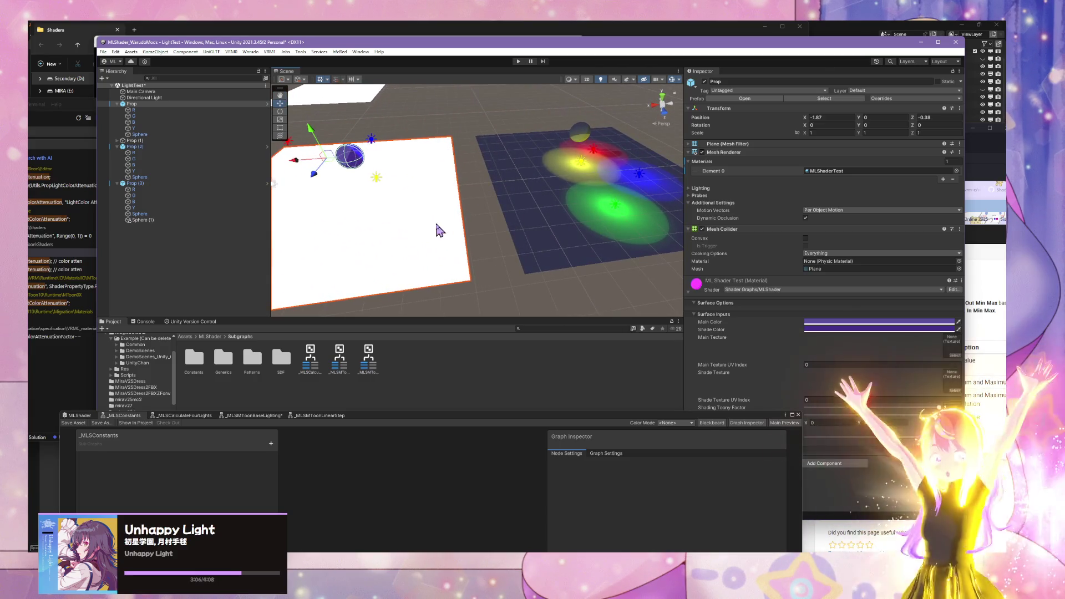
left_click(873, 415)
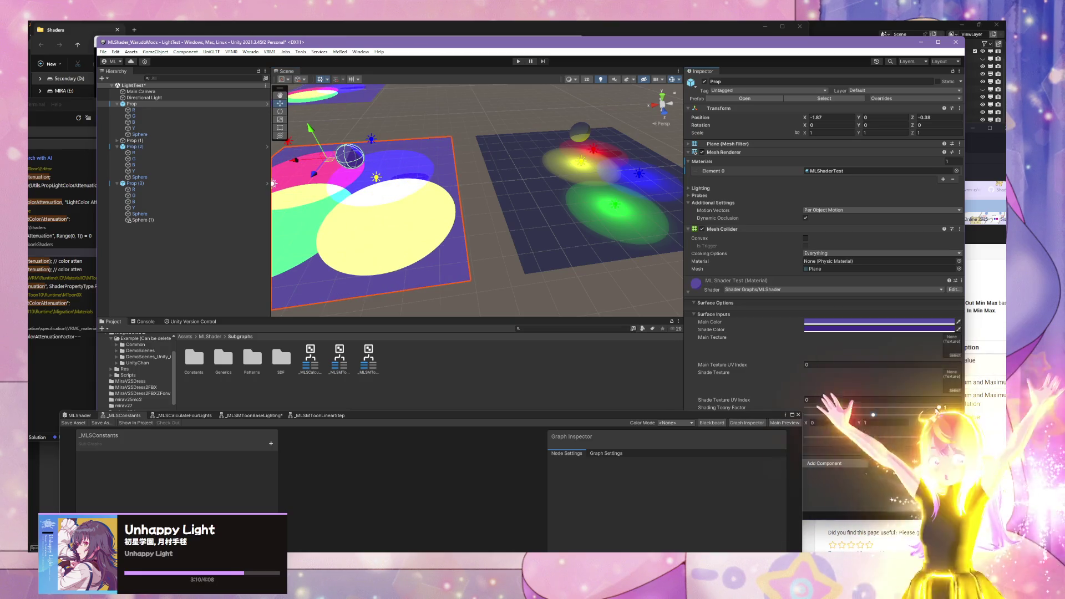
mouse_move(877, 420)
left_mouse_down()
mouse_move(875, 408)
mouse_move(977, 417)
left_mouse_up()
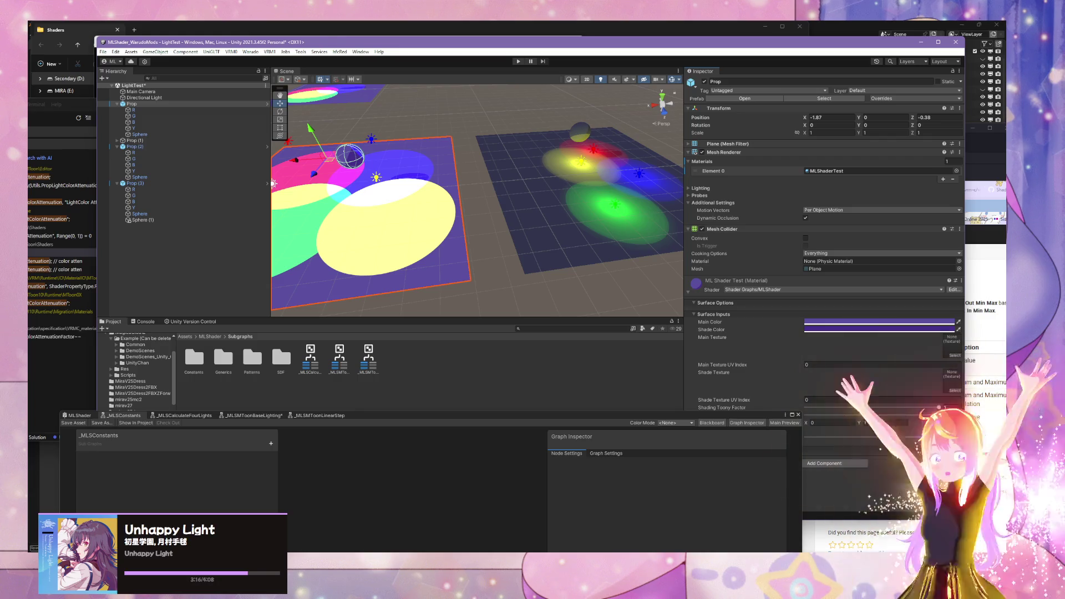
left_click_drag(976, 416, 806, 408)
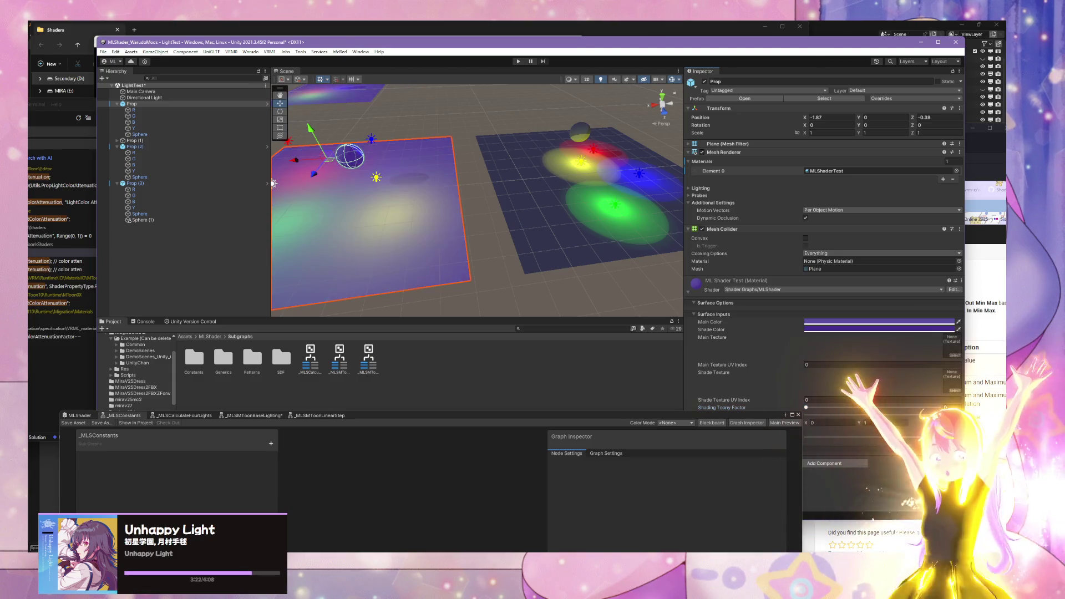
left_click_drag(422, 250, 544, 236)
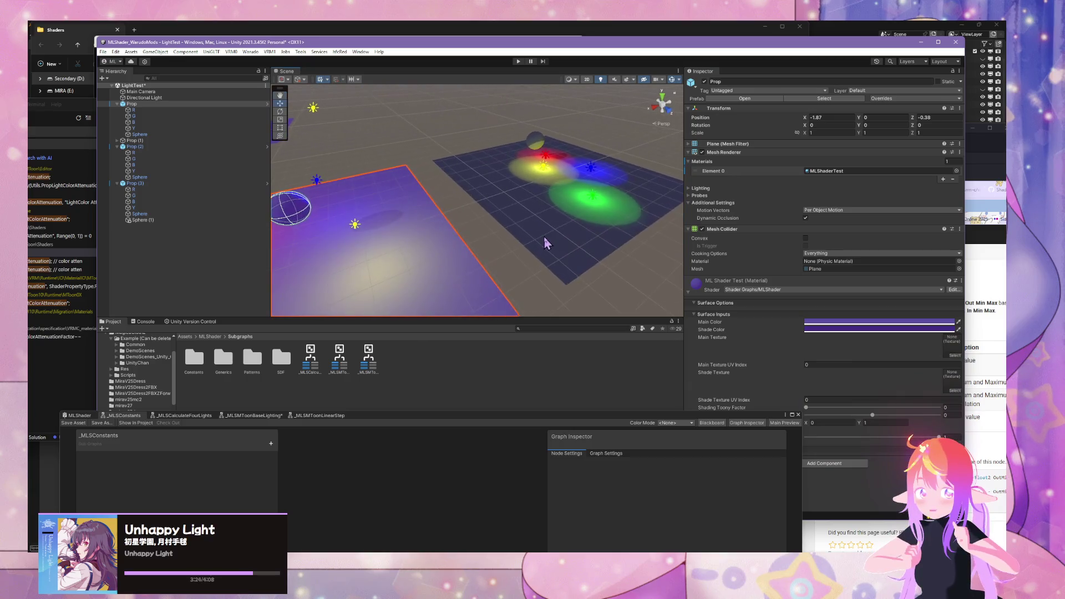
left_click(545, 235)
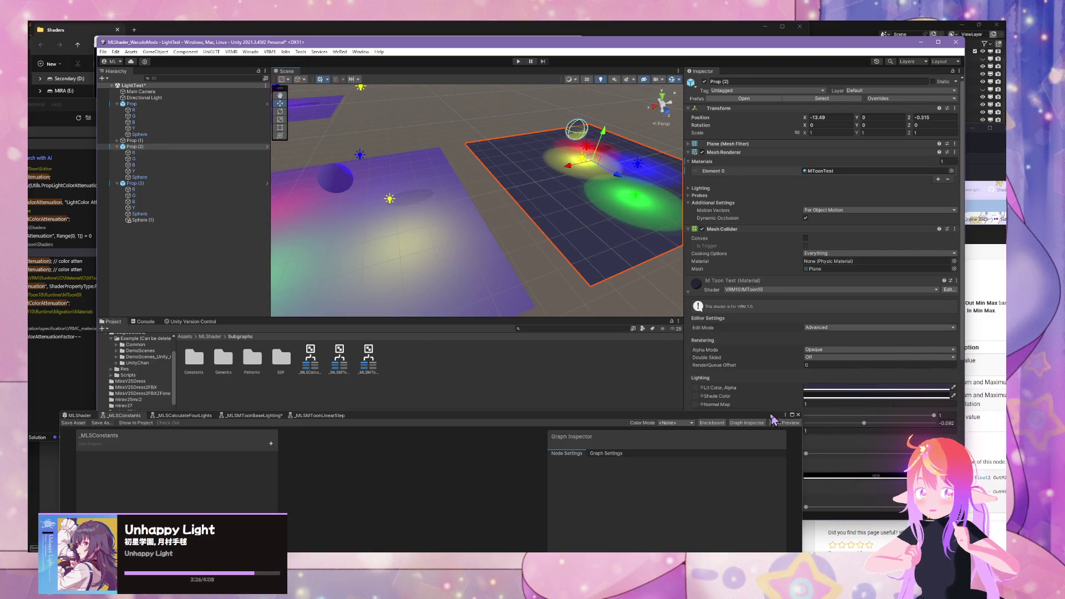
Step: Drag Prop (2)'s MToon Shading Shift to -1, then back to 0
left_click_drag(771, 415, 771, 461)
left_click_drag(716, 424, 696, 419)
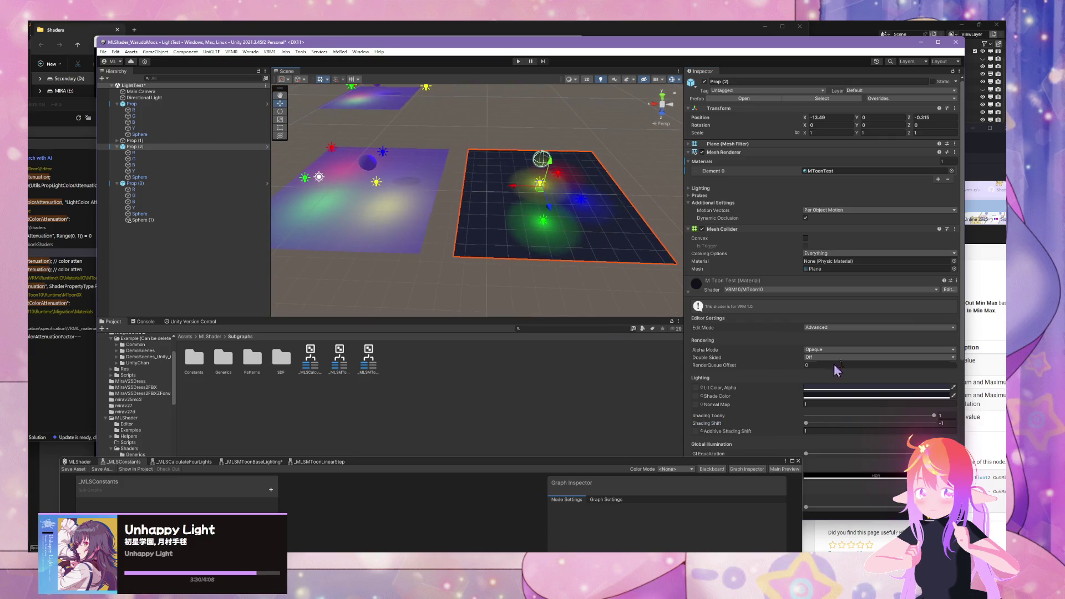
left_click(342, 203)
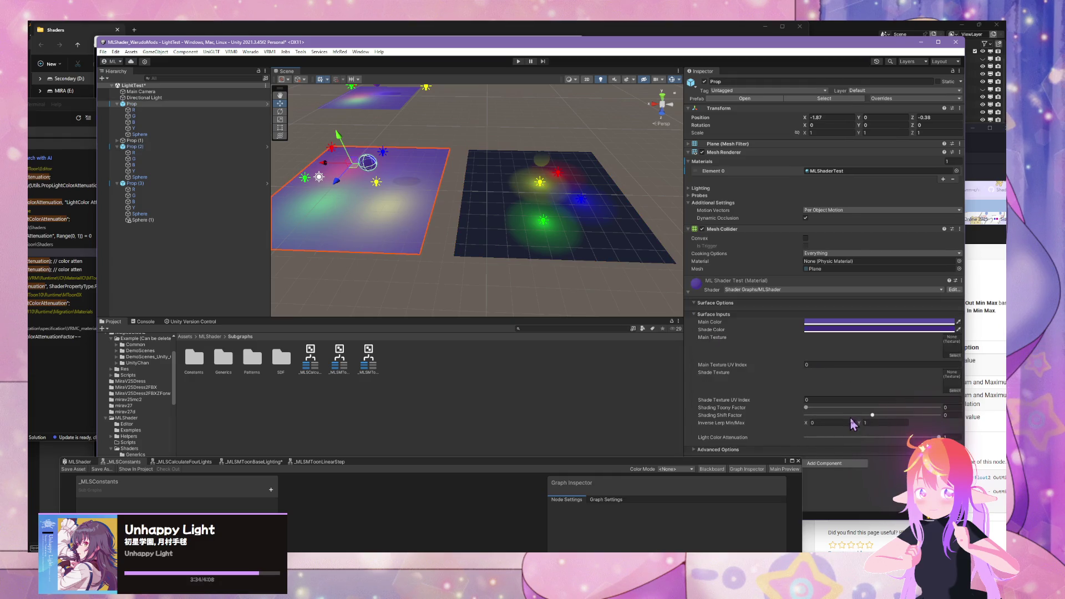
left_click(634, 261)
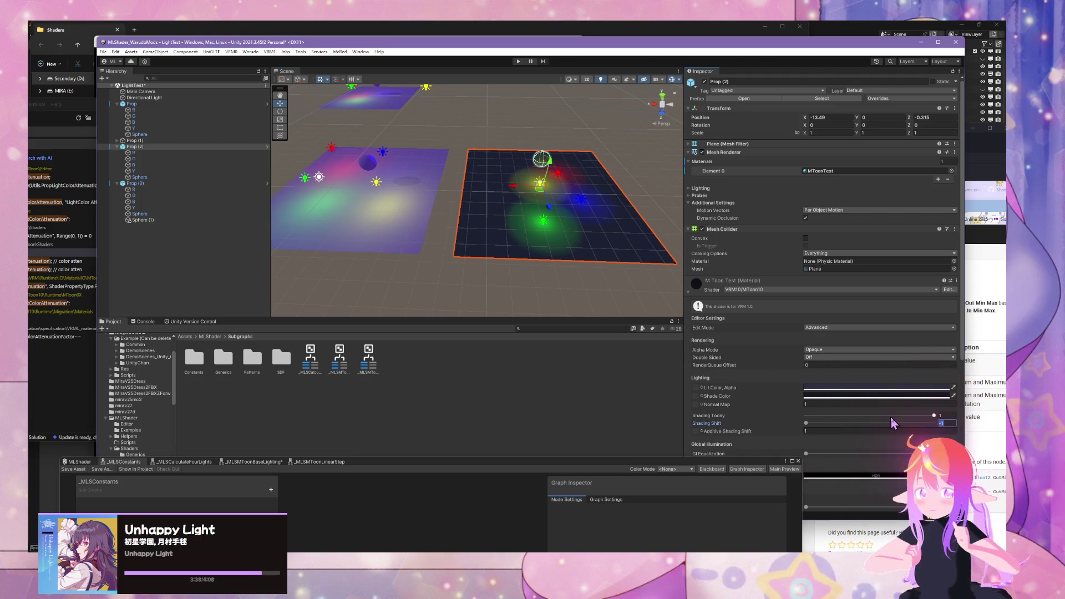
left_click_drag(839, 423, 870, 424)
Step: Orbit and zoom to compare both planes, then select the ML shader plane Prop
mouse_move(466, 220)
left_mouse_down()
mouse_move(477, 228)
mouse_move(454, 200)
mouse_move(471, 189)
mouse_move(469, 178)
mouse_move(561, 233)
mouse_move(519, 297)
mouse_move(316, 235)
mouse_move(447, 252)
mouse_move(447, 273)
mouse_move(347, 301)
mouse_move(235, 298)
mouse_move(307, 248)
mouse_move(309, 203)
mouse_move(337, 307)
mouse_move(340, 240)
mouse_move(330, 222)
mouse_move(304, 238)
mouse_move(351, 256)
left_mouse_up()
scroll(336, 307, "up", 5)
scroll(351, 257, "down", 3)
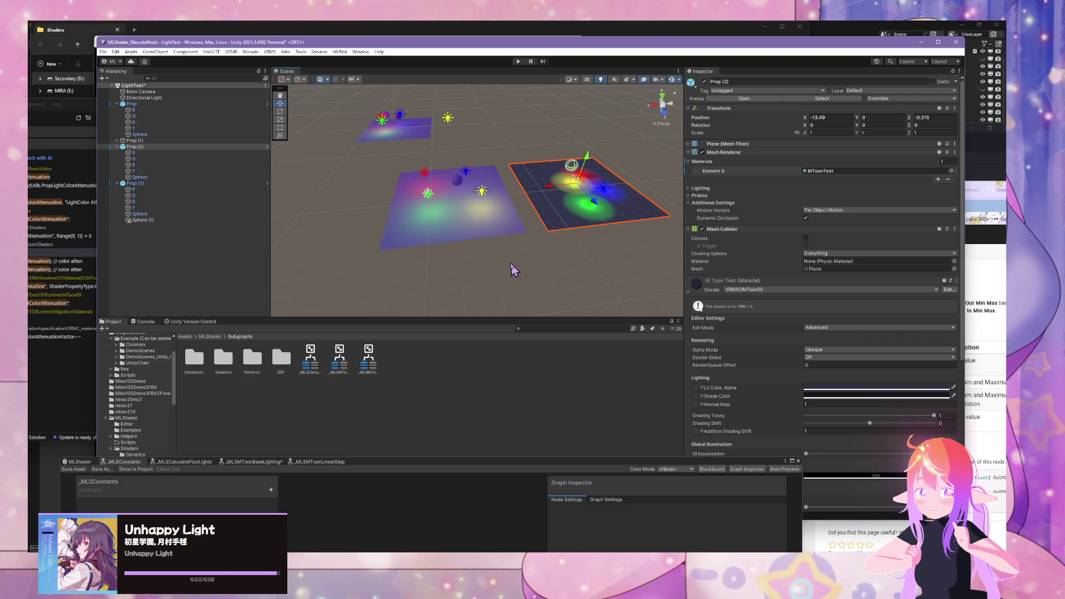
scroll(496, 263, "up", 5)
scroll(496, 263, "up", 2)
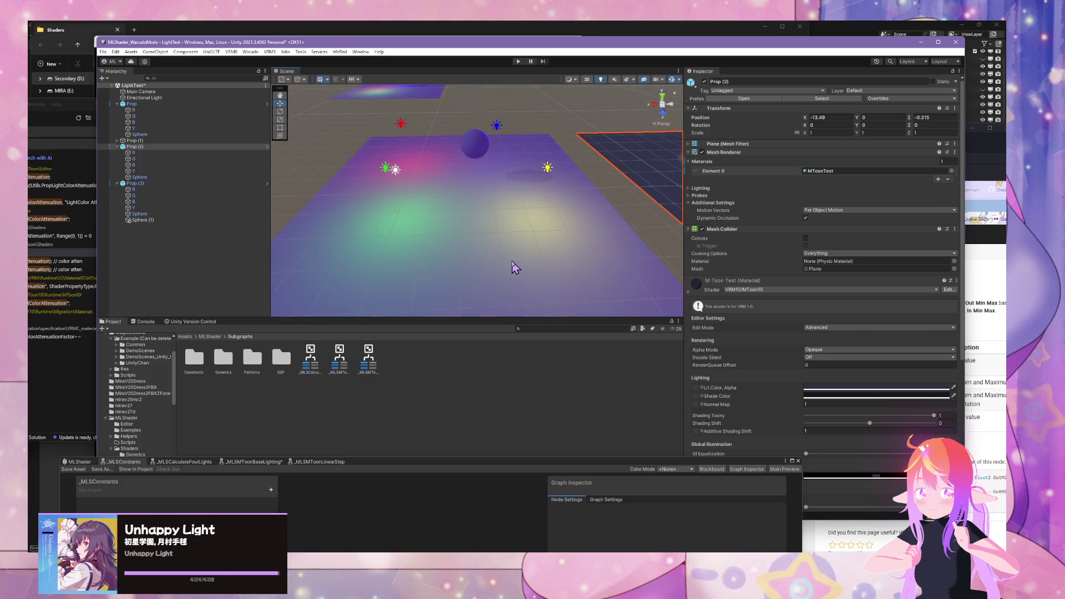
left_click(514, 267)
left_click(547, 168)
left_click(453, 235)
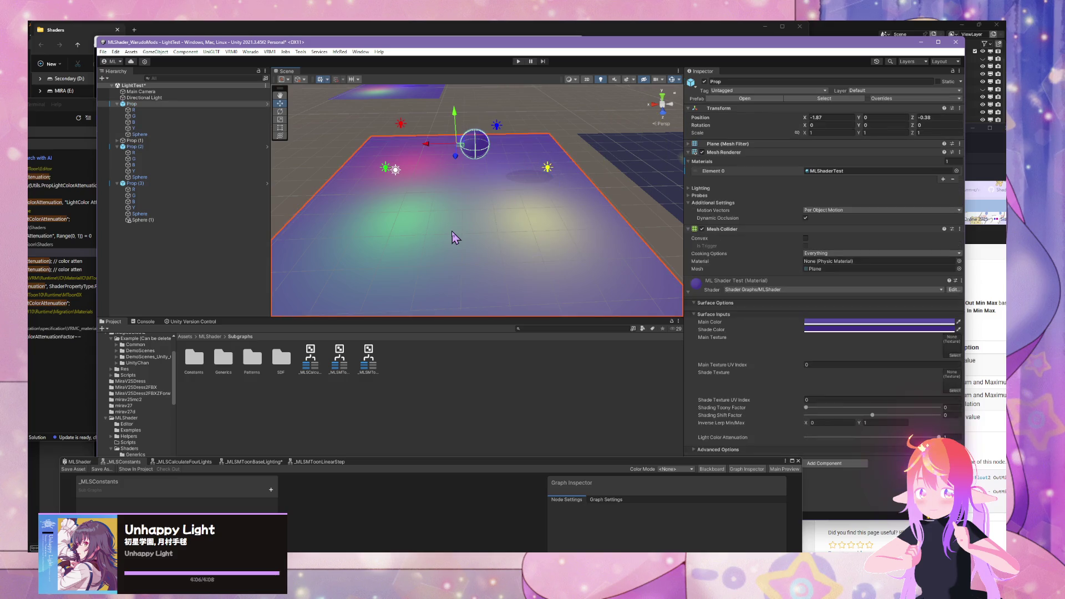
Step: Raise Prop's Shading Toony Factor to 0.917 and fine-tune its Shading Shift Factor
key("f")
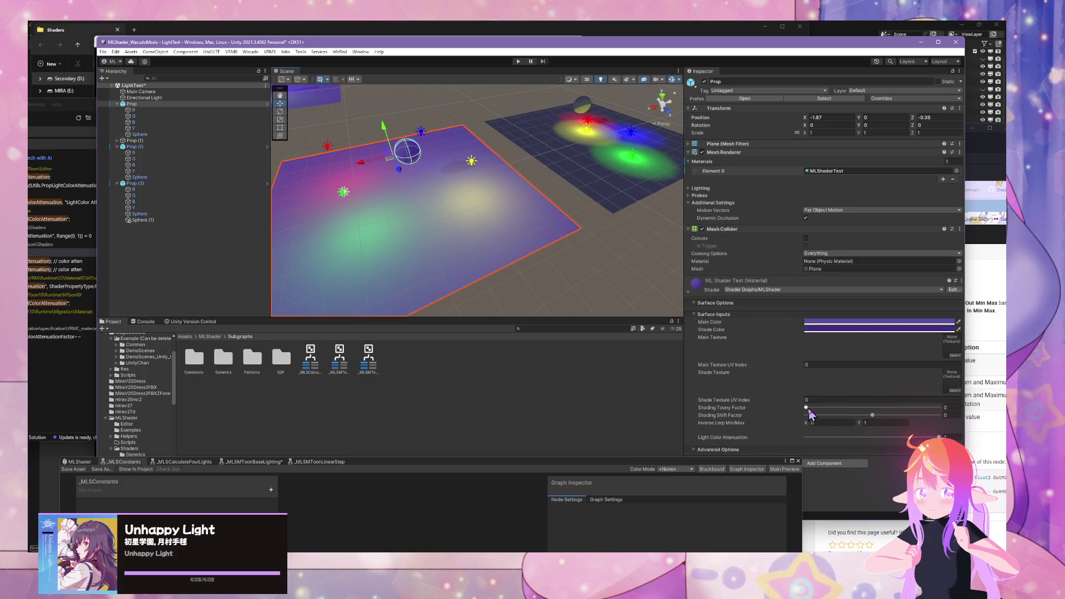
left_click_drag(809, 413, 983, 424)
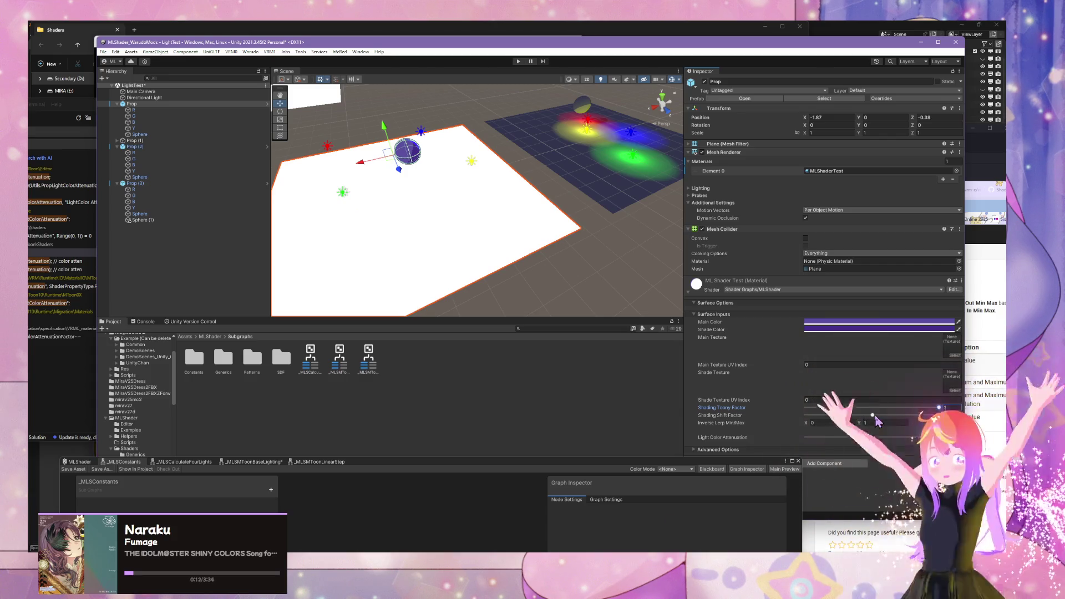
left_click(875, 416)
left_click_drag(875, 417, 874, 416)
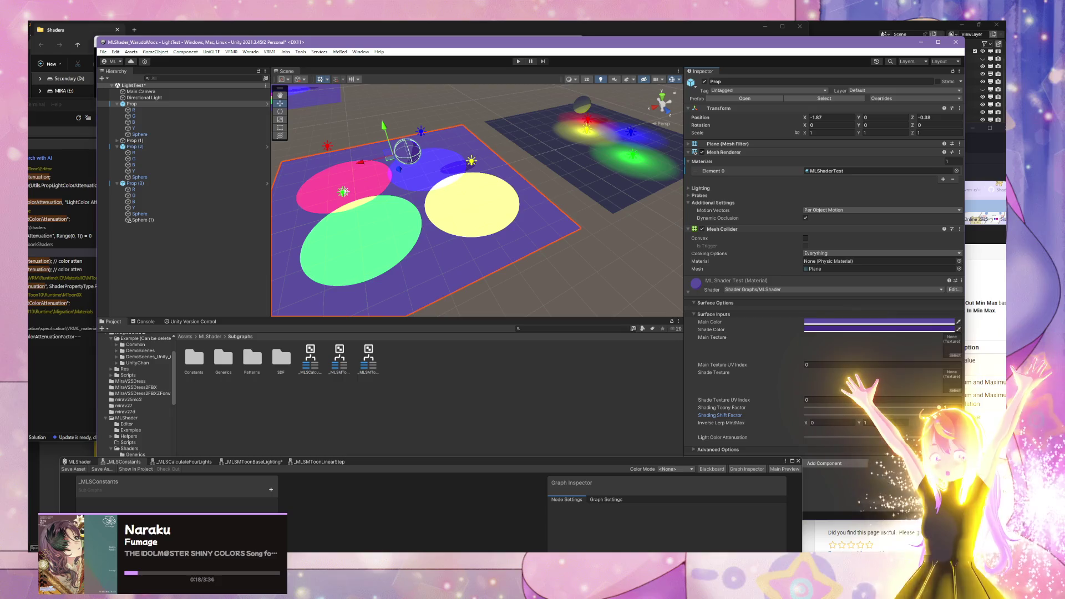
left_click_drag(444, 233, 435, 309)
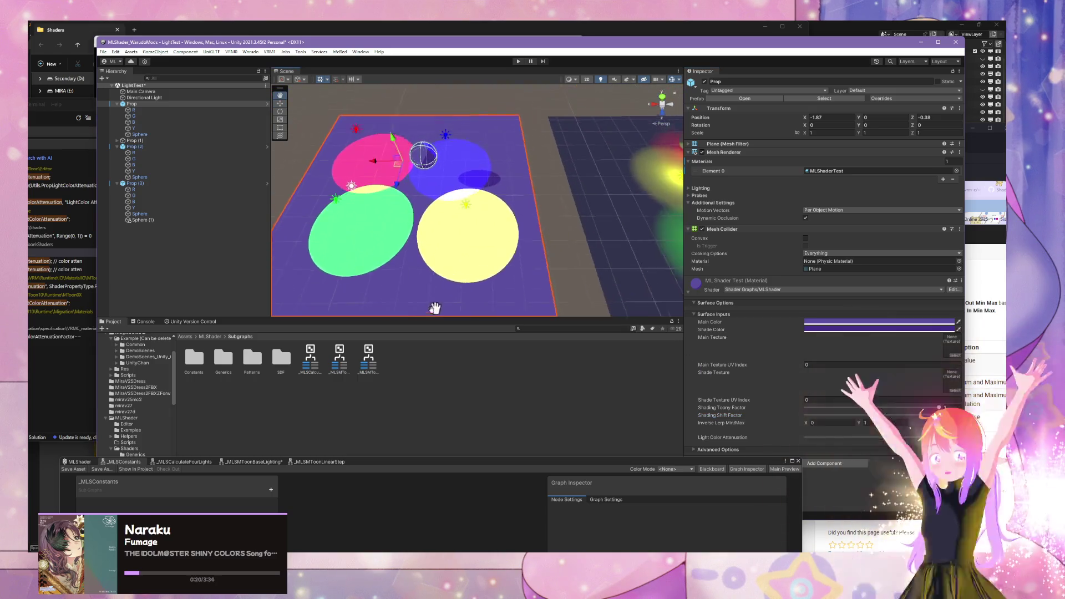
scroll(417, 225, "down", 5)
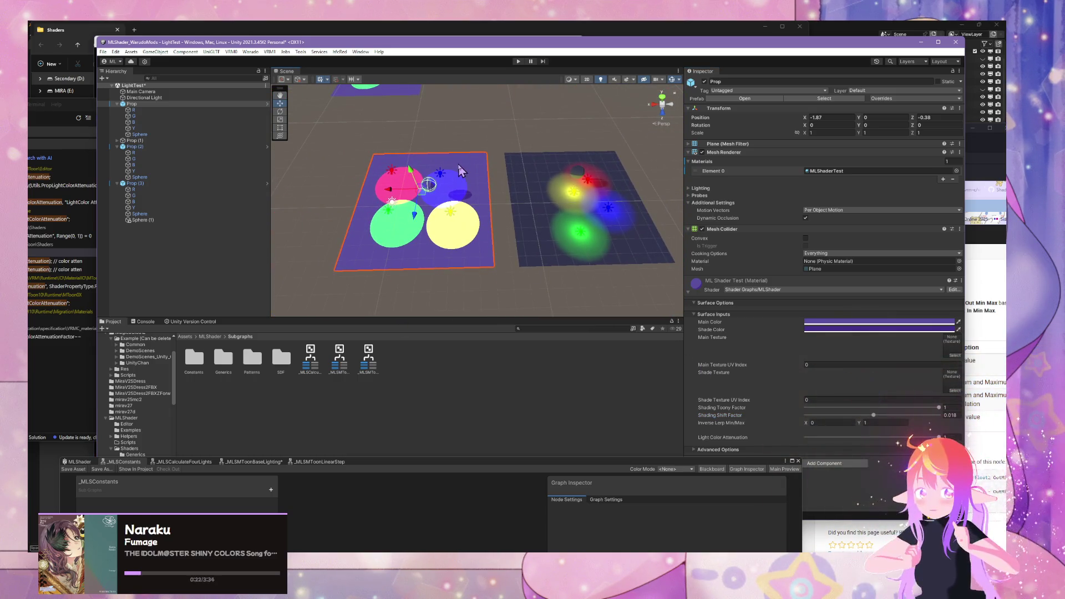
Step: Replace Prop with Prop (4), a duplicate of Prop (2), placed in the left spot
key("Delete")
key("ctrl+v")
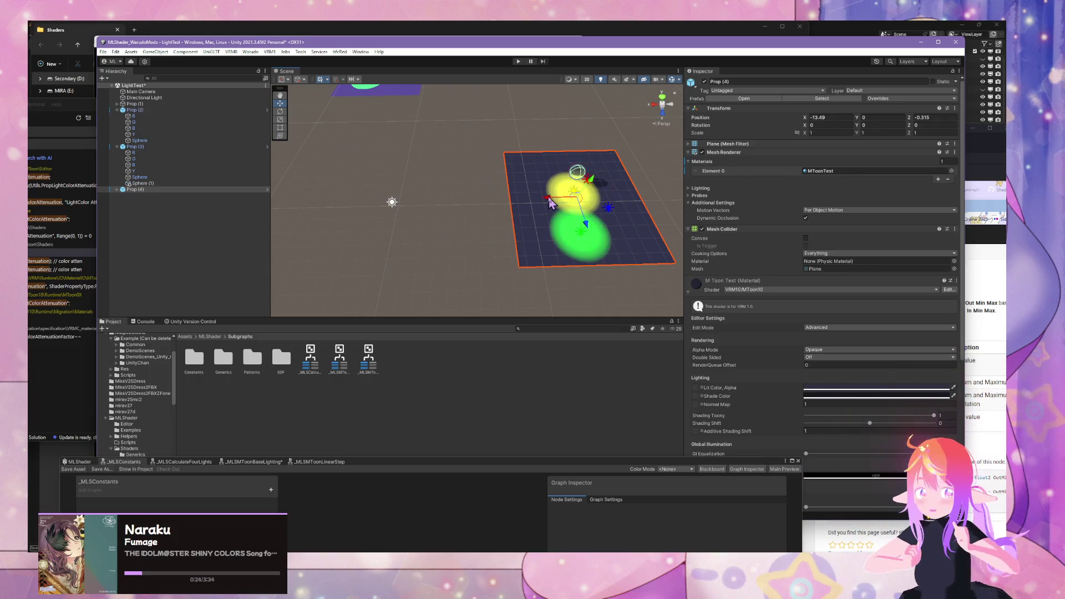
mouse_move(441, 214)
left_mouse_down()
mouse_move(374, 208)
mouse_move(369, 247)
left_mouse_up()
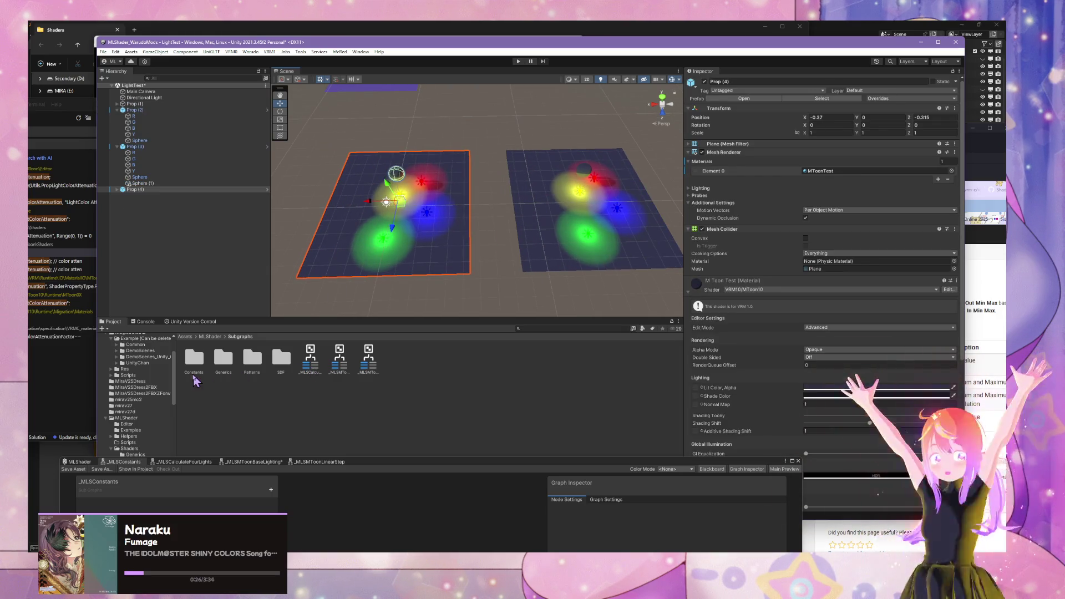
scroll(148, 406, "down", 3)
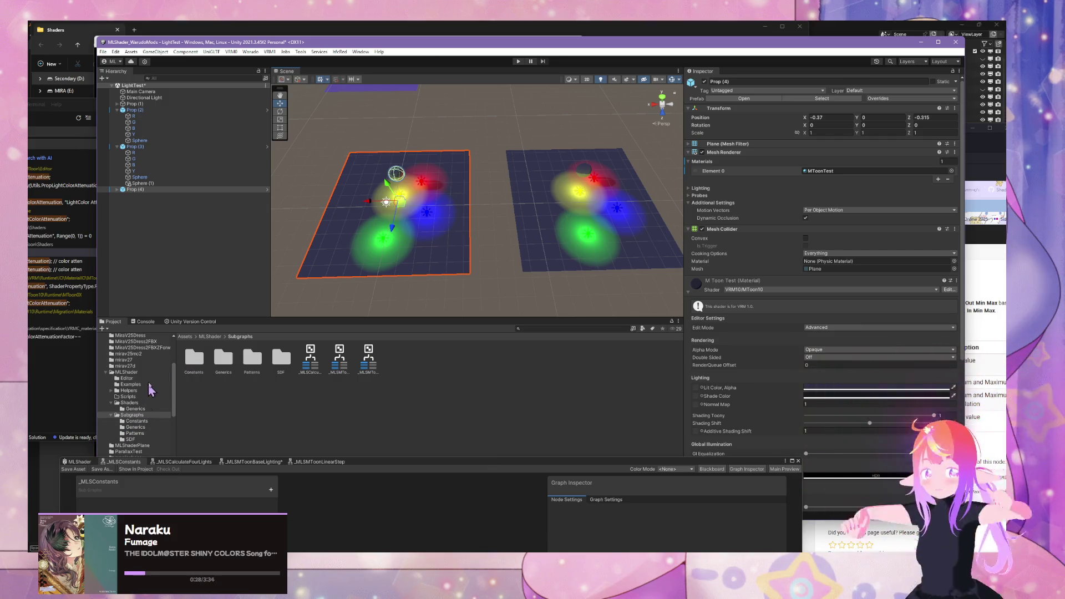
Step: Apply the MLShaderTest material from Shaders/Generics to Prop (4)
left_click(149, 372)
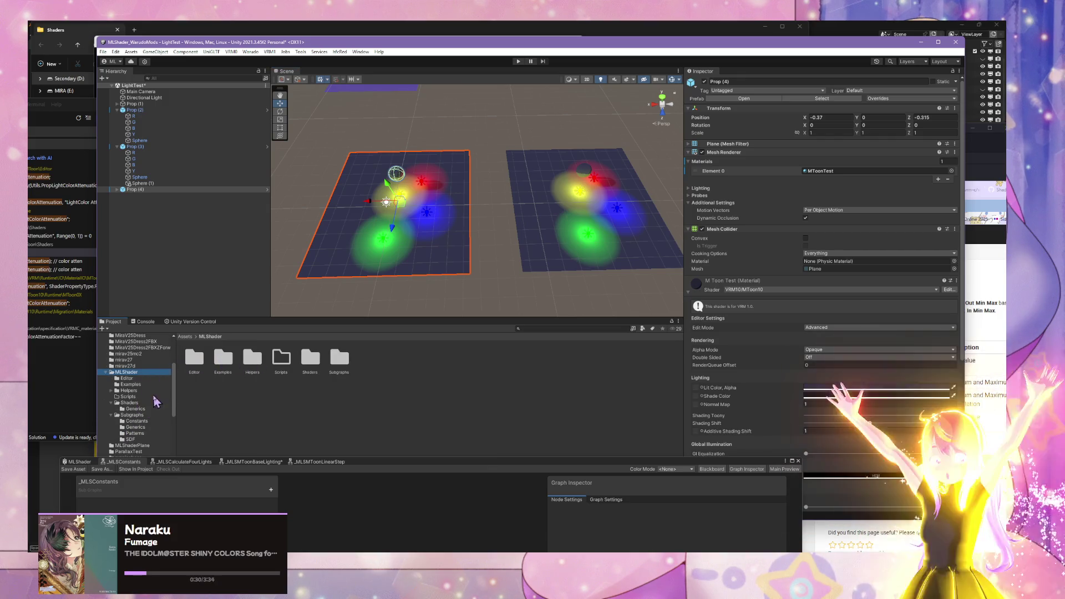
left_click(143, 410)
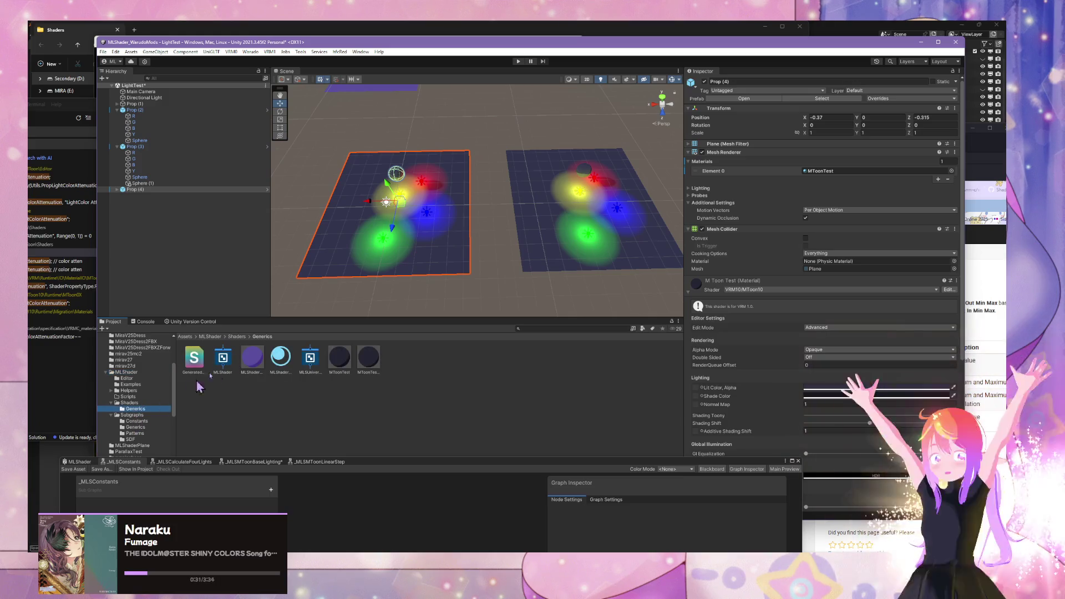
left_click(259, 360)
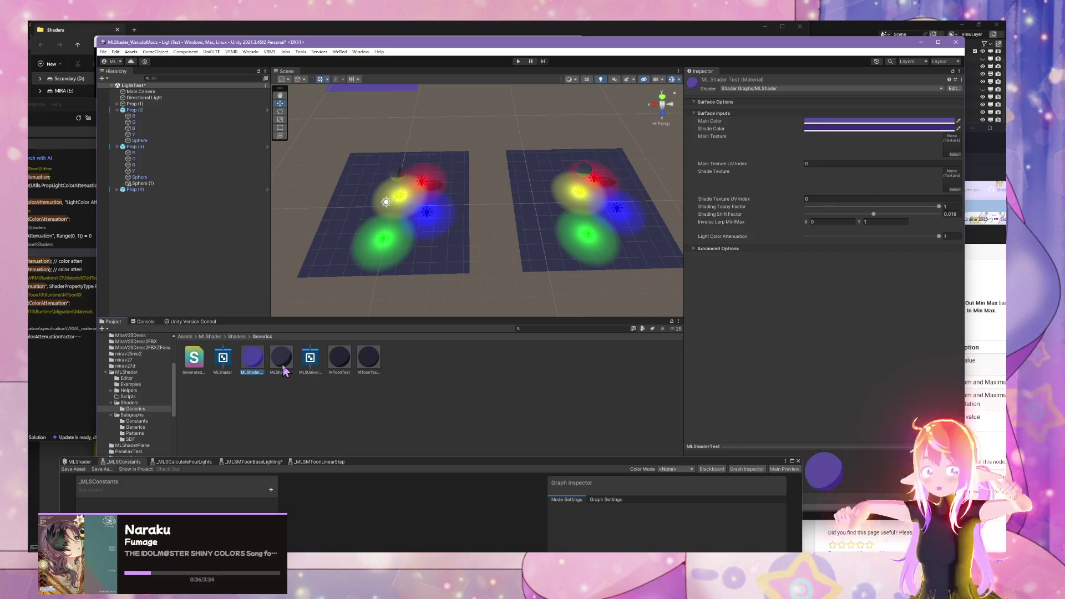
mouse_move(282, 370)
left_mouse_down()
mouse_move(401, 252)
mouse_move(356, 290)
mouse_move(392, 272)
left_mouse_up()
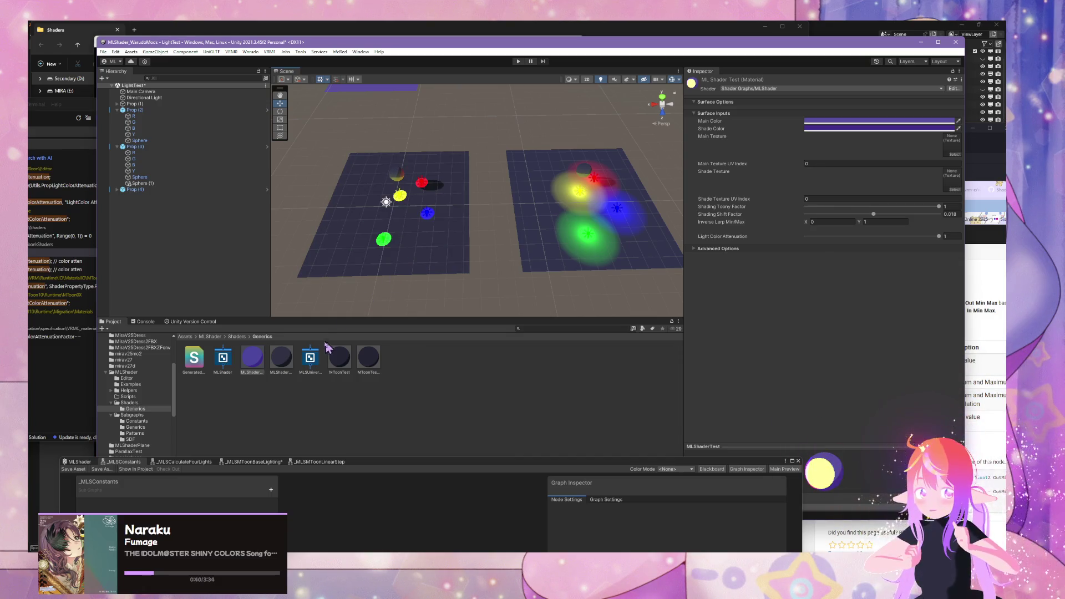
left_click_drag(284, 372, 405, 183)
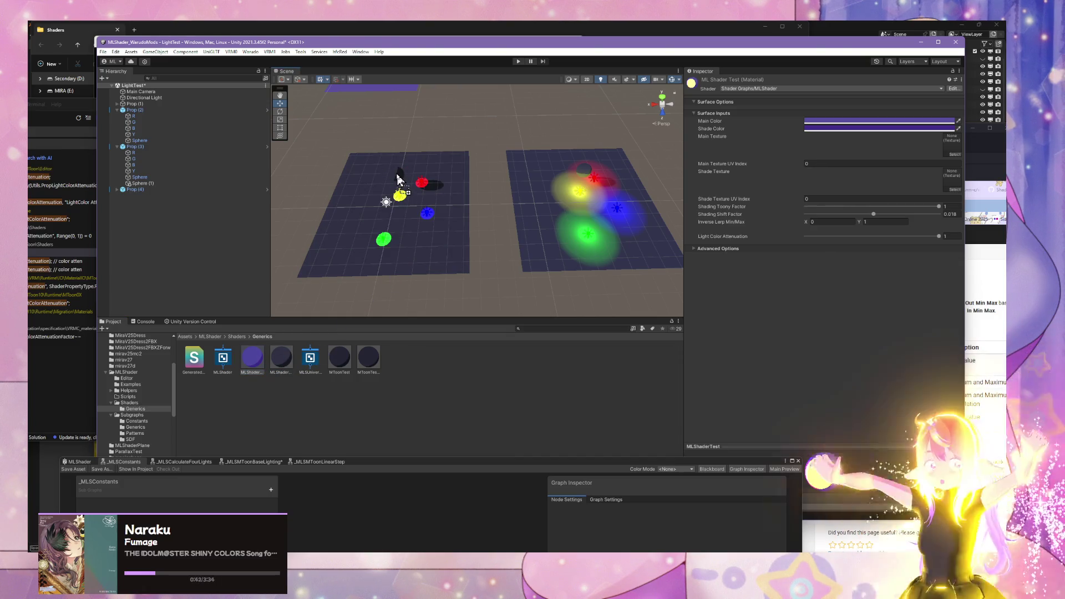
left_click(535, 235)
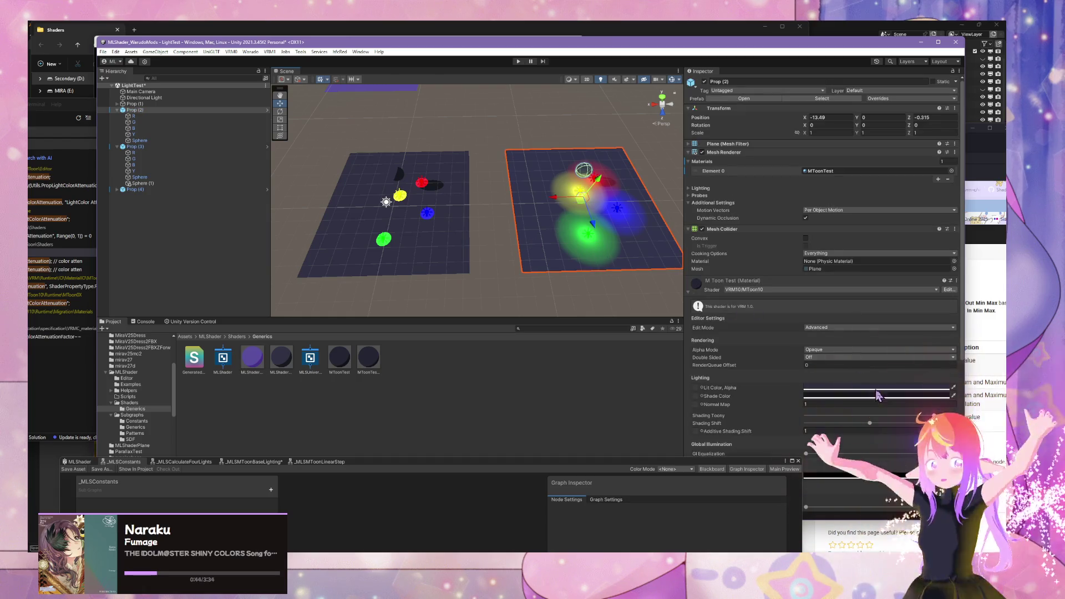
Step: Select the left plane Prop (4) and orbit closer to it
left_click(404, 176)
left_click(404, 178)
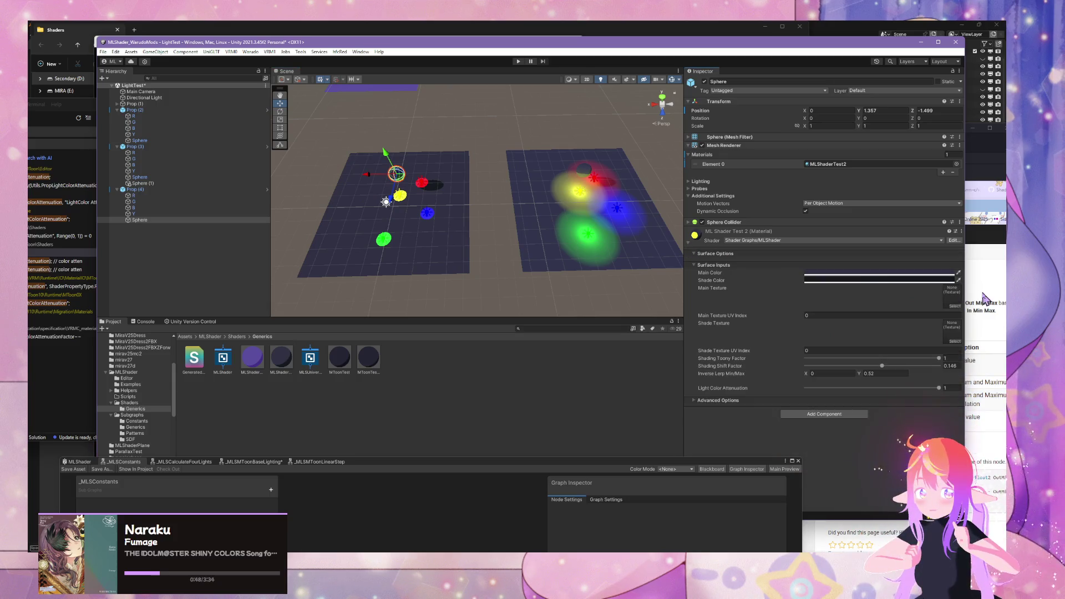
mouse_move(583, 211)
left_mouse_down()
mouse_move(597, 202)
mouse_move(554, 212)
mouse_move(557, 223)
left_mouse_up()
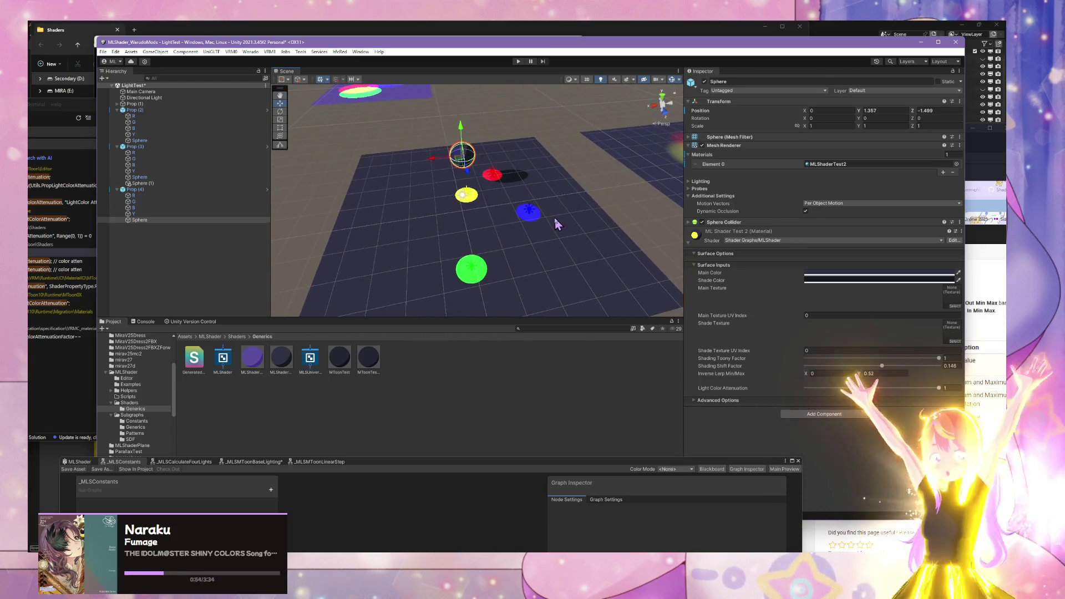
left_click(557, 223)
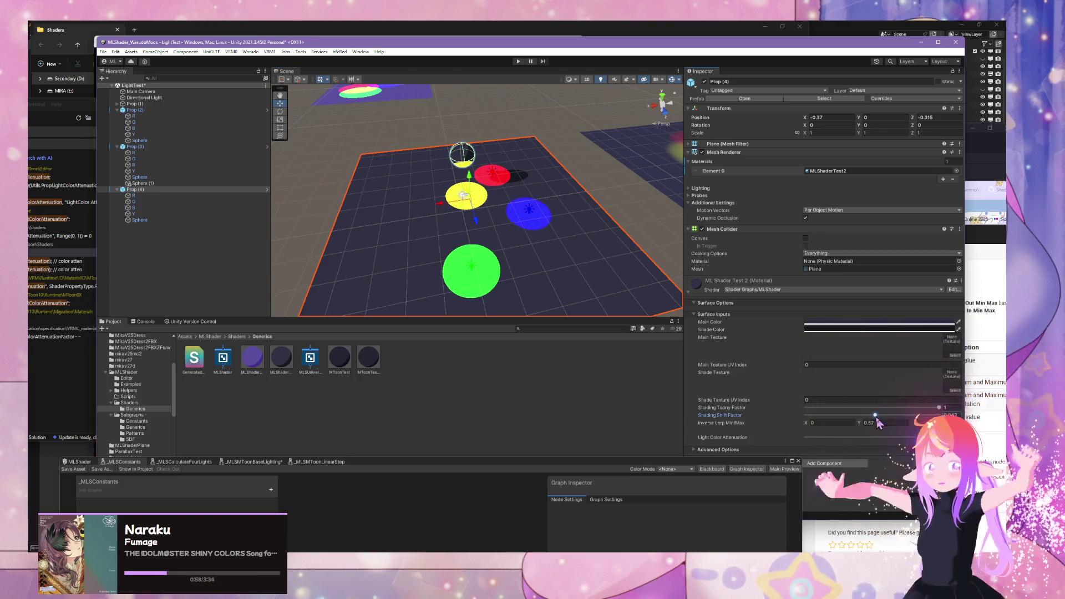
Step: Lower the Shading Shift Factor, try it at 0.293, and settle back at about 0.006
scroll(590, 260, "down", 4)
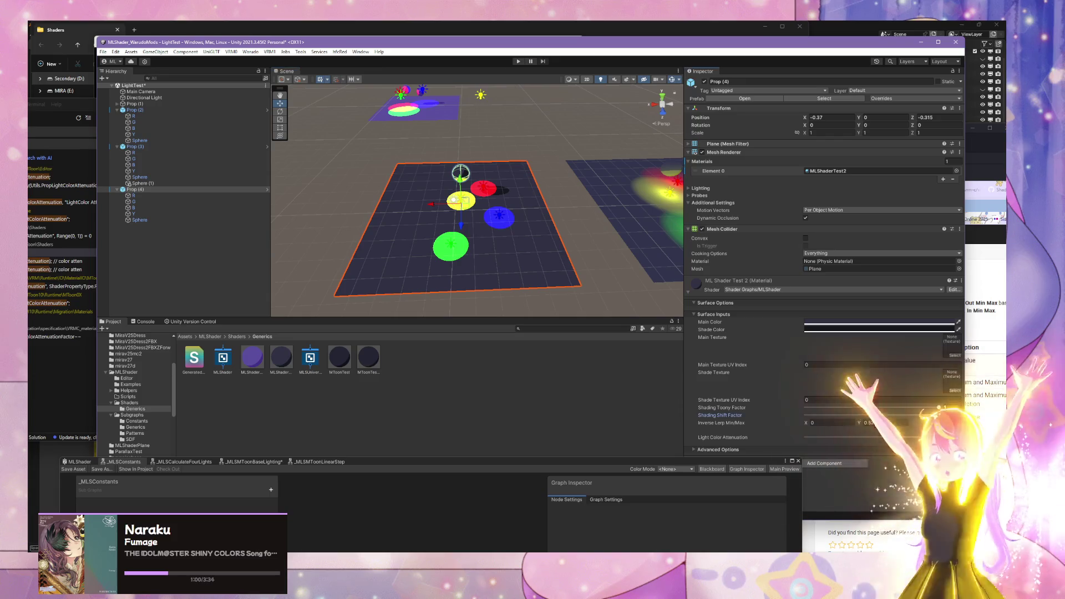
mouse_move(866, 415)
left_mouse_down()
mouse_move(887, 415)
mouse_move(873, 420)
left_mouse_up()
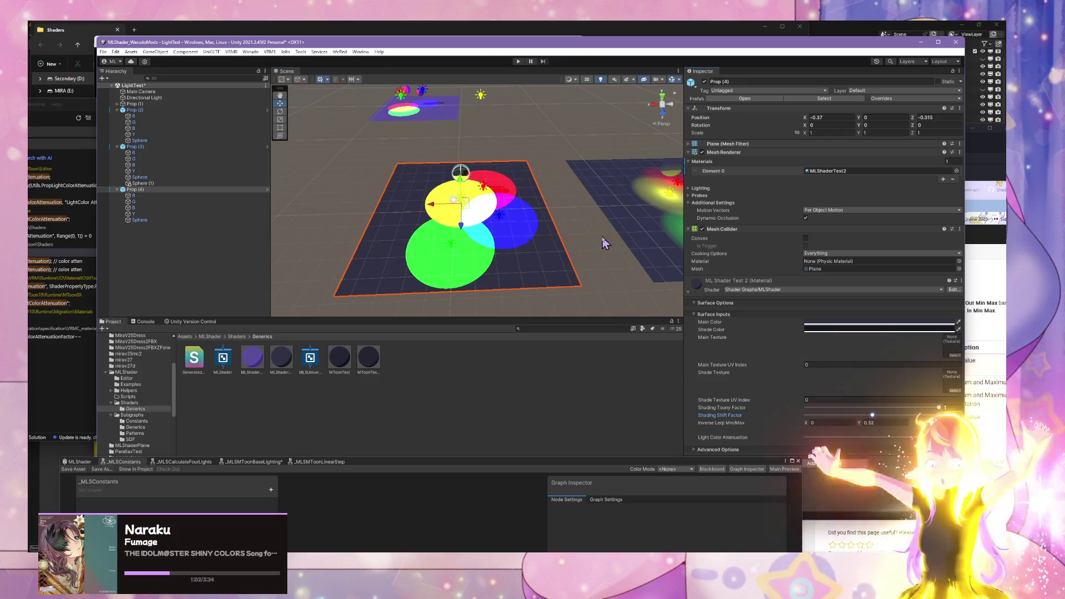
mouse_move(605, 243)
left_mouse_down()
mouse_move(638, 233)
mouse_move(594, 228)
mouse_move(606, 257)
left_mouse_up()
left_click_drag(514, 312, 509, 303)
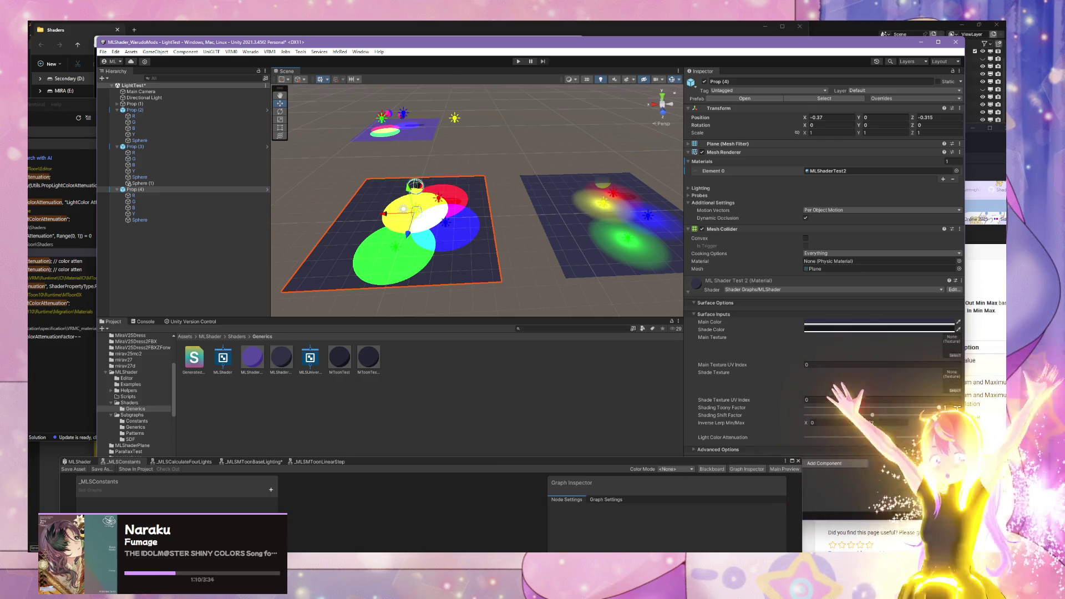
key("Return")
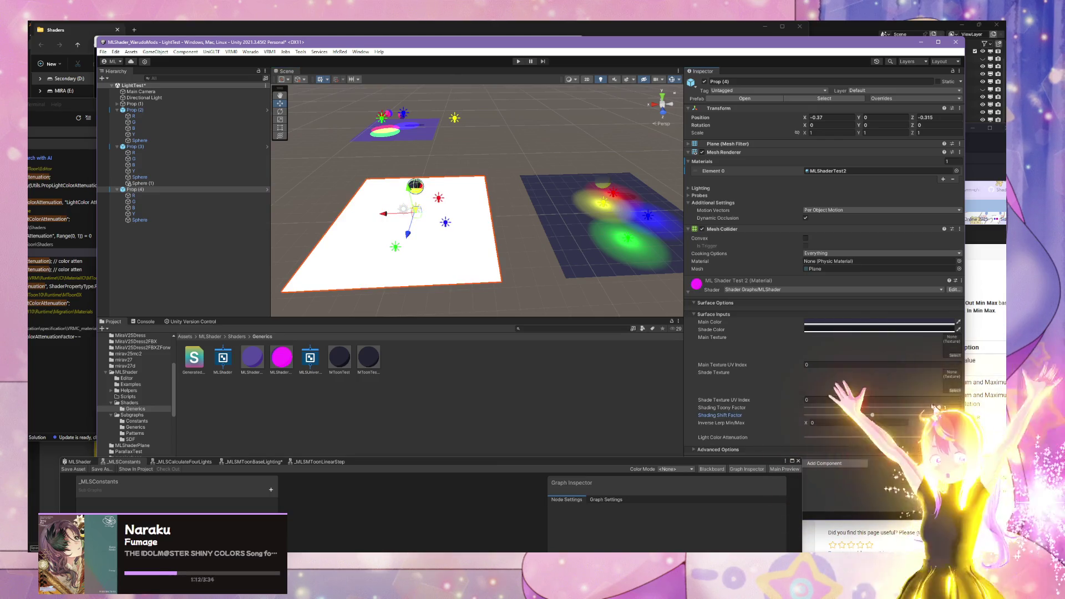
left_click_drag(869, 420, 892, 416)
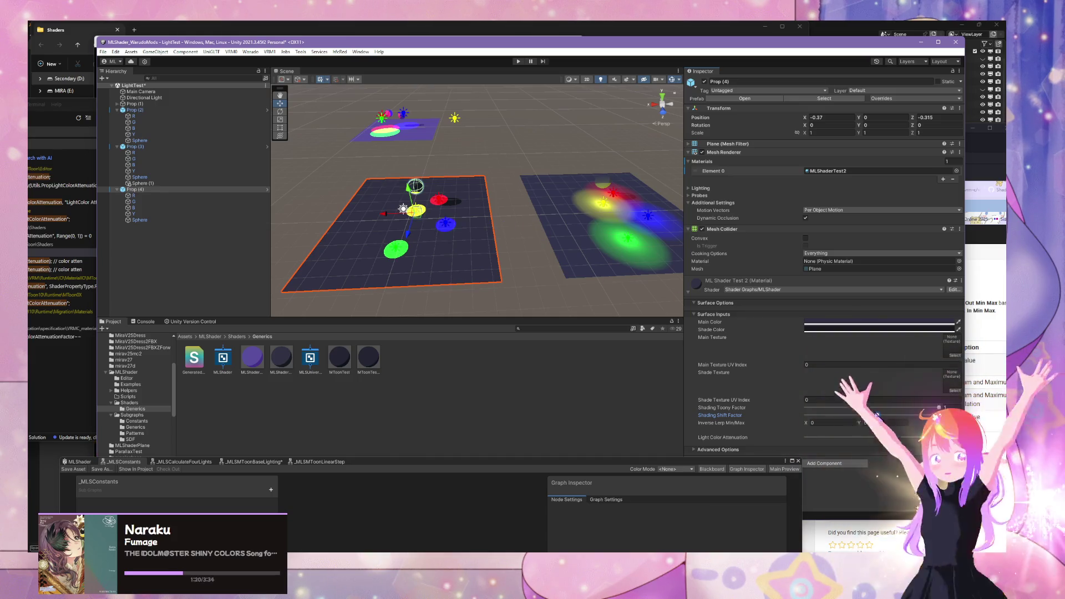
left_click_drag(880, 422, 874, 421)
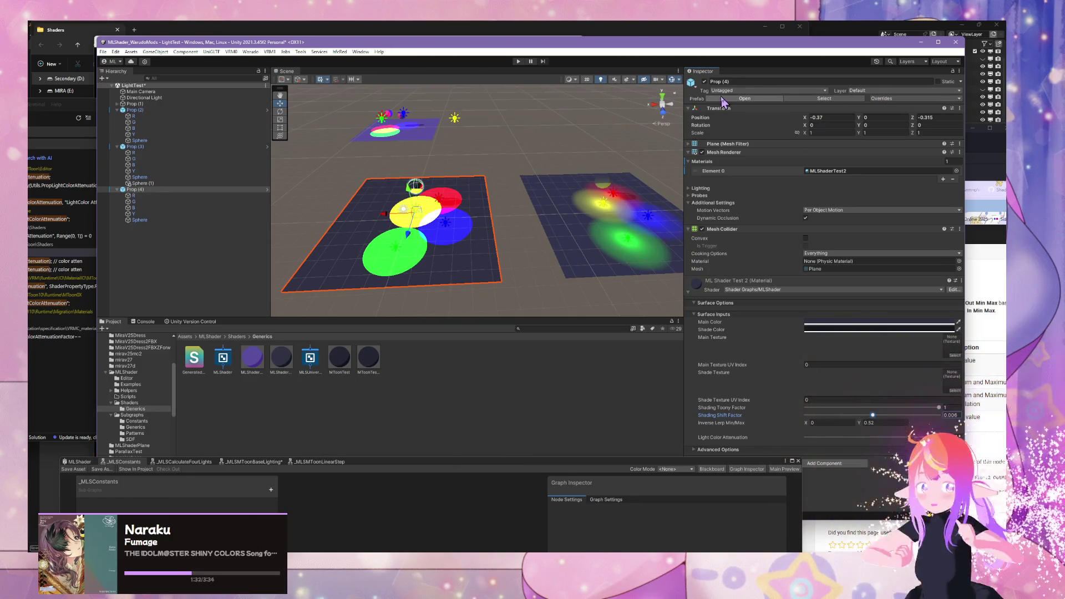
left_click(953, 290)
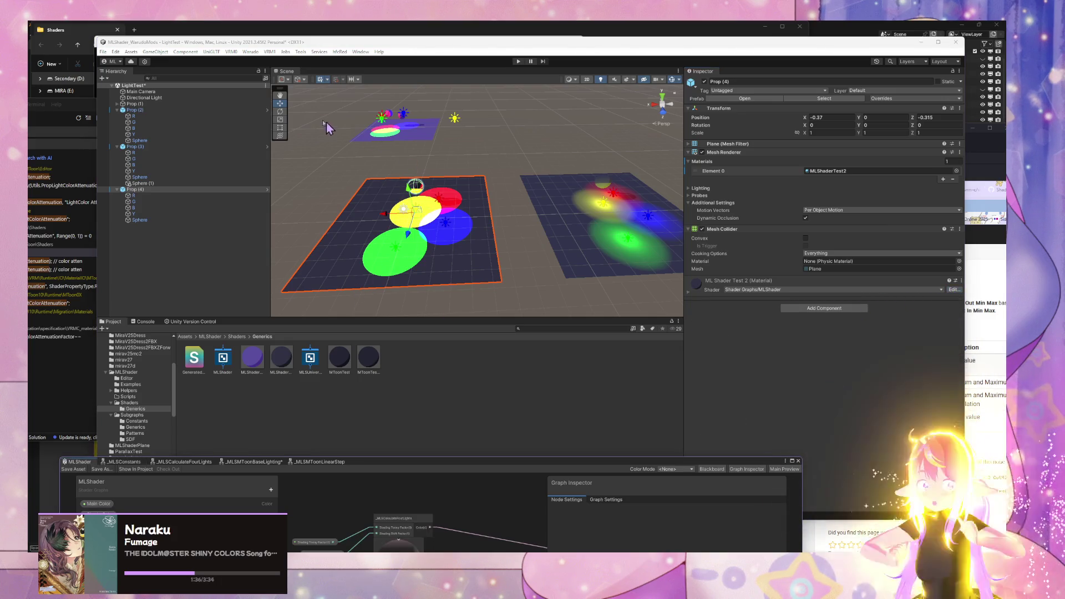
Step: Dock the Shader Graph window under the Scene view, fly the camera closer, and open Create Node
left_click_drag(476, 465, 675, 262)
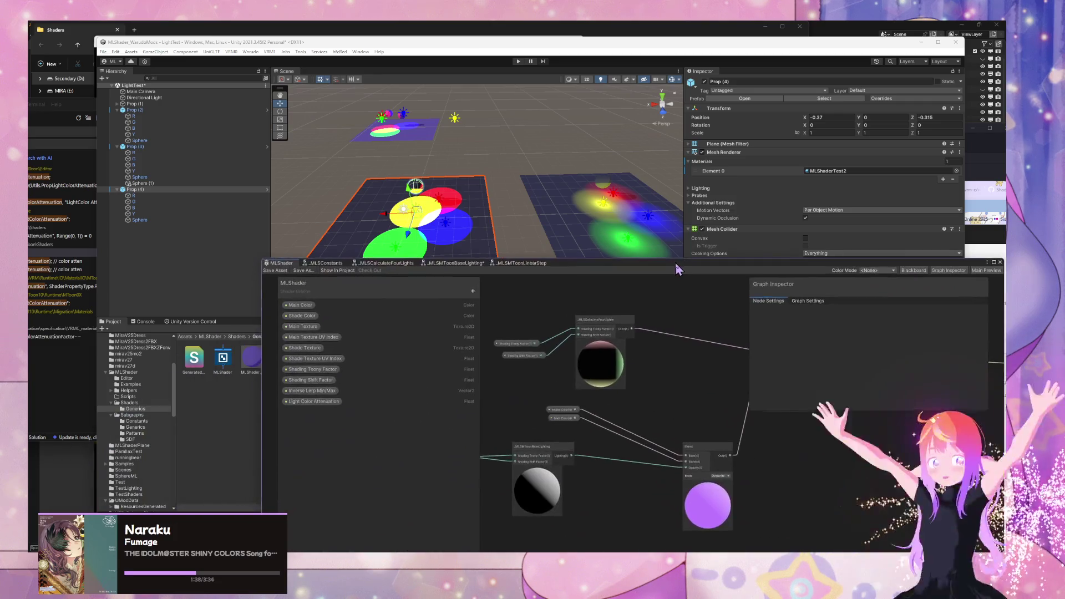
mouse_move(451, 176)
left_mouse_down()
mouse_move(563, 162)
mouse_move(460, 166)
mouse_move(474, 166)
left_mouse_up()
left_click(480, 160)
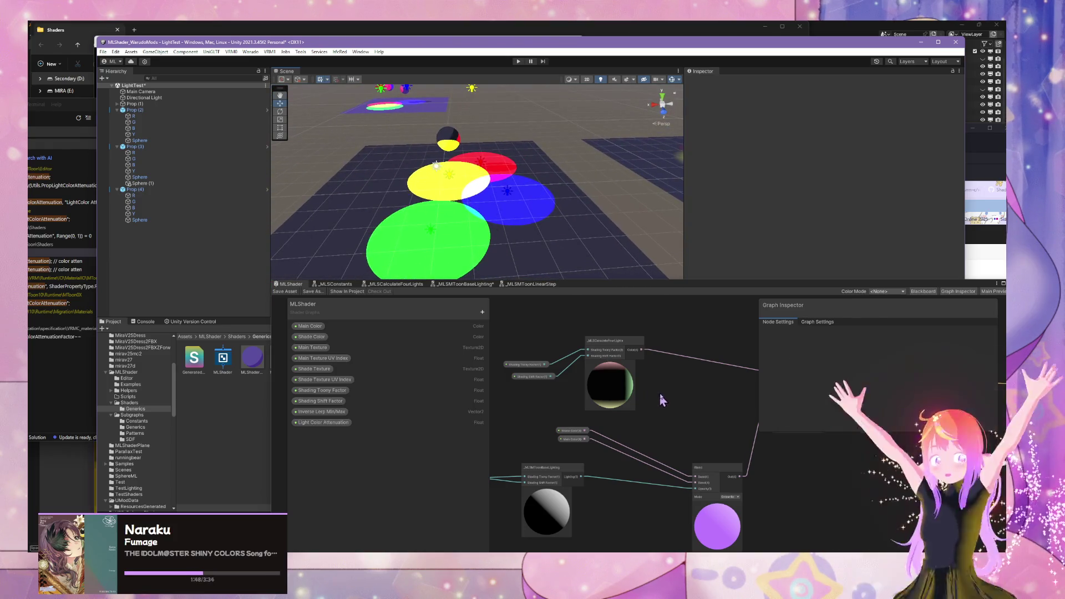
mouse_move(661, 398)
left_mouse_down()
mouse_move(459, 392)
mouse_move(563, 397)
left_mouse_up()
key("space")
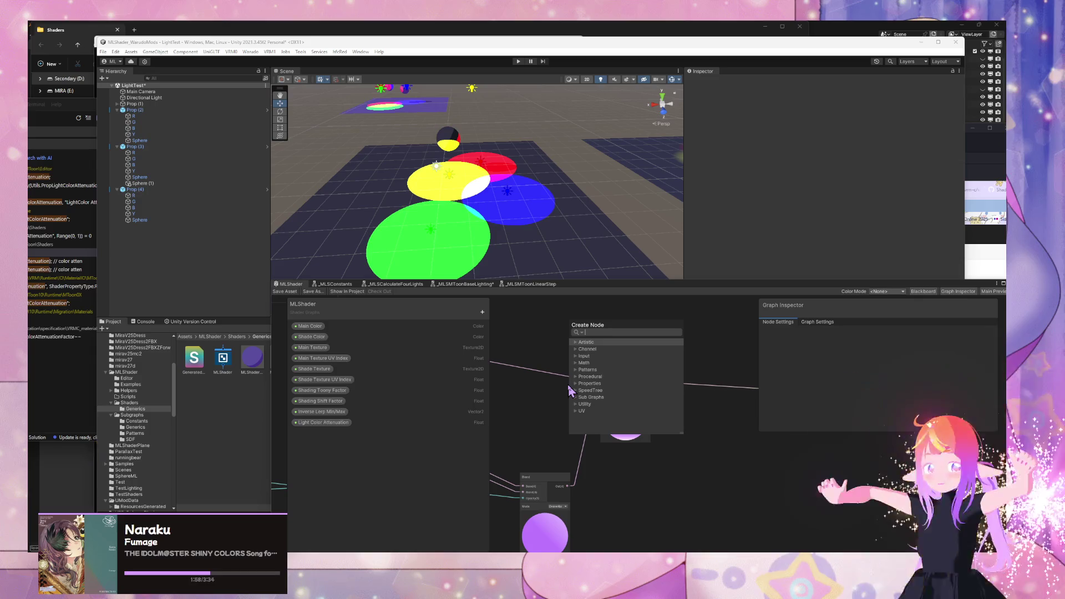
Step: Add a Blend node from a 'blend' search and place it in the graph
type("v")
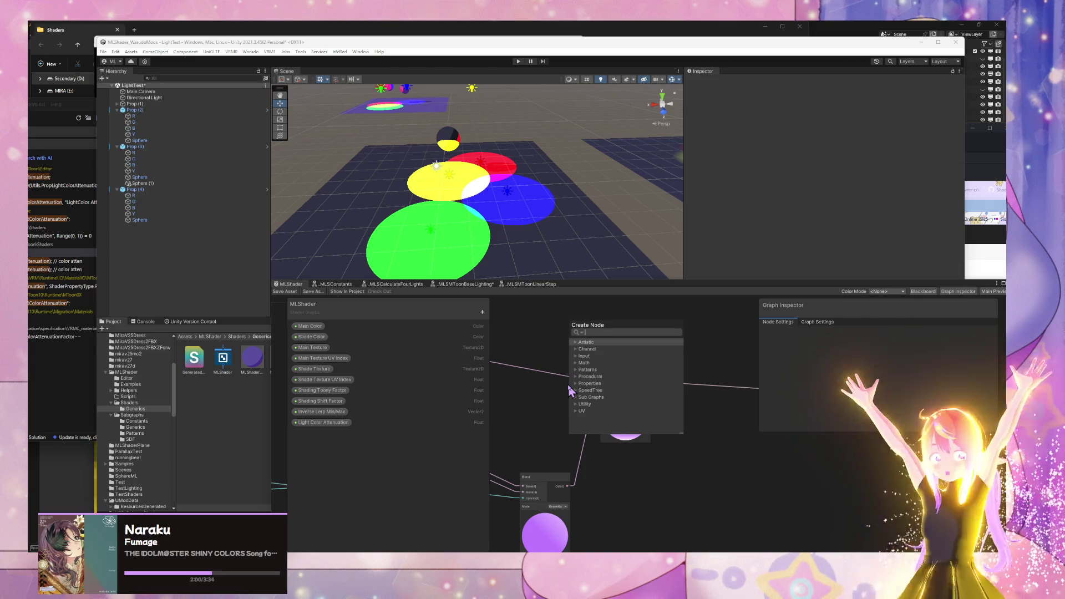
type("blend")
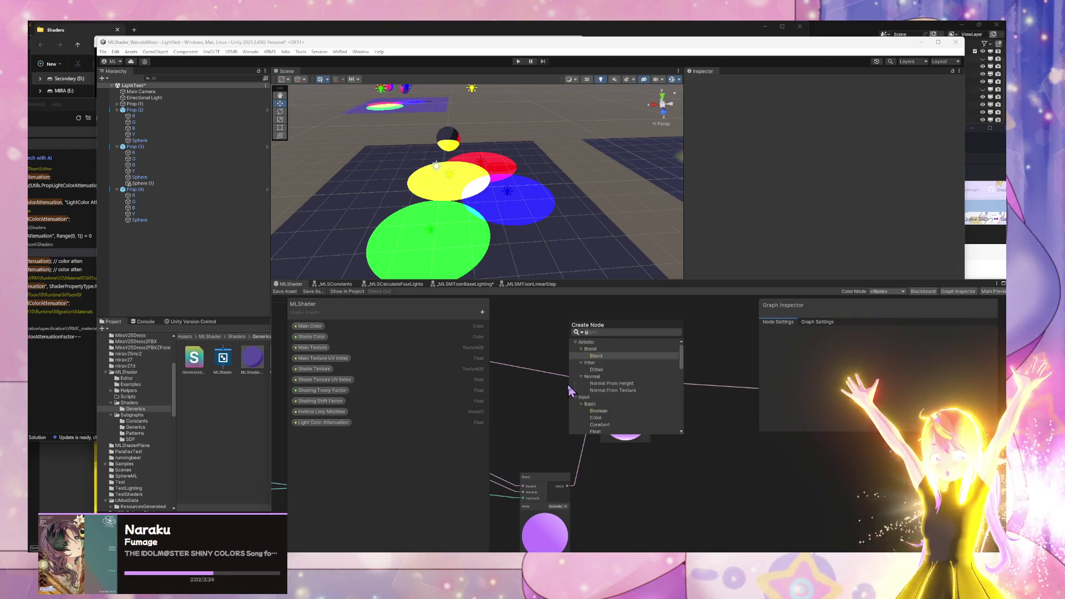
key("Return")
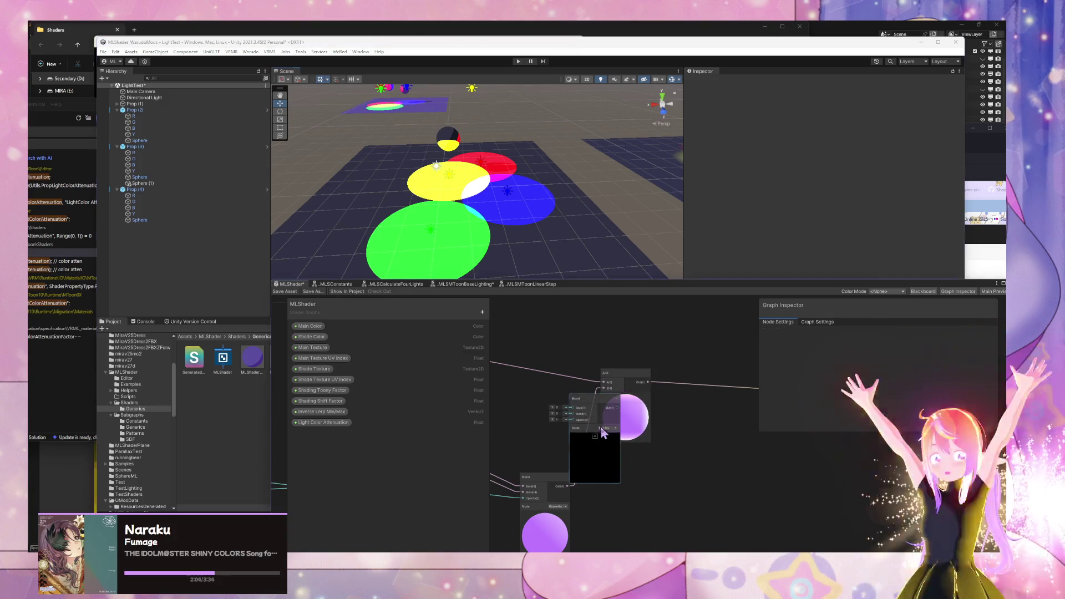
left_click_drag(592, 425, 539, 375)
Step: Wire the lighting result into the Blend node's Base input and change its blend mode
left_click(613, 428)
left_click(610, 380)
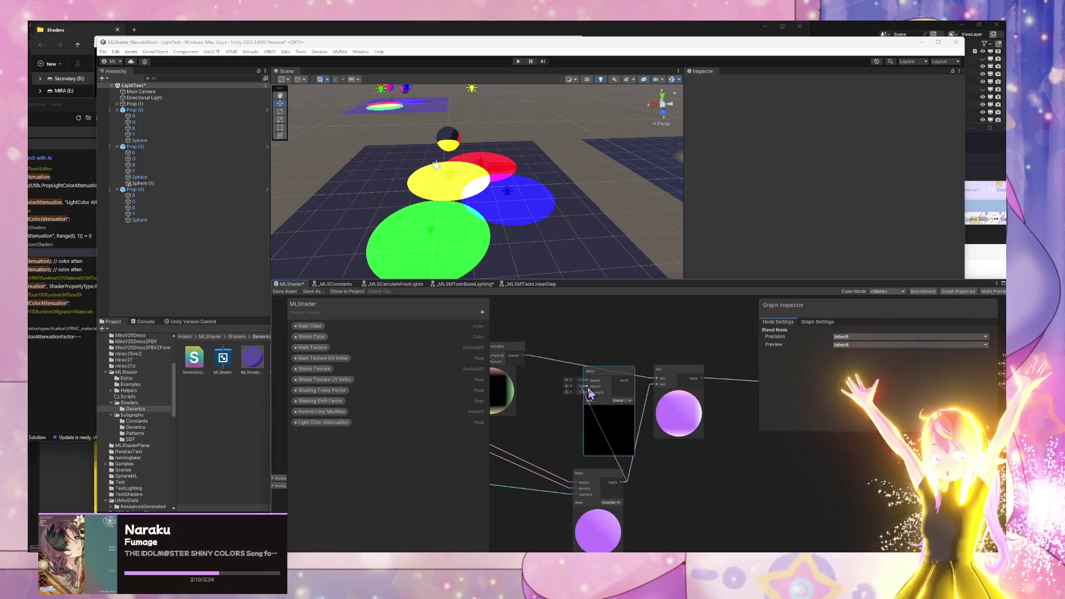
mouse_move(589, 390)
left_mouse_down()
mouse_move(587, 380)
mouse_move(638, 405)
left_mouse_up()
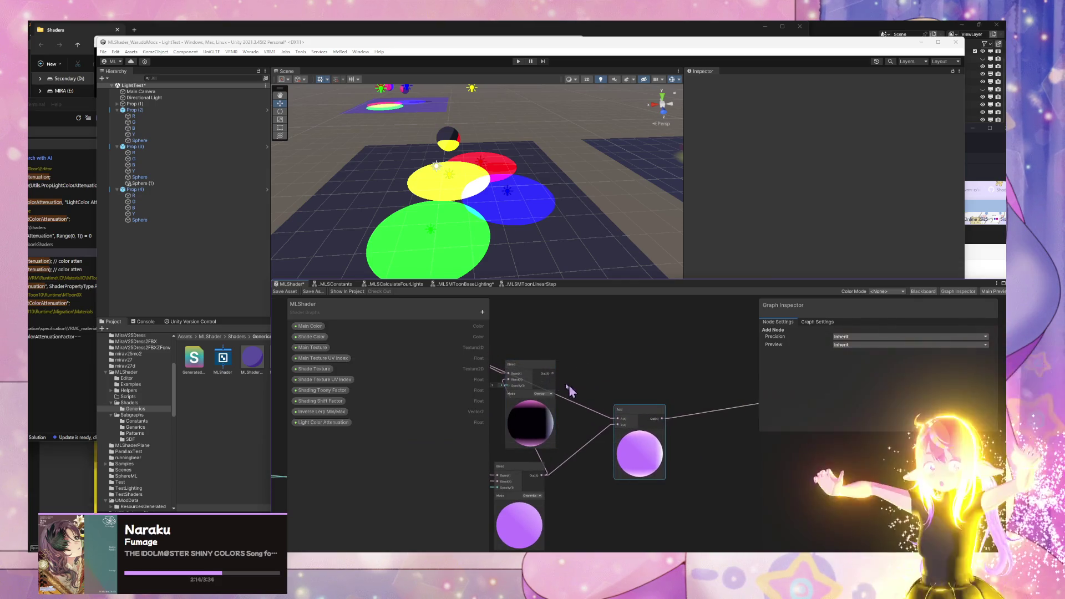
left_click_drag(555, 372, 611, 337)
left_click(620, 353)
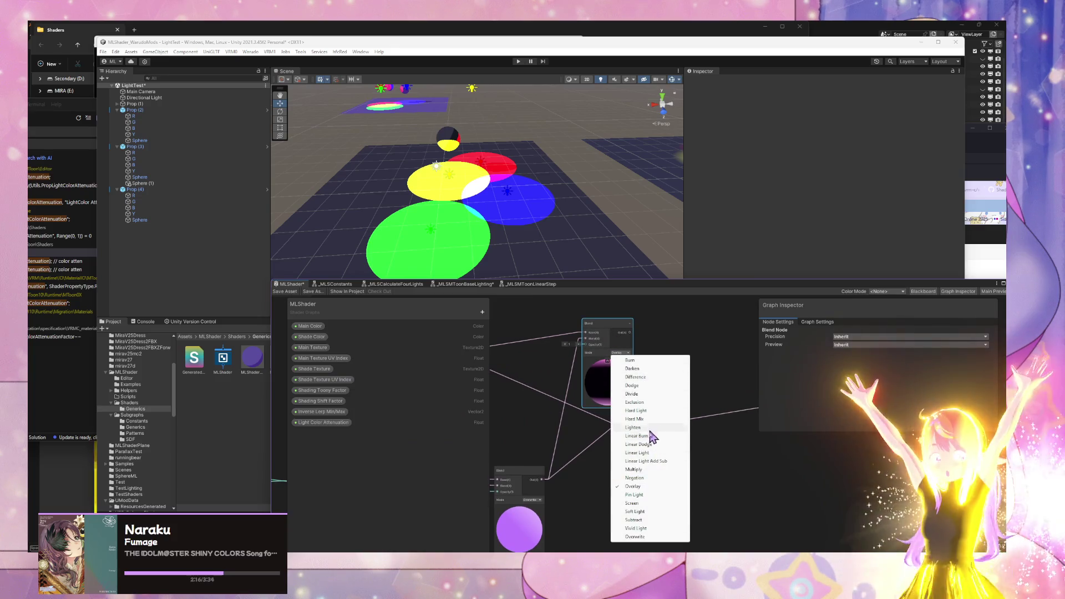
left_click(654, 503)
Step: Connect the Blend output to the Fragment node and view the resulting light spots
scroll(624, 384, "down", 2)
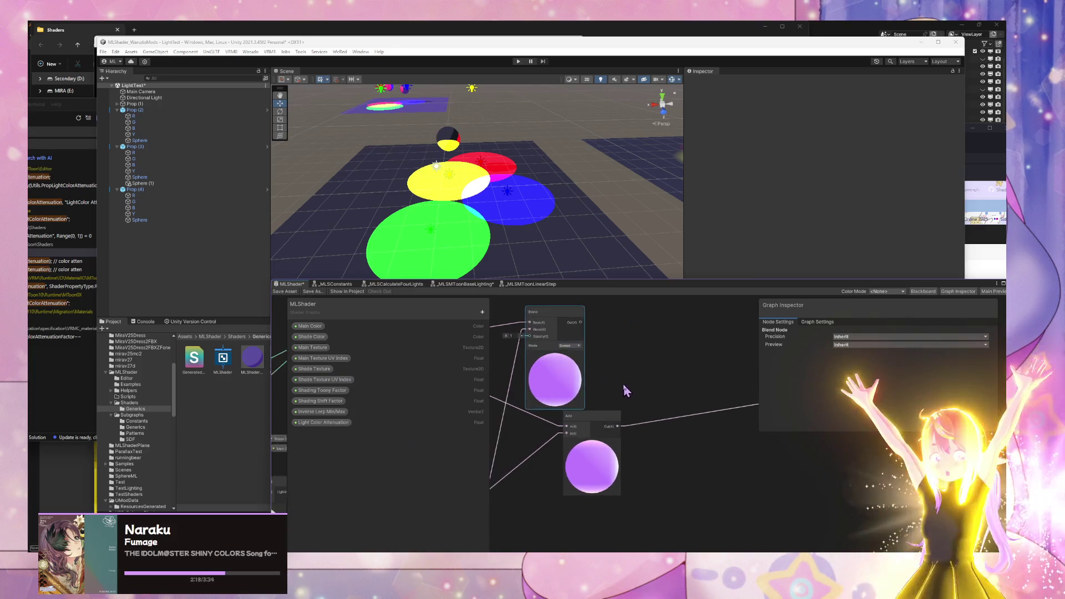
left_click_drag(614, 396, 583, 406)
mouse_move(536, 356)
left_mouse_down()
mouse_move(716, 404)
mouse_move(697, 424)
left_mouse_up()
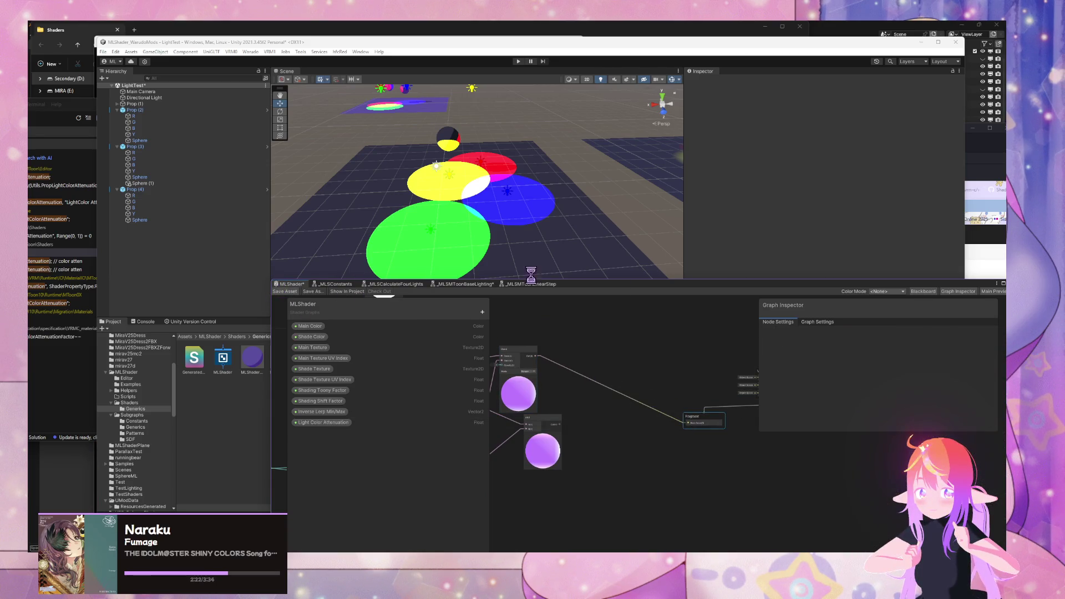
mouse_move(545, 221)
left_mouse_down()
mouse_move(546, 196)
mouse_move(544, 340)
mouse_move(663, 380)
left_mouse_up()
left_click(660, 379)
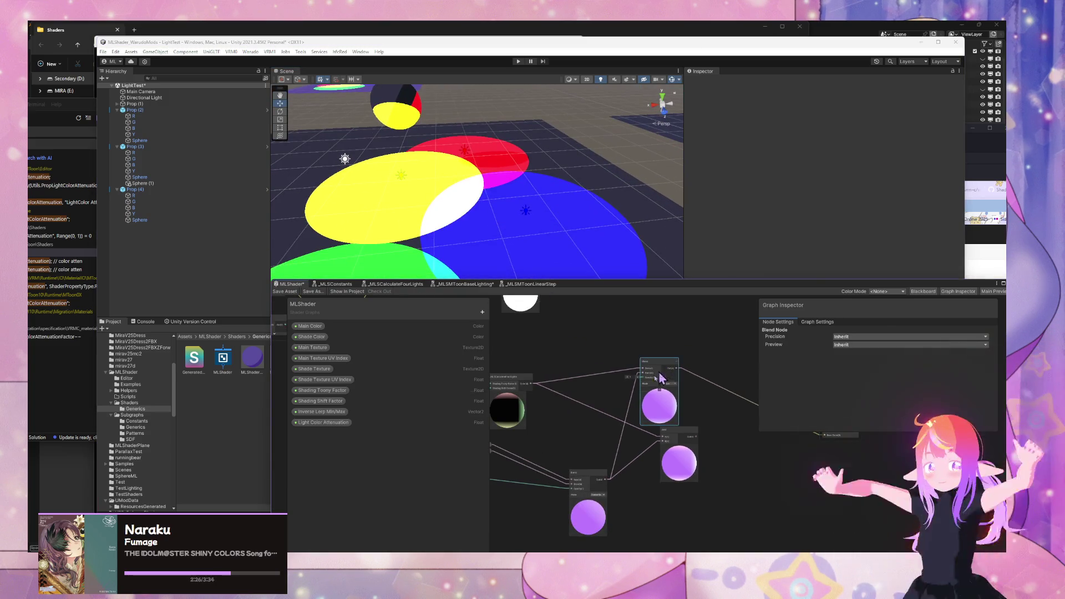
key("alt+Tab")
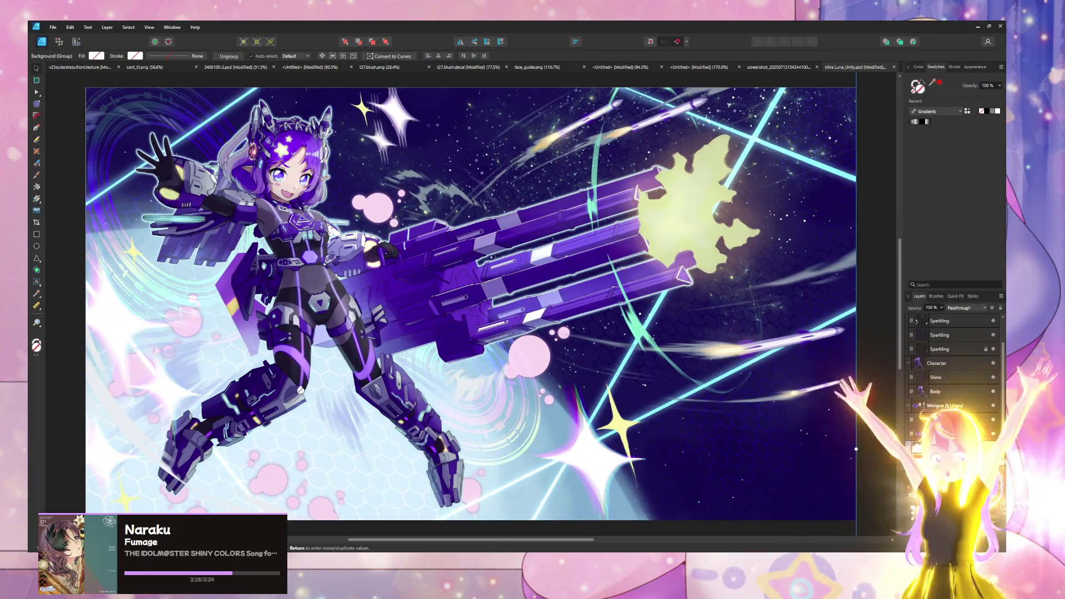
Step: Search 'screen blend' in Chrome and open the Wikipedia Blend modes article at Screen
key("alt+Tab")
type("scr")
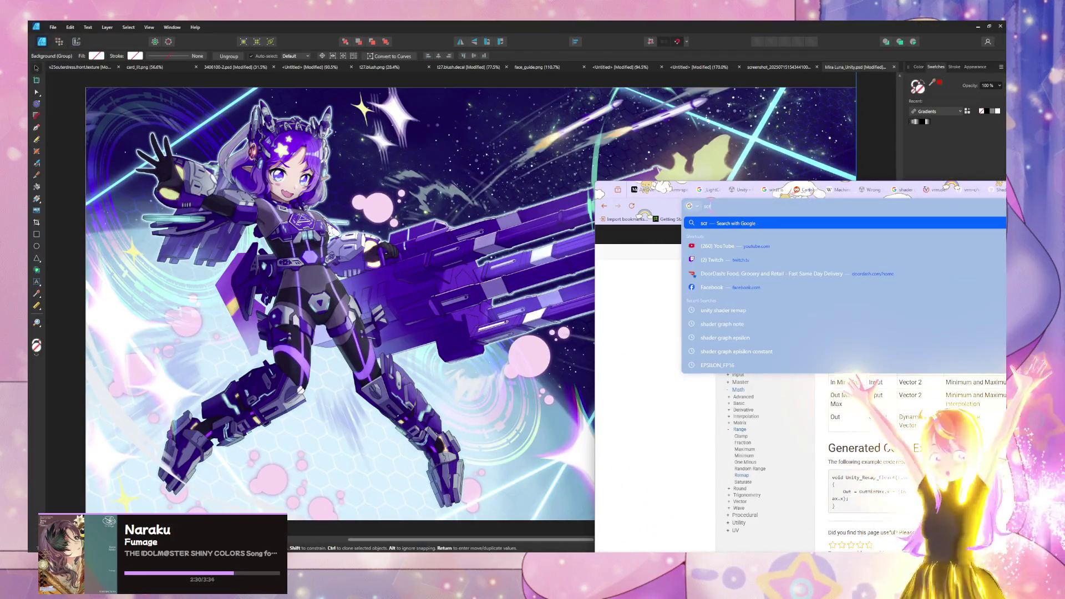
type("een")
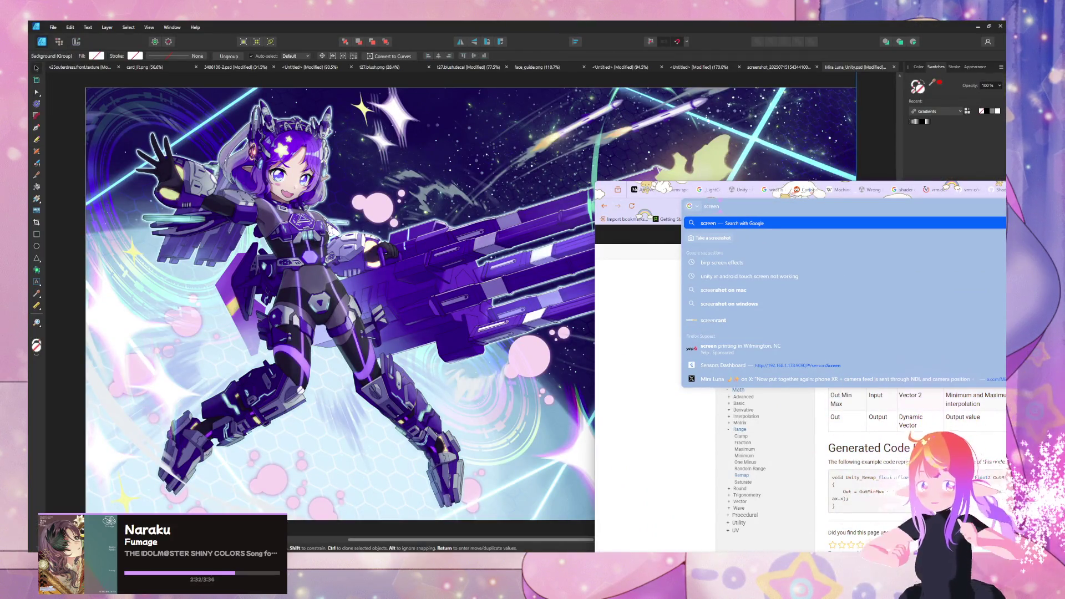
type(" blend")
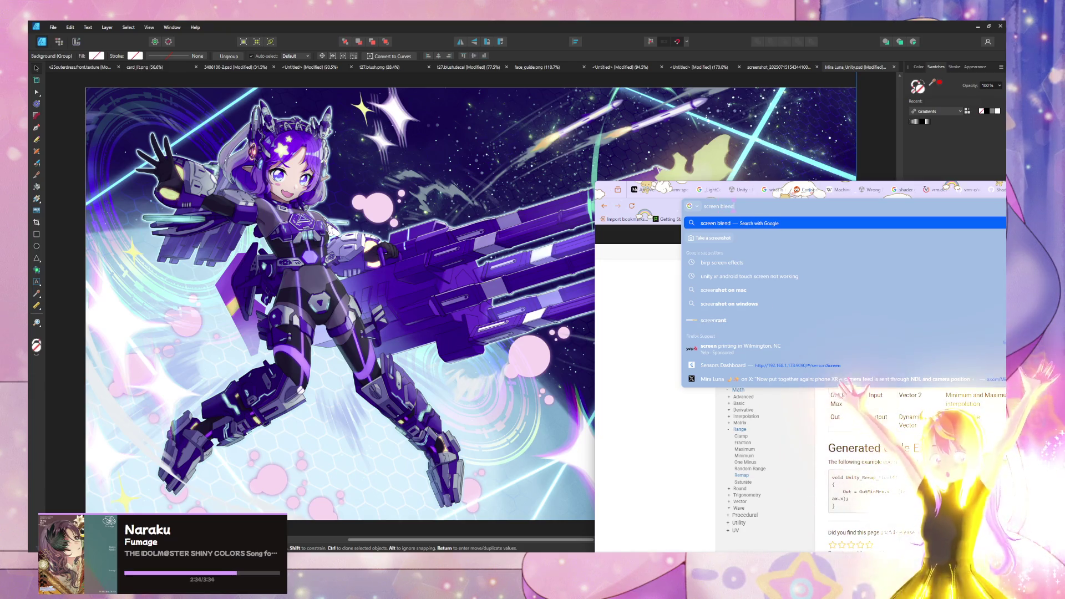
key("Return")
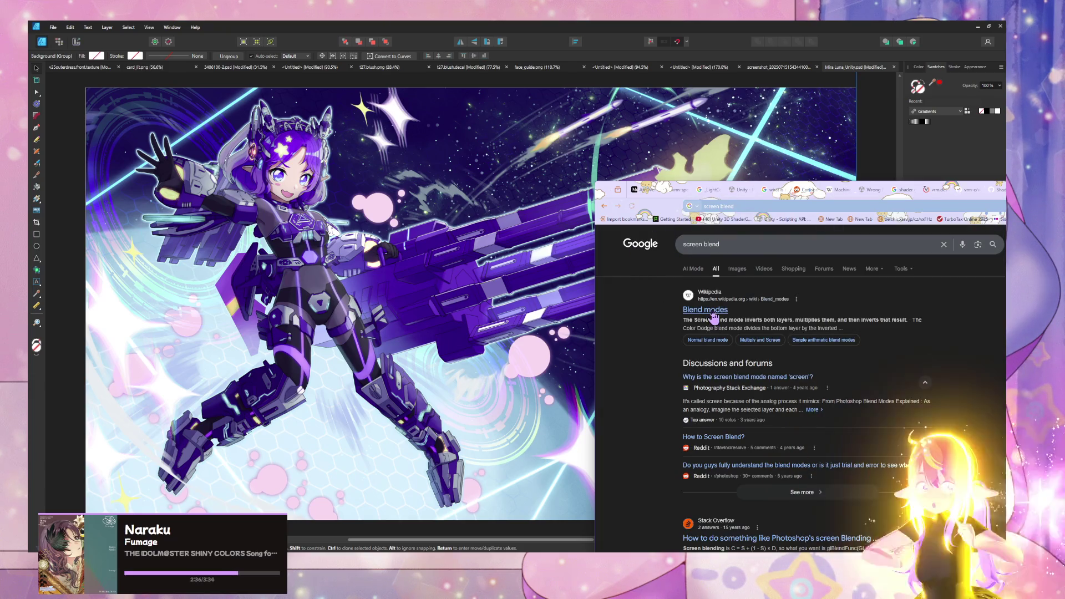
left_click(714, 314)
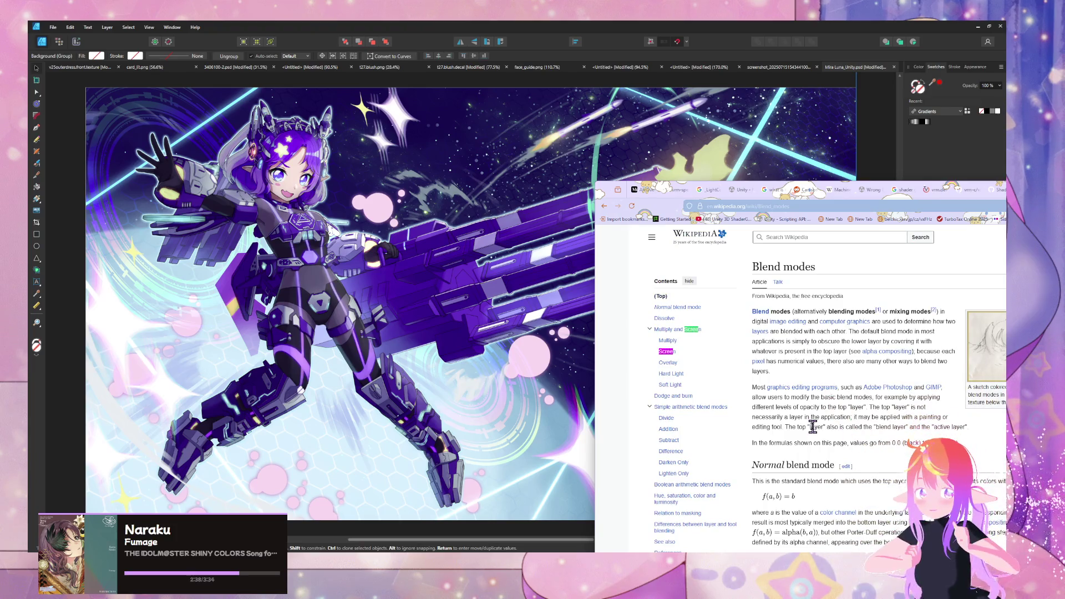
left_click(669, 352)
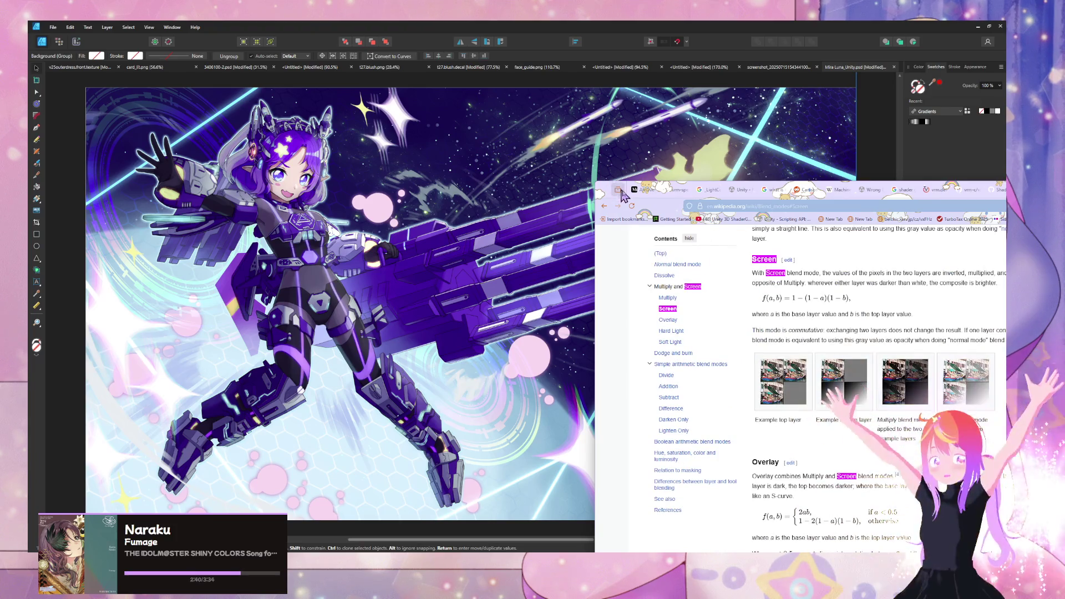
left_click_drag(605, 196, 449, 192)
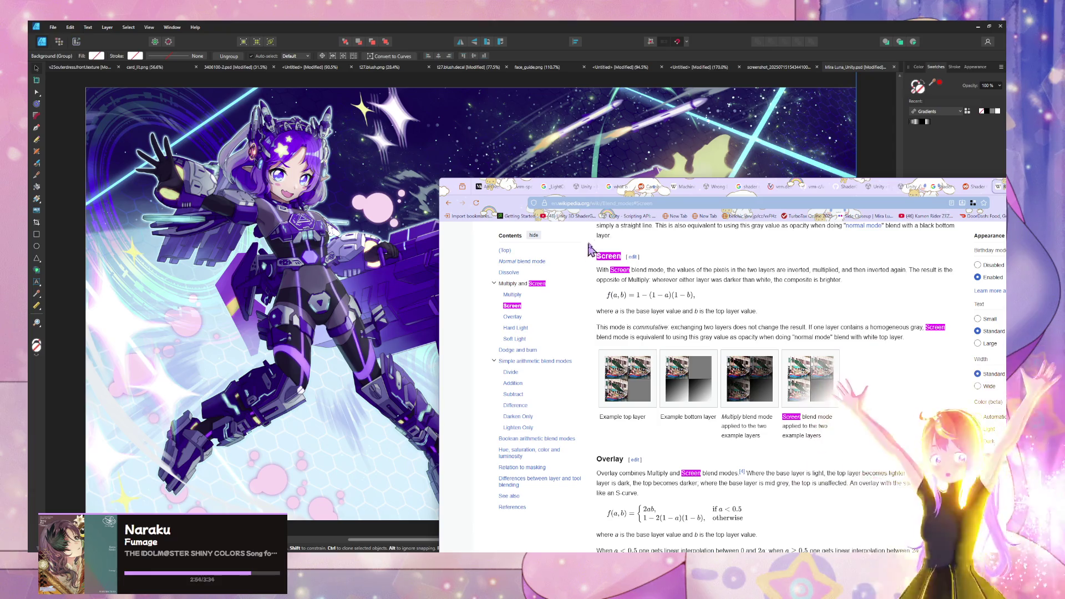
left_click(977, 27)
Step: Return to Unity, orbit around the light spots, and frame the Prop (4) plane
left_click(328, 219)
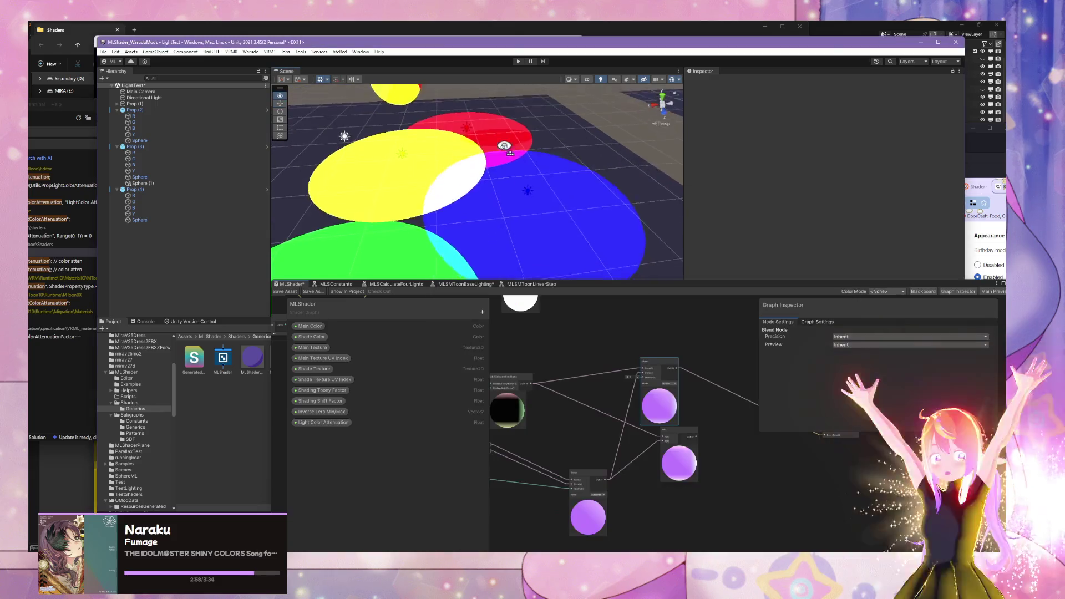
mouse_move(328, 218)
left_mouse_down()
mouse_move(657, 143)
mouse_move(606, 161)
mouse_move(467, 161)
mouse_move(488, 157)
mouse_move(487, 105)
mouse_move(473, 91)
mouse_move(630, 218)
mouse_move(725, 238)
mouse_move(680, 312)
left_mouse_up()
scroll(473, 92, "down", 5)
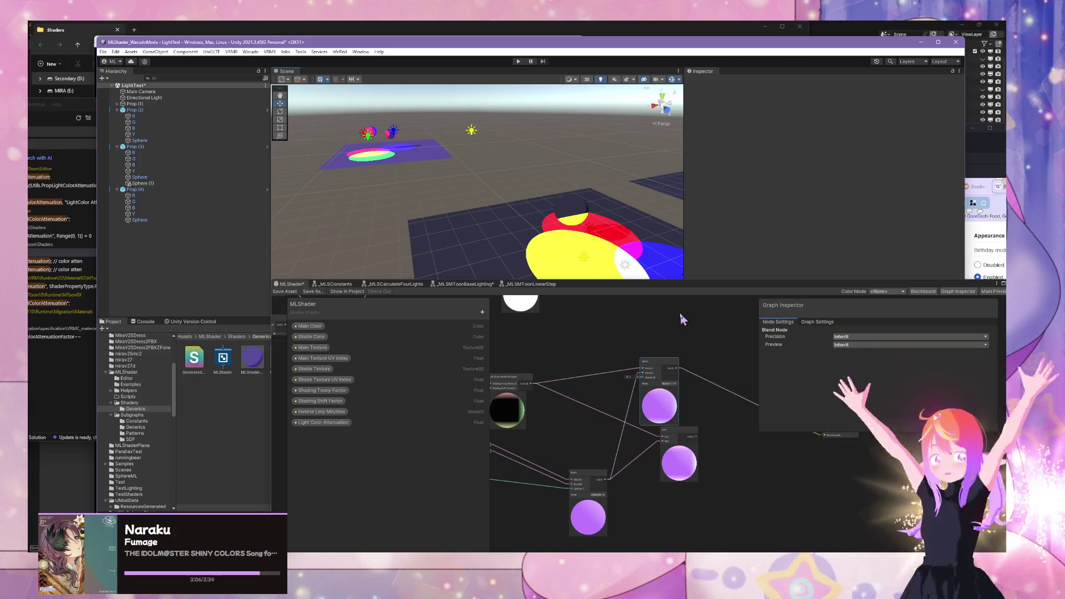
mouse_move(568, 546)
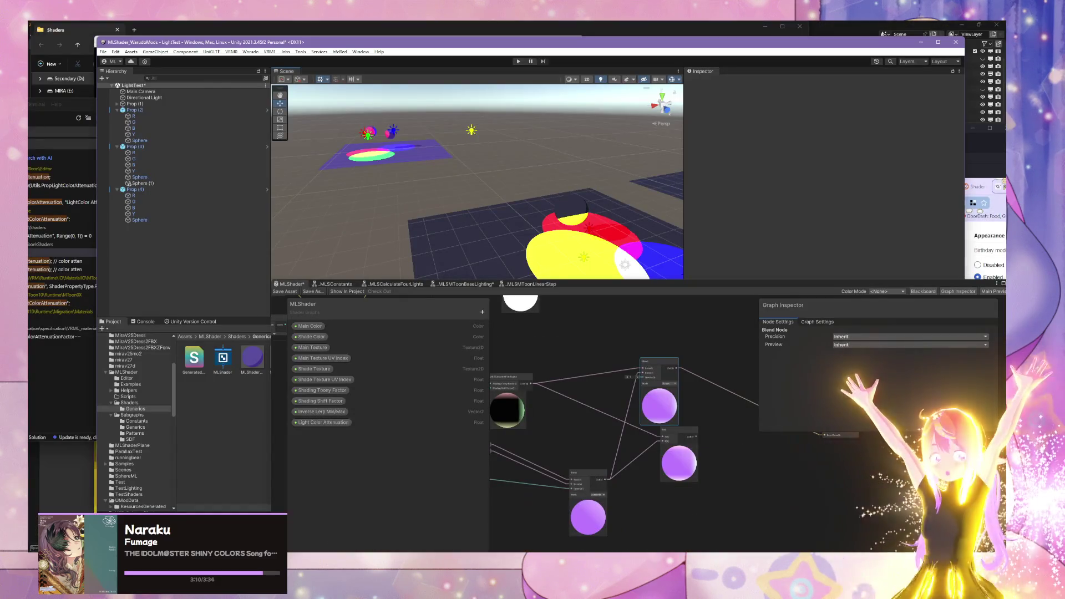
left_click_drag(651, 284, 590, 403)
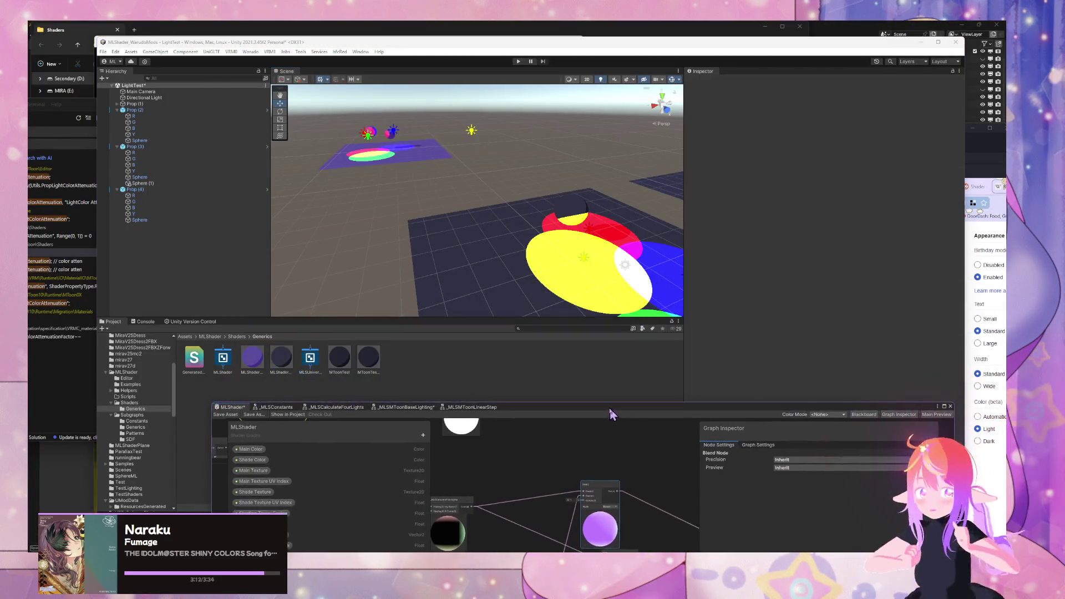
left_click(592, 260)
key("f")
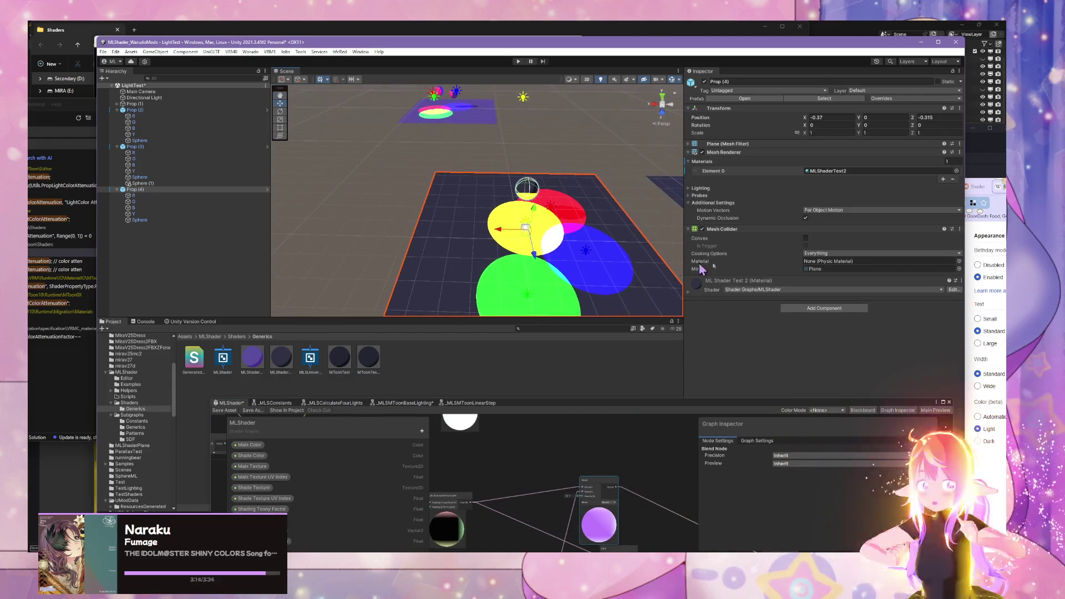
Step: Expand the plane's material properties and bring the Shader Graph window forward, enlarged
left_click(689, 292)
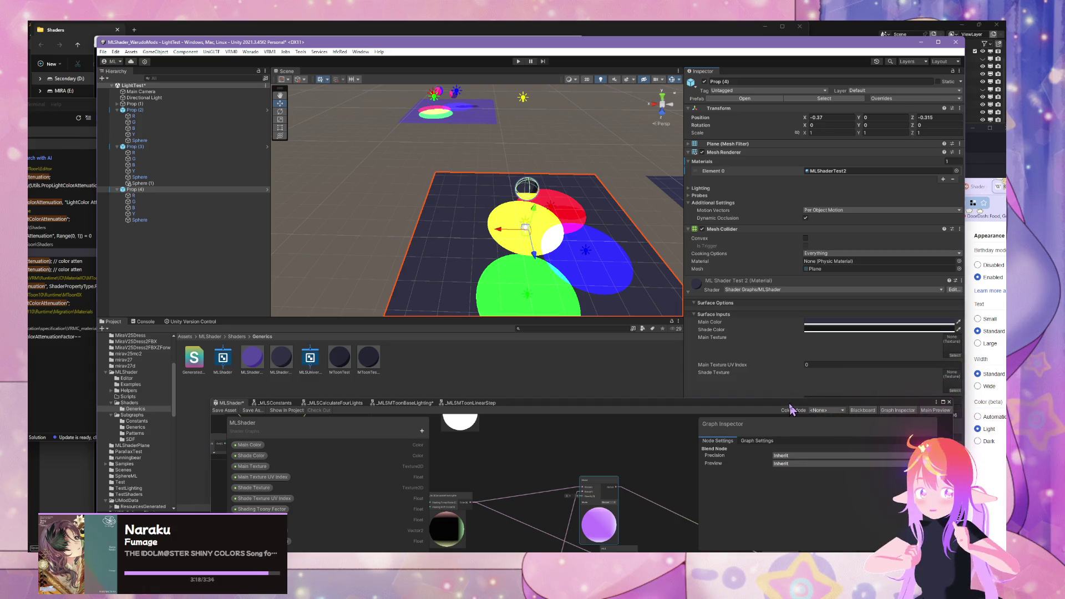
mouse_move(791, 409)
left_mouse_down()
mouse_move(516, 367)
mouse_move(552, 307)
mouse_move(552, 350)
mouse_move(565, 342)
left_mouse_up()
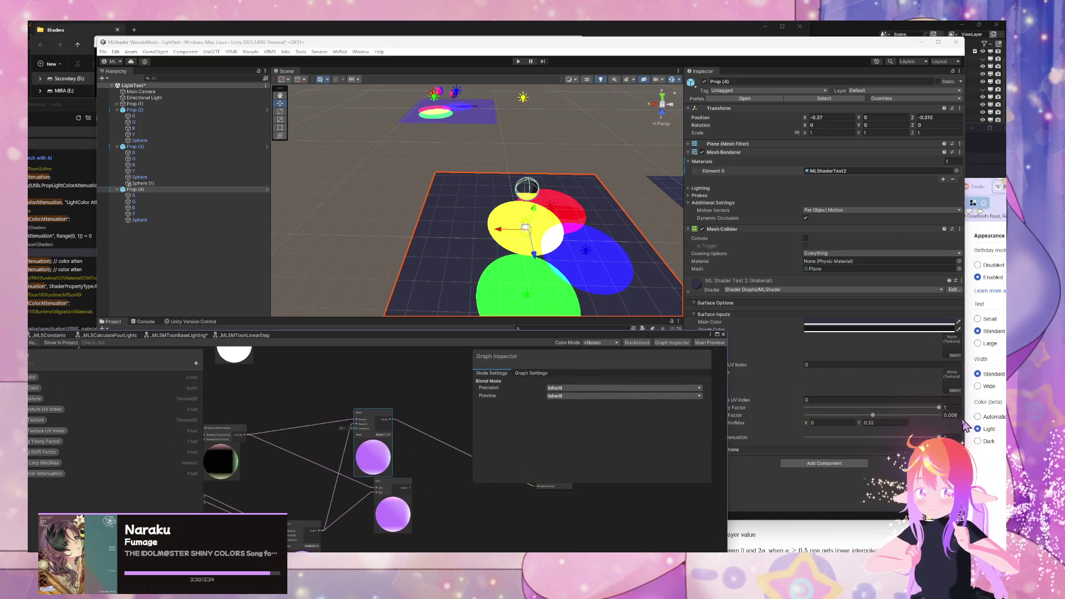
left_click(963, 424)
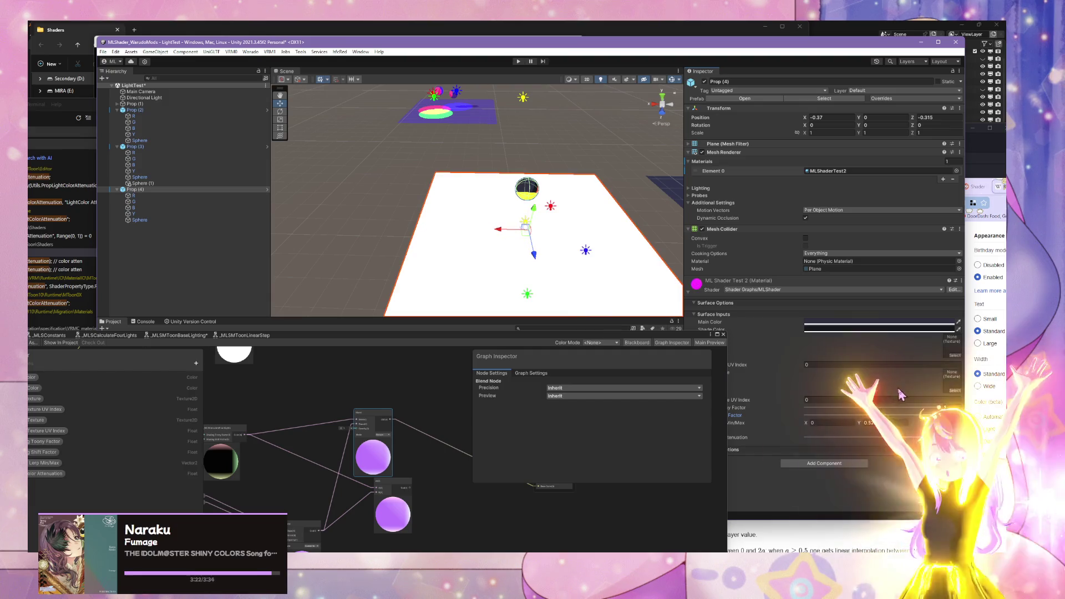
left_click(498, 333)
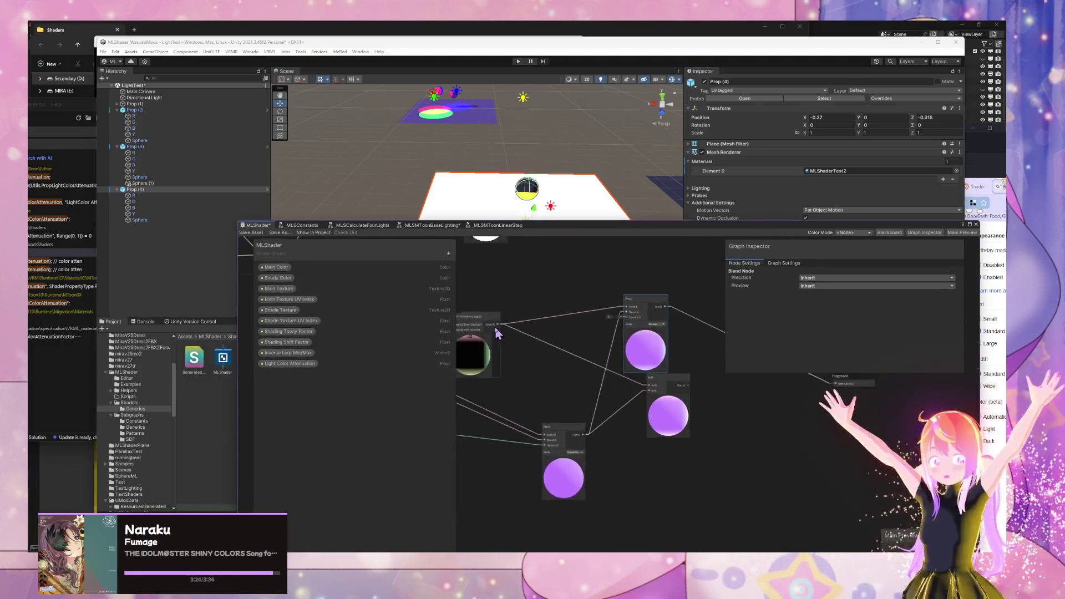
Step: Delete the Shading Shift Factor property node from the MLShader graph
scroll(497, 333, "up", 3)
left_click(492, 364)
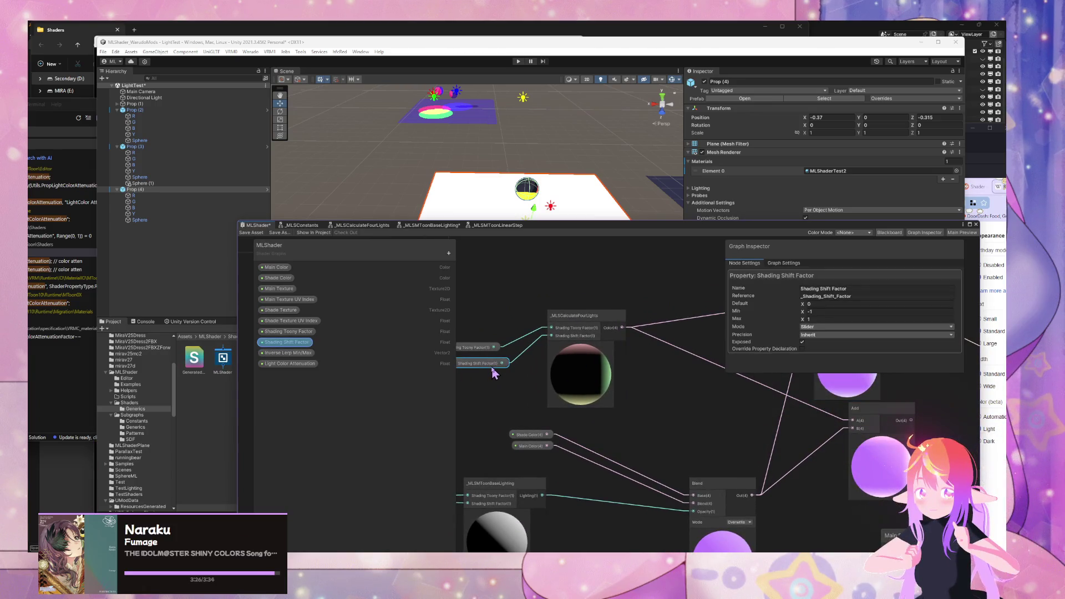
key("Delete")
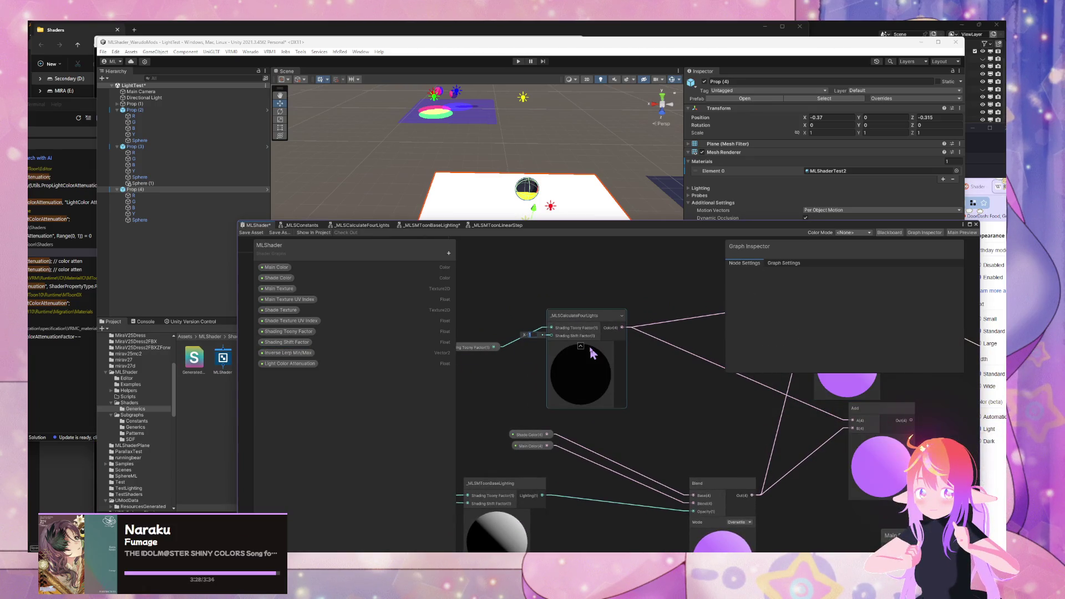
left_click(591, 324)
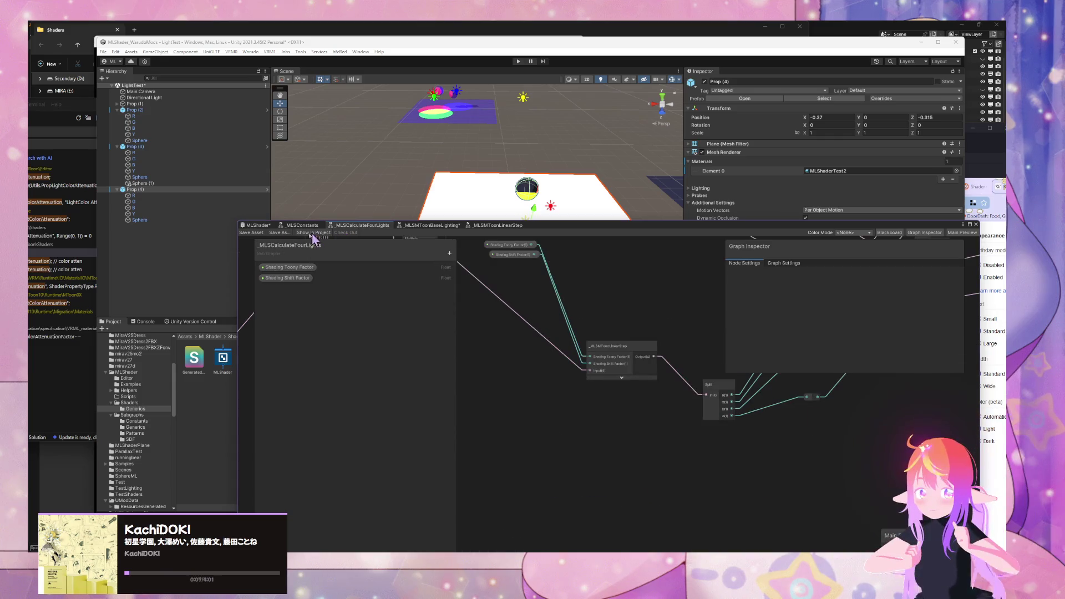
left_click(256, 226)
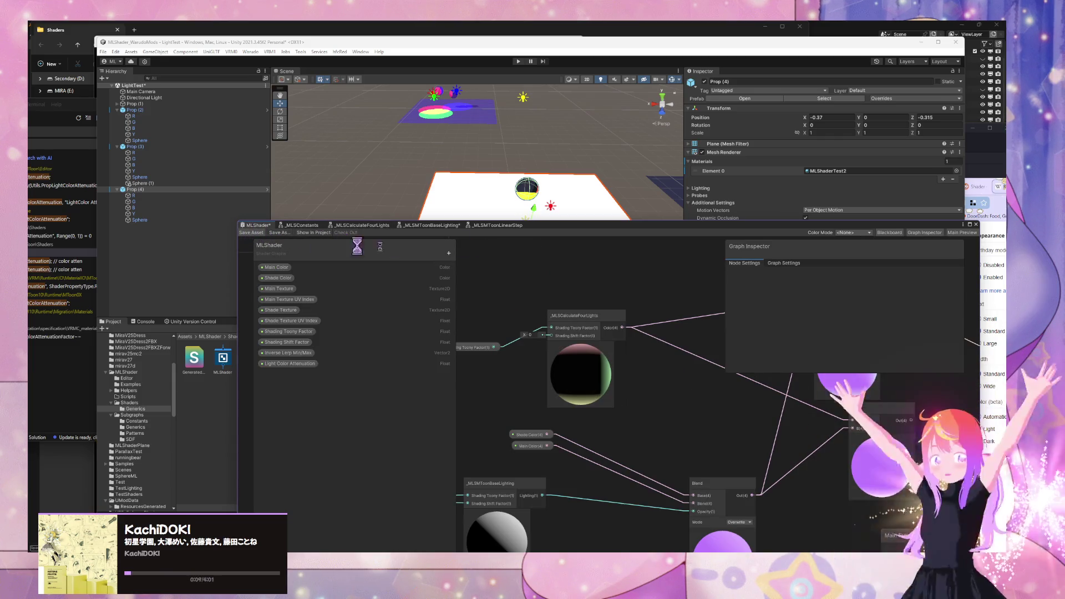
Step: Move the Shading Toony Factor node and add a Constant node via a 'const' search
left_click_drag(590, 235, 554, 267)
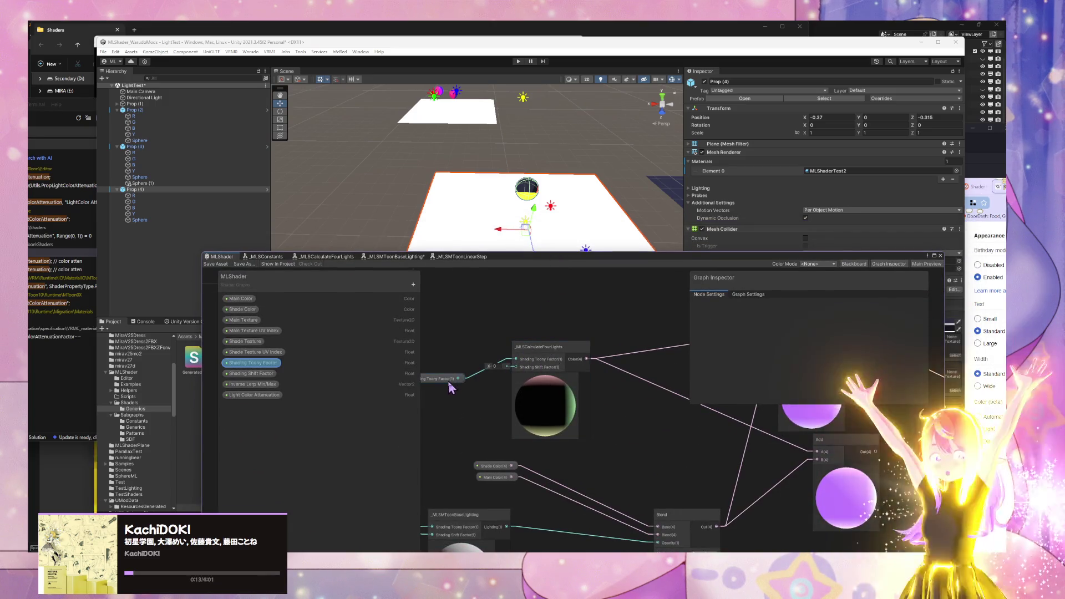
mouse_move(444, 379)
left_mouse_down()
mouse_move(465, 341)
mouse_move(451, 350)
left_mouse_up()
left_click(496, 366)
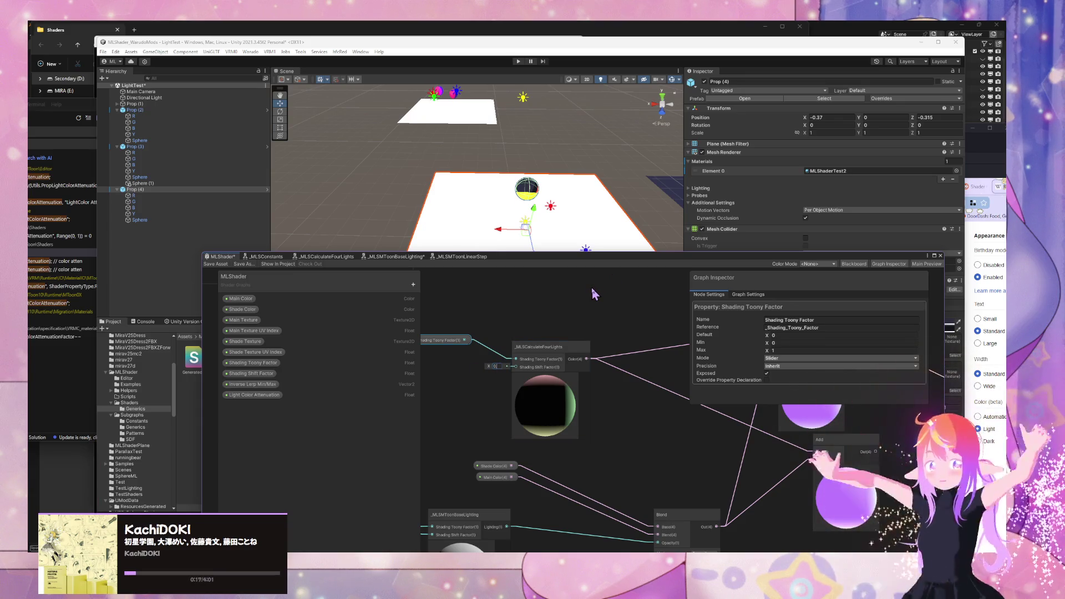
left_click(504, 348)
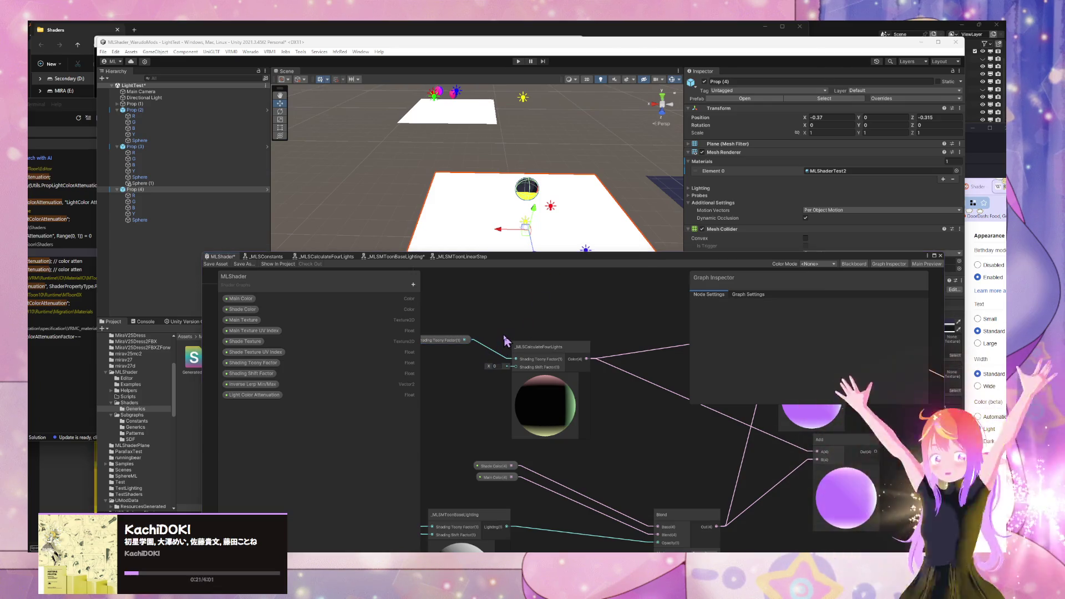
key("space")
type("const")
key("Return")
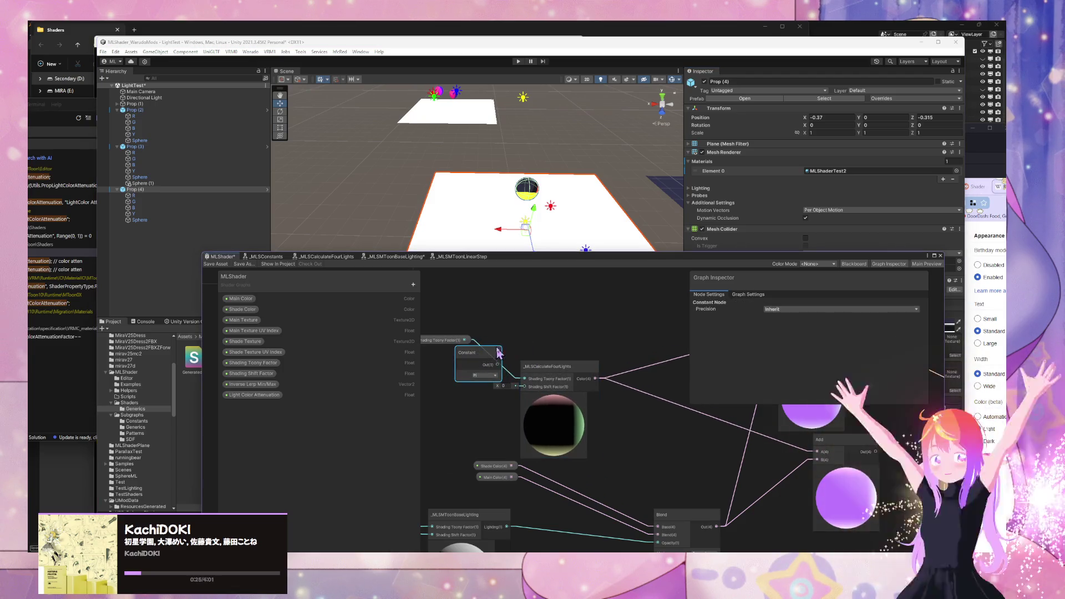
Step: Add an _MLSConstants node left of the four-lights subgraph, collapse its preview, and save
scroll(528, 312, "down", 5)
key("space")
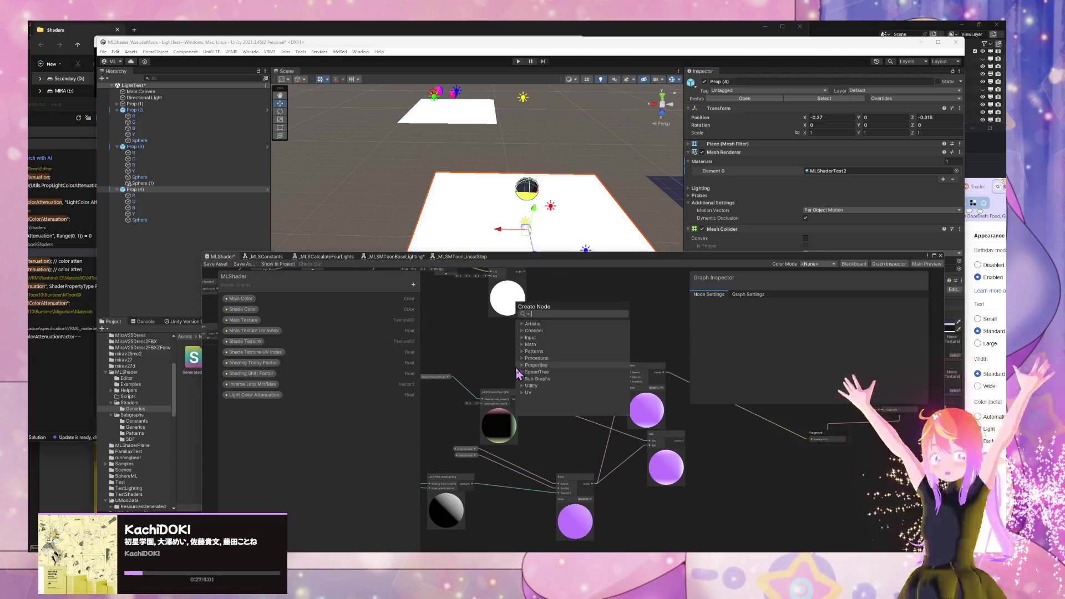
type("_MLST")
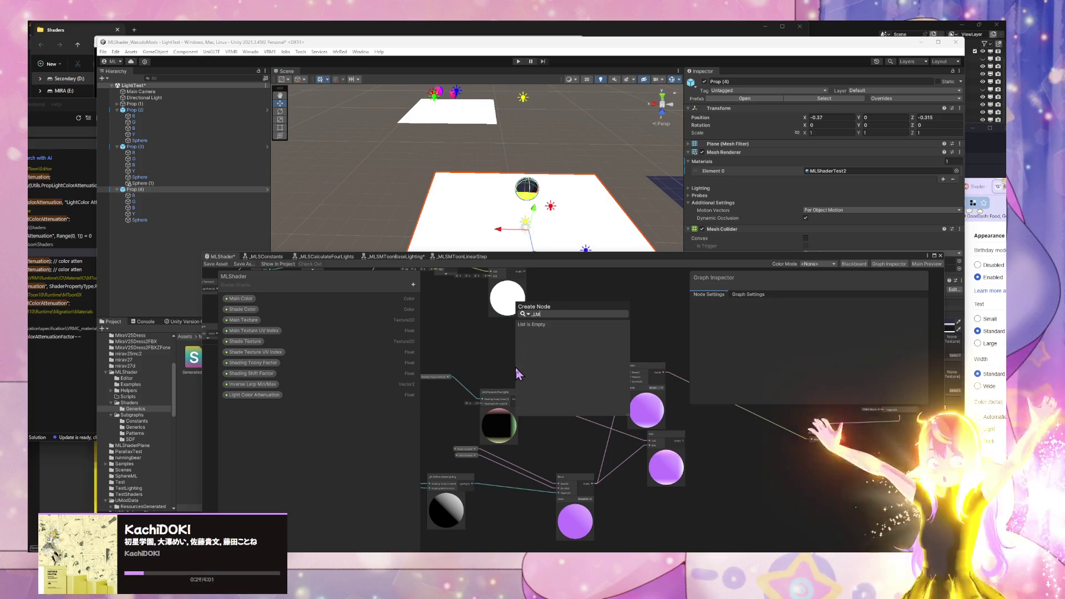
key("BackSpace")
key("BackSpace")
type("T")
key("BackSpace")
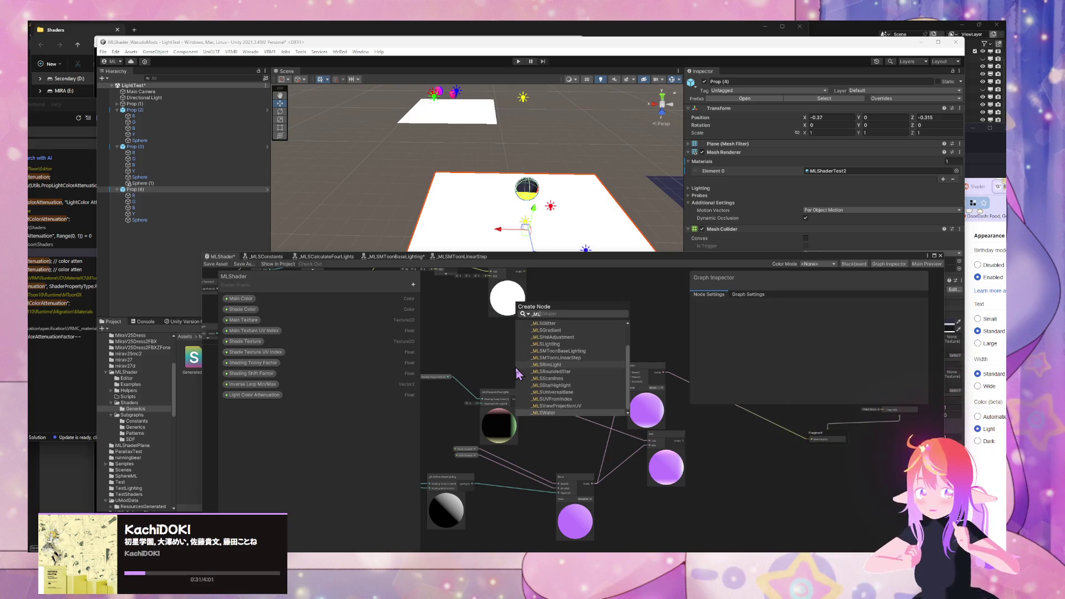
type("c")
key("Return")
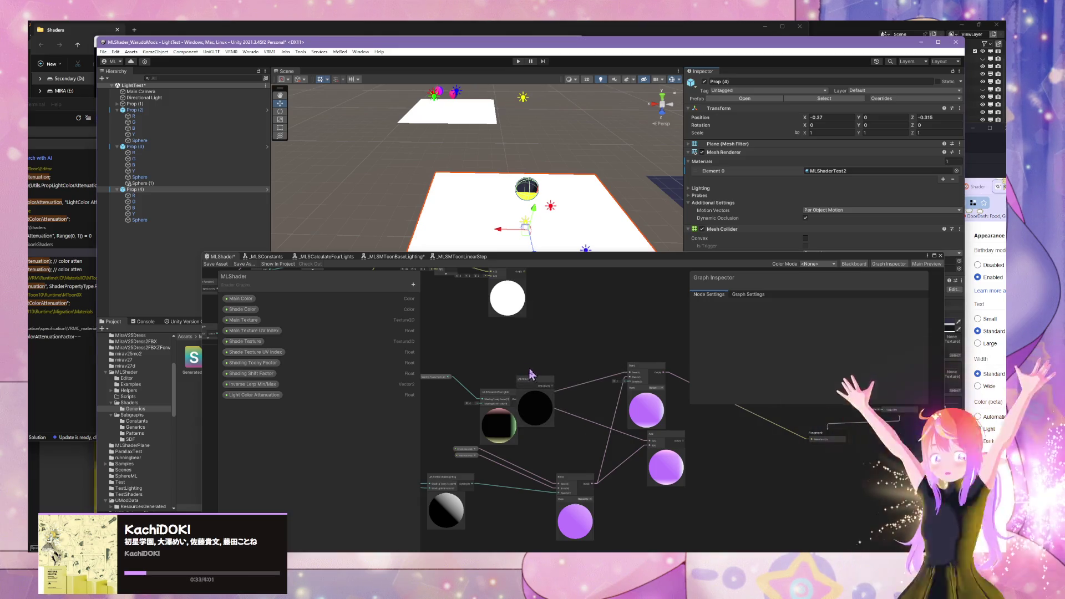
mouse_move(546, 397)
left_mouse_down()
mouse_move(442, 410)
mouse_move(494, 409)
left_mouse_up()
left_click(482, 407)
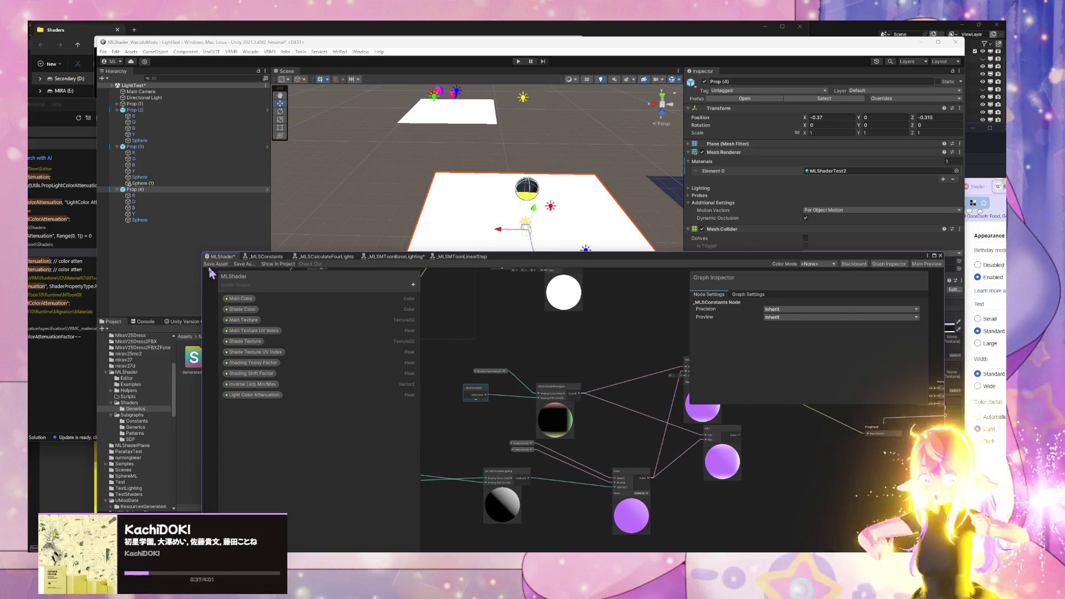
left_click(215, 265)
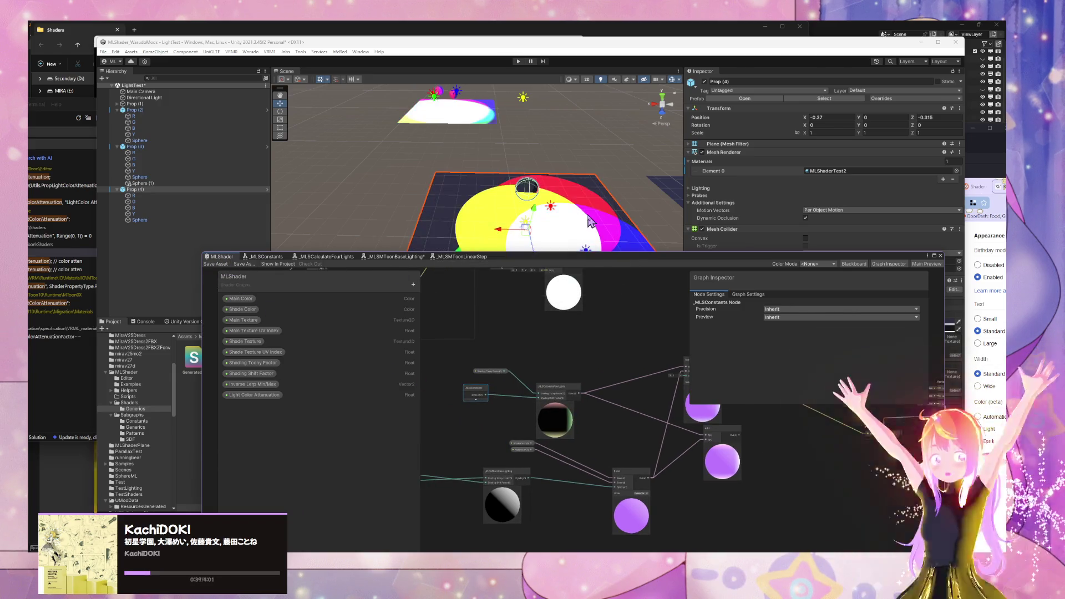
Step: Open the _MLSCalculateFourLights subgraph and pan to reveal its inner nodes
mouse_move(580, 234)
left_mouse_down()
mouse_move(615, 230)
mouse_move(592, 229)
left_mouse_up()
scroll(592, 230, "up", 4)
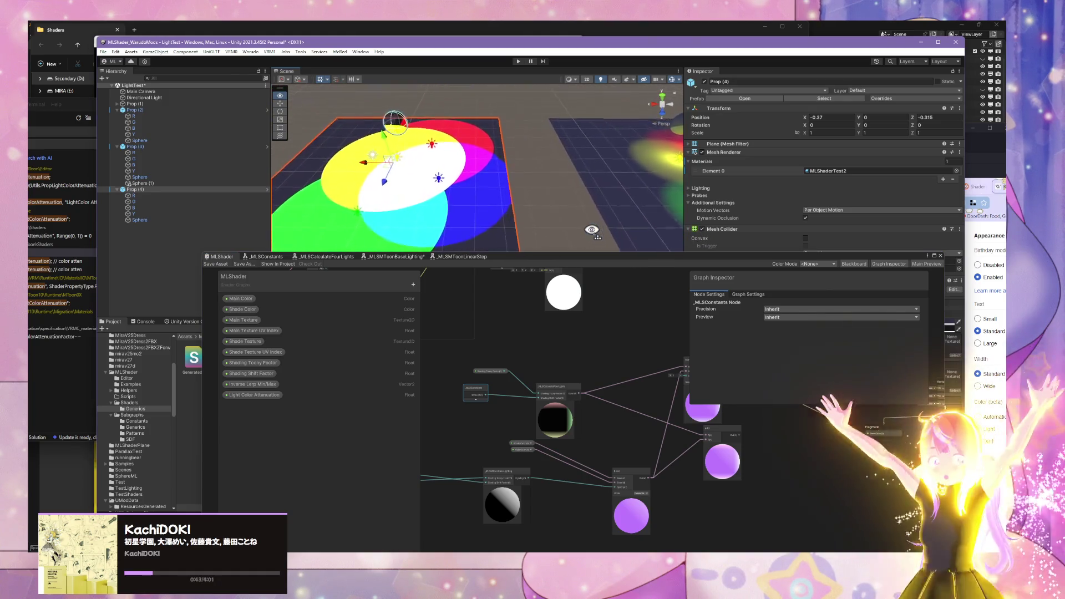
left_click_drag(562, 395, 566, 383)
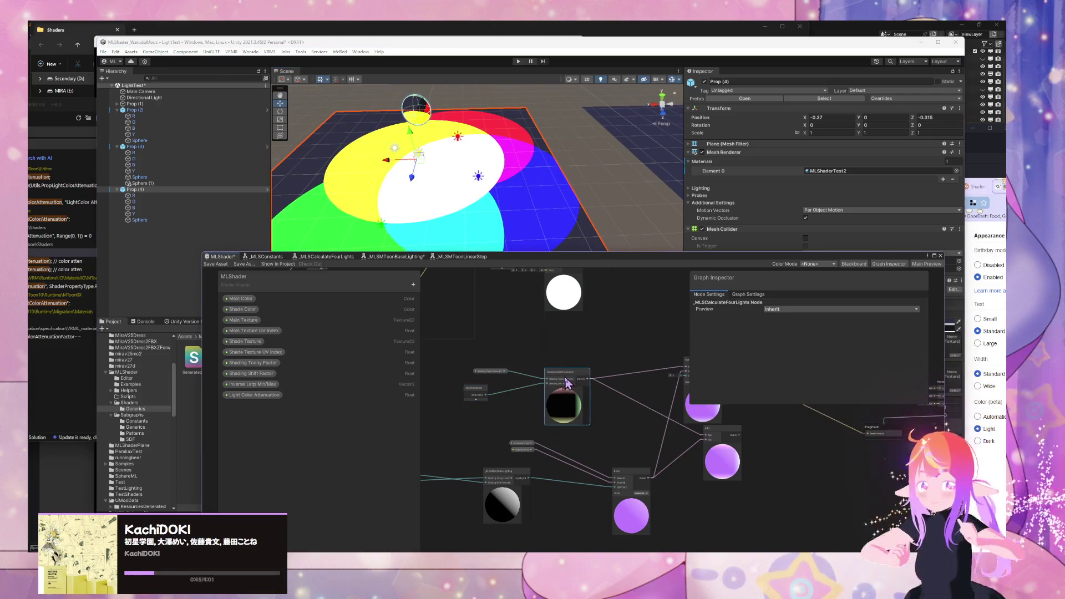
double_click(566, 383)
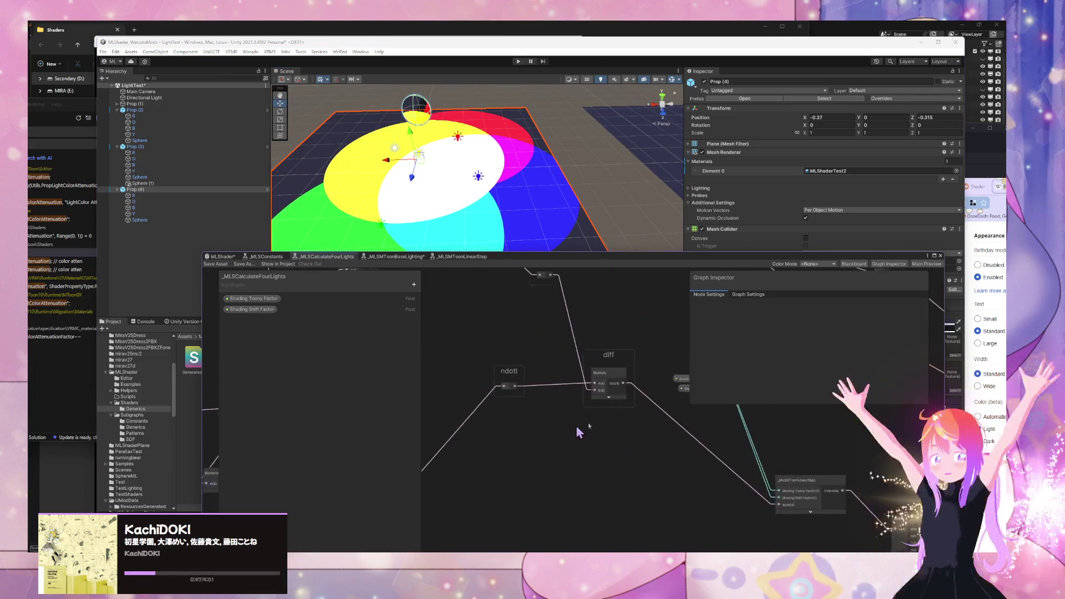
scroll(588, 441, "down", 3)
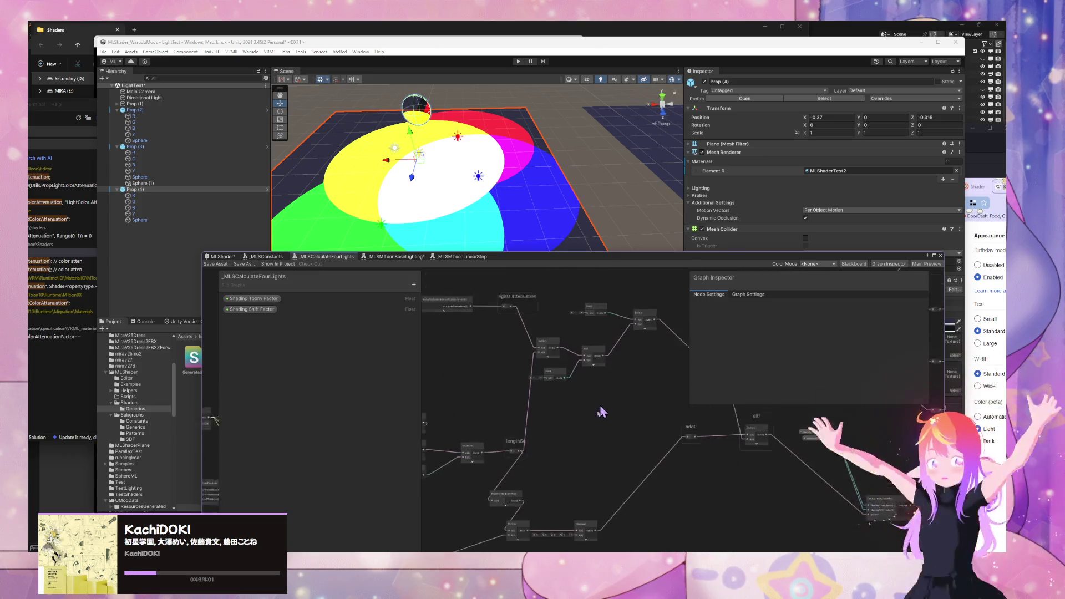
mouse_move(596, 468)
left_mouse_down()
mouse_move(409, 400)
mouse_move(428, 452)
mouse_move(537, 416)
mouse_move(563, 365)
left_mouse_up()
scroll(563, 366, "up", 5)
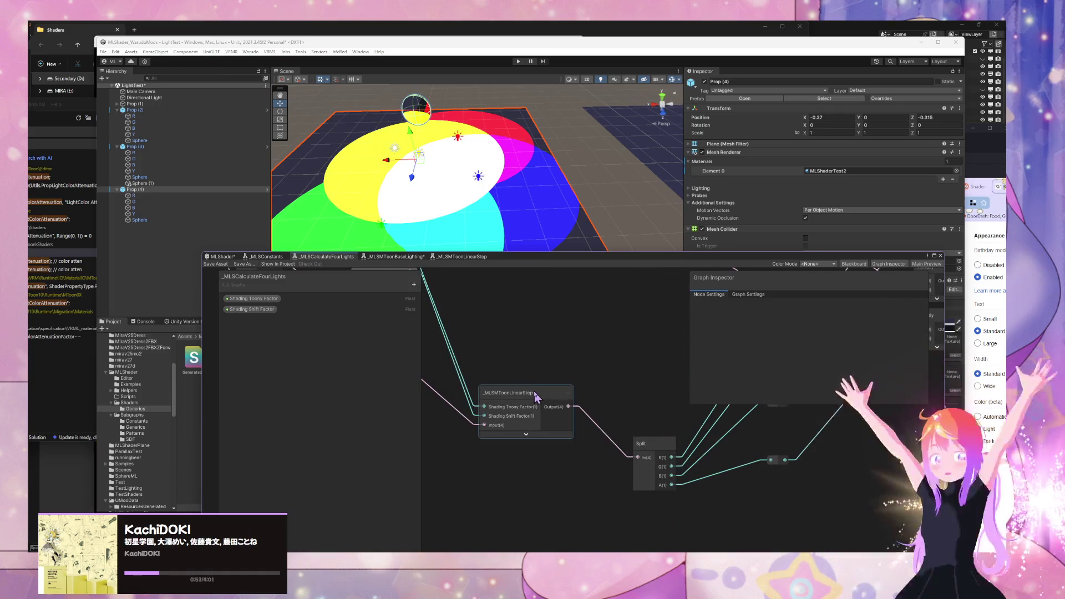
Step: Open _MLSMToonLinearStep, shift its Linear Step group, and return to the MLShader graph
left_click(534, 394)
double_click(535, 394)
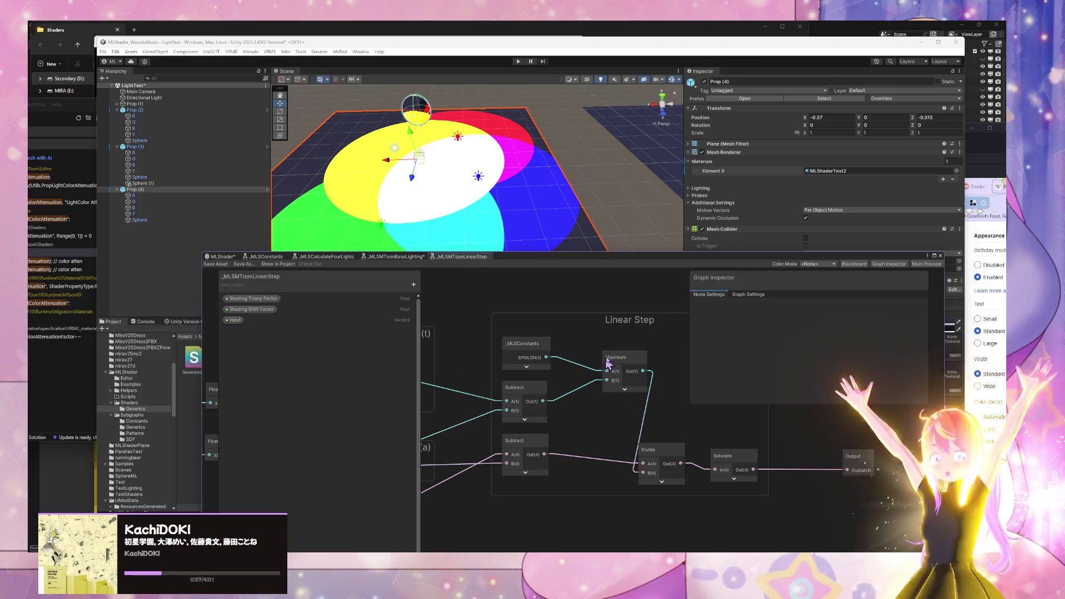
left_click_drag(520, 332, 546, 353)
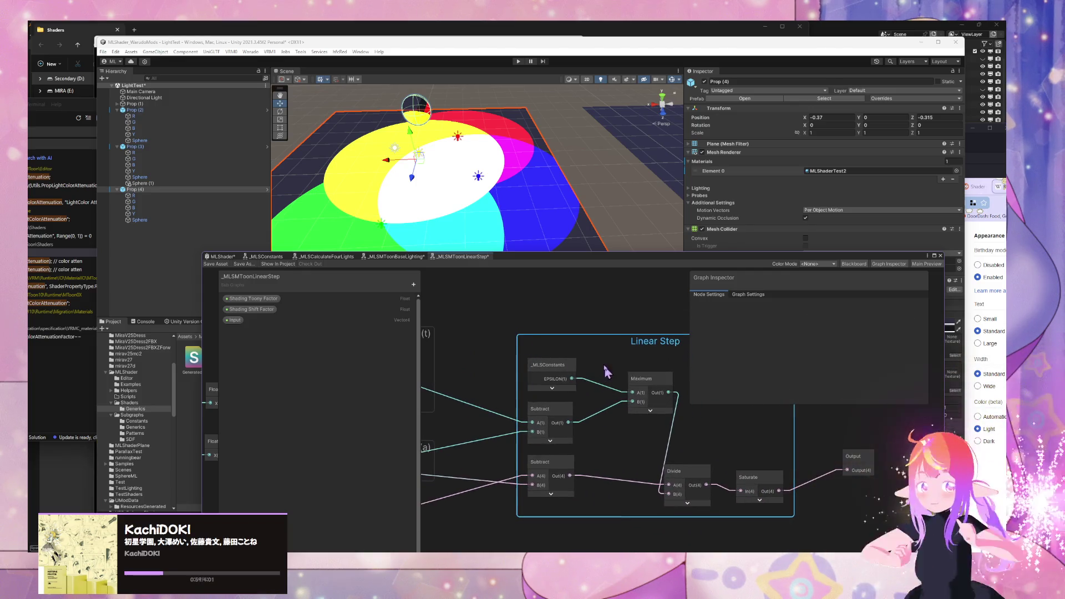
left_click(641, 303)
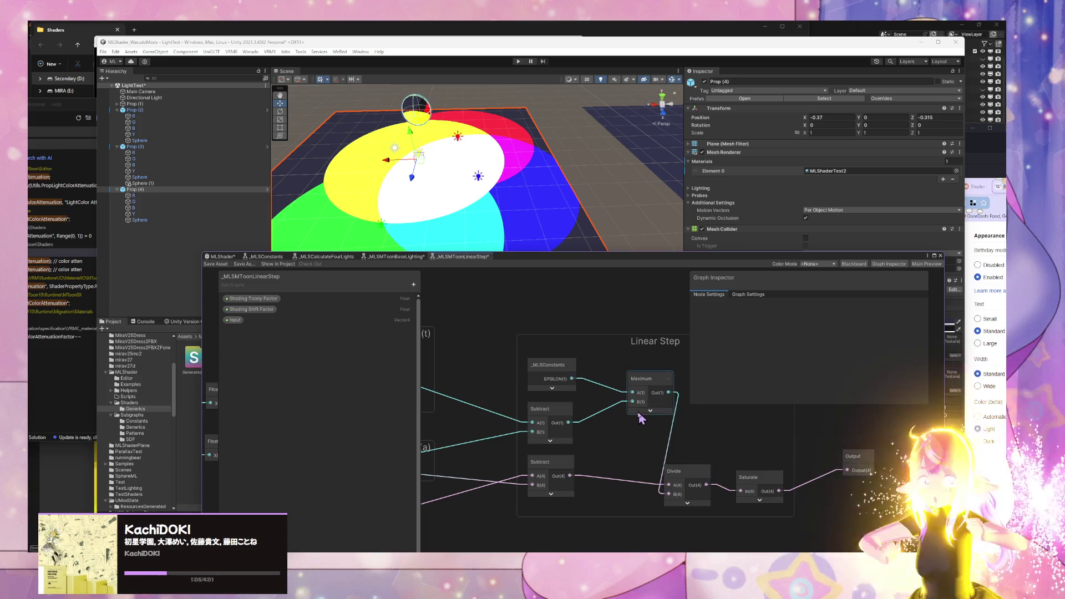
left_click_drag(588, 424, 611, 423)
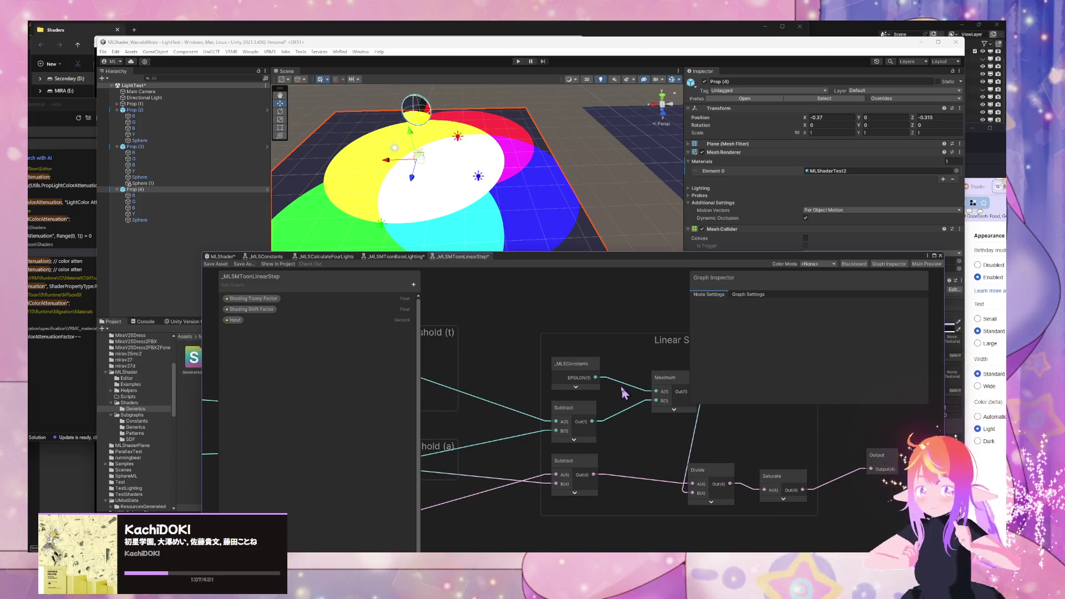
left_click(583, 363)
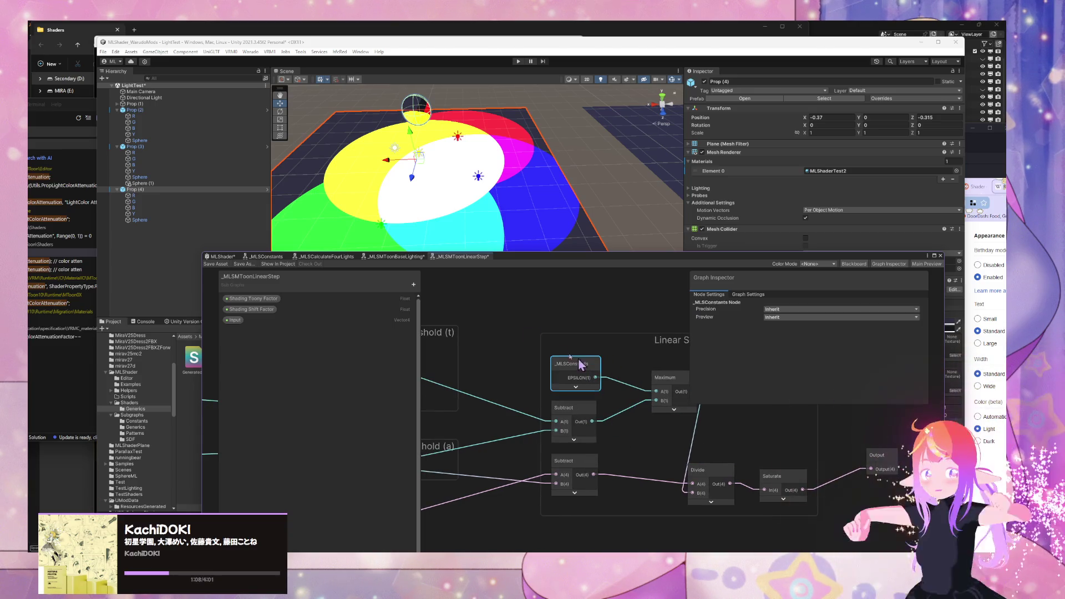
left_click(218, 258)
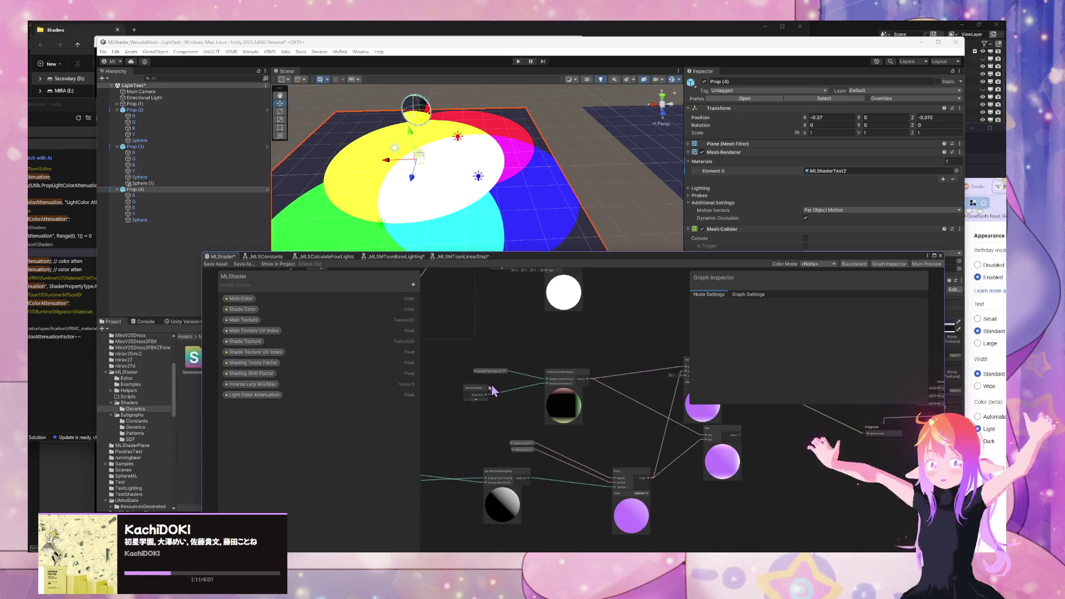
Step: Set the material's Shading Shift Factor to about -0.011
left_click_drag(477, 392, 481, 392)
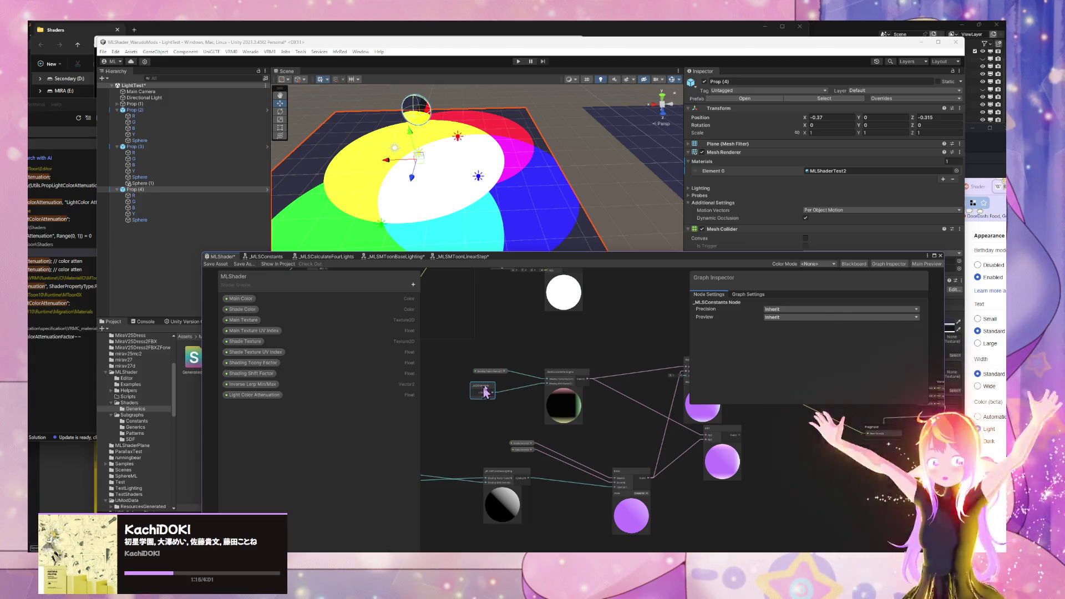
mouse_move(610, 256)
left_mouse_down()
mouse_move(549, 295)
mouse_move(330, 352)
left_mouse_up()
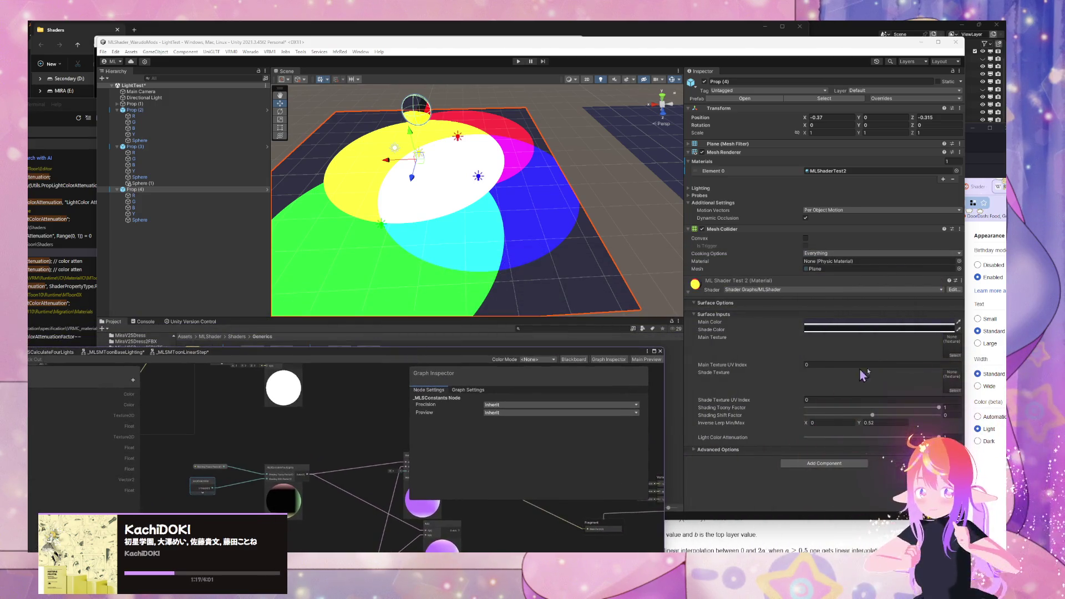
scroll(587, 238, "down", 2)
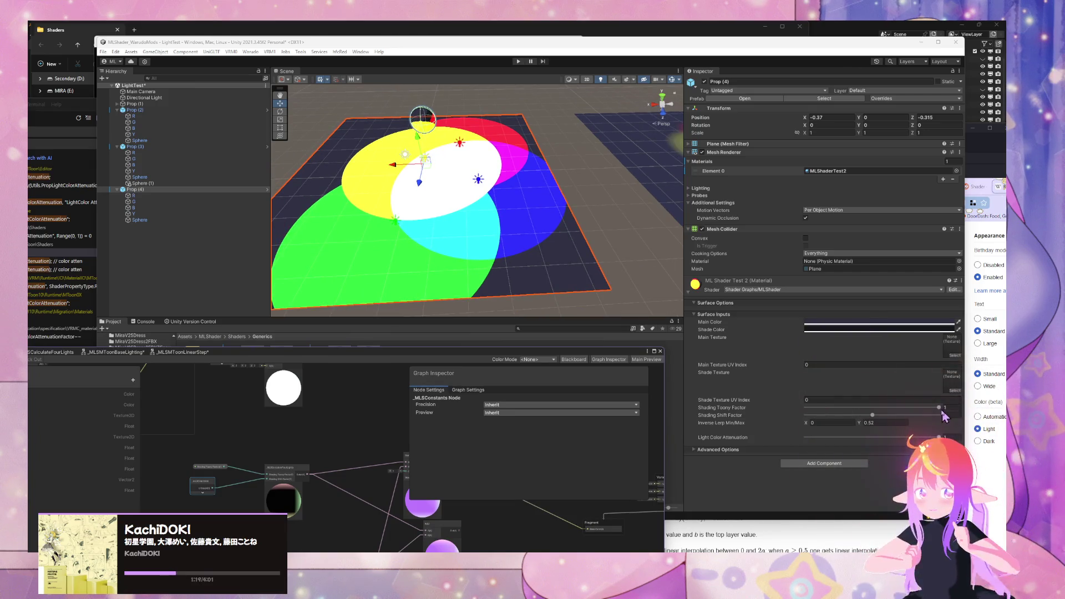
left_click_drag(882, 415, 872, 415)
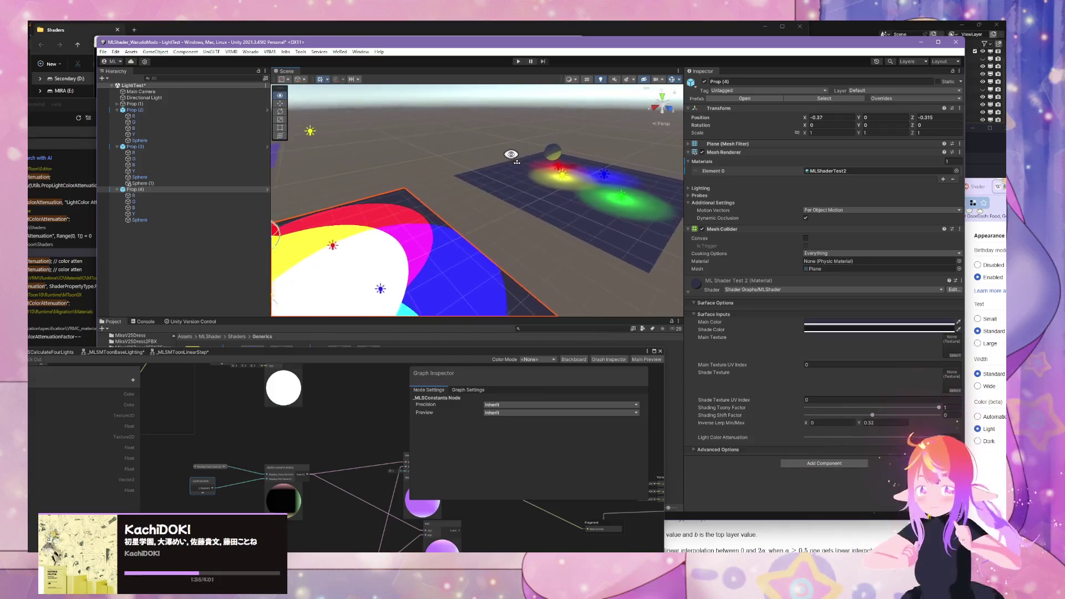
Step: Disconnect the extra sphere-preview node from the Fragment output and delete it
left_click(380, 437)
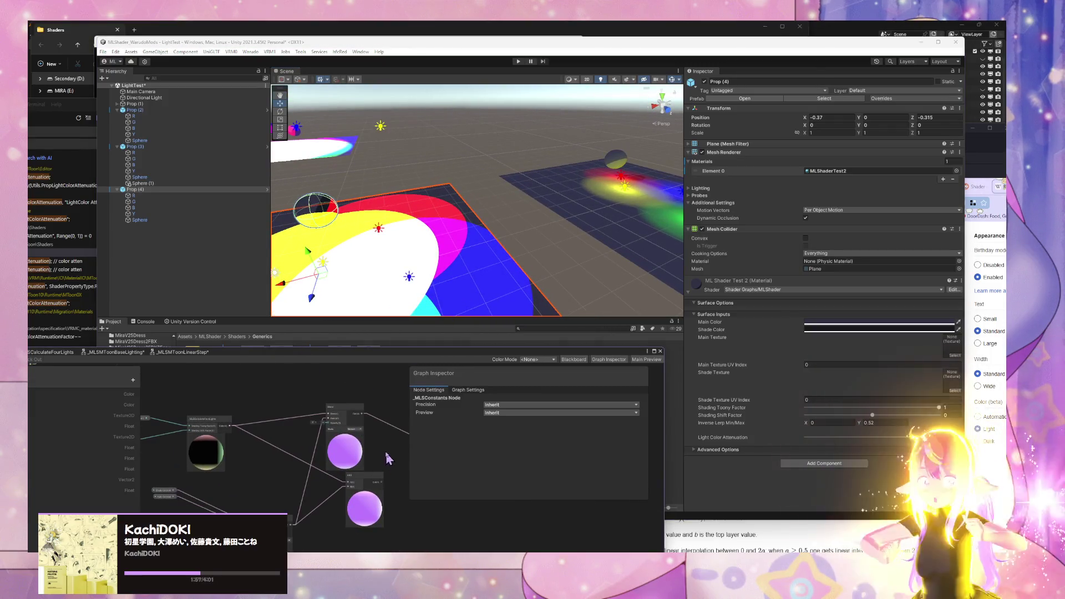
mouse_move(386, 457)
left_mouse_down()
mouse_move(331, 425)
mouse_move(240, 403)
left_mouse_up()
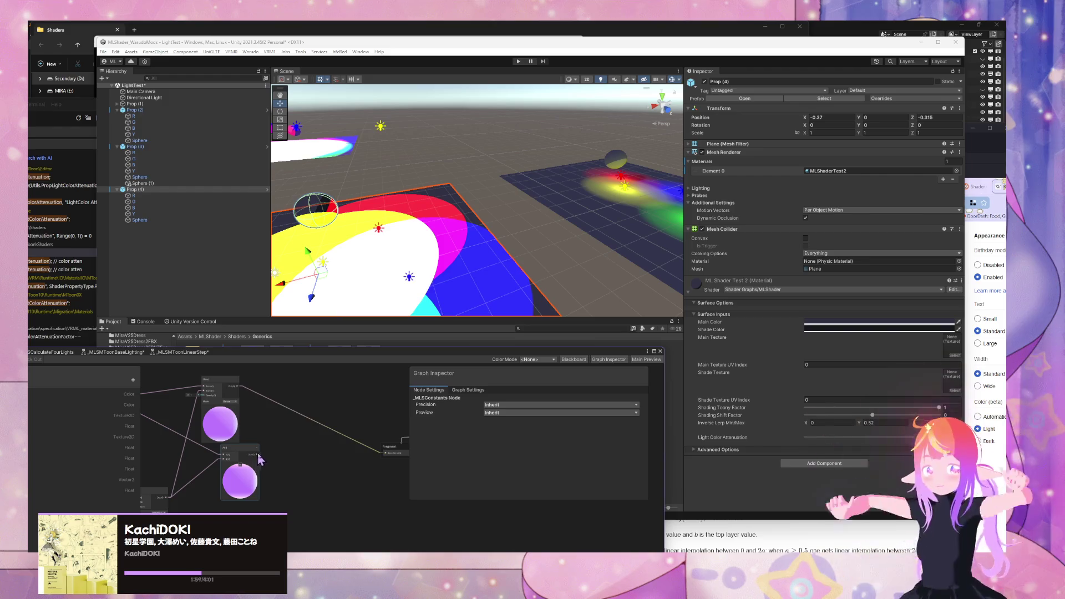
mouse_move(382, 456)
left_mouse_down()
mouse_move(180, 379)
mouse_move(335, 357)
left_mouse_up()
key("Delete")
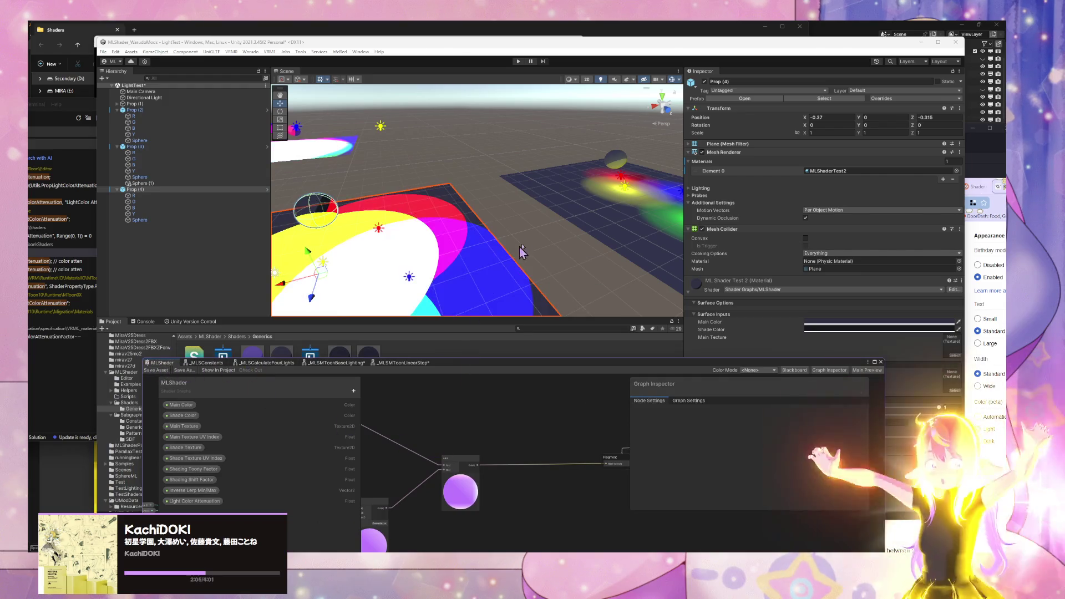
Step: Set the Inverse Lerp maximum to 0.52, then sweep Shading Toony Factor from 0 to about 0.609
mouse_move(500, 289)
left_mouse_down()
mouse_move(541, 276)
mouse_move(587, 229)
mouse_move(573, 264)
mouse_move(414, 266)
mouse_move(472, 289)
left_mouse_up()
scroll(472, 289, "up", 5)
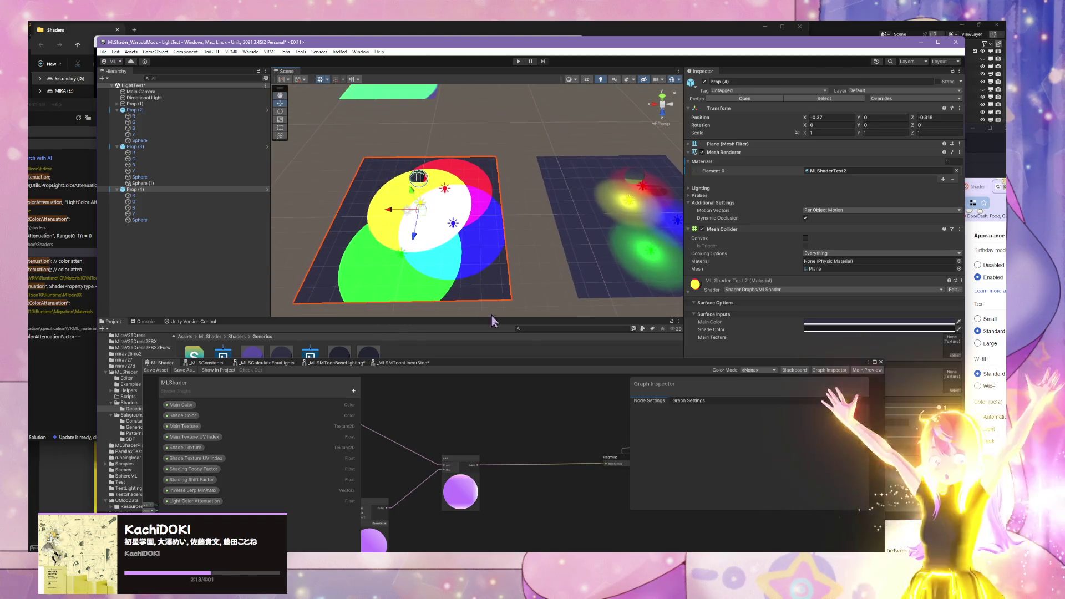
mouse_move(497, 361)
left_mouse_down()
mouse_move(442, 374)
mouse_move(355, 366)
left_mouse_up()
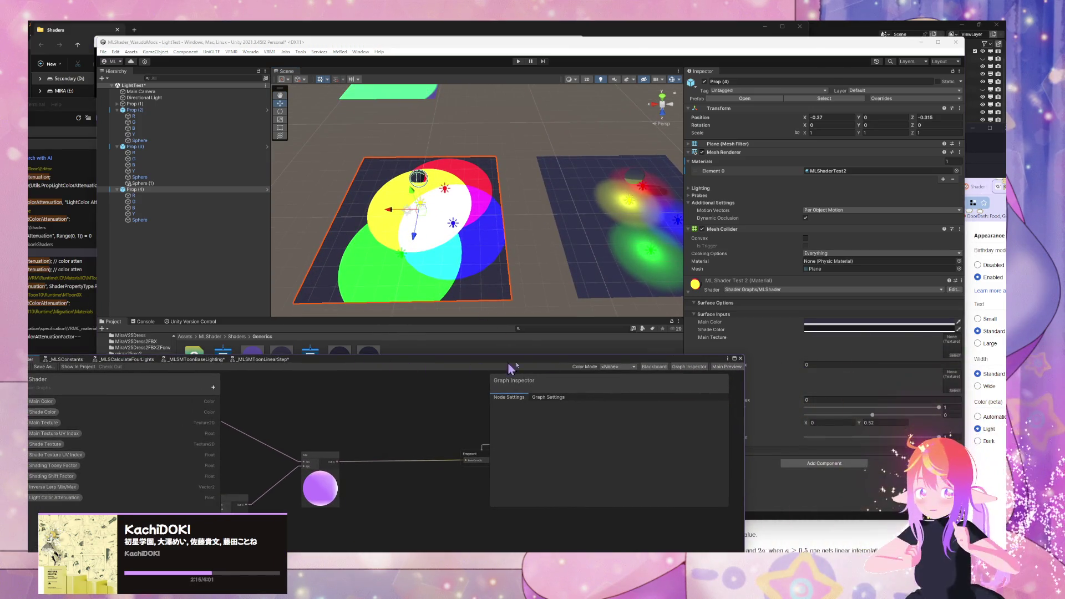
left_click_drag(872, 417, 816, 410)
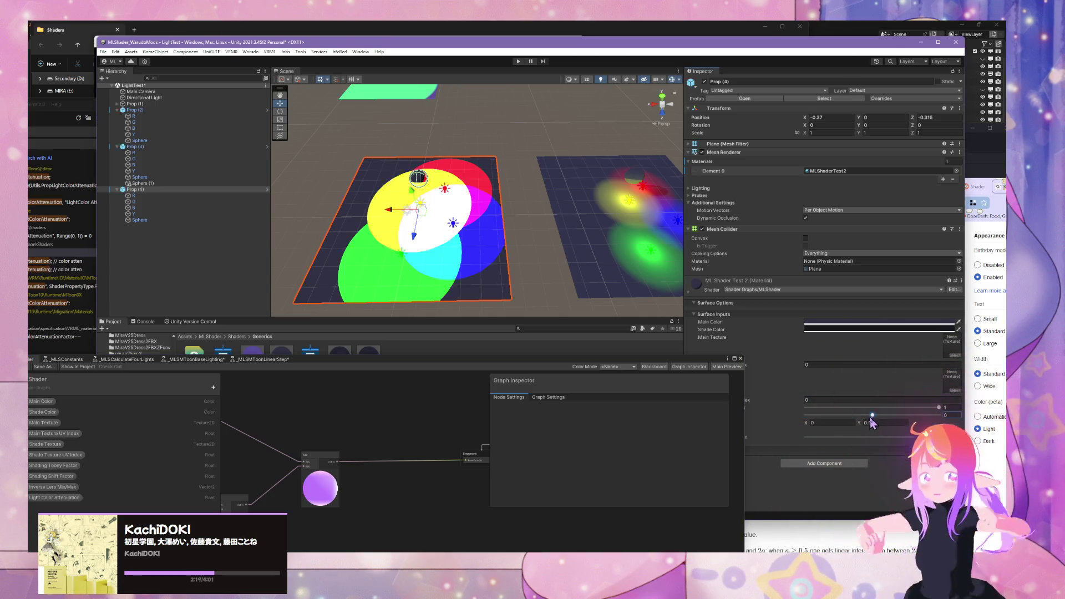
left_click_drag(938, 407, 784, 404)
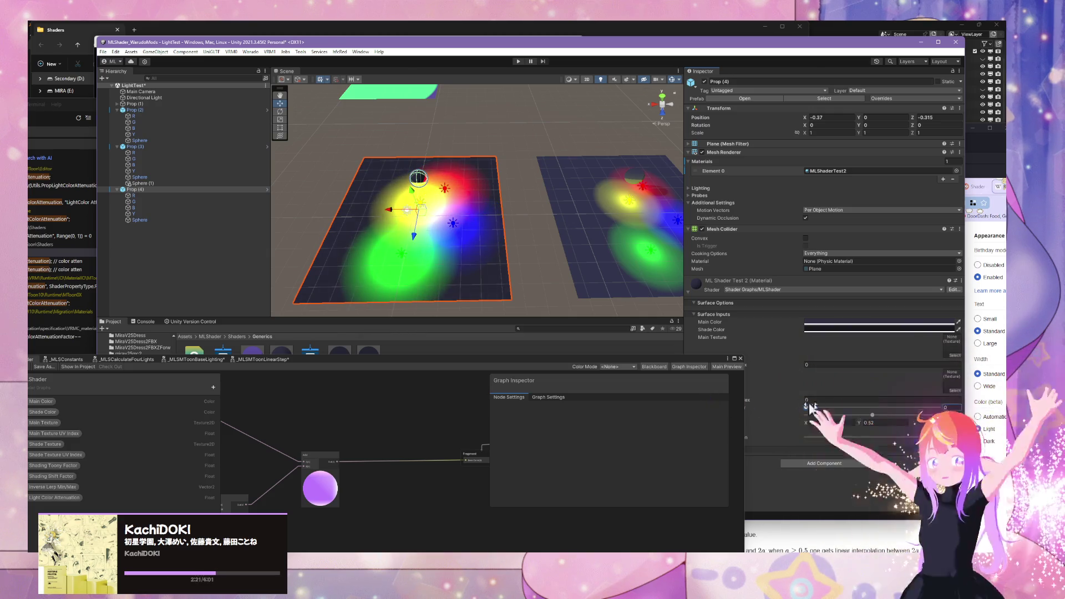
mouse_move(487, 236)
left_mouse_down()
mouse_move(468, 218)
mouse_move(368, 209)
mouse_move(344, 160)
left_mouse_up()
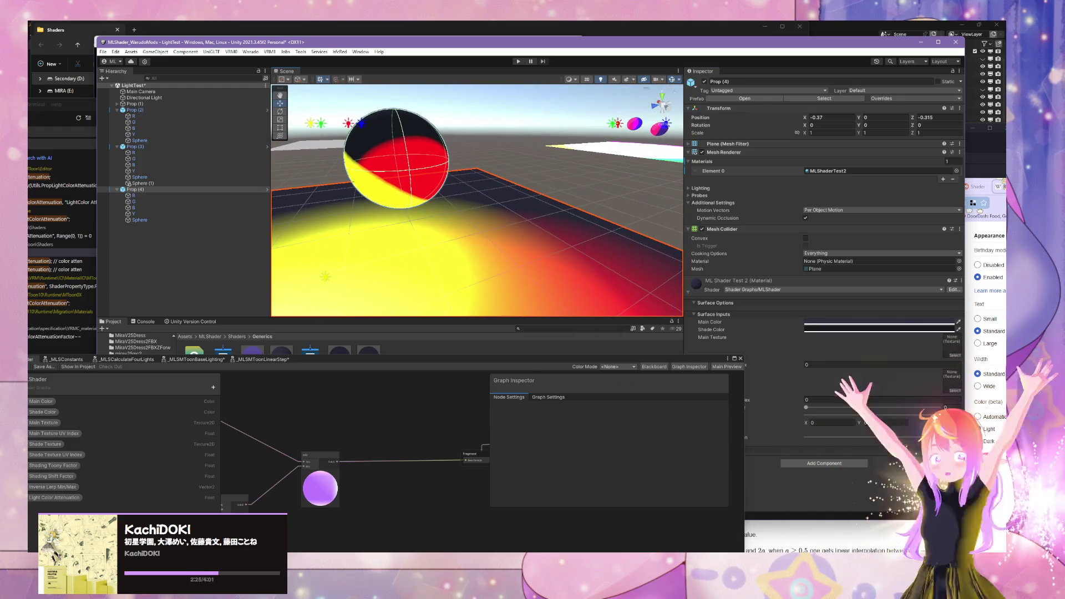
left_click_drag(807, 407, 944, 411)
mouse_move(477, 408)
left_mouse_down()
mouse_move(369, 415)
mouse_move(353, 428)
mouse_move(364, 509)
left_mouse_up()
scroll(340, 486, "up", 2)
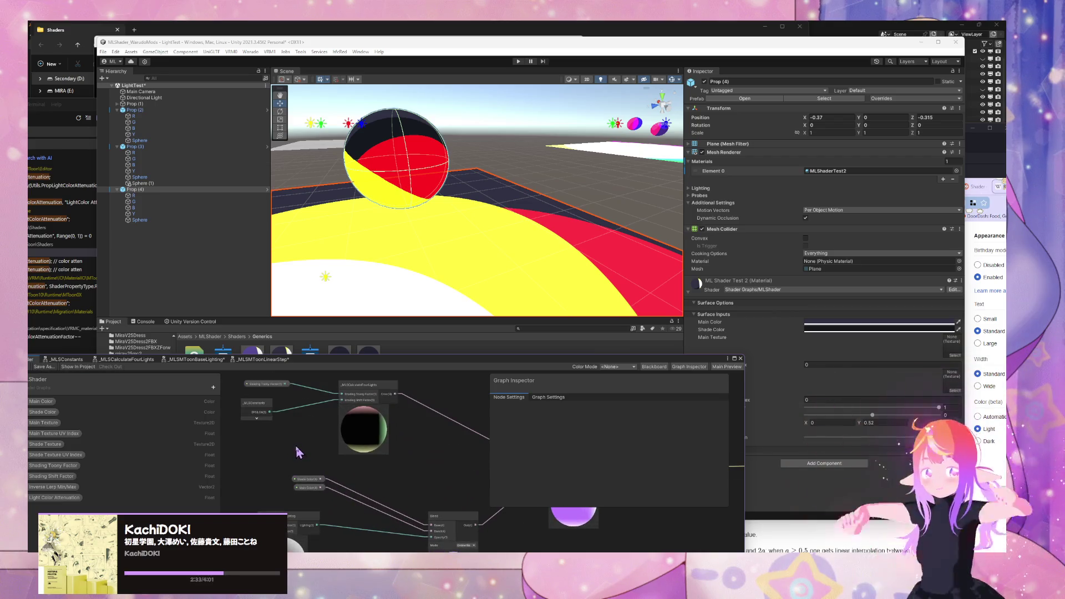
Step: Delete the MLSConstants node from the shader graph
scroll(266, 431, "up", 1)
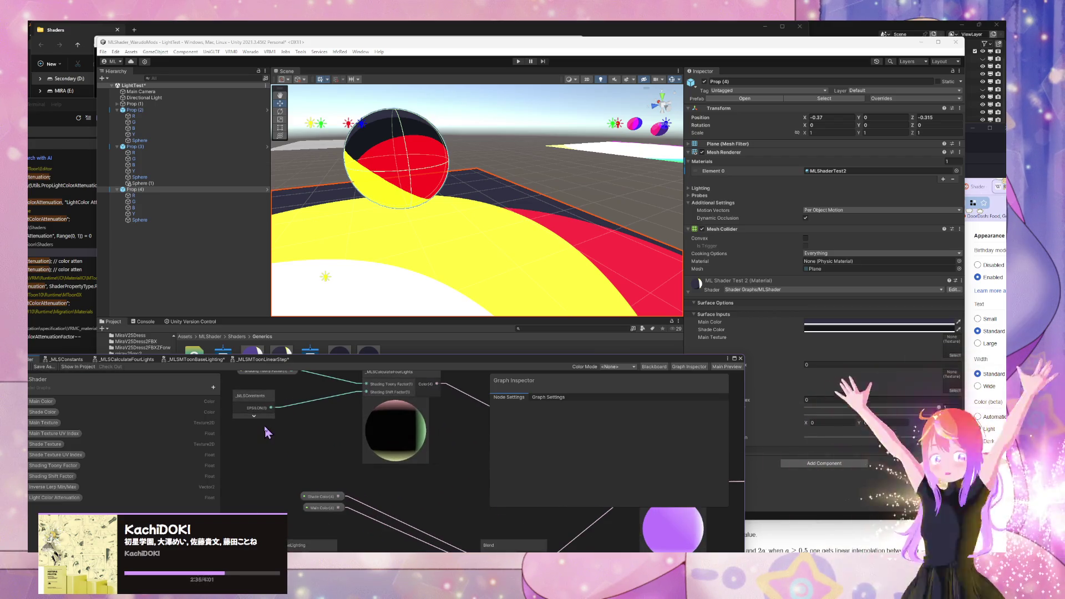
left_click(256, 399)
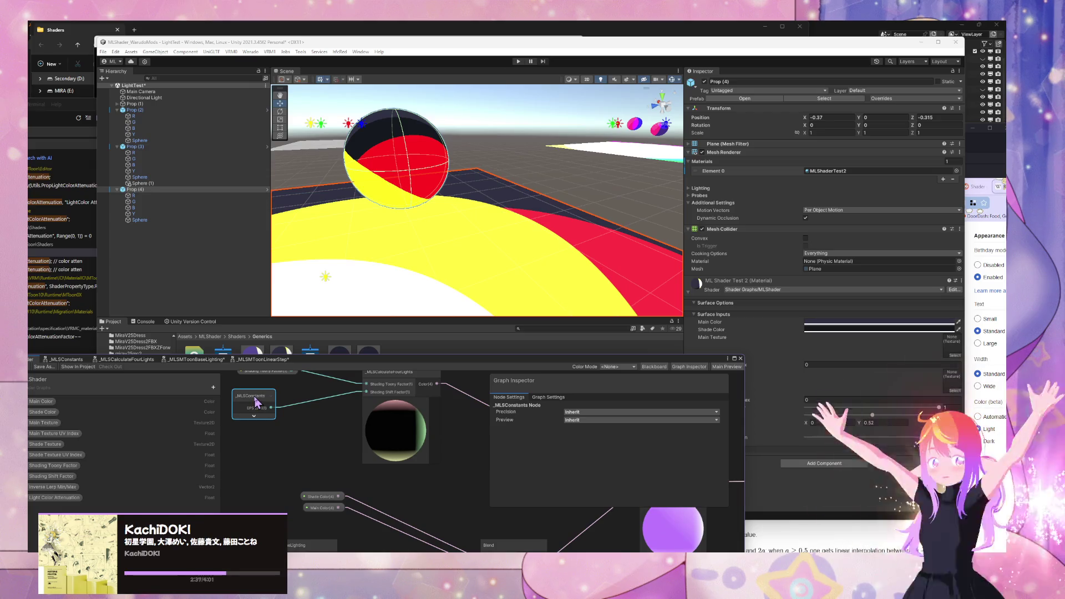
key("Delete")
Step: Wire the Shading Shift Factor property into _MLSCalculateFourLights' shift input
left_click_drag(262, 402, 277, 432)
left_click_drag(326, 362, 580, 314)
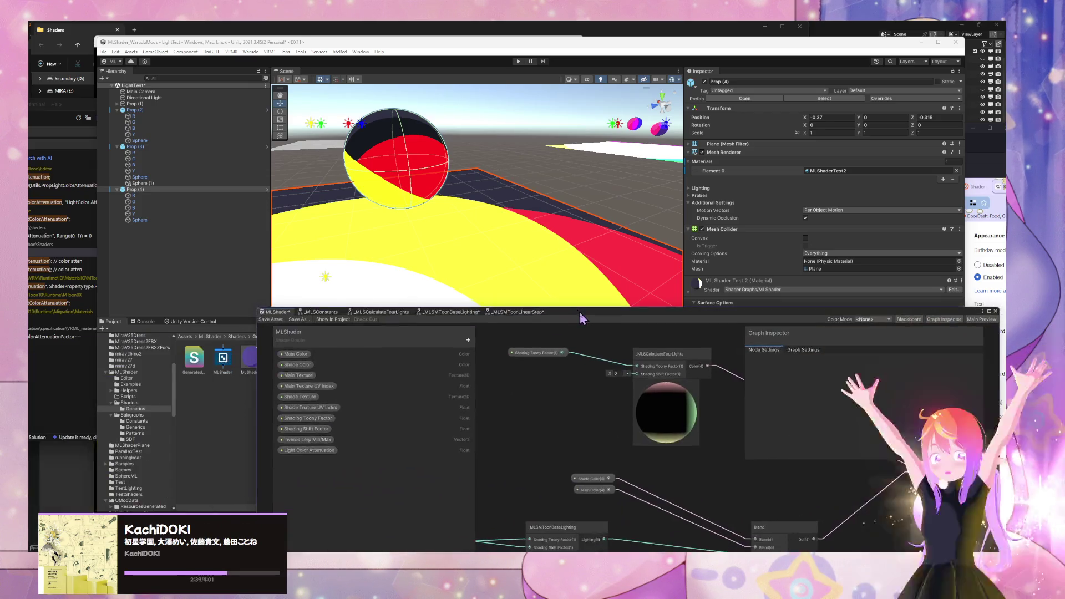
left_click(307, 432)
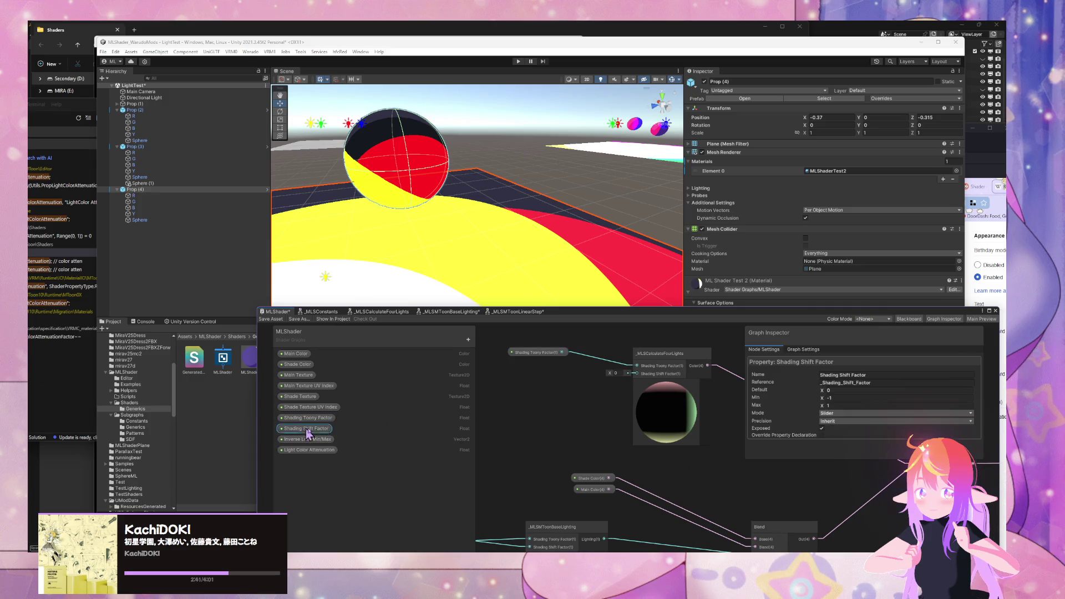
mouse_move(307, 432)
left_mouse_down()
mouse_move(533, 408)
mouse_move(635, 374)
left_mouse_up()
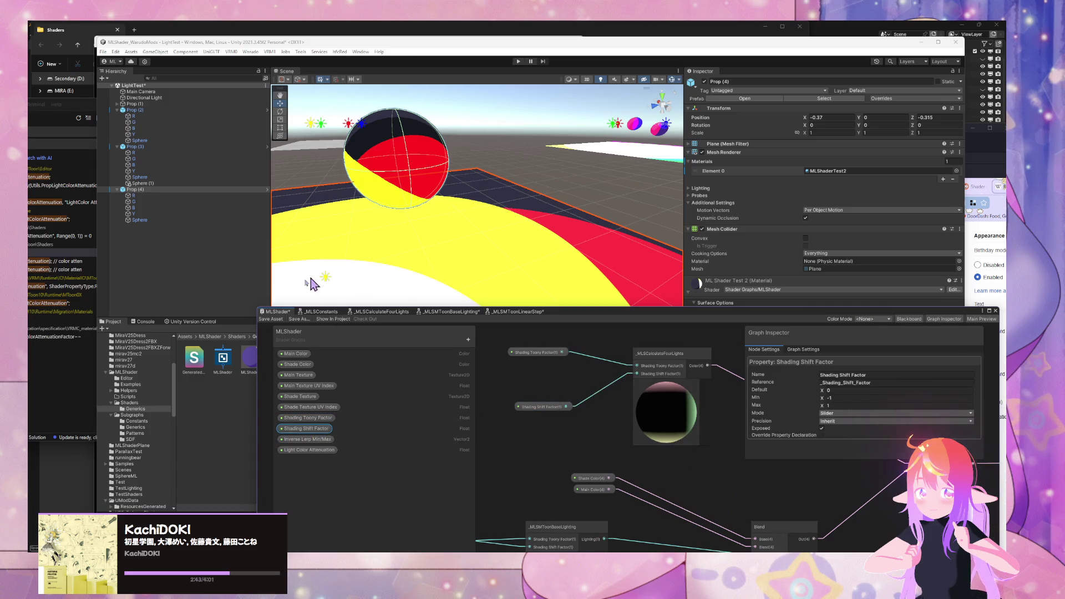
Step: Sweep the material's Shading Shift Factor slider and frame Prop (4) to check the broad, soft coloured falloff
scroll(570, 237, "down", 5)
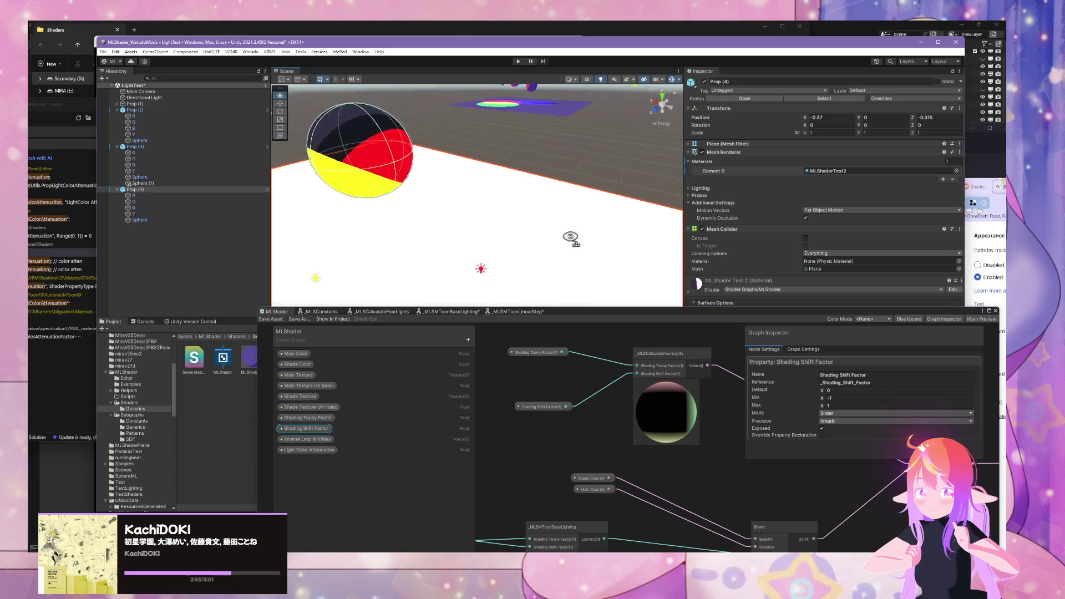
mouse_move(782, 322)
left_mouse_down()
mouse_move(592, 363)
mouse_move(484, 344)
mouse_move(446, 323)
left_mouse_up()
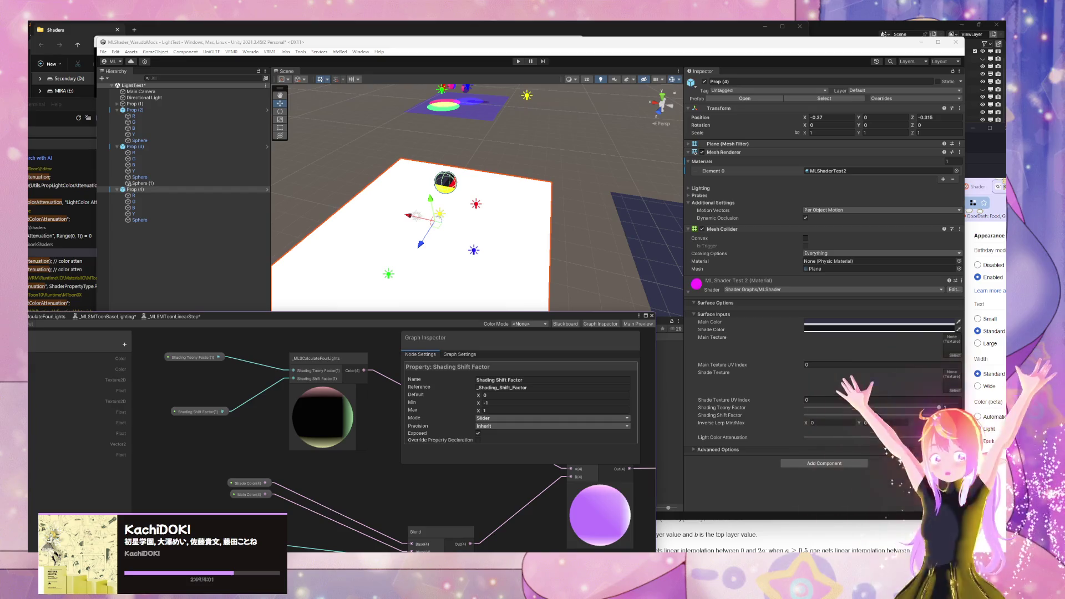
left_click(873, 416)
mouse_move(863, 415)
left_mouse_down()
mouse_move(877, 415)
mouse_move(759, 398)
left_mouse_up()
left_click_drag(570, 270, 597, 287)
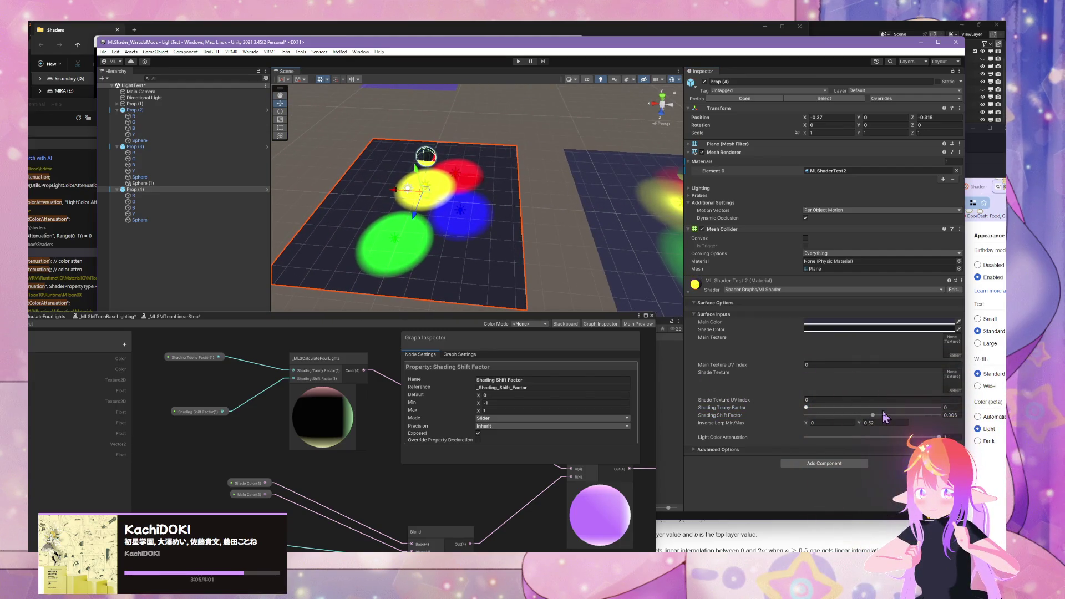
mouse_move(874, 417)
left_mouse_down()
mouse_move(806, 411)
mouse_move(889, 425)
mouse_move(874, 416)
left_mouse_up()
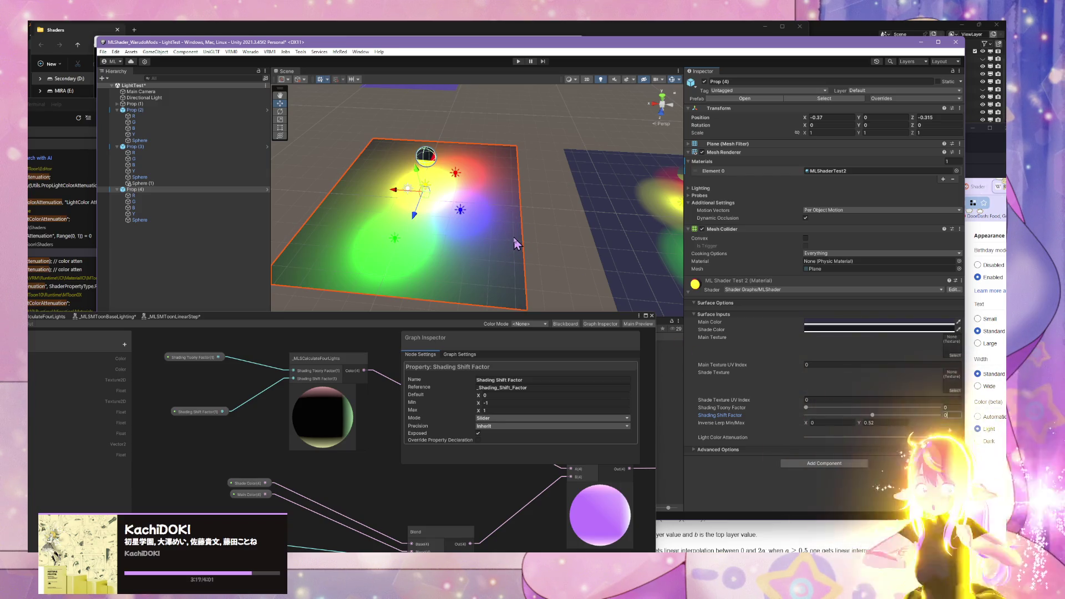
mouse_move(516, 243)
left_mouse_down()
mouse_move(518, 227)
mouse_move(601, 210)
mouse_move(632, 216)
left_mouse_up()
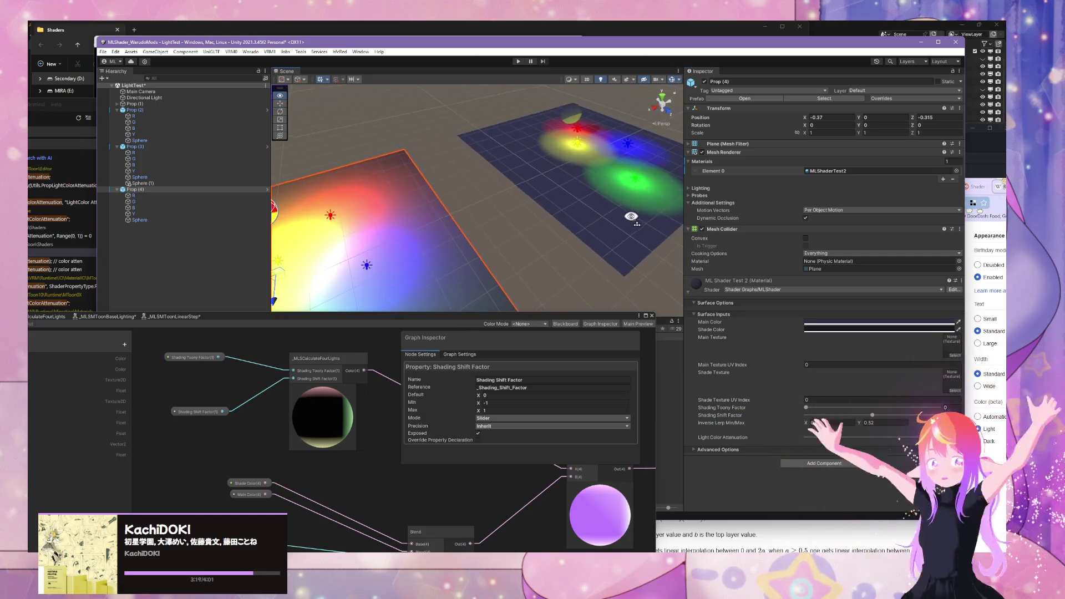
key("f")
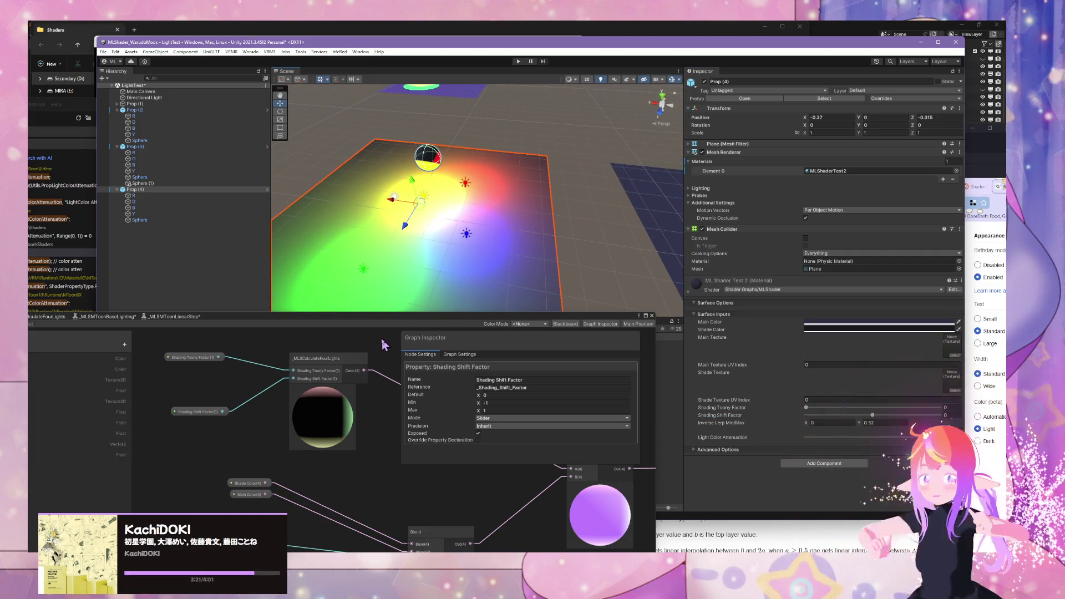
mouse_move(383, 344)
left_mouse_down()
mouse_move(272, 299)
mouse_move(302, 387)
mouse_move(266, 385)
mouse_move(366, 399)
mouse_move(336, 449)
left_mouse_up()
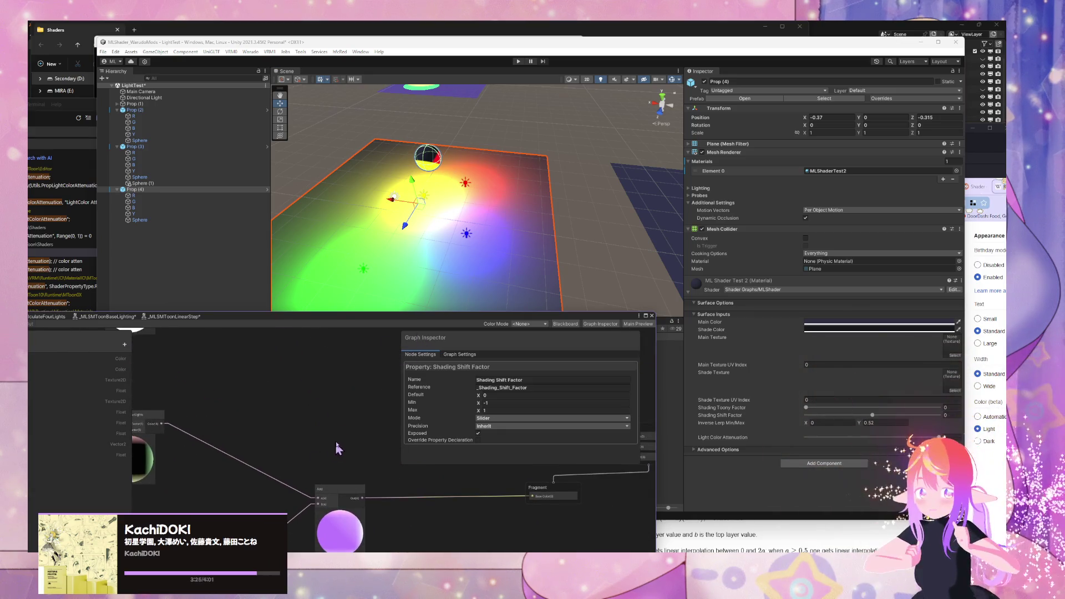
Step: Add a Multiply node and feed the four-lights output into it
key("space")
type("mult")
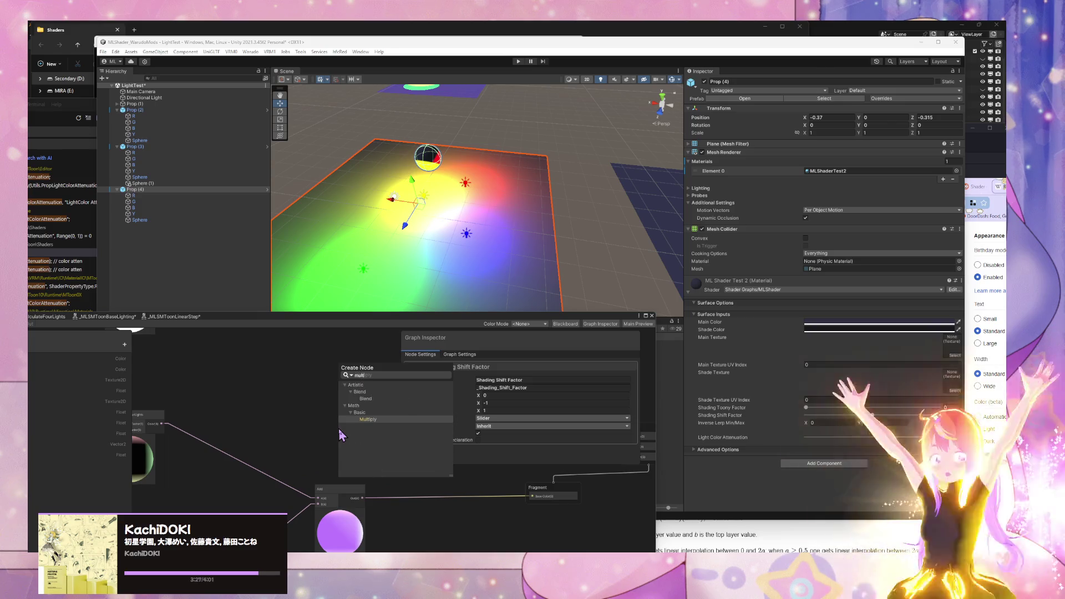
key("Return")
left_click_drag(274, 497, 292, 455)
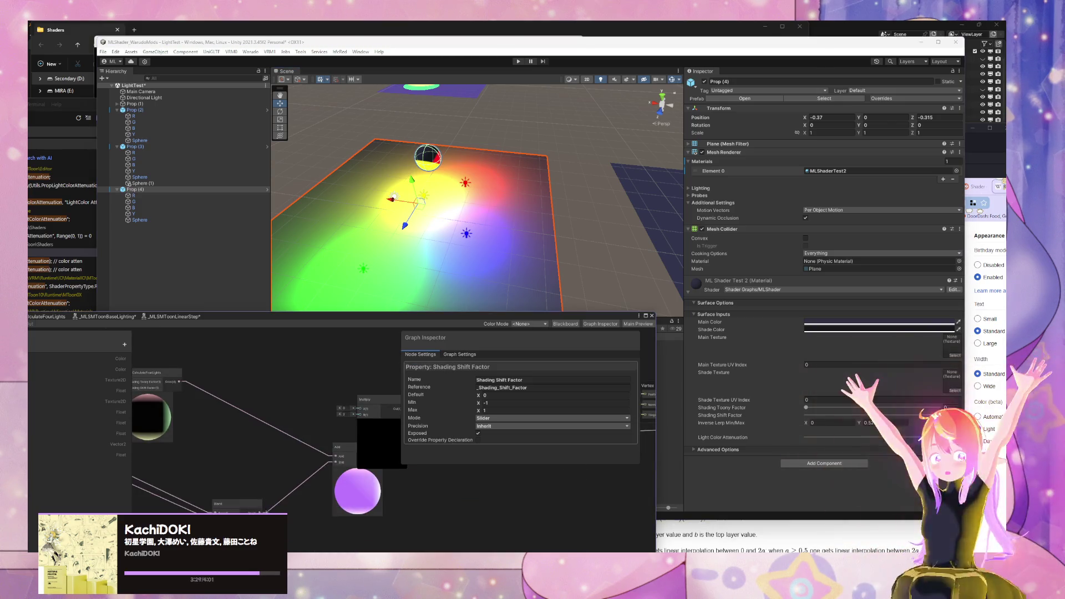
left_click_drag(353, 428, 179, 382)
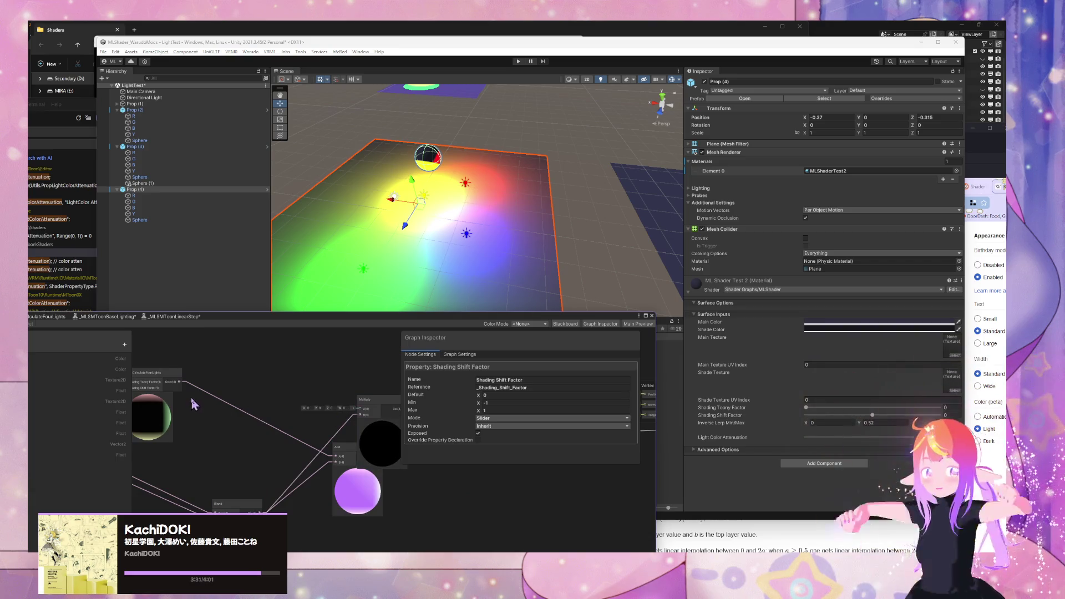
Step: Connect the Add node's output to the Fragment input and save the shader graph
mouse_move(375, 373)
left_mouse_down()
mouse_move(249, 374)
mouse_move(224, 396)
left_mouse_up()
scroll(285, 389, "down", 2)
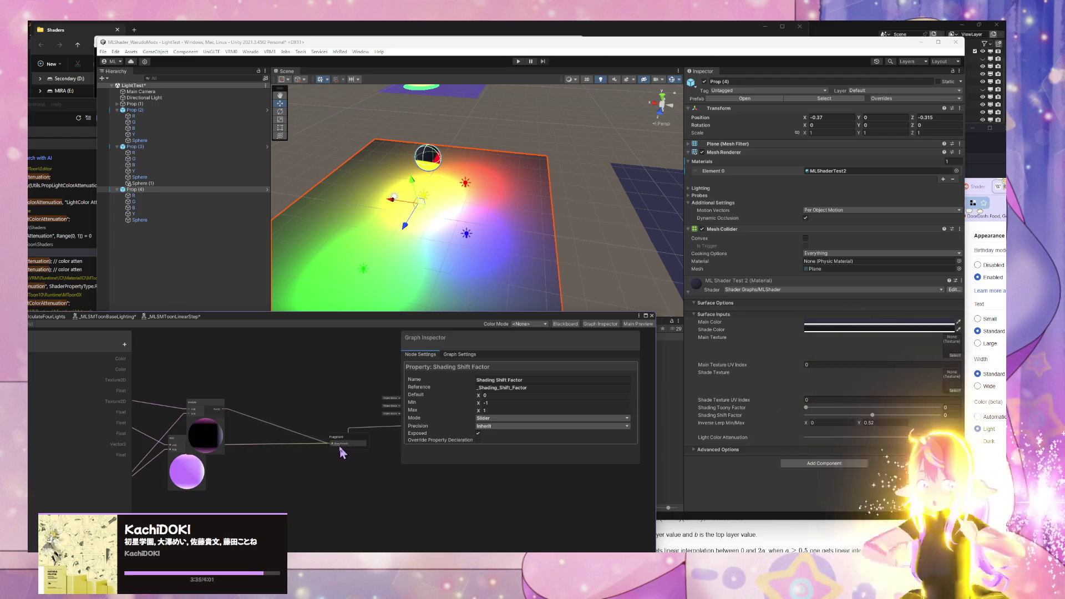
left_click_drag(228, 317, 499, 297)
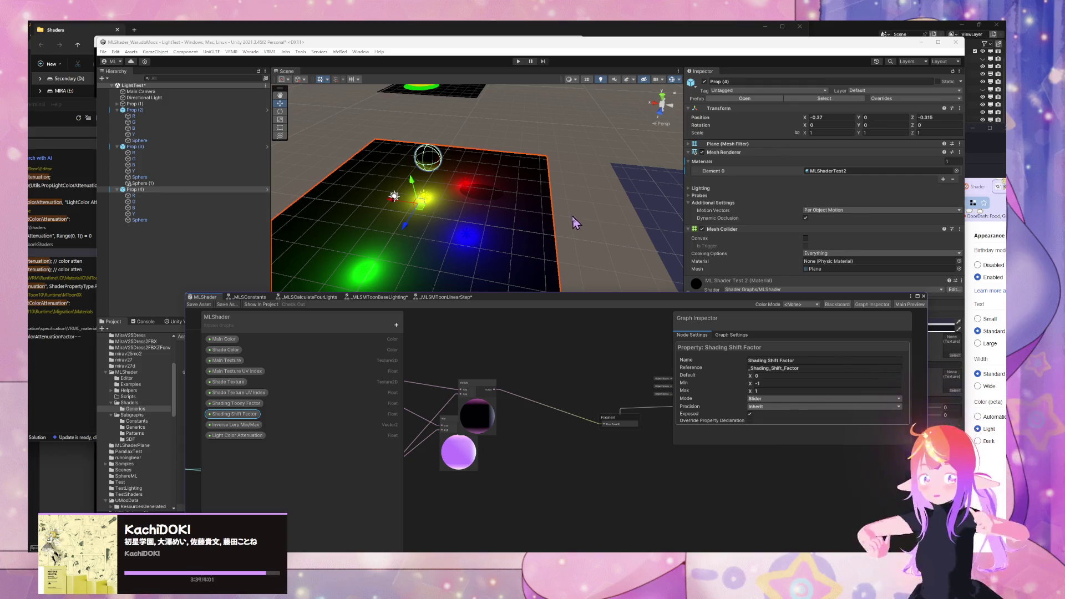
left_click_drag(575, 222, 571, 346)
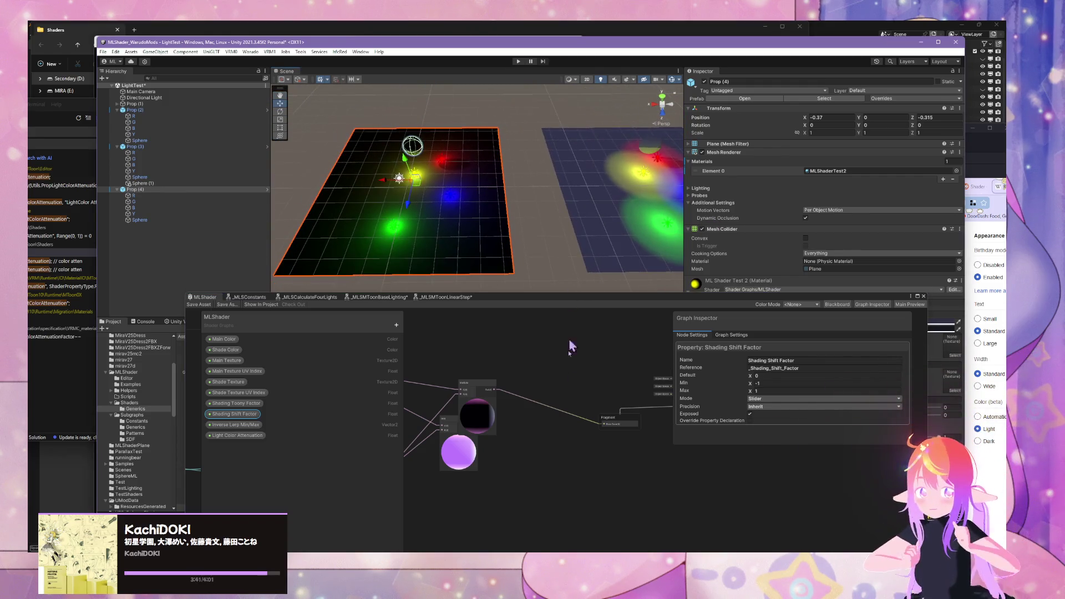
left_click(483, 390)
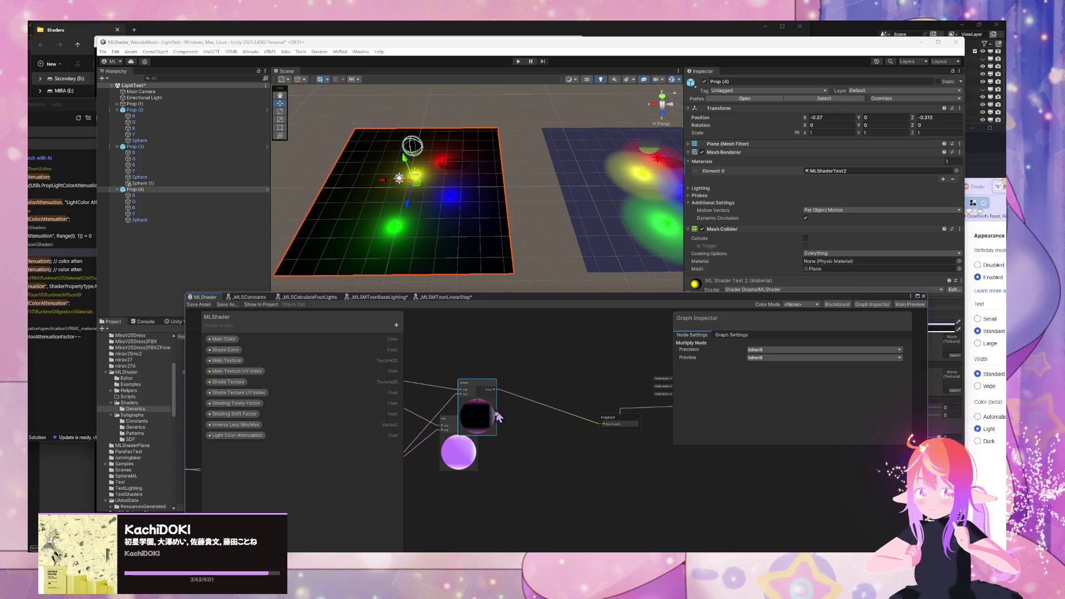
mouse_move(447, 426)
left_mouse_down()
mouse_move(451, 461)
mouse_move(603, 424)
left_mouse_up()
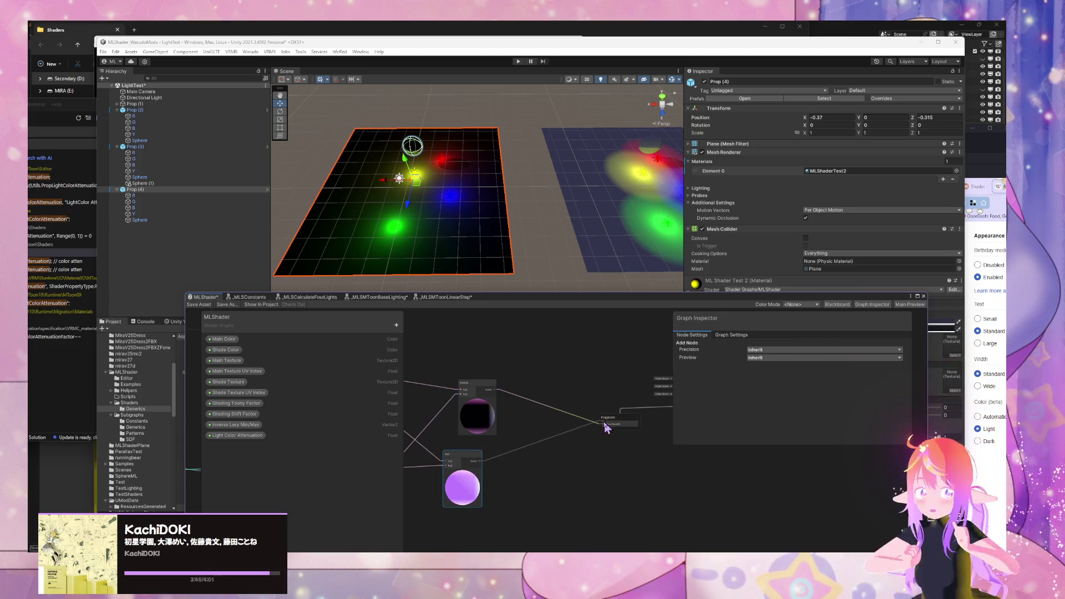
key("ctrl+z")
key("ctrl+z")
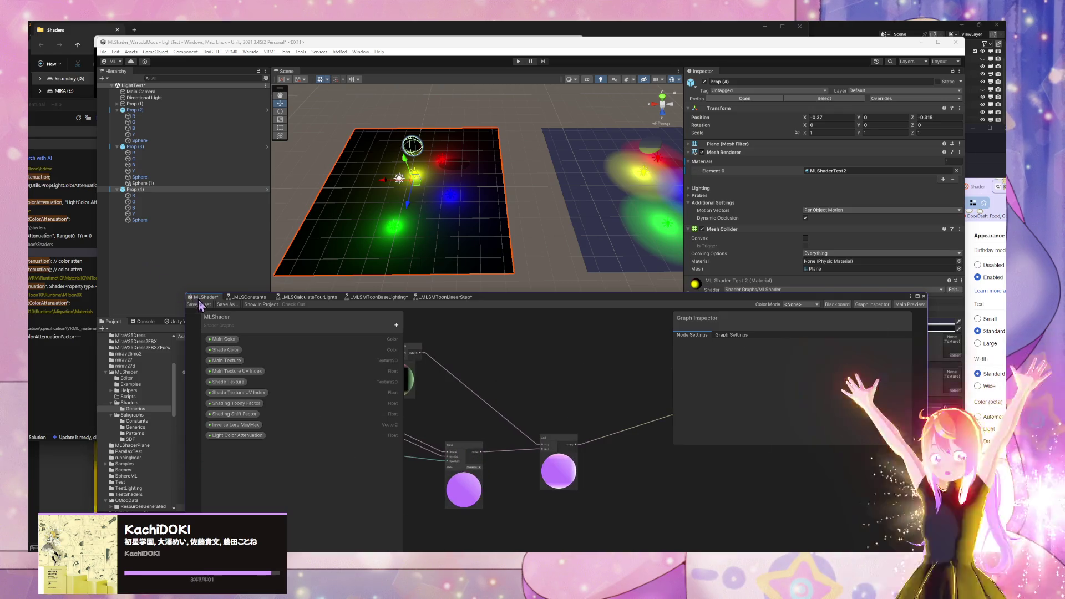
left_click(195, 304)
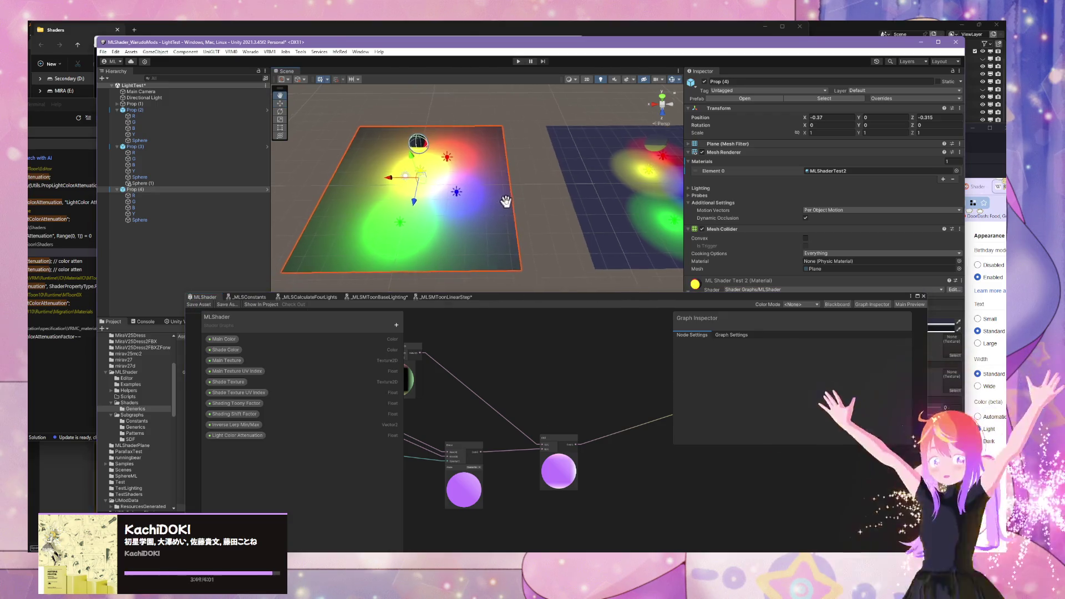
Step: Duplicate the test plane as Prop (5) and select its sphere
mouse_move(540, 212)
left_mouse_down()
mouse_move(547, 198)
mouse_move(506, 171)
mouse_move(461, 159)
mouse_move(504, 178)
mouse_move(506, 202)
mouse_move(488, 185)
mouse_move(439, 247)
mouse_move(468, 278)
left_mouse_up()
key("ctrl+d")
scroll(468, 277, "up", 5)
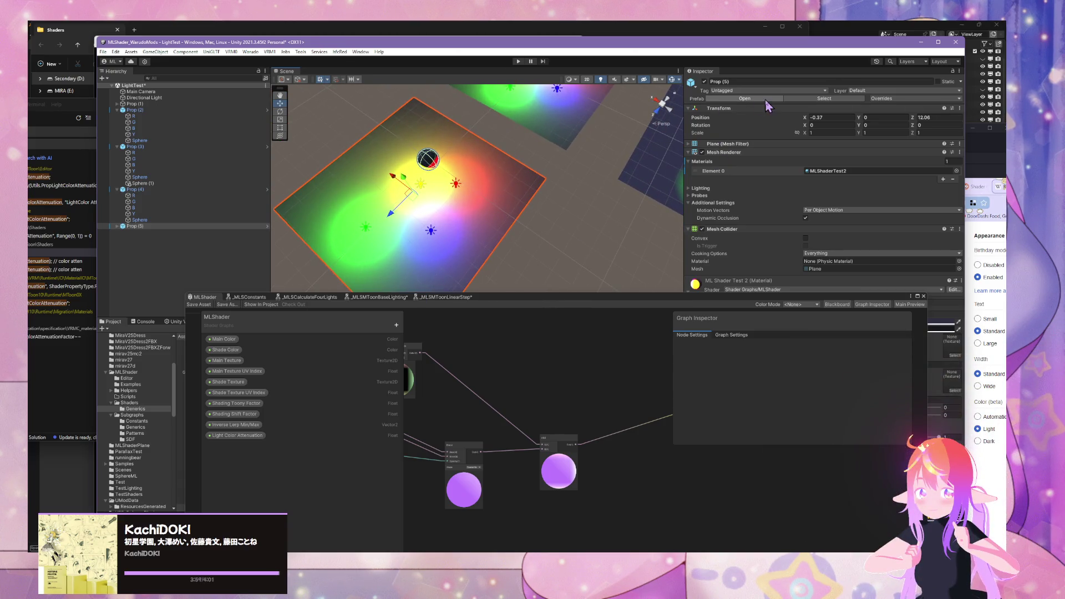
left_click(431, 160)
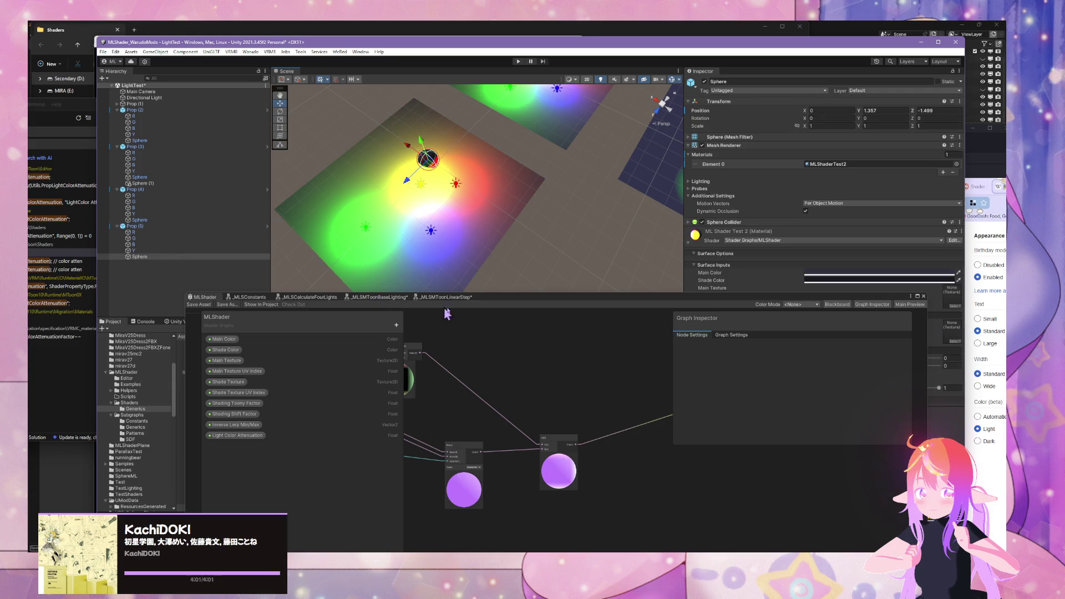
Step: Create a new material named BasicTest in the Generics folder
left_click_drag(473, 299, 760, 338)
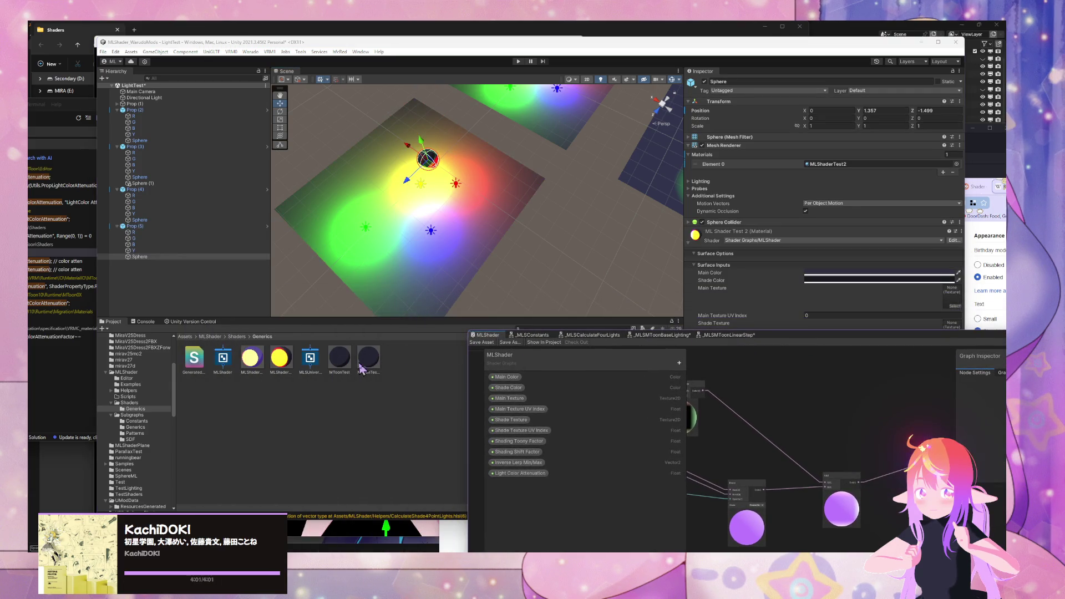
right_click(398, 370)
mouse_move(508, 155)
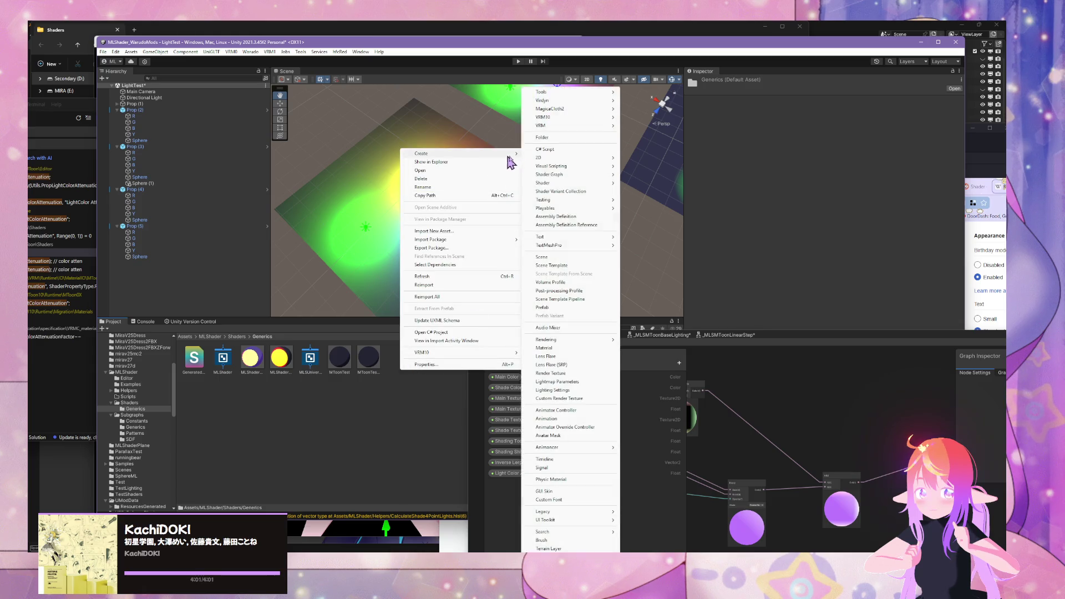
left_click(563, 348)
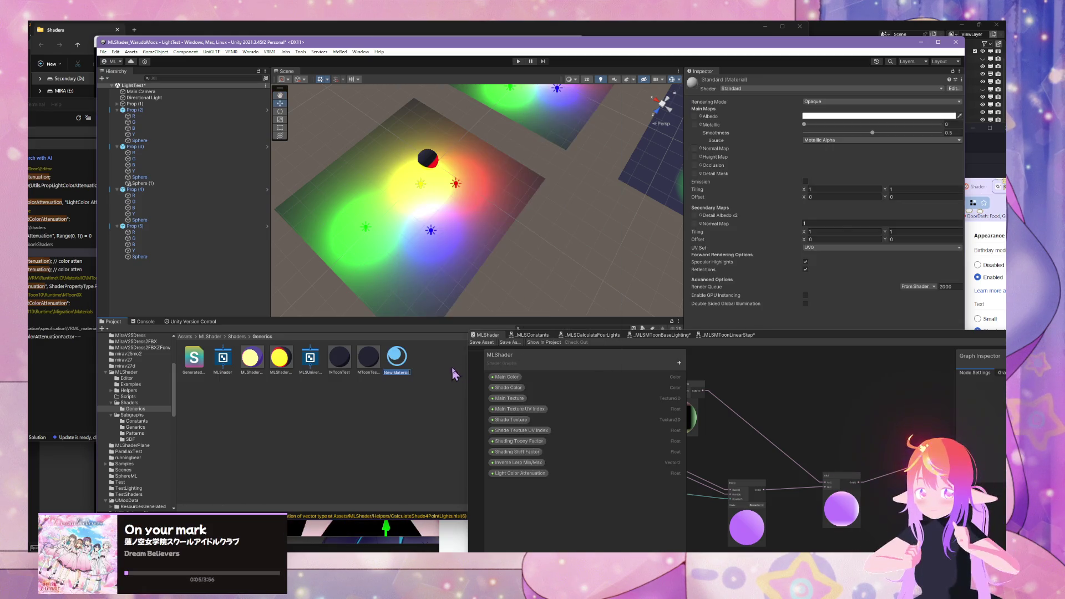
key("BackSpace")
key("BackSpace")
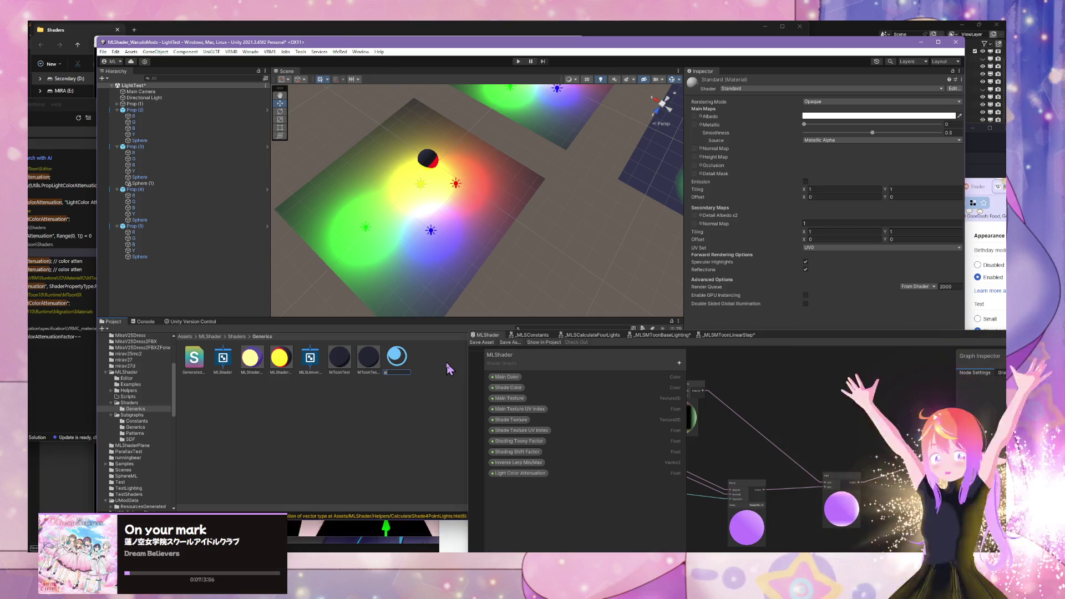
type("B")
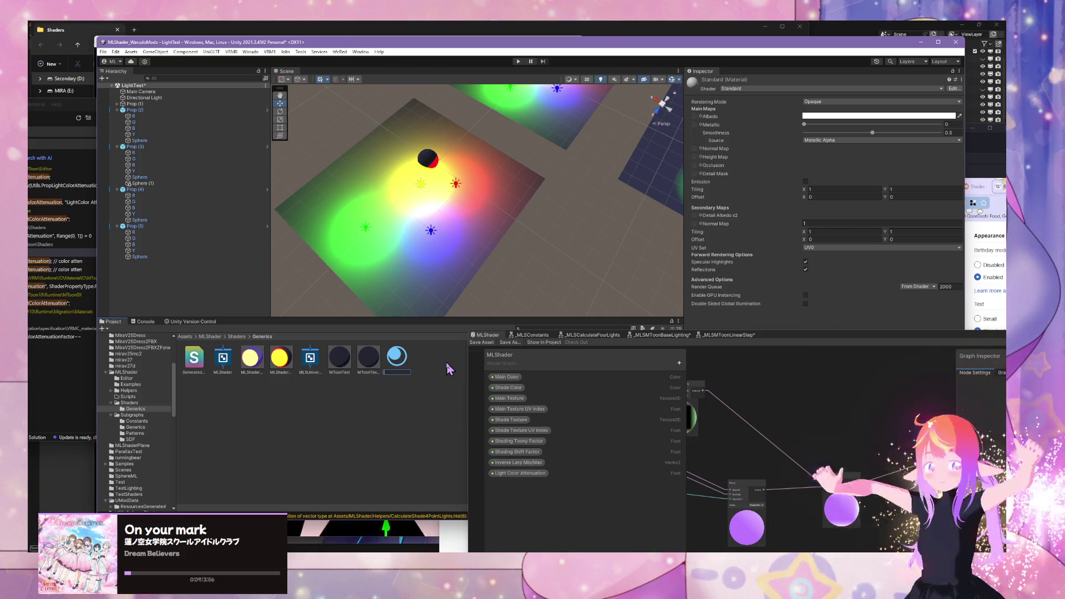
type("a")
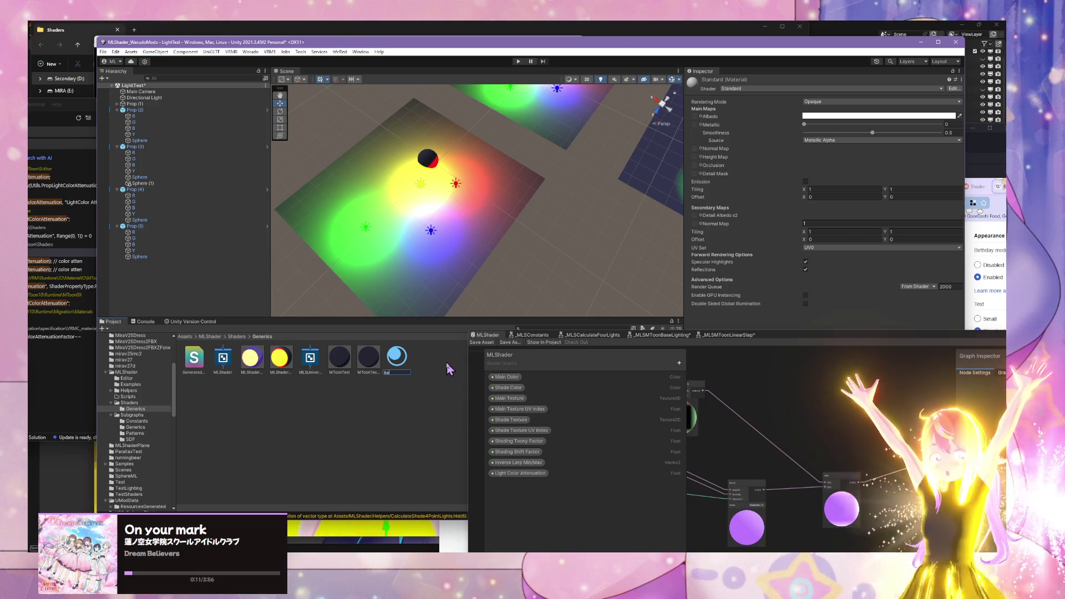
type("sicTEst")
key("Return")
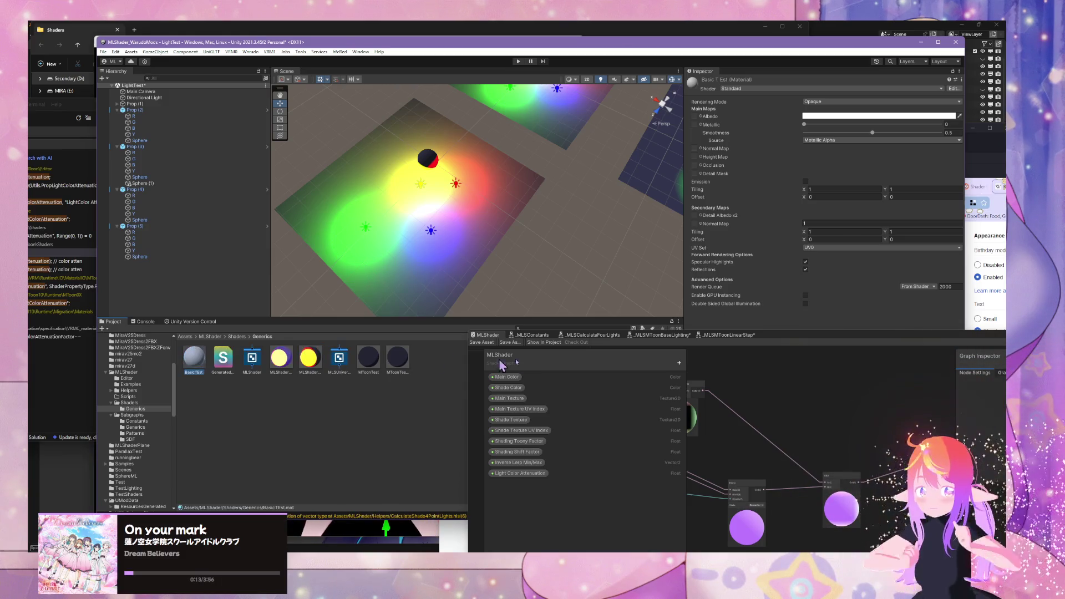
left_click(202, 370)
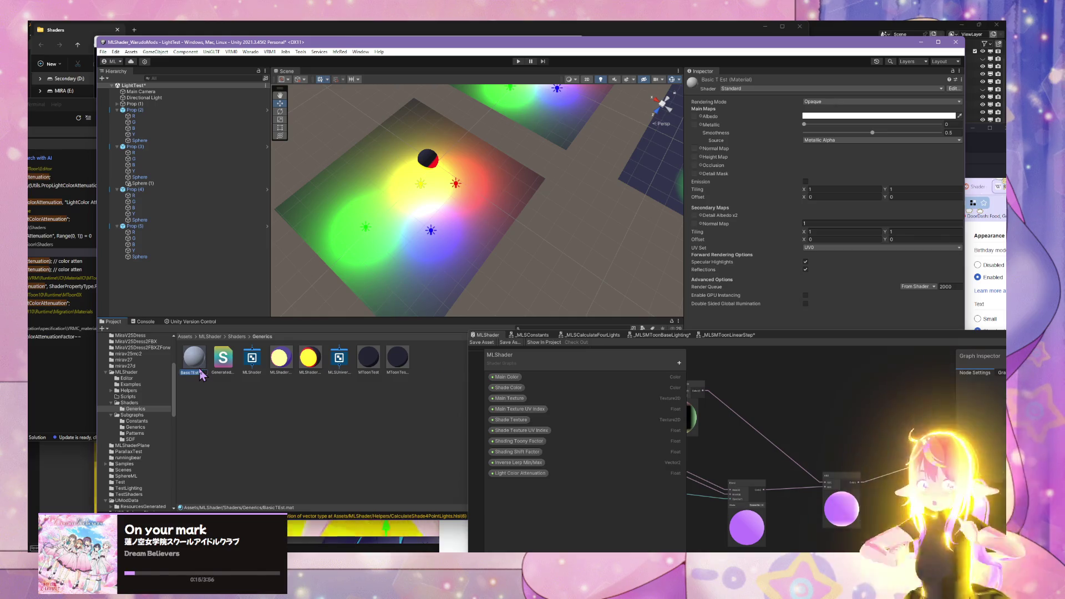
key("Return")
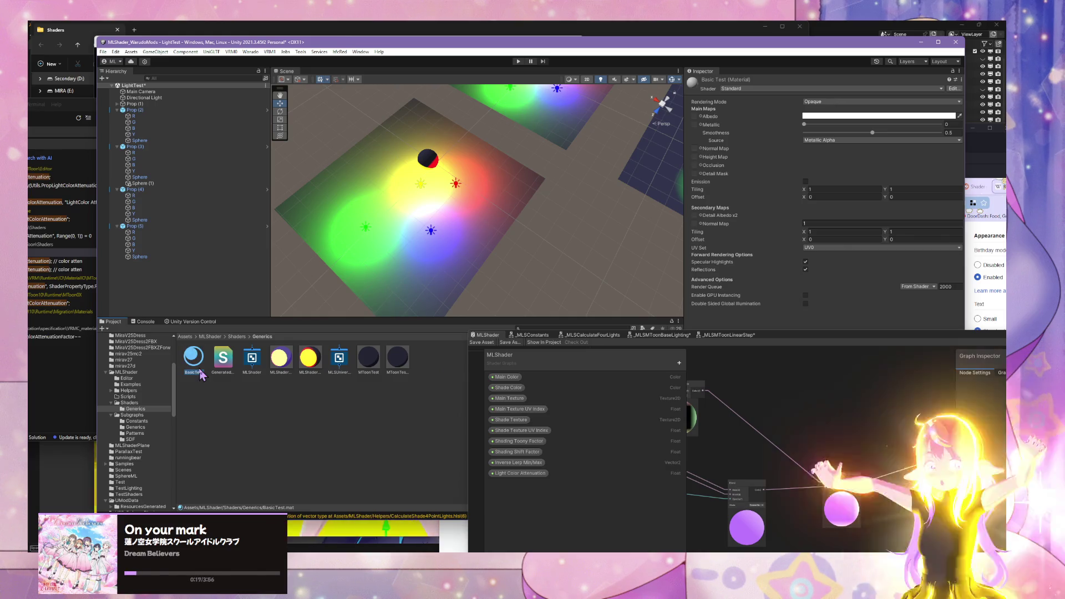
Step: Apply BasicTest to a test plane and give it a blue-purple Albedo colour
left_click_drag(202, 366, 437, 244)
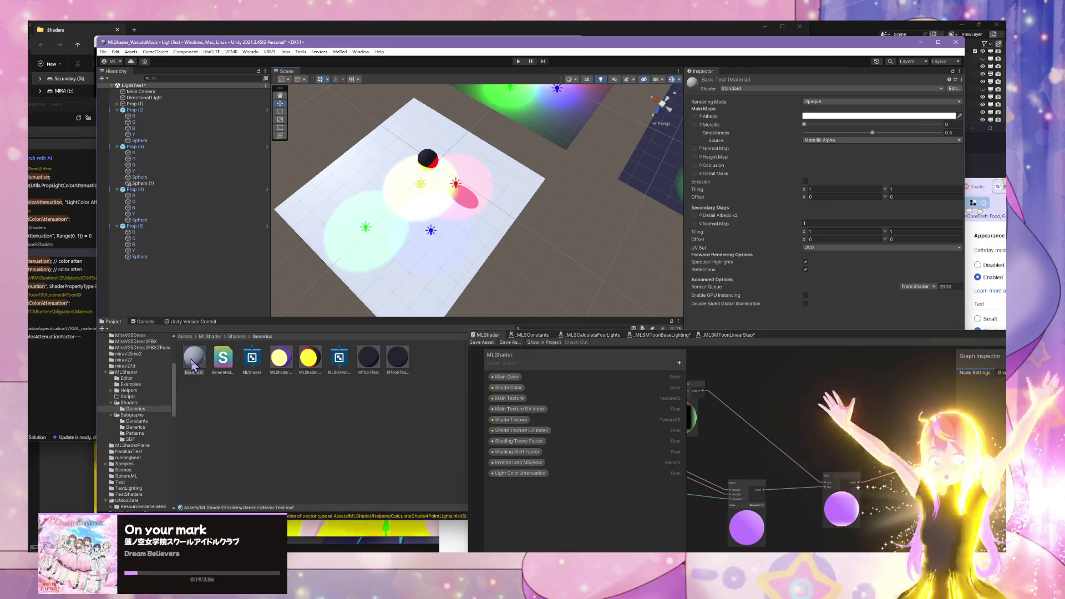
left_click(876, 115)
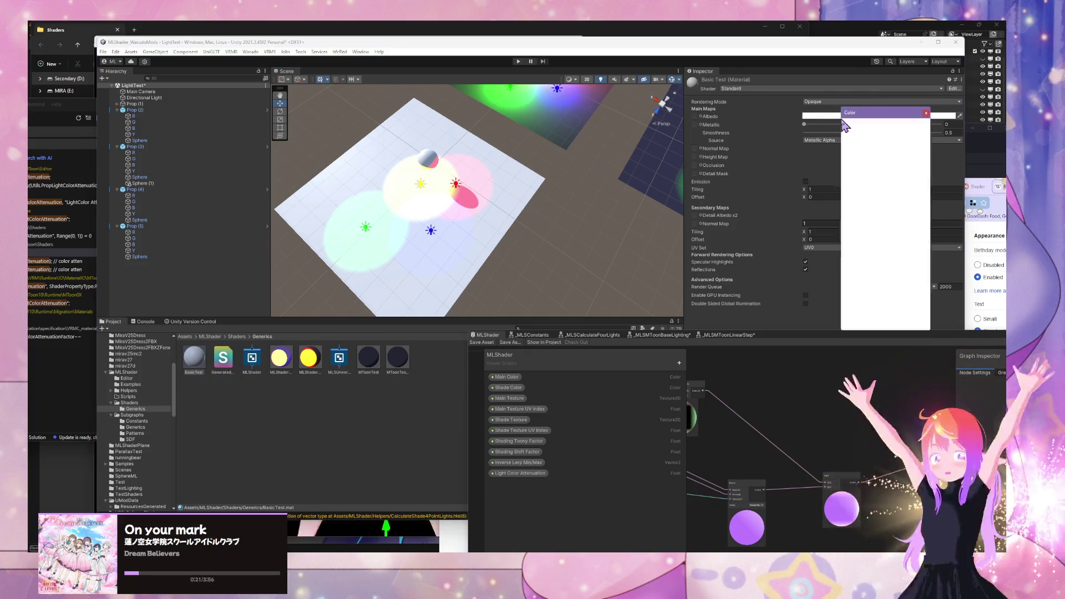
left_click(906, 315)
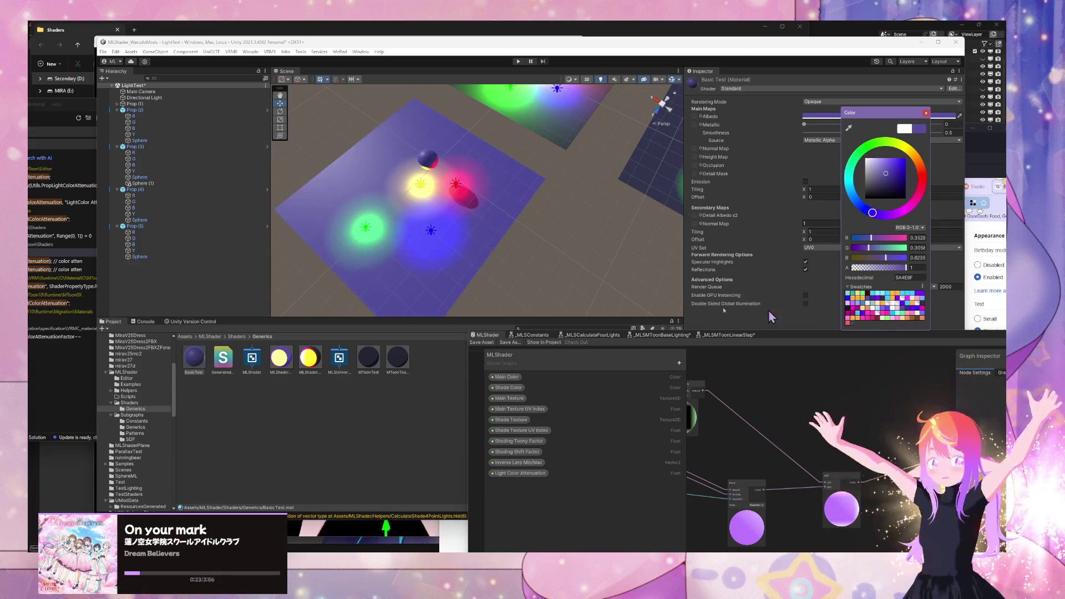
mouse_move(464, 255)
left_mouse_down()
mouse_move(675, 284)
mouse_move(469, 226)
mouse_move(442, 201)
left_mouse_up()
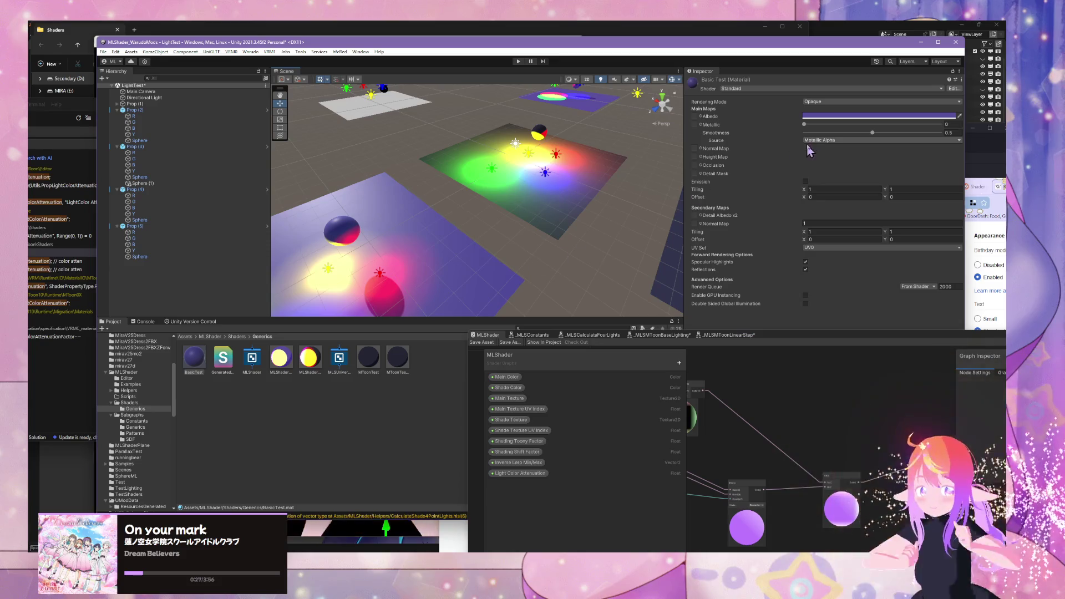
left_click(854, 116)
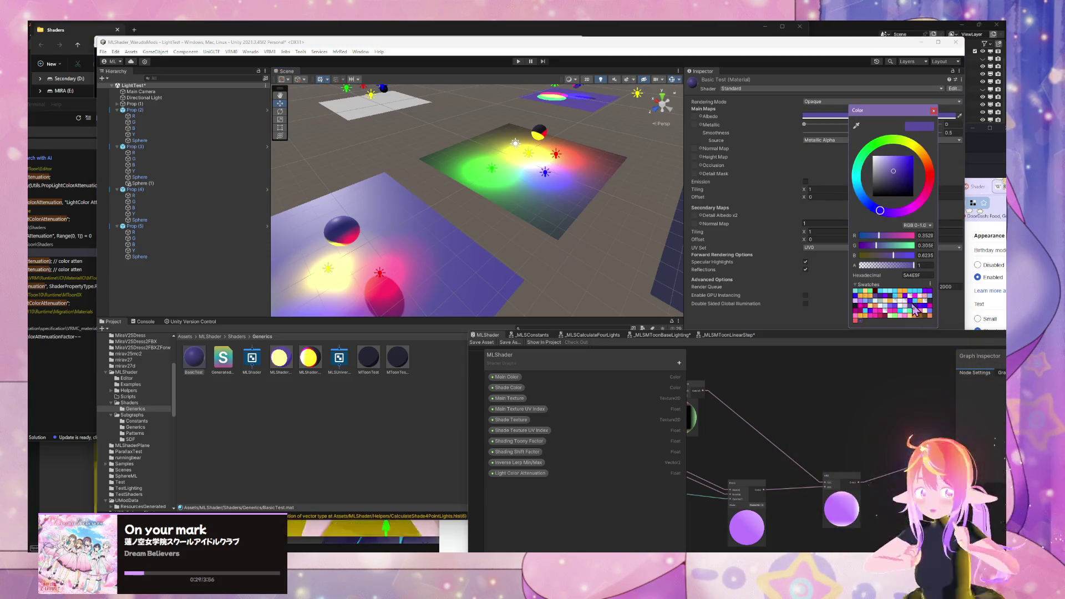
mouse_move(551, 268)
left_mouse_down()
mouse_move(488, 245)
mouse_move(644, 244)
left_mouse_up()
Step: Set the MToon Test material's Shading Toony to about 0.236 and Shading Shift to about 0.704, then compare planes
left_click(645, 244)
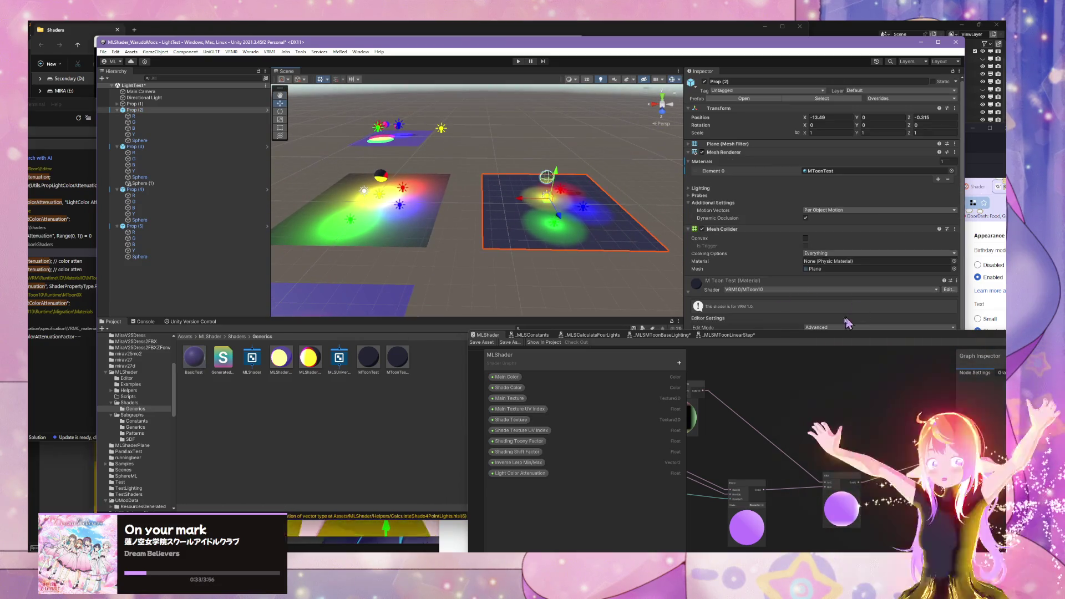
left_click_drag(835, 338, 576, 462)
scroll(869, 323, "down", 3)
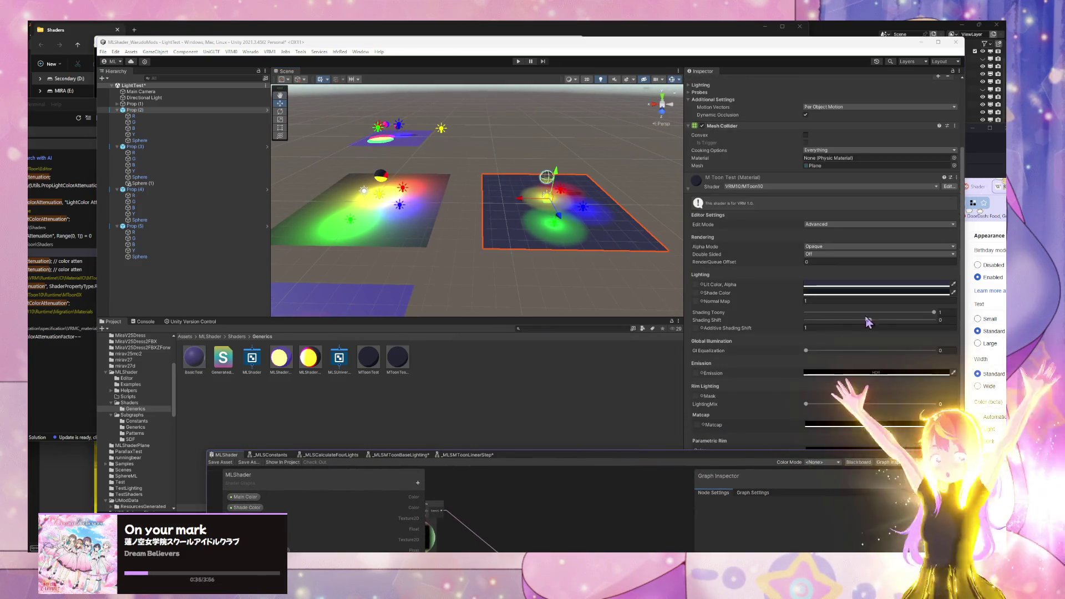
left_click(928, 314)
left_click_drag(929, 314, 797, 315)
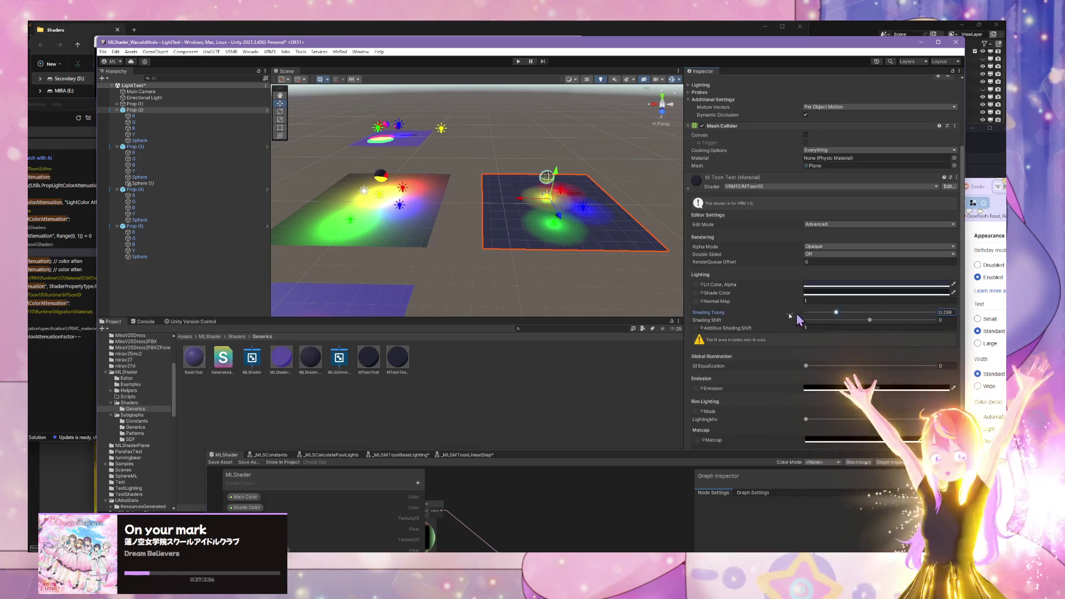
left_click_drag(870, 325, 884, 322)
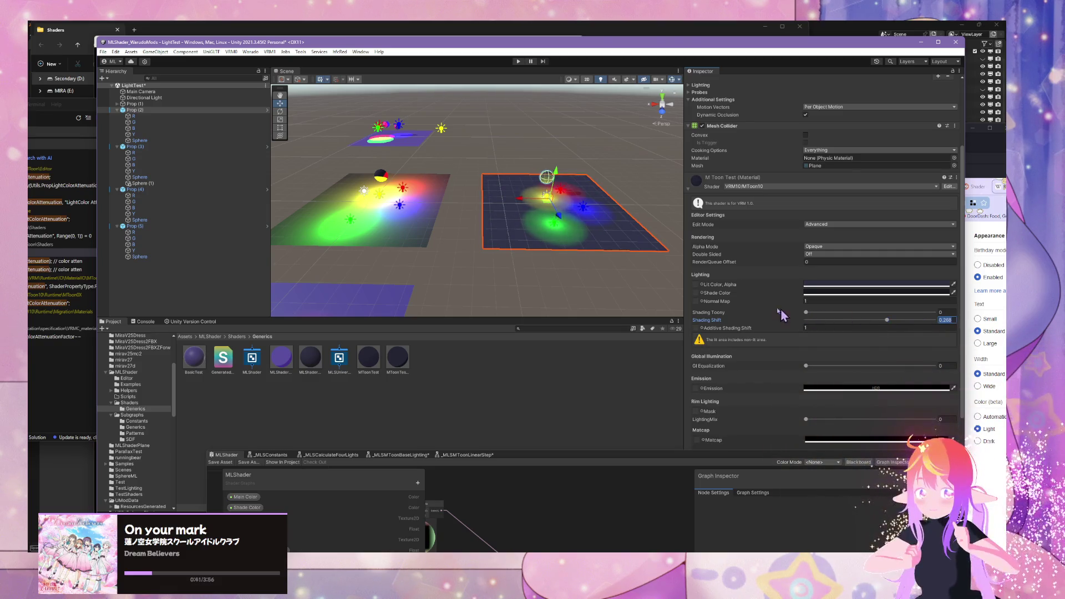
mouse_move(621, 242)
left_mouse_down()
mouse_move(569, 221)
mouse_move(594, 217)
mouse_move(613, 195)
mouse_move(490, 209)
mouse_move(523, 212)
mouse_move(485, 222)
left_mouse_up()
left_click(488, 238)
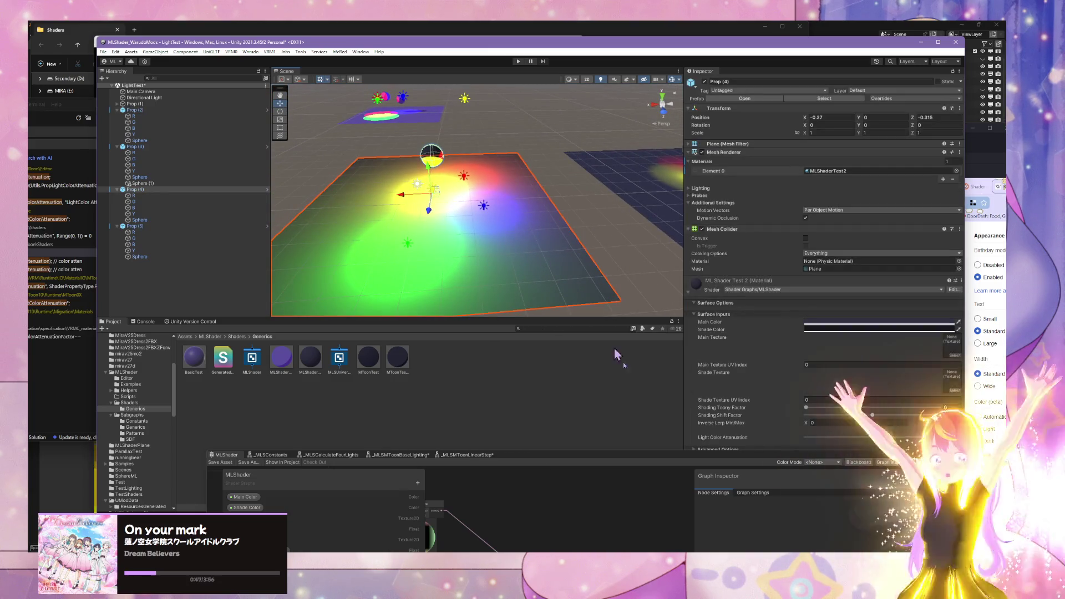
Step: Go to the _MLSMToonLinearStep subgraph, then switch to the _MLSMToonBaseLighting subgraph
mouse_move(584, 448)
left_mouse_down()
mouse_move(554, 147)
mouse_move(613, 157)
mouse_move(619, 376)
left_mouse_up()
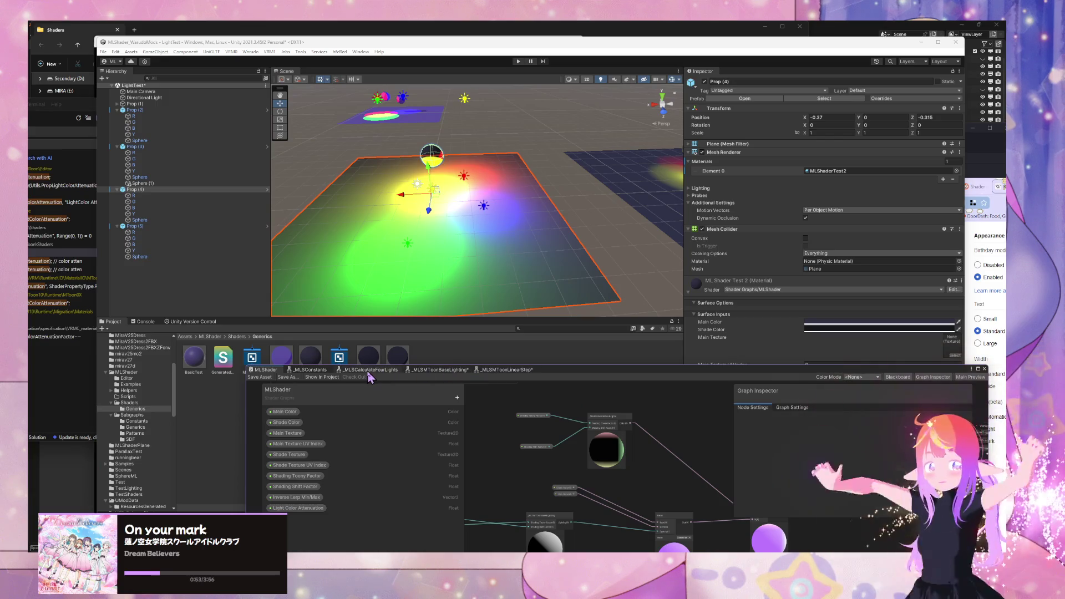
left_click(508, 370)
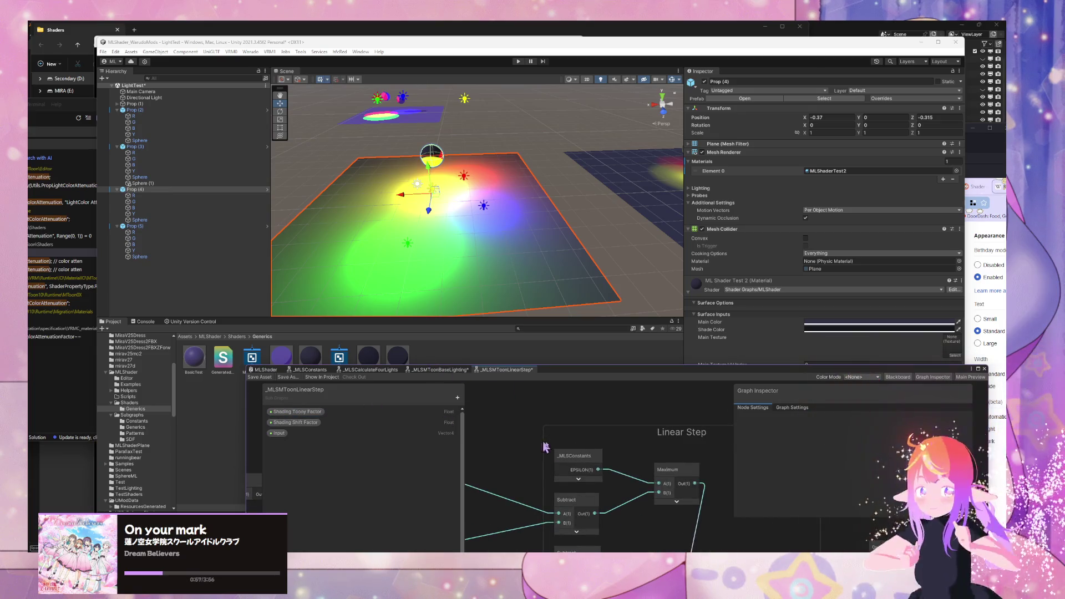
scroll(545, 447, "down", 3)
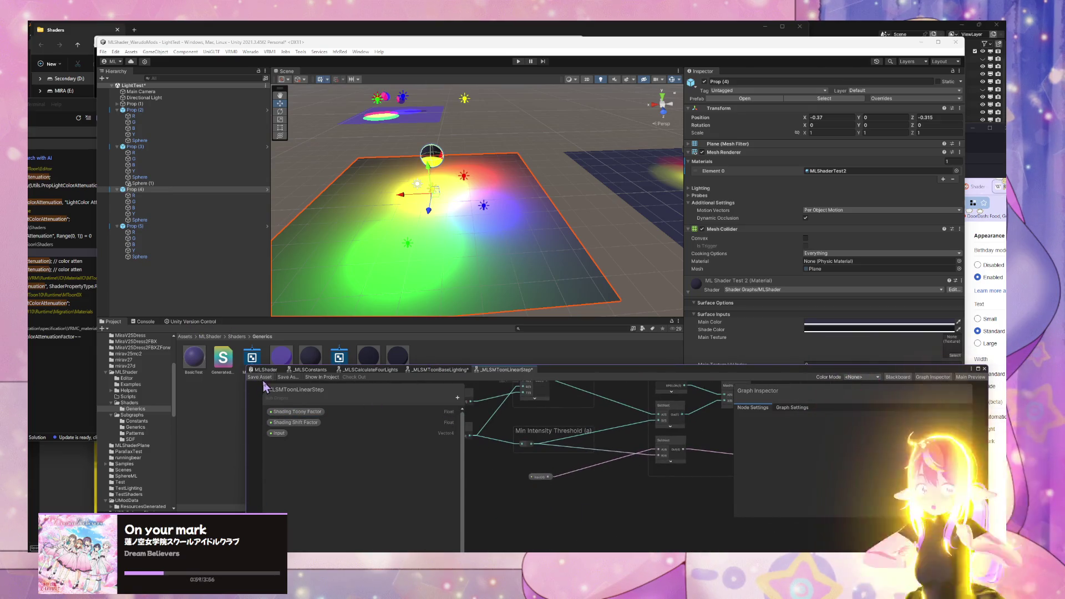
mouse_move(452, 268)
left_mouse_down()
mouse_move(428, 278)
mouse_move(461, 206)
mouse_move(439, 250)
left_mouse_up()
left_click(435, 369)
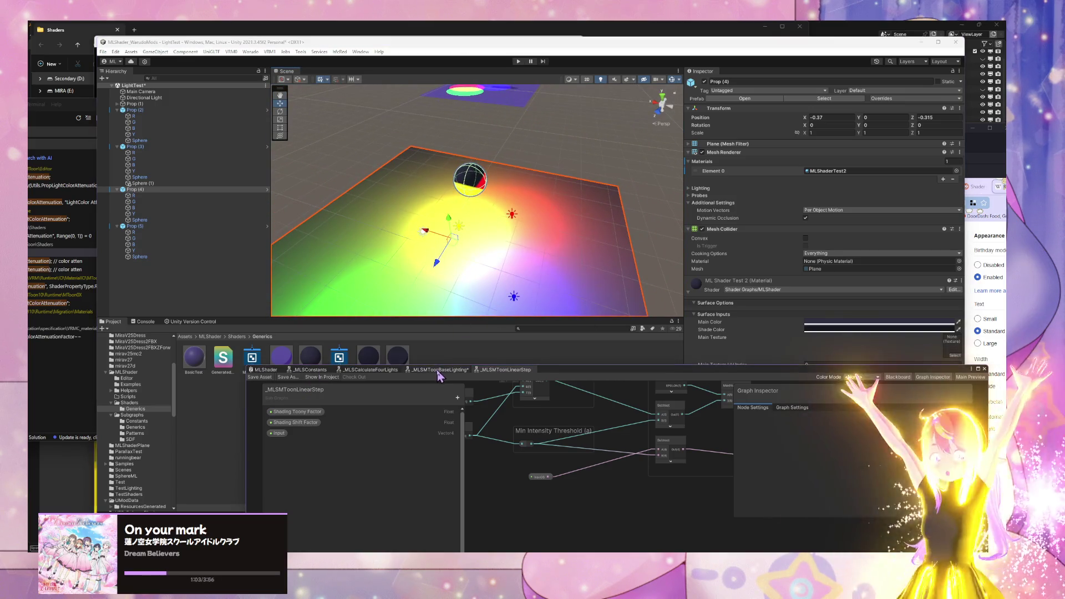
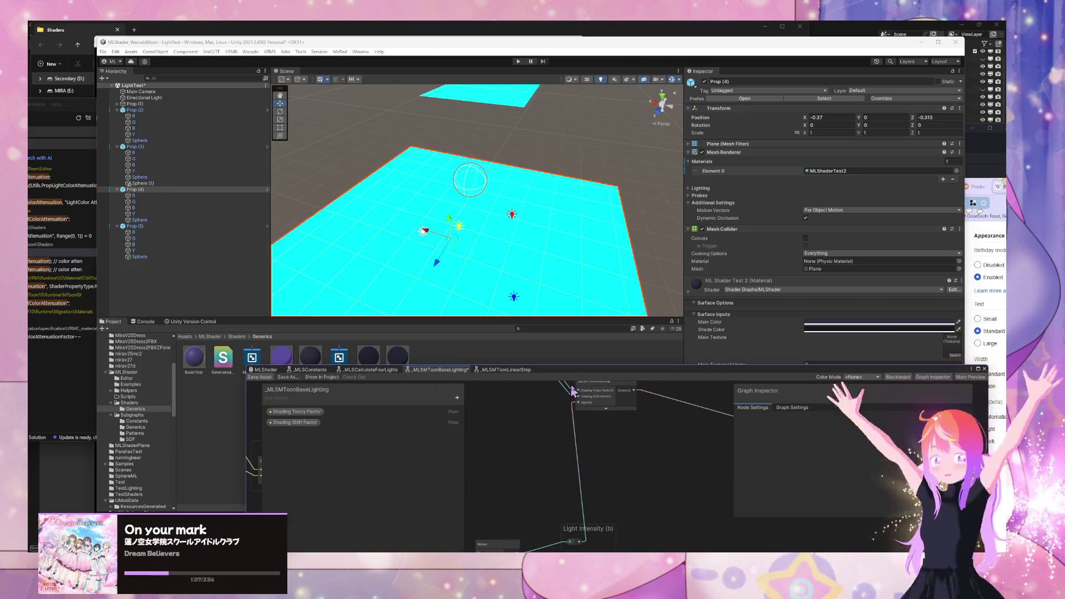
Step: Show the MLShader graph and lower its window to expose the Shading Toony and Shading Shift sliders
left_click_drag(614, 375, 489, 395)
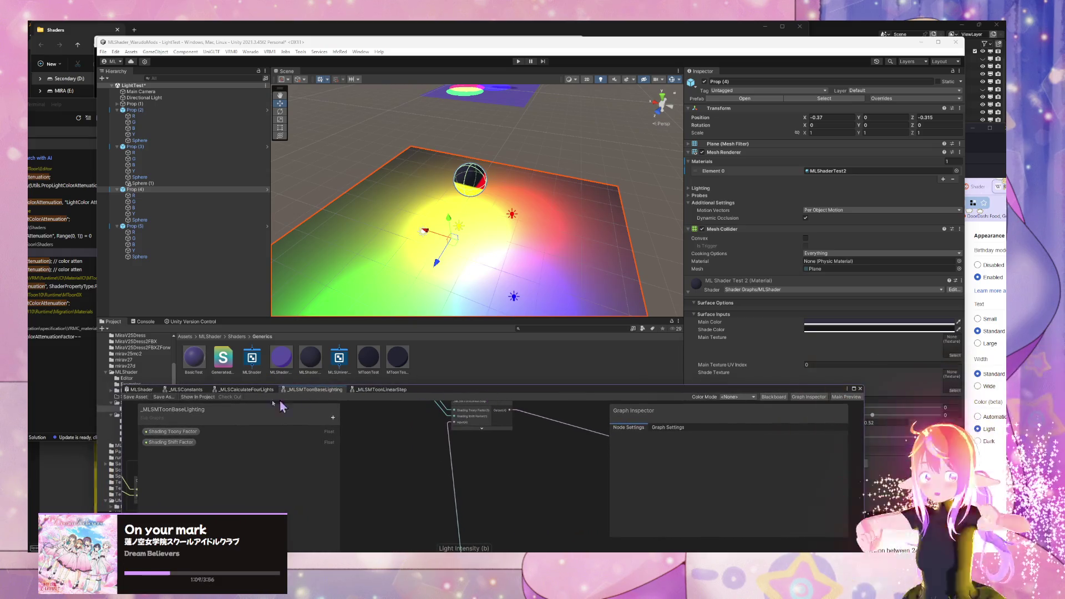
left_click(145, 389)
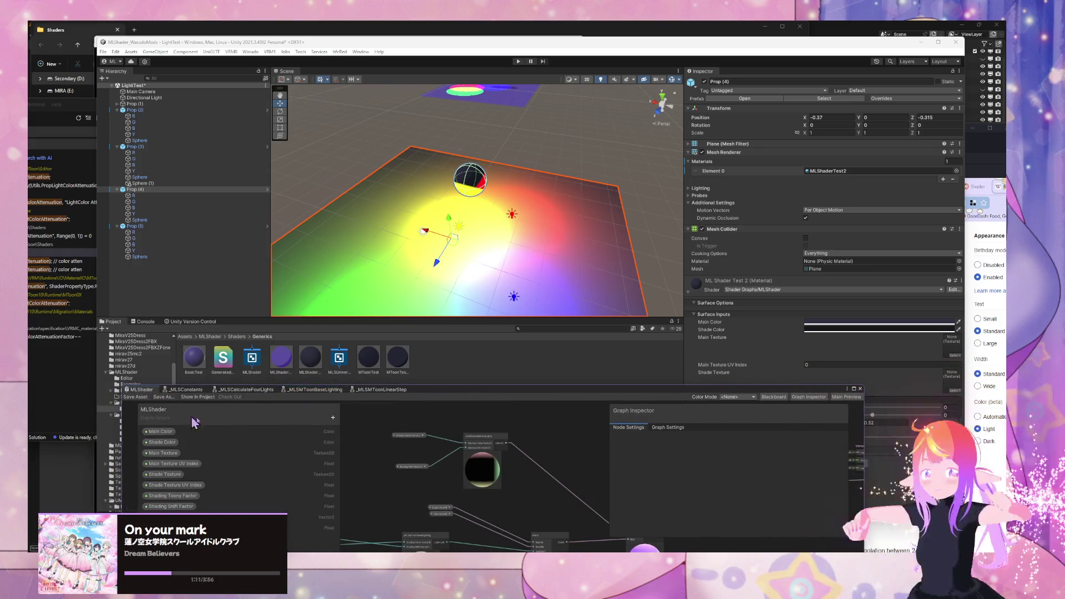
left_click_drag(509, 510, 556, 456)
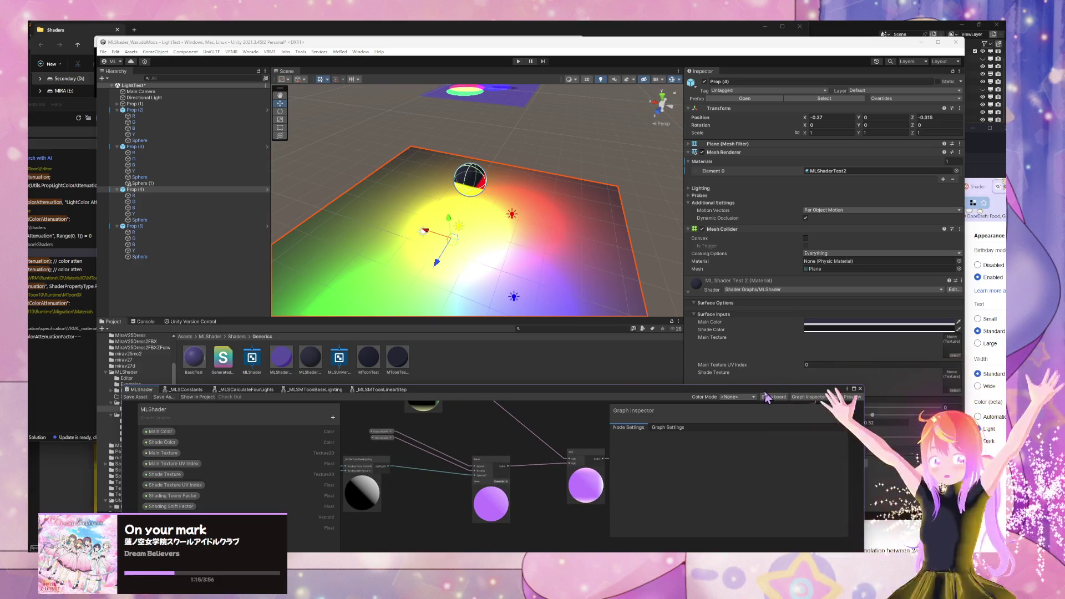
left_click_drag(766, 392, 567, 446)
mouse_move(806, 407)
left_mouse_down()
mouse_move(915, 408)
mouse_move(755, 412)
left_mouse_up()
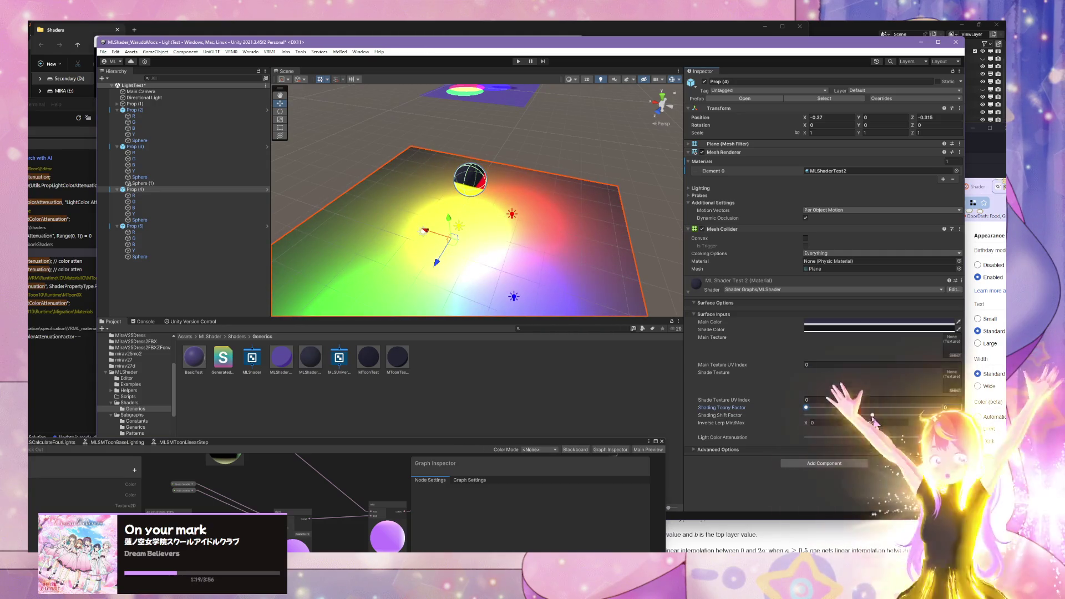
Step: Tune Shading Shift Factor to about 0.006 and orbit to inspect the sharpened light spots
mouse_move(873, 416)
left_mouse_down()
mouse_move(886, 420)
mouse_move(873, 420)
left_mouse_up()
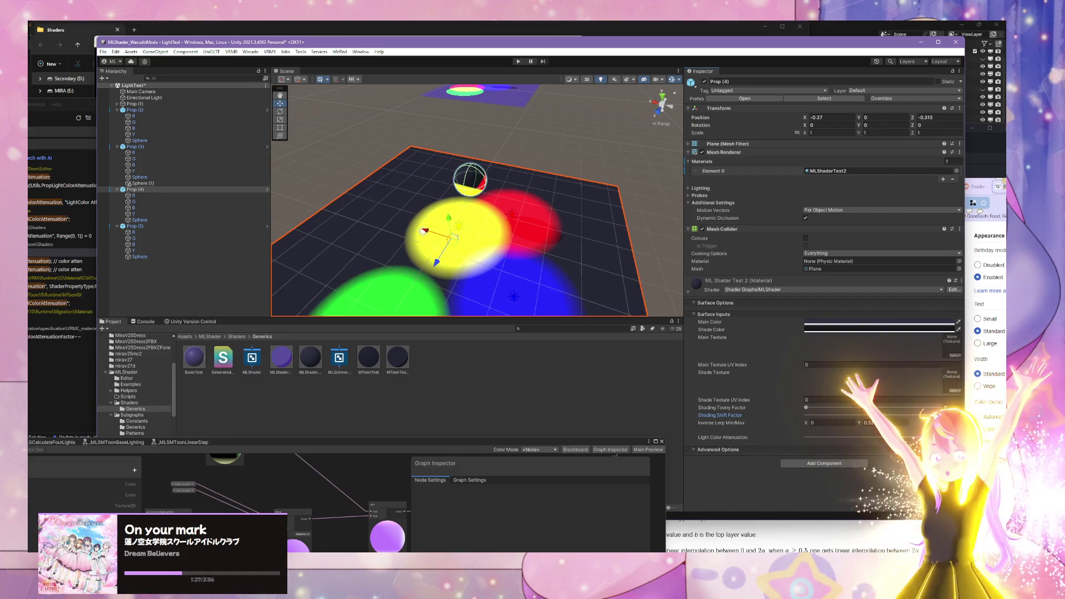
left_click_drag(873, 415, 874, 415)
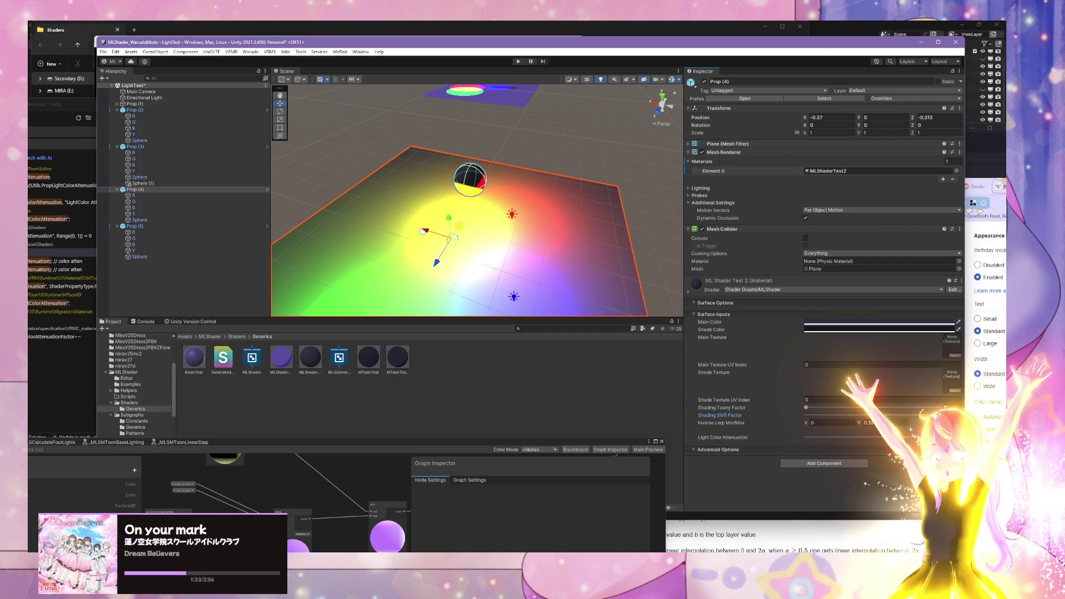
left_click_drag(555, 211, 627, 206)
mouse_move(664, 276)
left_mouse_down()
mouse_move(648, 261)
mouse_move(578, 278)
mouse_move(548, 215)
mouse_move(542, 233)
mouse_move(567, 219)
mouse_move(555, 225)
left_mouse_up()
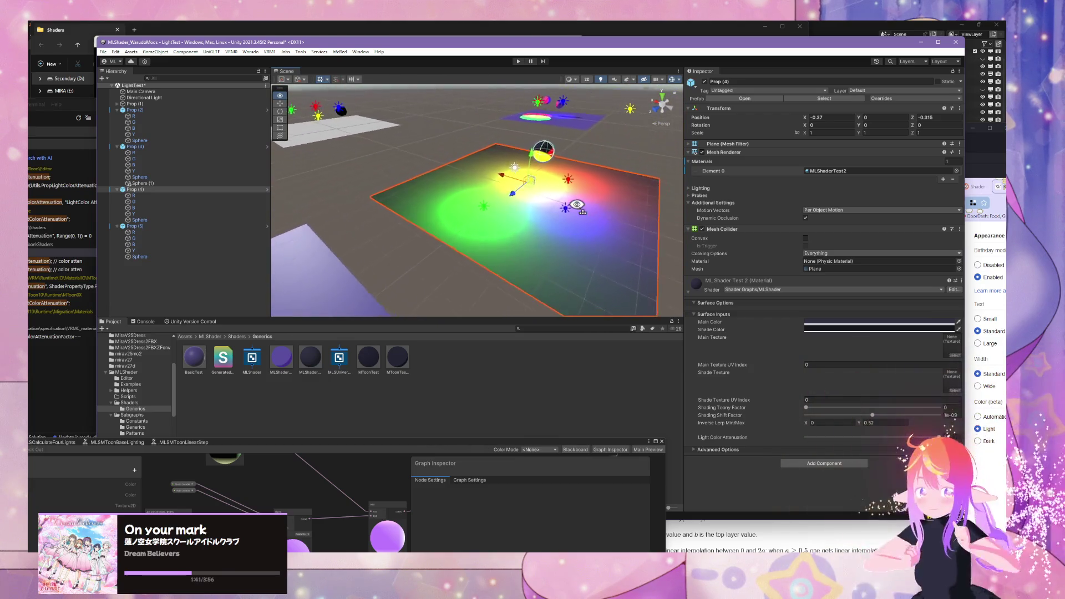
left_click(873, 415)
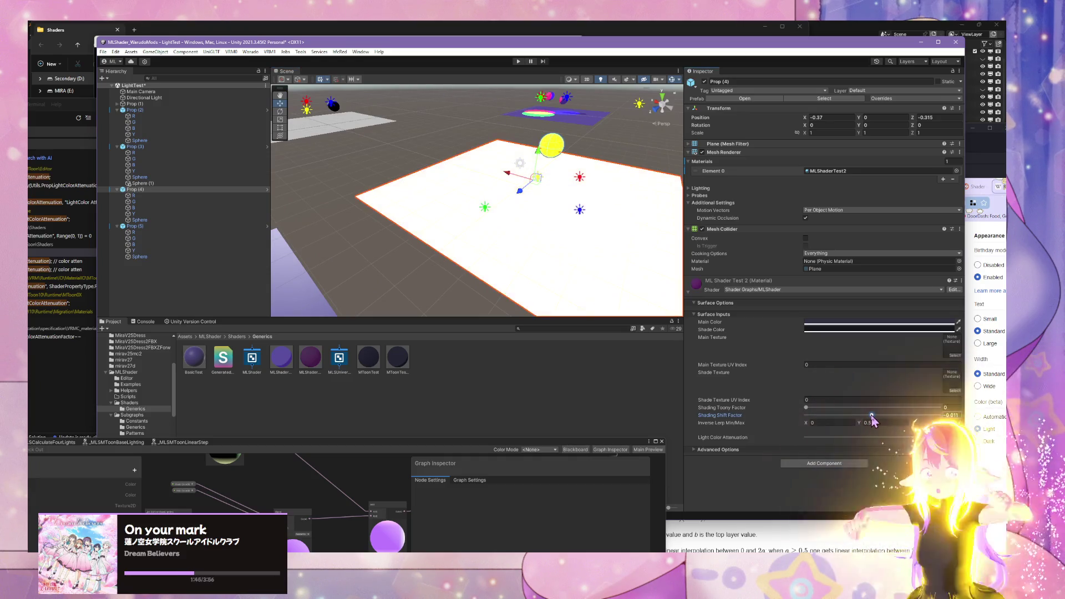
left_click_drag(871, 416, 880, 416)
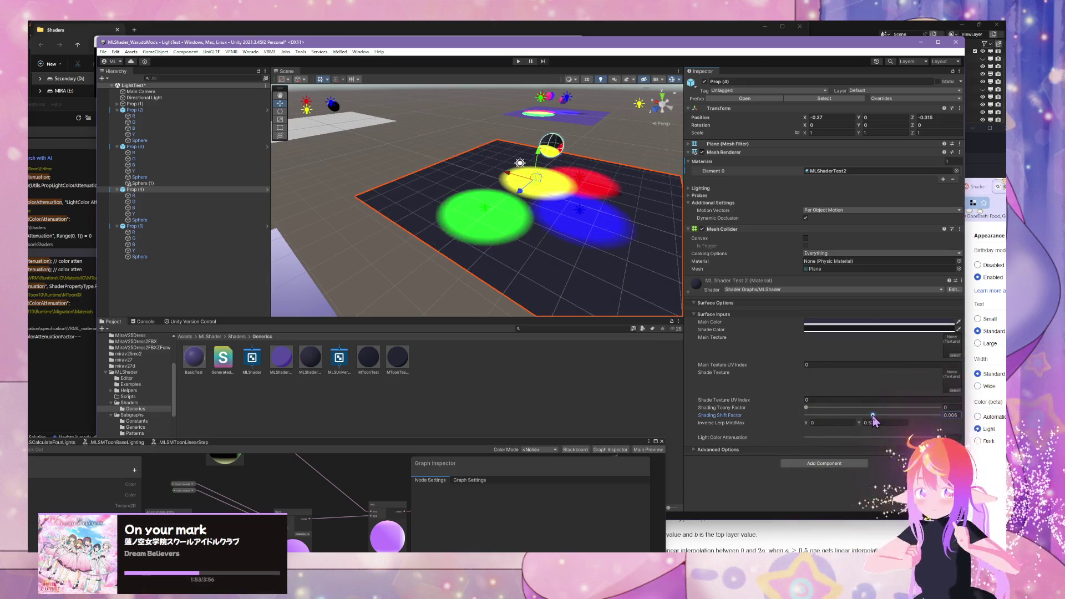
mouse_move(554, 233)
left_mouse_down()
mouse_move(563, 248)
mouse_move(527, 277)
mouse_move(447, 293)
mouse_move(513, 299)
left_mouse_up()
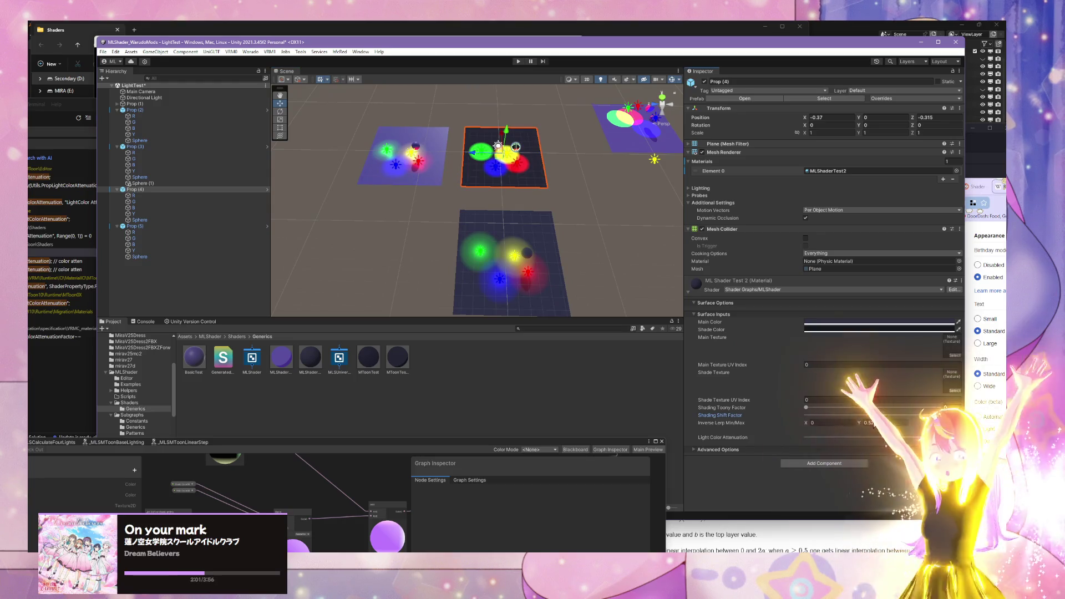
scroll(482, 190, "up", 2)
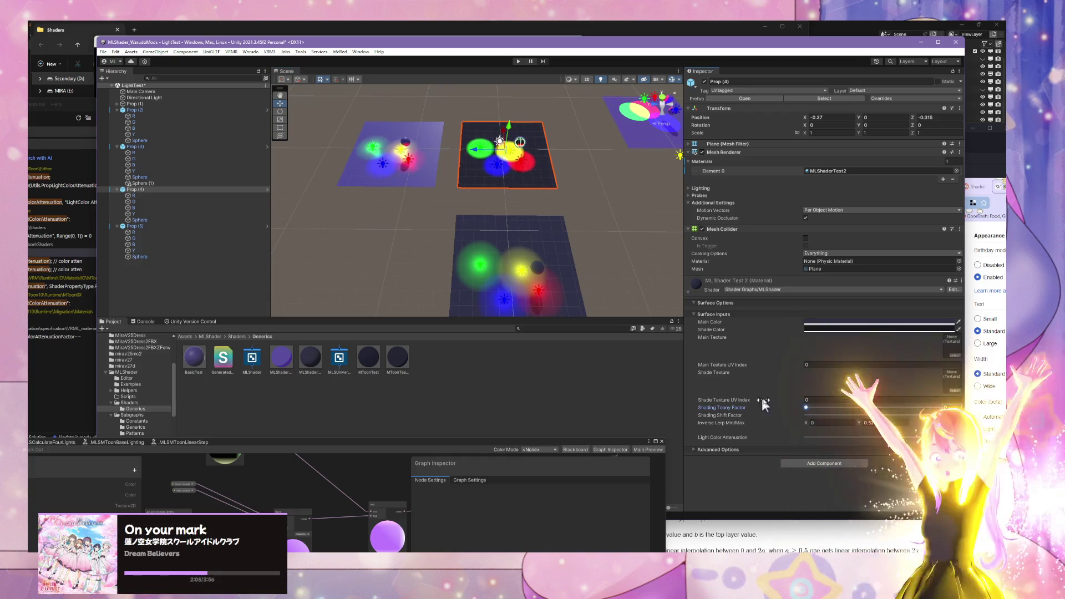
Step: Test Shading Toony Factor at about 0.93, reset it to 0, and refine Shading Shift Factor
left_click_drag(807, 407, 932, 410)
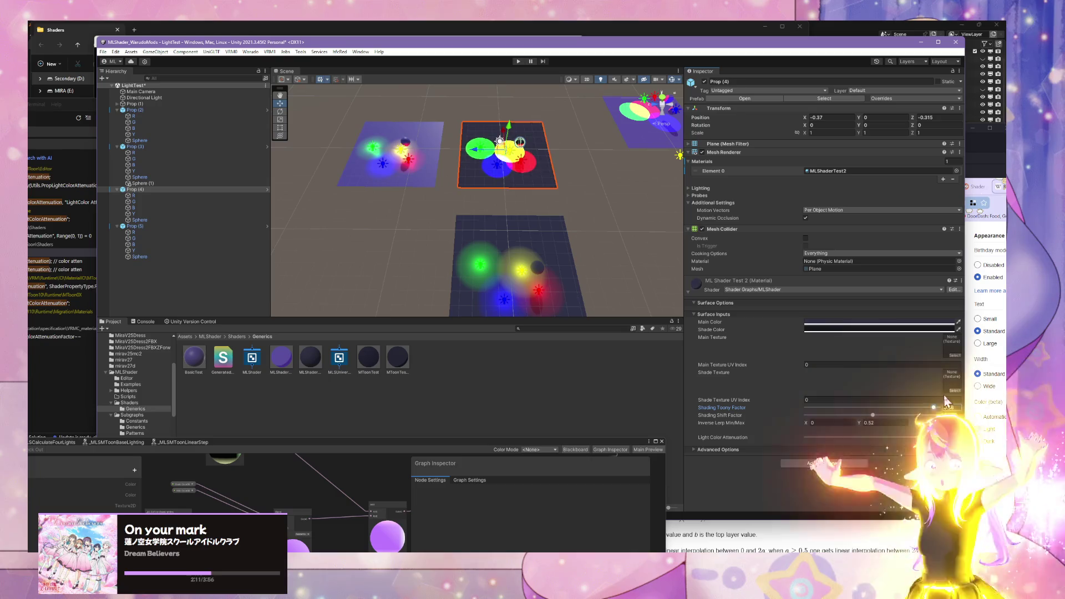
left_click_drag(944, 397, 762, 379)
scroll(566, 240, "up", 5)
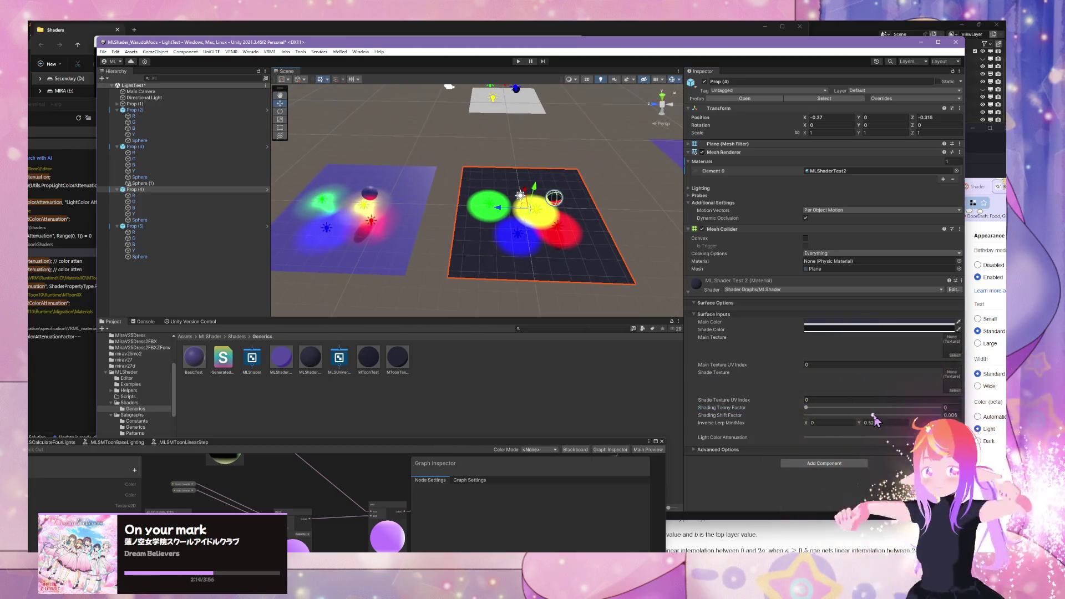
left_click_drag(874, 415, 857, 415)
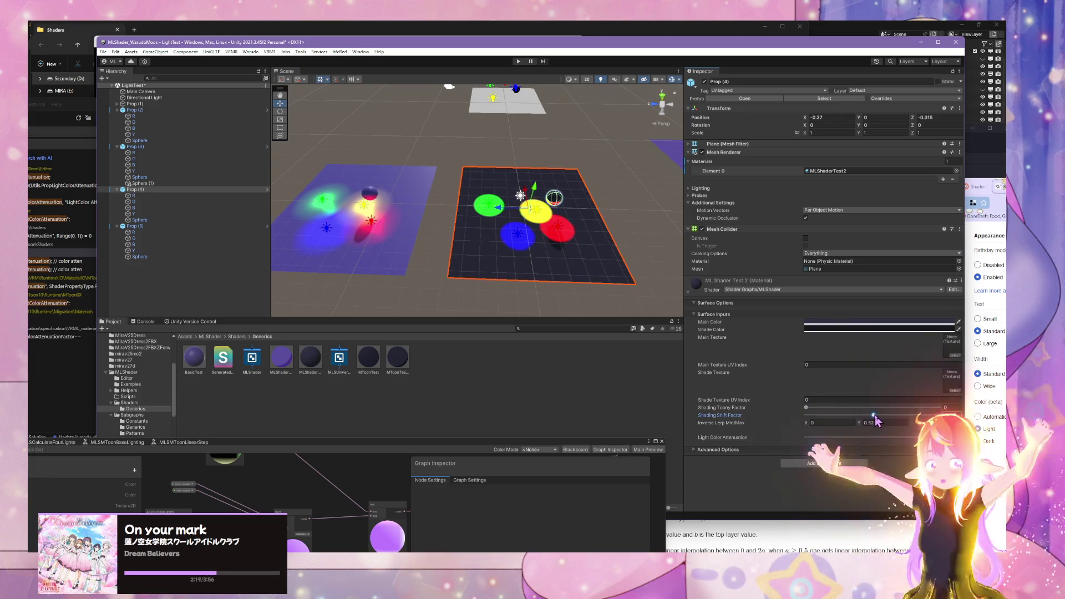
left_click_drag(874, 415, 894, 416)
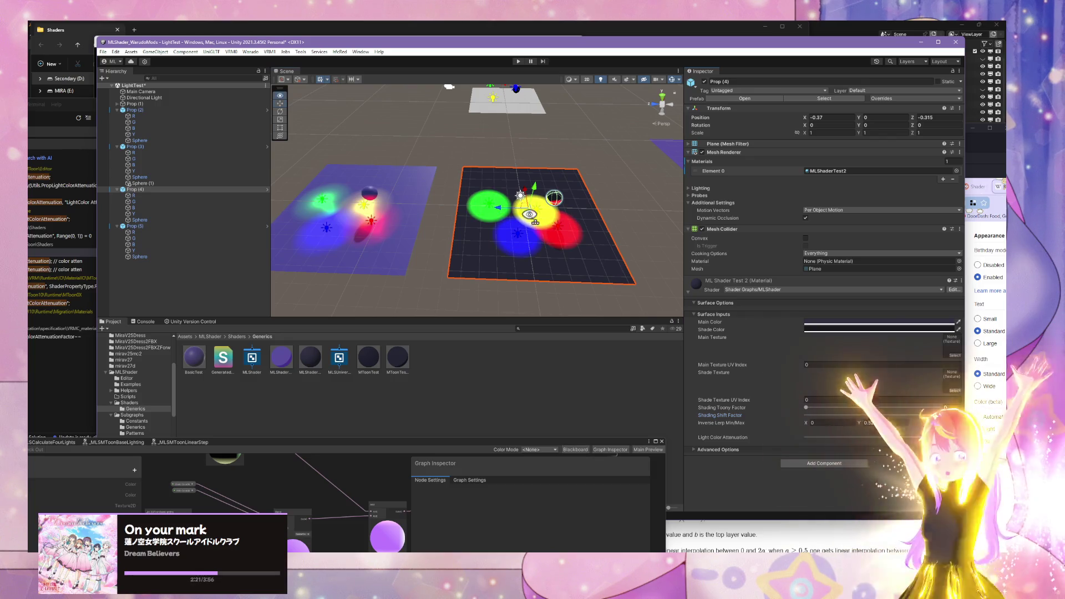
mouse_move(529, 215)
left_mouse_down()
mouse_move(594, 238)
mouse_move(555, 233)
mouse_move(612, 222)
mouse_move(555, 226)
mouse_move(552, 185)
mouse_move(516, 193)
left_mouse_up()
scroll(588, 222, "down", 5)
left_click(806, 407)
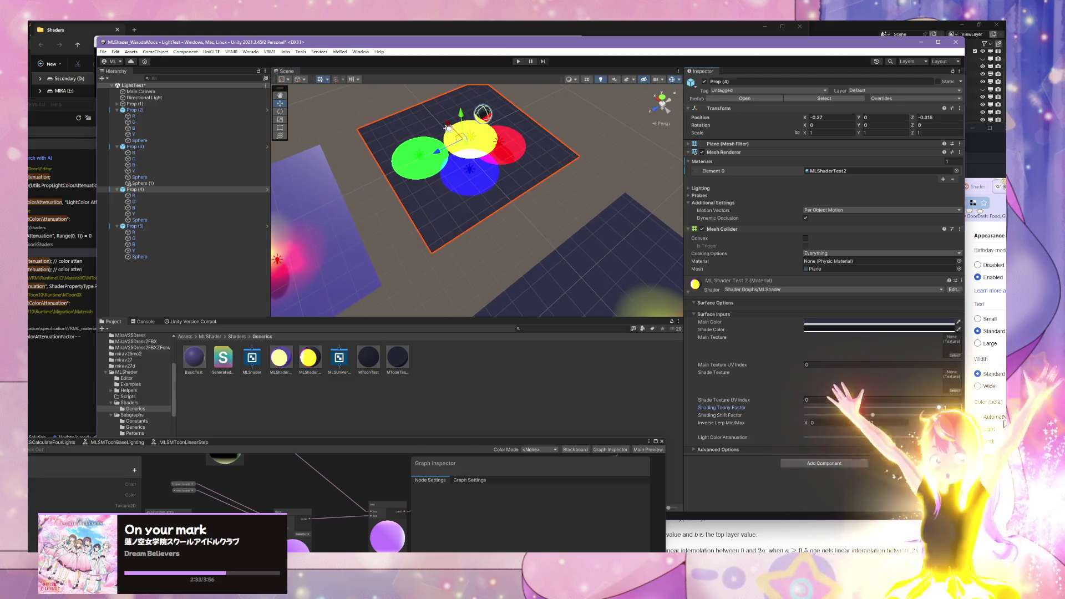
Step: Deselect the plane and orbit to a near top-down view of the light plates
mouse_move(527, 222)
left_mouse_down()
mouse_move(499, 200)
mouse_move(549, 183)
mouse_move(542, 165)
mouse_move(492, 138)
mouse_move(769, 160)
mouse_move(559, 257)
mouse_move(498, 244)
left_mouse_up()
left_click(481, 146)
scroll(503, 240, "up", 5)
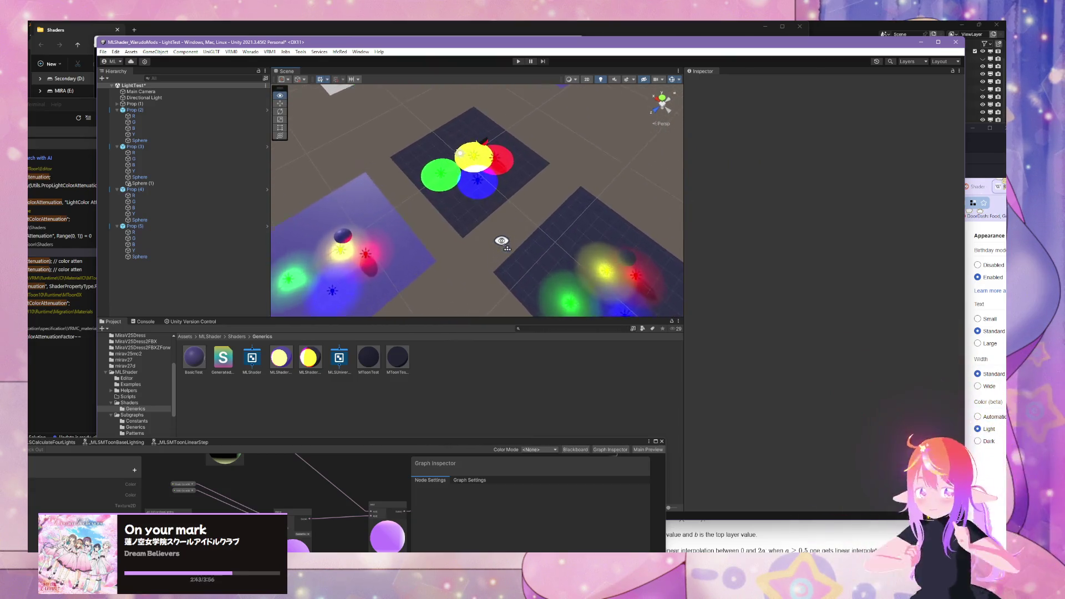
left_click_drag(495, 199, 492, 190)
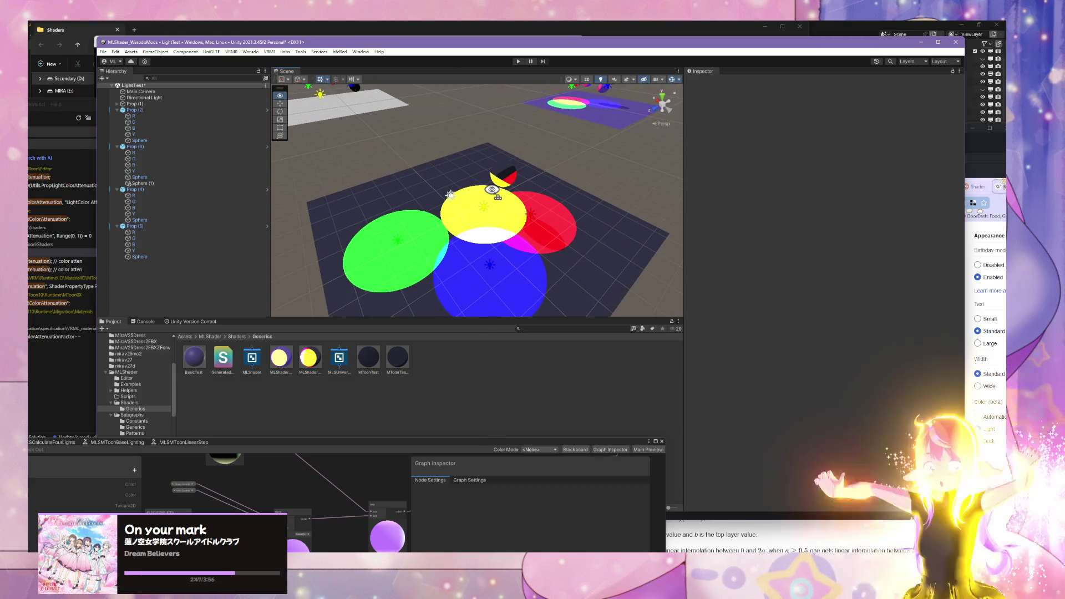
scroll(492, 190, "up", 1)
mouse_move(492, 190)
left_mouse_down()
mouse_move(447, 285)
mouse_move(250, 232)
mouse_move(227, 300)
left_mouse_up()
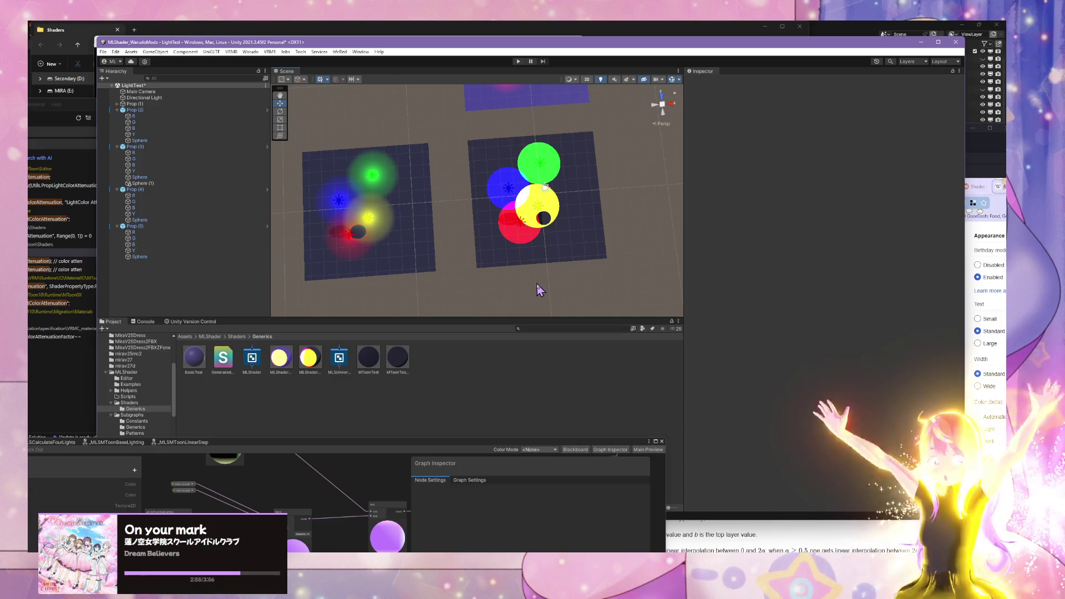
mouse_move(537, 285)
left_mouse_down()
mouse_move(333, 266)
mouse_move(335, 141)
mouse_move(495, 240)
mouse_move(355, 269)
mouse_move(376, 242)
mouse_move(475, 195)
mouse_move(450, 190)
mouse_move(450, 222)
left_mouse_up()
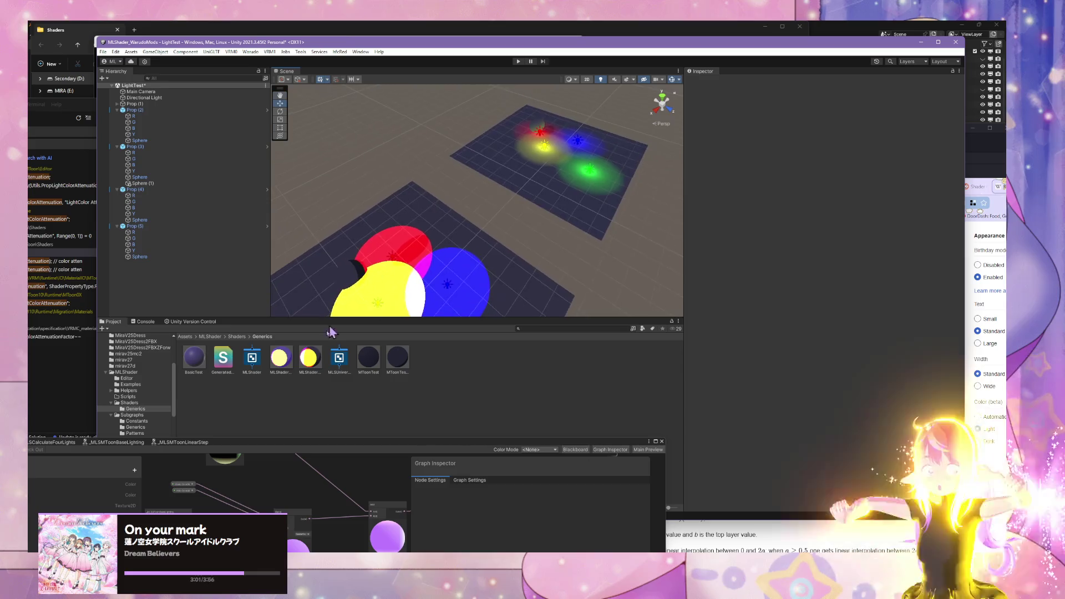
Step: Select Prop (4) and return its Shading Toony Factor and Shading Shift Factor to 0
left_click(279, 358)
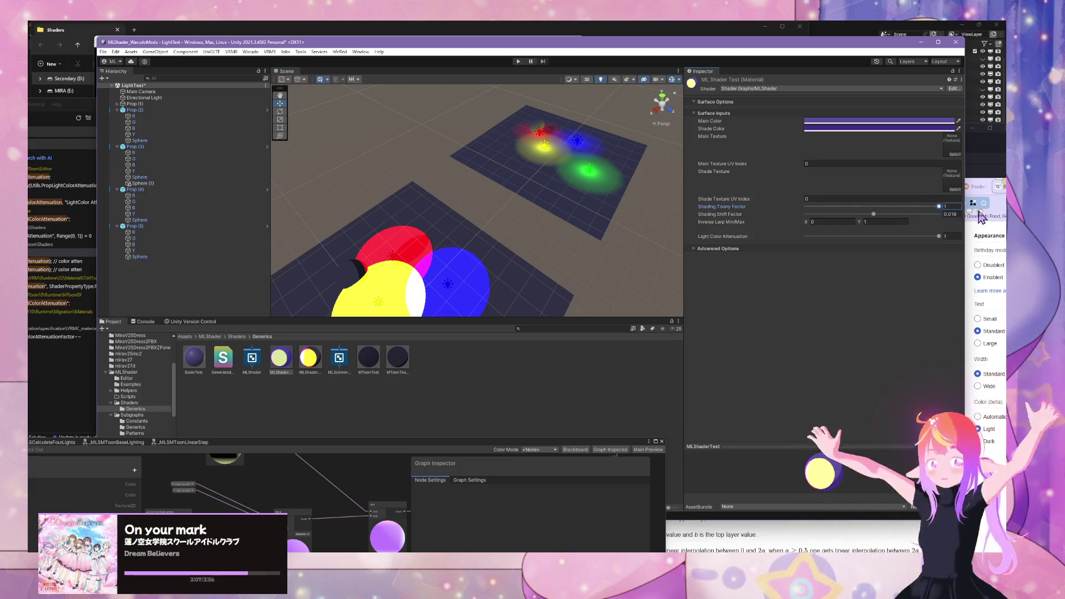
left_click(516, 265)
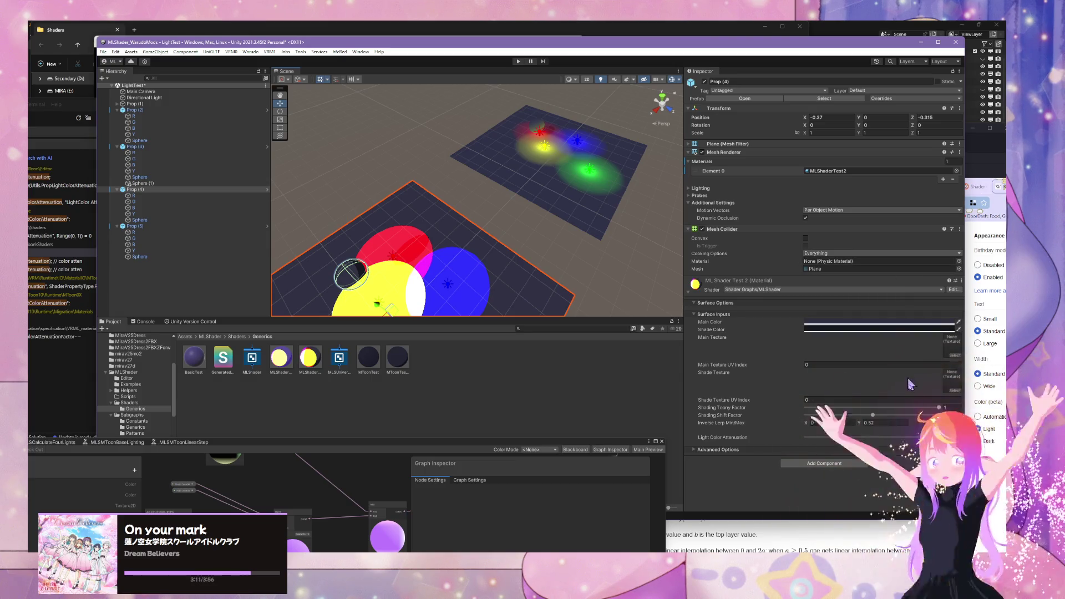
left_click_drag(937, 408, 778, 403)
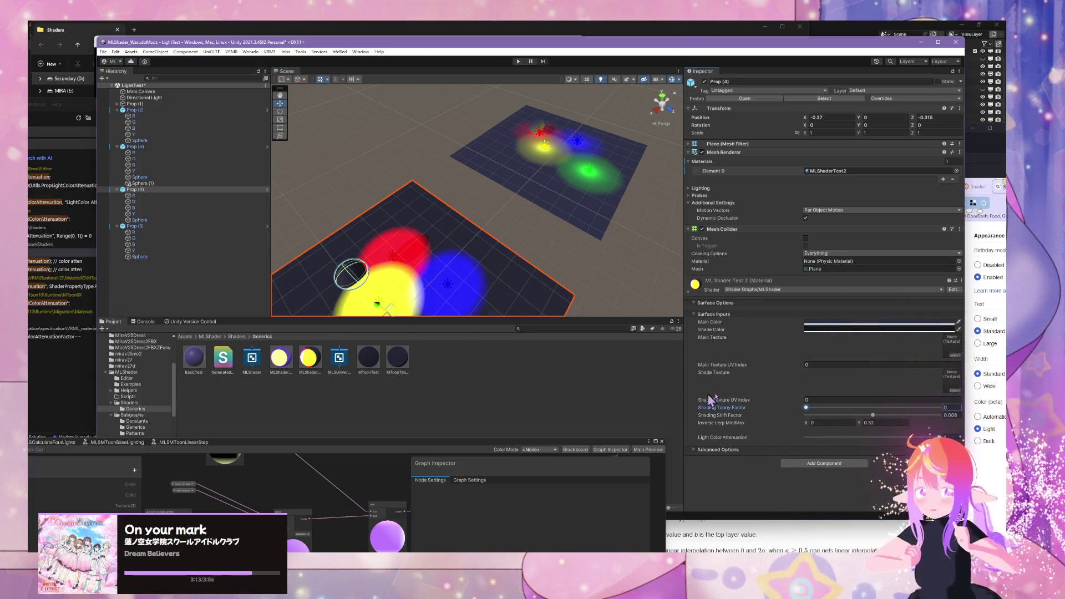
mouse_move(710, 399)
left_mouse_down()
mouse_move(877, 398)
mouse_move(698, 384)
left_mouse_up()
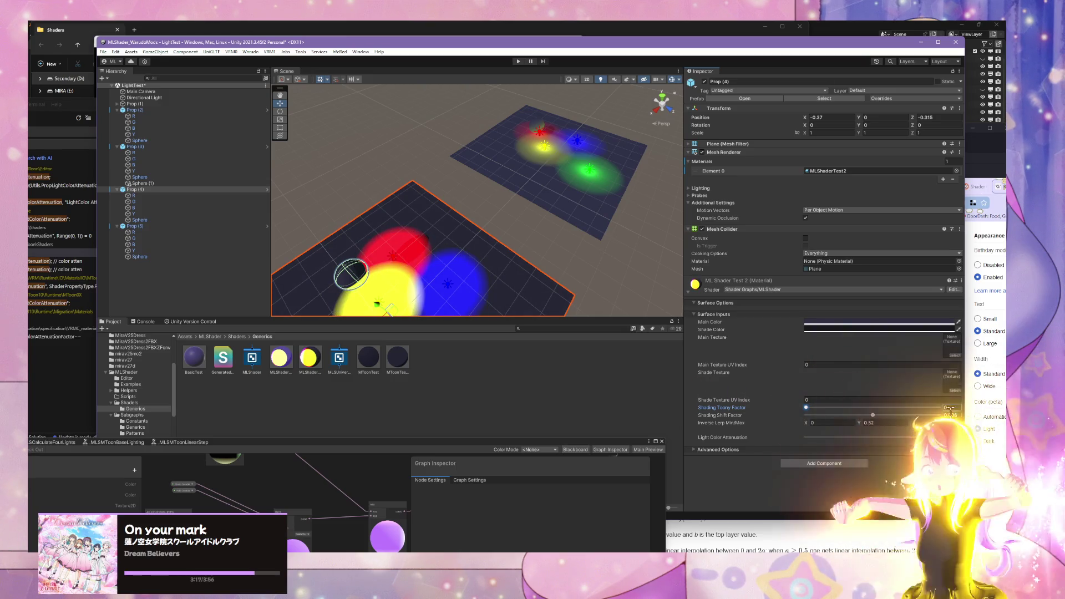
left_click_drag(888, 415, 873, 415)
Step: Move the Prop (4) plane along X to 8.75 and frame it in the view
key("f")
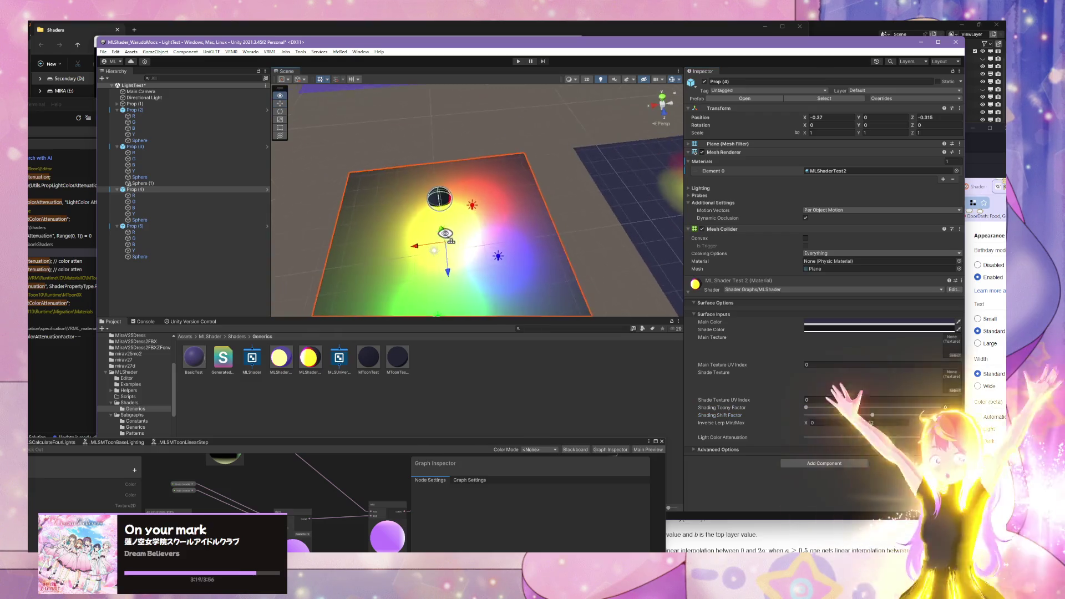
mouse_move(389, 222)
left_mouse_down()
mouse_move(296, 208)
mouse_move(332, 288)
mouse_move(377, 289)
mouse_move(454, 202)
mouse_move(444, 111)
mouse_move(464, 214)
mouse_move(468, 176)
mouse_move(521, 266)
mouse_move(477, 225)
mouse_move(514, 240)
left_mouse_up()
left_click(454, 203)
left_click(489, 238)
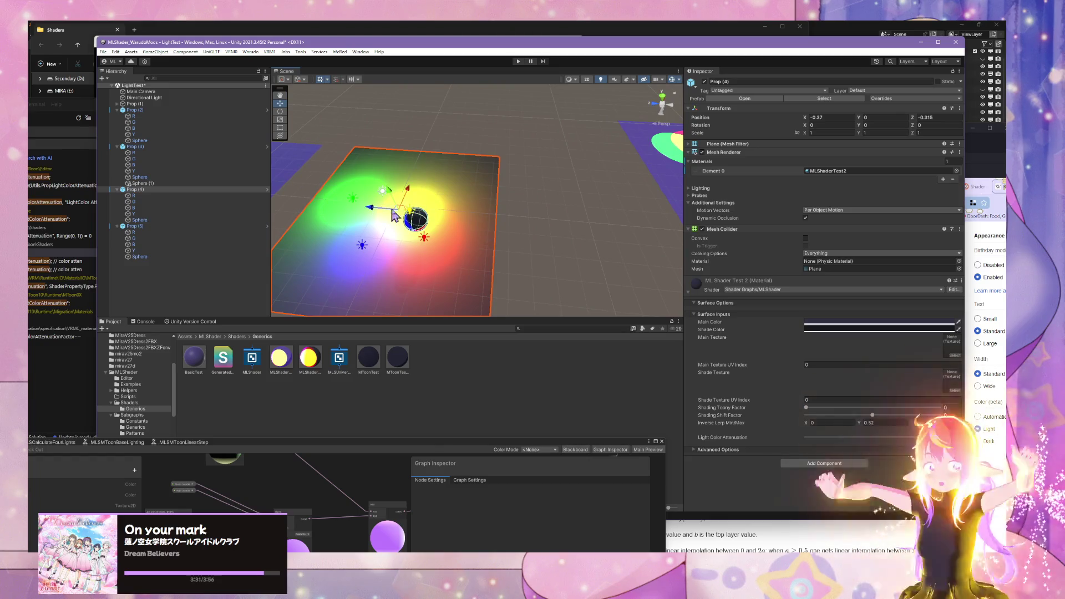
mouse_move(394, 215)
left_mouse_down()
mouse_move(409, 191)
mouse_move(380, 191)
left_mouse_up()
key("f")
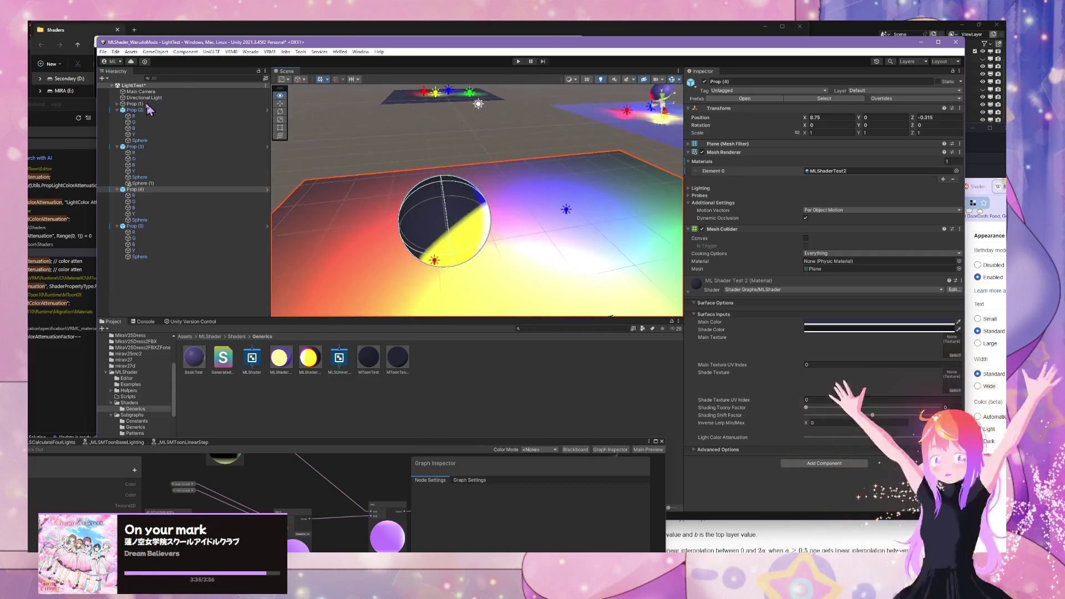
Step: Reposition yellow light Y to X 1.25, Z -1.06 on the plane, then reselect Prop (4)
left_click(519, 189)
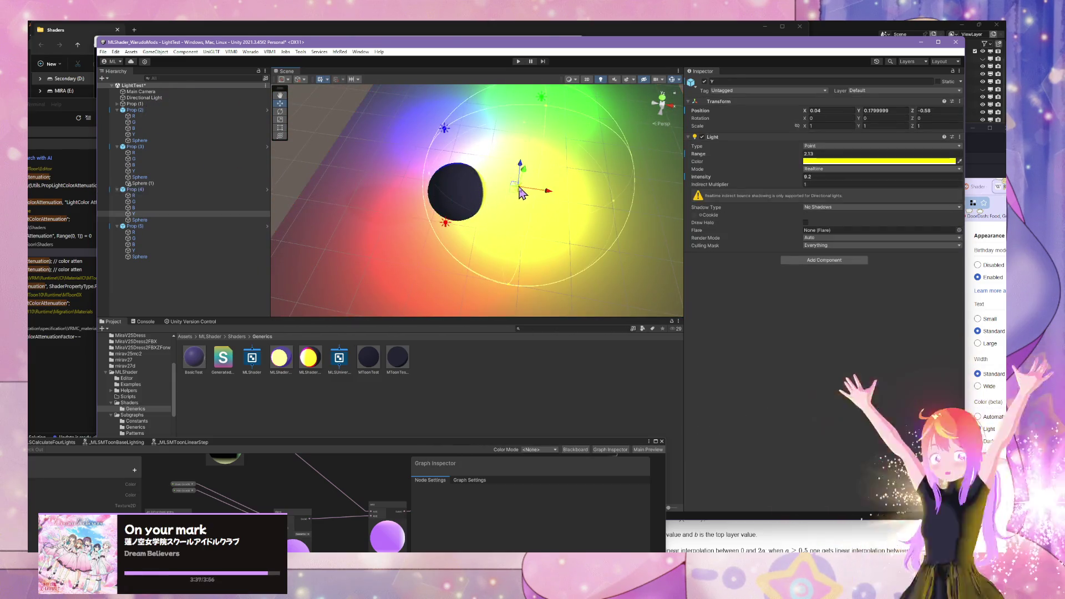
mouse_move(522, 195)
left_mouse_down()
mouse_move(630, 250)
mouse_move(654, 225)
mouse_move(444, 187)
mouse_move(326, 217)
mouse_move(234, 222)
left_mouse_up()
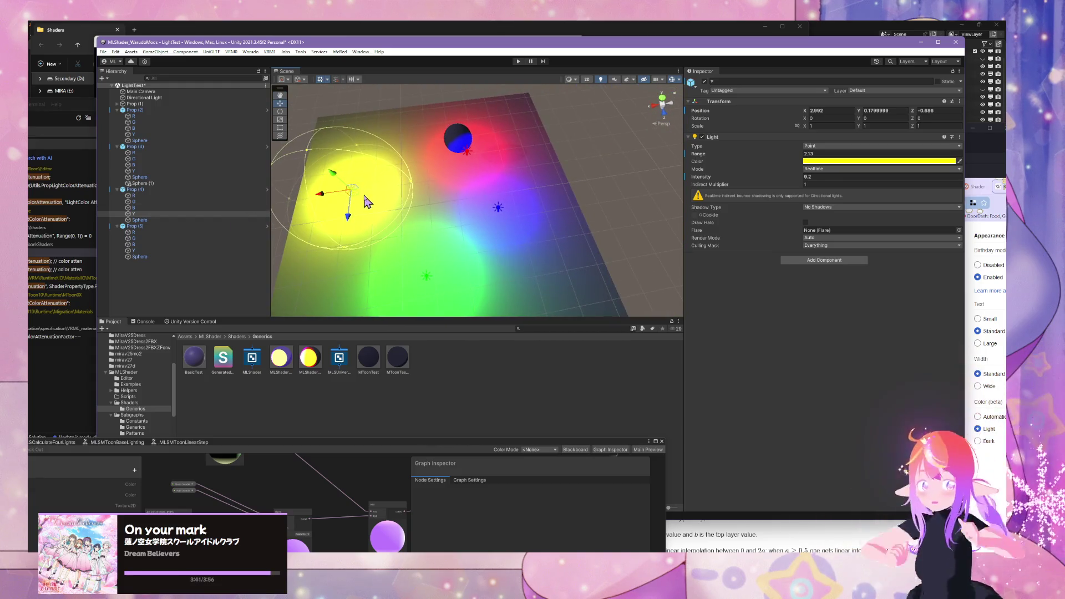
left_click_drag(364, 199, 406, 186)
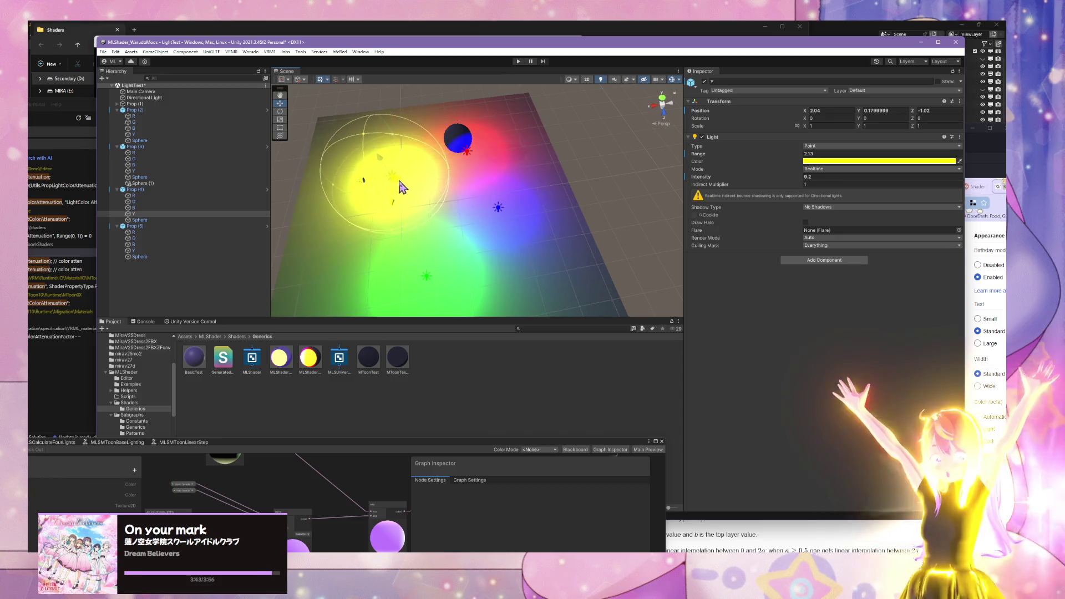
mouse_move(581, 205)
left_mouse_down()
mouse_move(477, 222)
mouse_move(159, 237)
mouse_move(86, 140)
mouse_move(90, 205)
mouse_move(124, 174)
mouse_move(133, 187)
left_mouse_up()
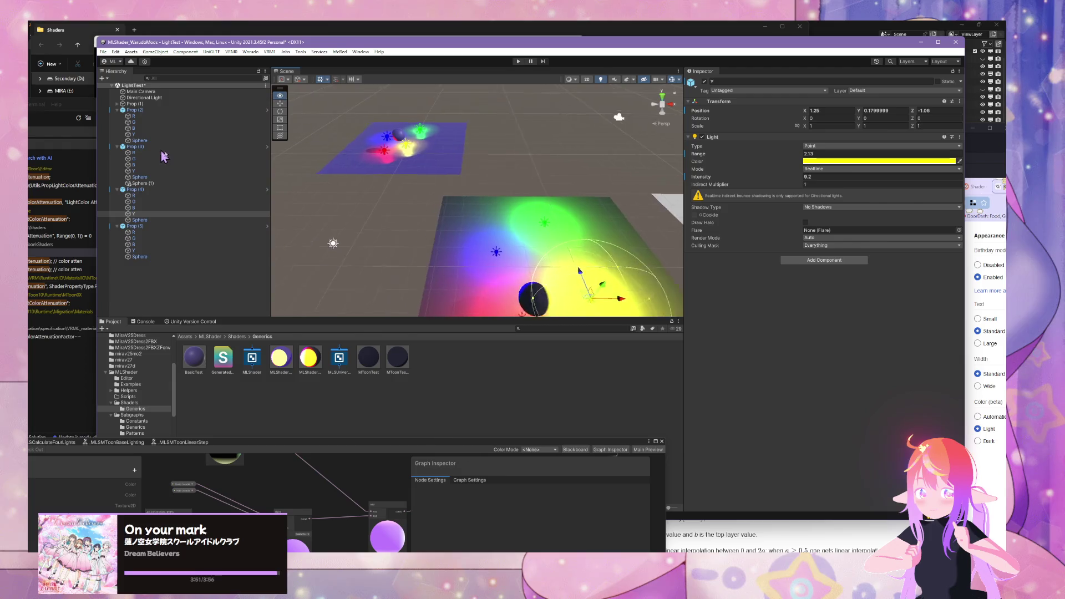
left_click(135, 189)
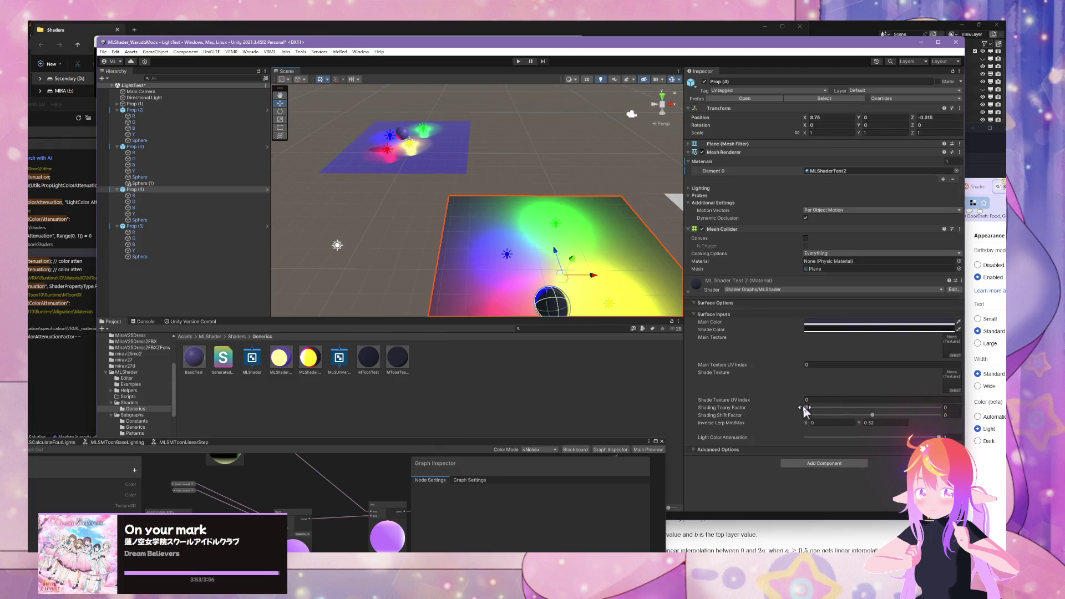
Step: Set Shading Toony Factor to 1, tweak Shading Shift Factor, and set Inverse Lerp Y to 0.52
left_click_drag(808, 409, 967, 417)
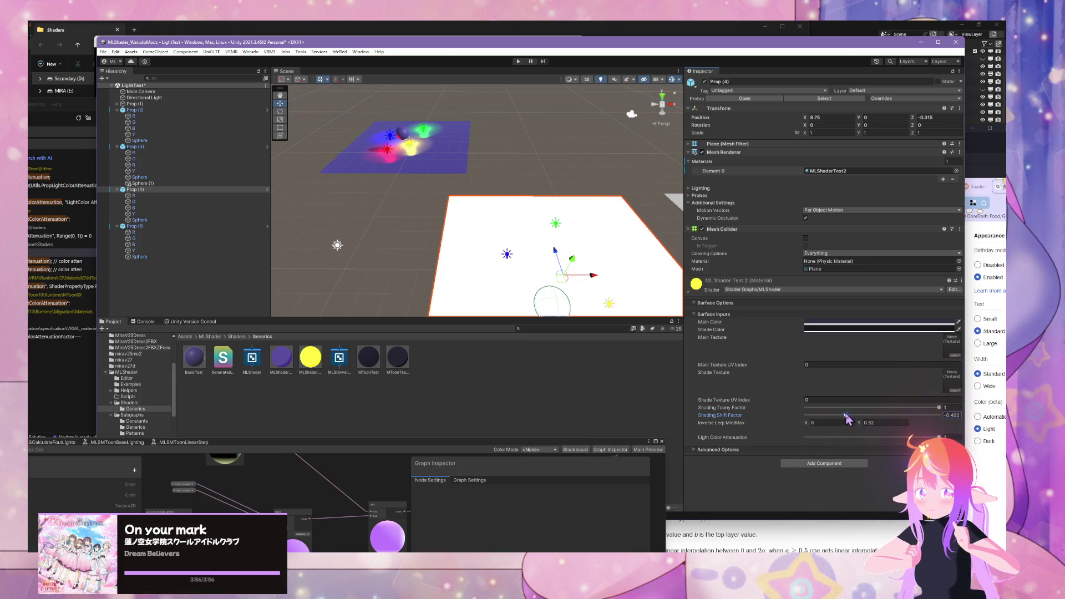
left_click_drag(846, 418, 873, 421)
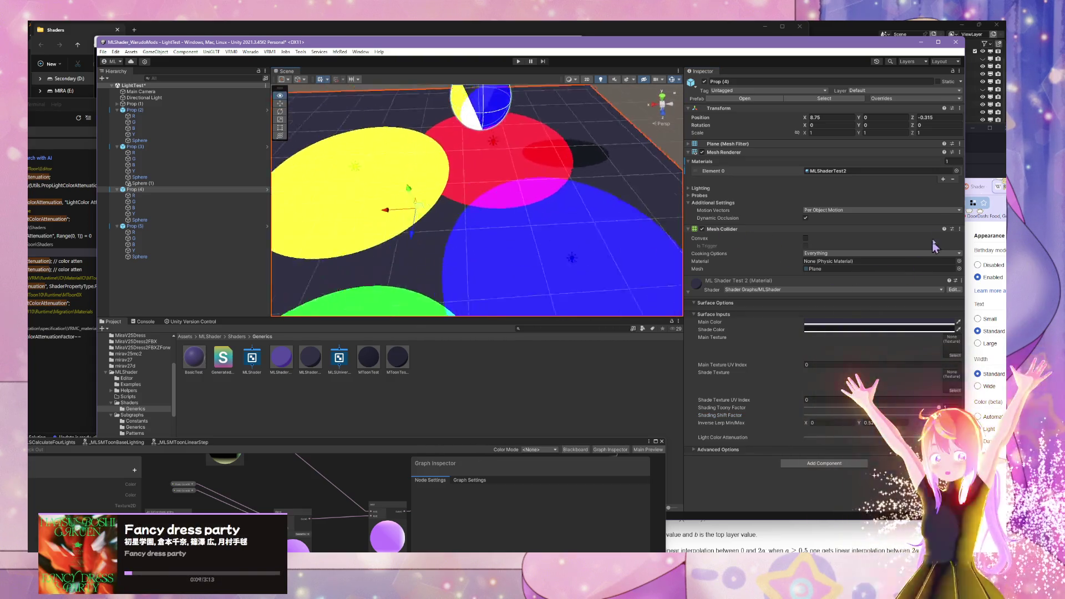
key("f")
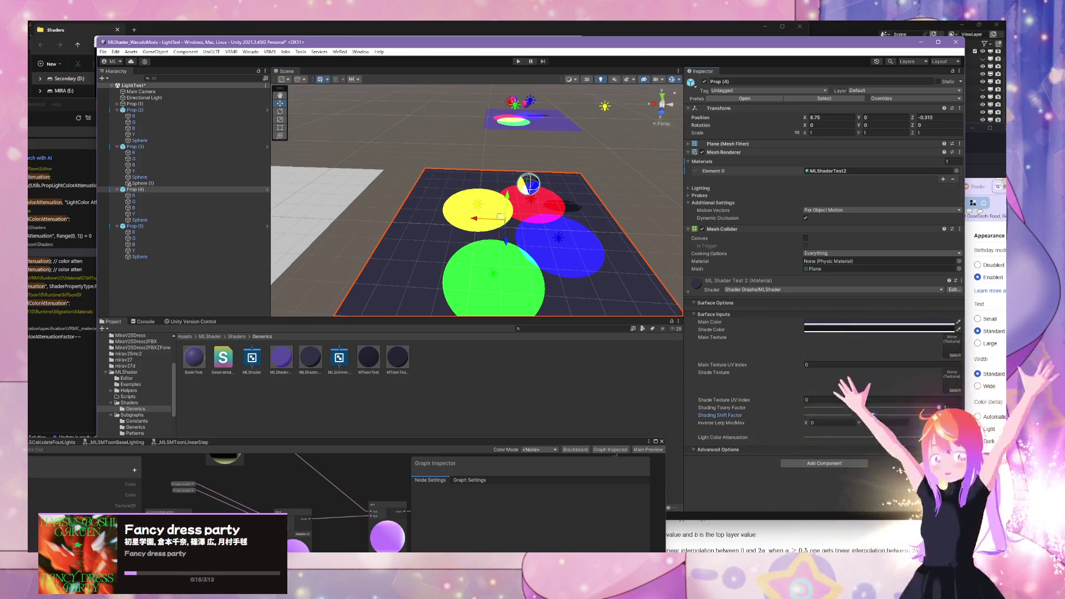
left_click_drag(873, 415, 874, 420)
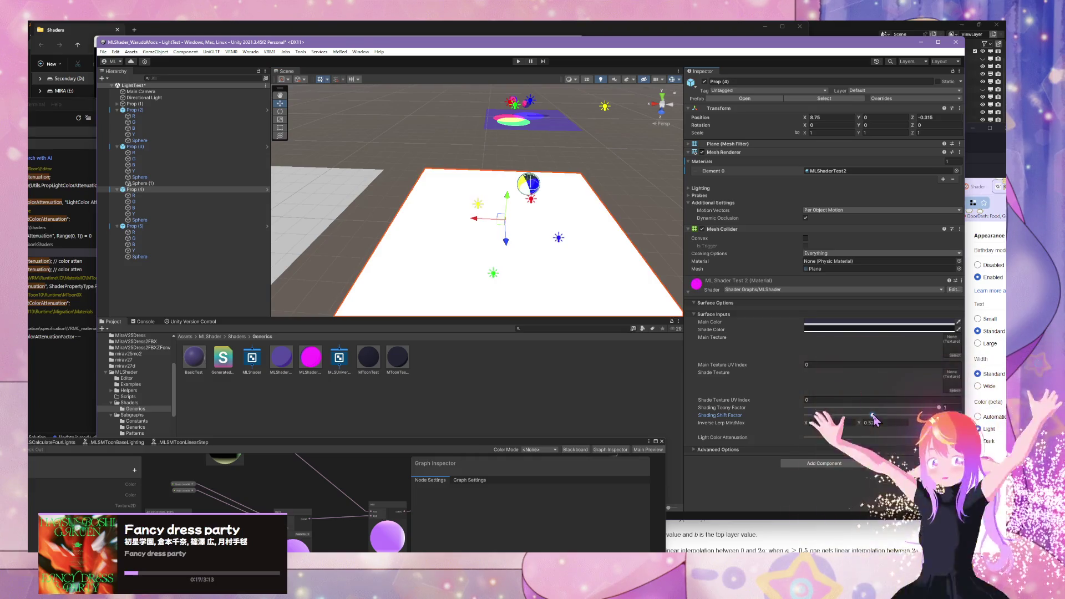
left_click(482, 208)
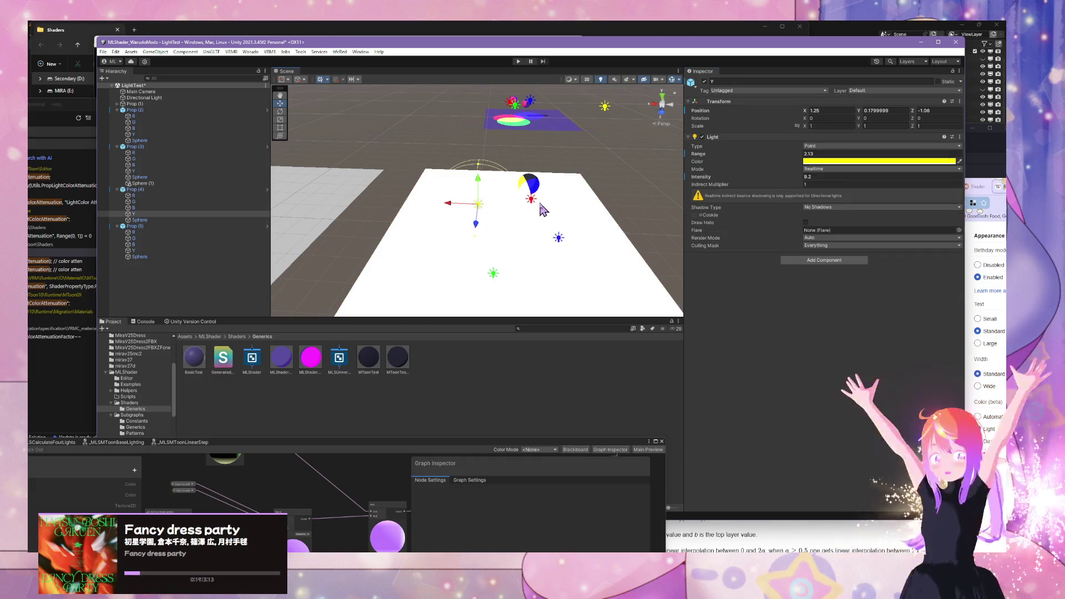
Step: Move the Prop (4) plane away from the others to X 53.77, Z 10.37
left_click(537, 207, "shift")
left_click(532, 204)
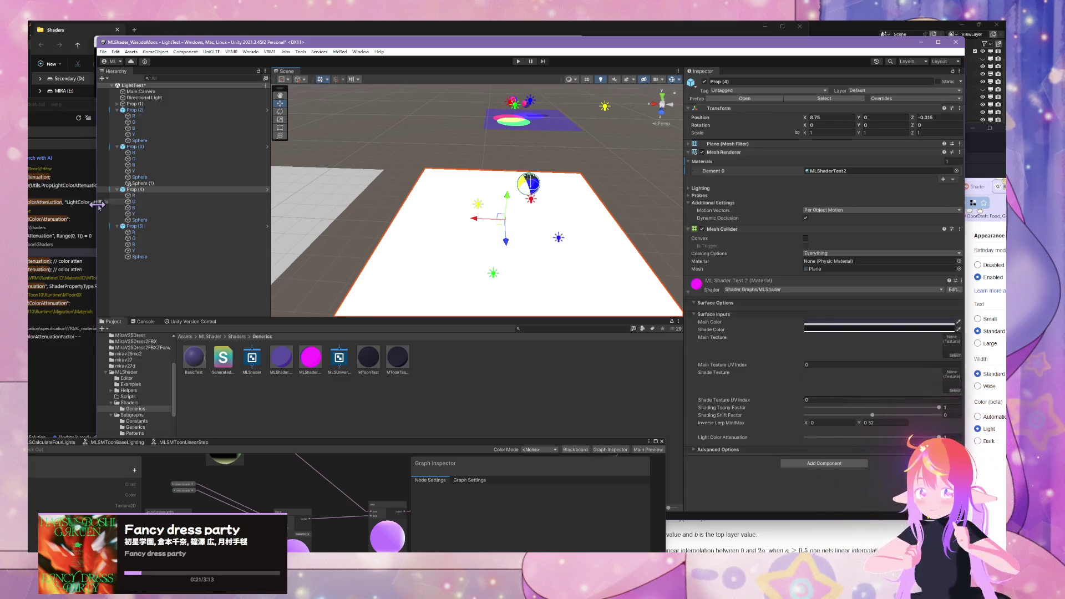
left_click(134, 213)
left_click(134, 195, "shift")
mouse_move(422, 233)
left_mouse_down()
mouse_move(468, 231)
mouse_move(470, 243)
mouse_move(472, 190)
mouse_move(575, 343)
mouse_move(533, 245)
mouse_move(602, 347)
mouse_move(539, 194)
left_mouse_up()
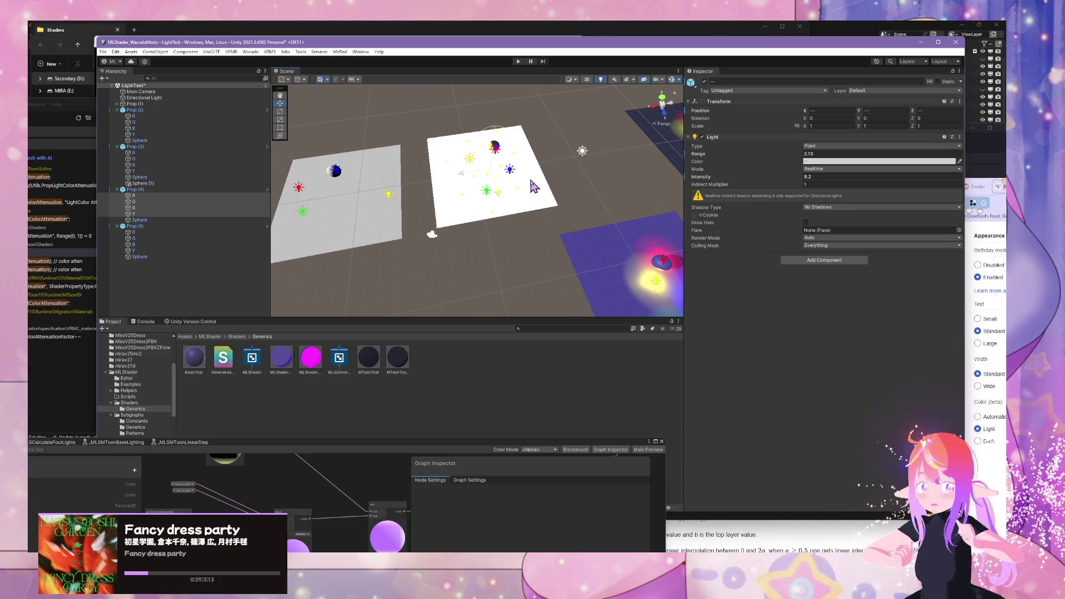
left_click(540, 205)
mouse_move(505, 191)
left_mouse_down()
mouse_move(501, 281)
mouse_move(526, 294)
mouse_move(532, 289)
mouse_move(230, 290)
mouse_move(528, 176)
left_mouse_up()
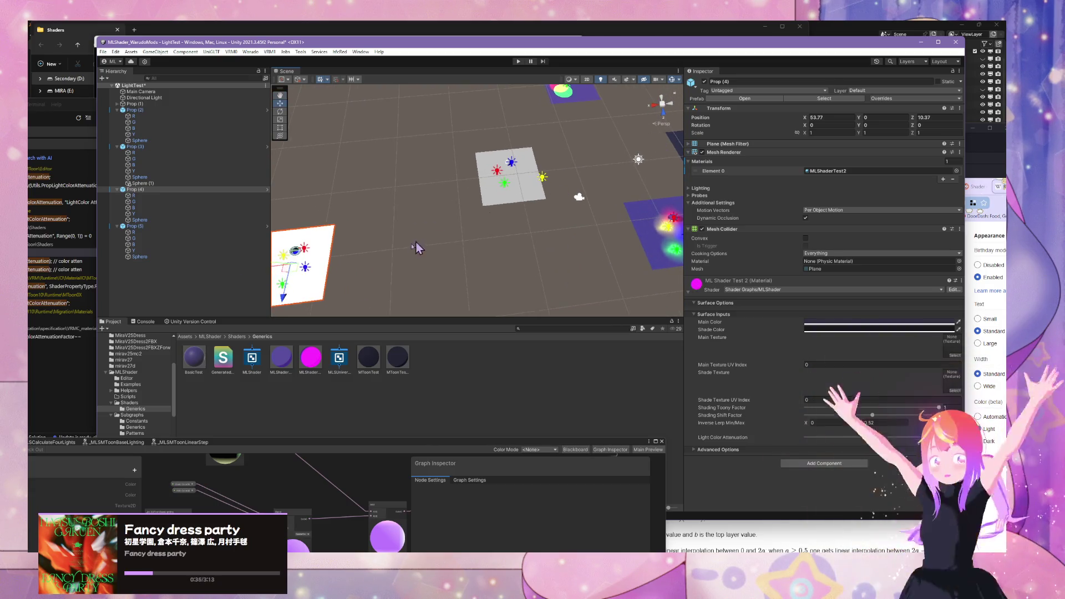
key("f")
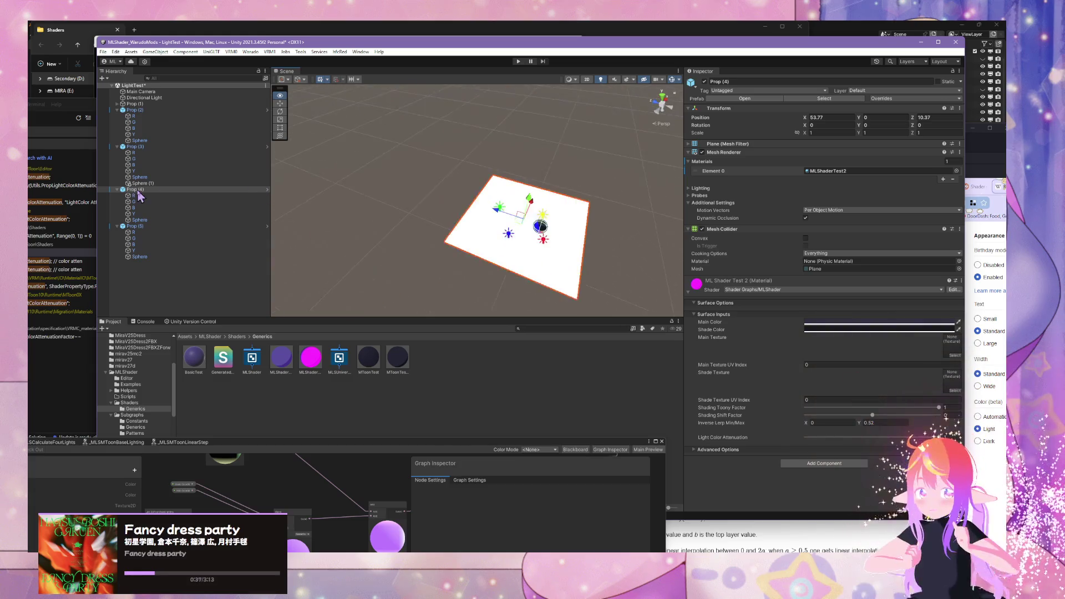
left_click_drag(191, 178, 473, 203)
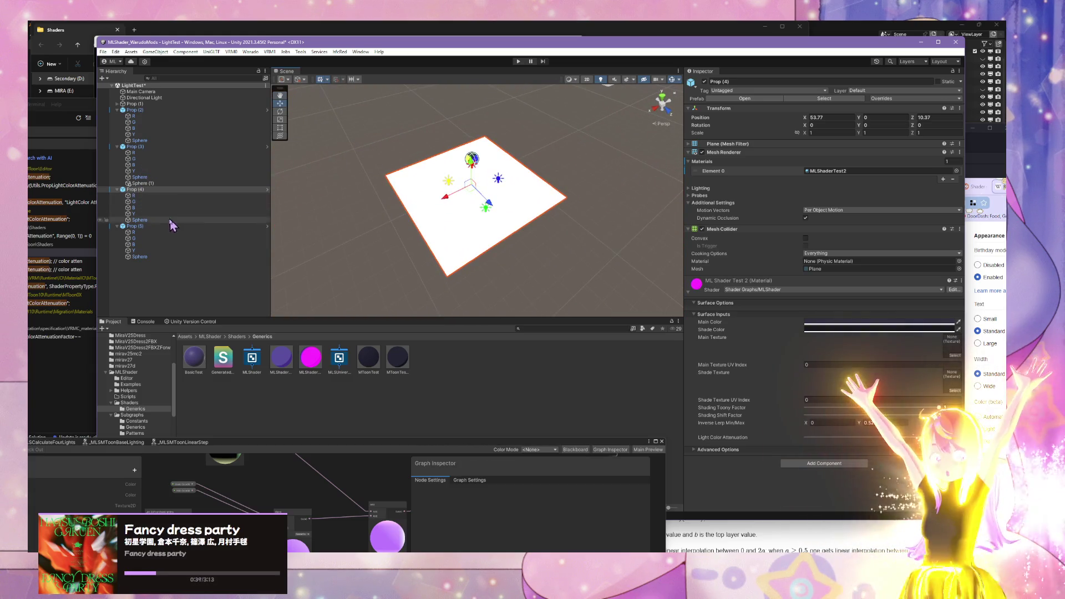
Step: Move the R, G, B and Y lights over the relocated plane
left_click(150, 214, "shift")
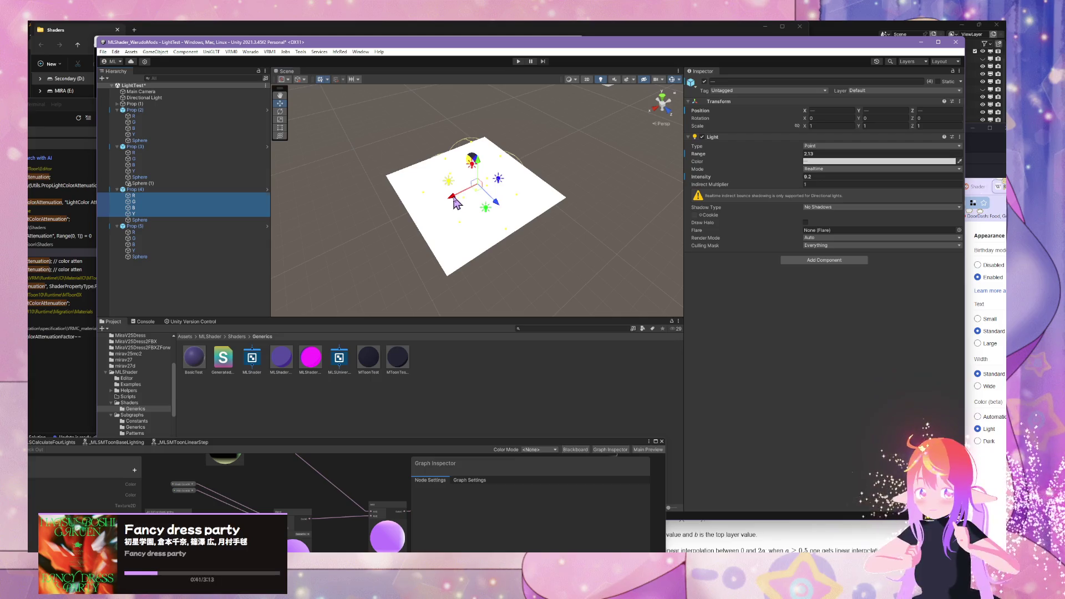
left_click_drag(455, 202, 565, 157)
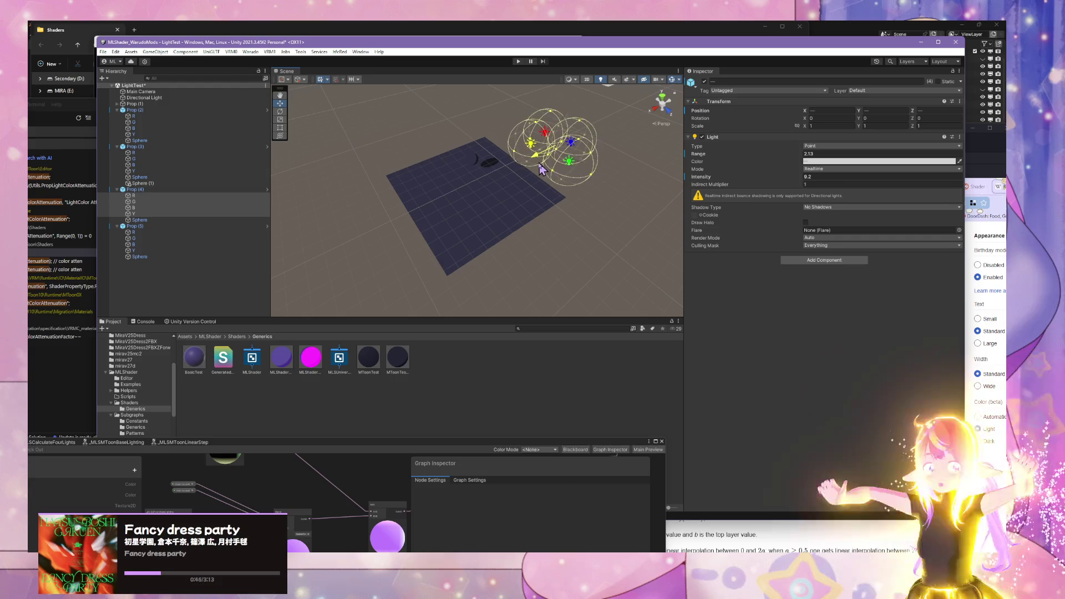
mouse_move(539, 171)
left_mouse_down()
mouse_move(513, 201)
mouse_move(378, 258)
mouse_move(554, 191)
mouse_move(460, 239)
mouse_move(599, 205)
mouse_move(526, 225)
left_mouse_up()
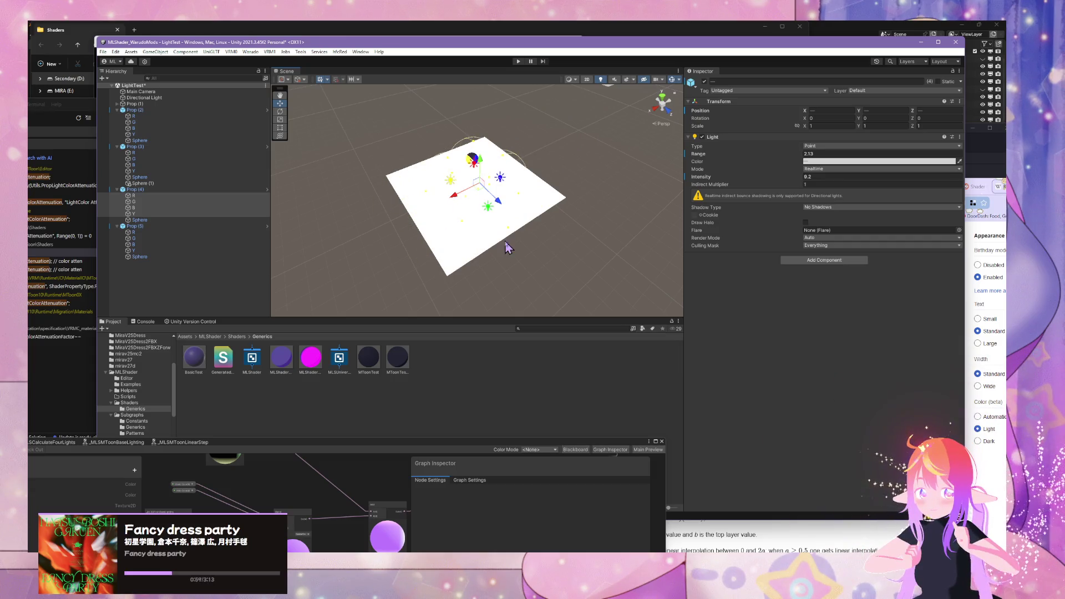
left_click_drag(557, 318, 677, 244)
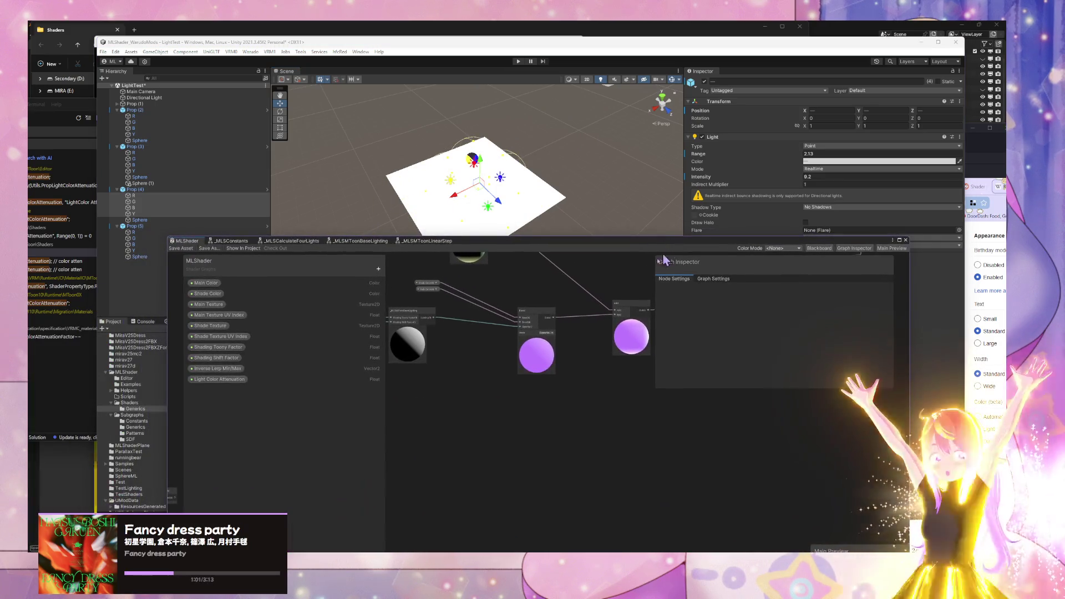
Step: Move the Shading Shift Factor node lower, select _MLSCalculateFourLights, and bring Spotify forward
scroll(457, 340, "up", 3)
left_click_drag(456, 340, 613, 419)
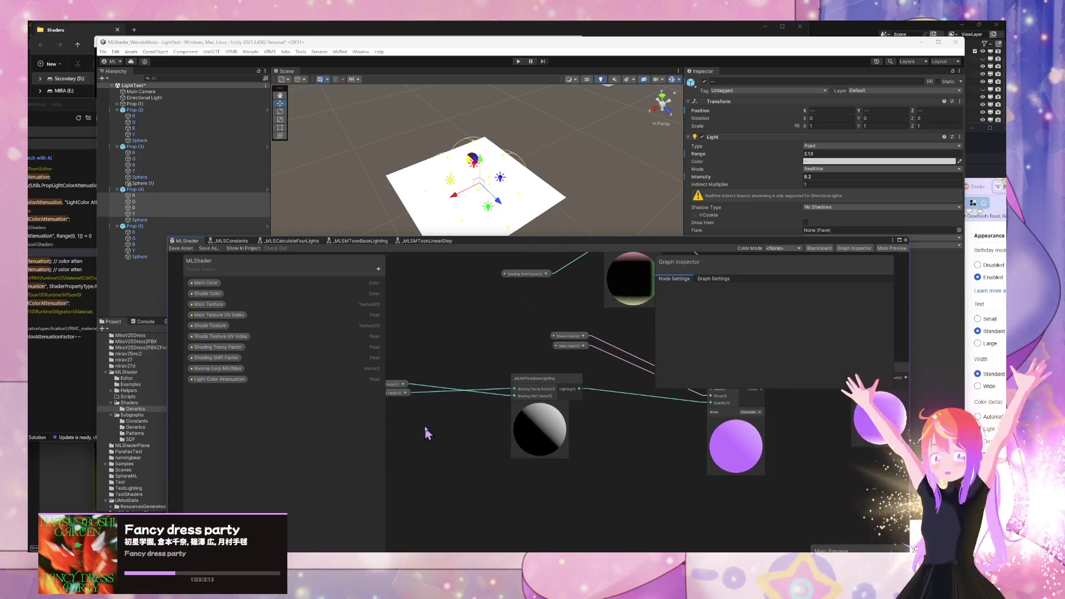
left_click(397, 384)
left_click_drag(396, 385, 398, 415)
left_click_drag(546, 340, 445, 433)
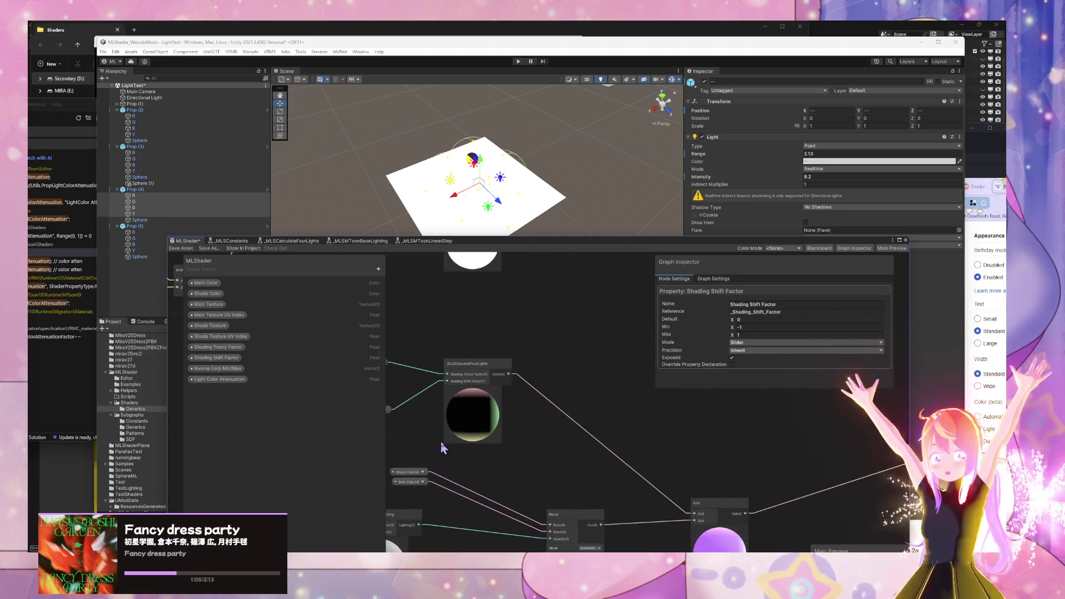
left_click(487, 370)
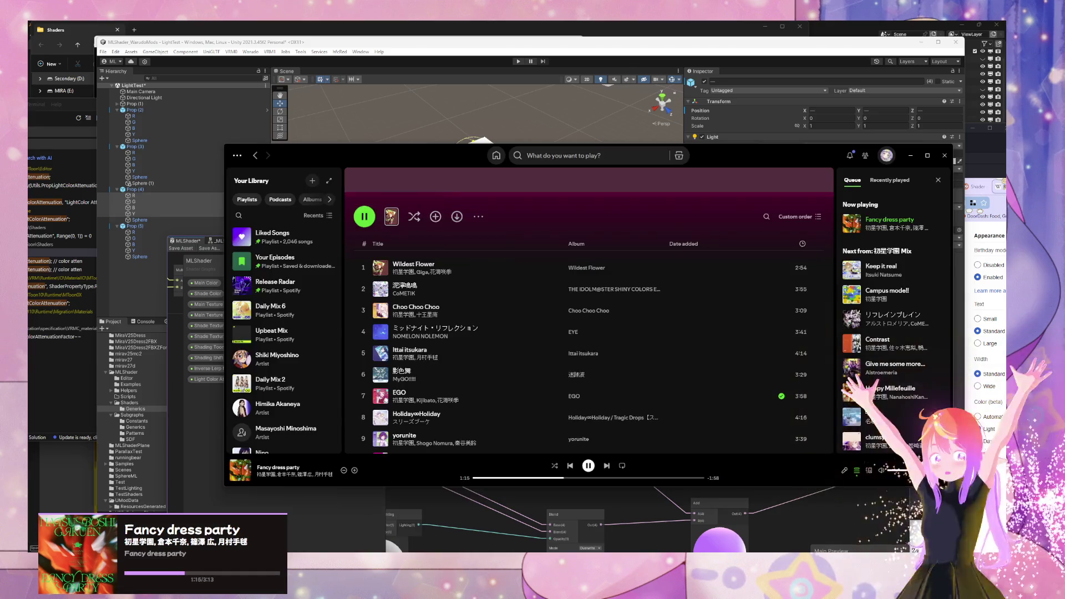
left_click(434, 516)
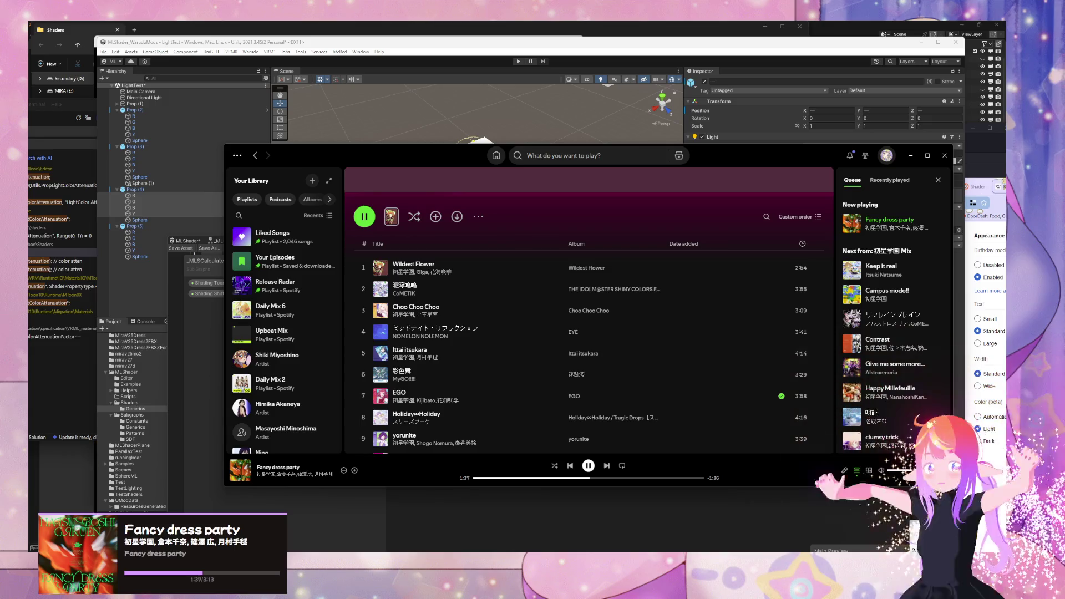
Step: Return to Unity and shift the selected point lights over the plane
left_click(468, 37)
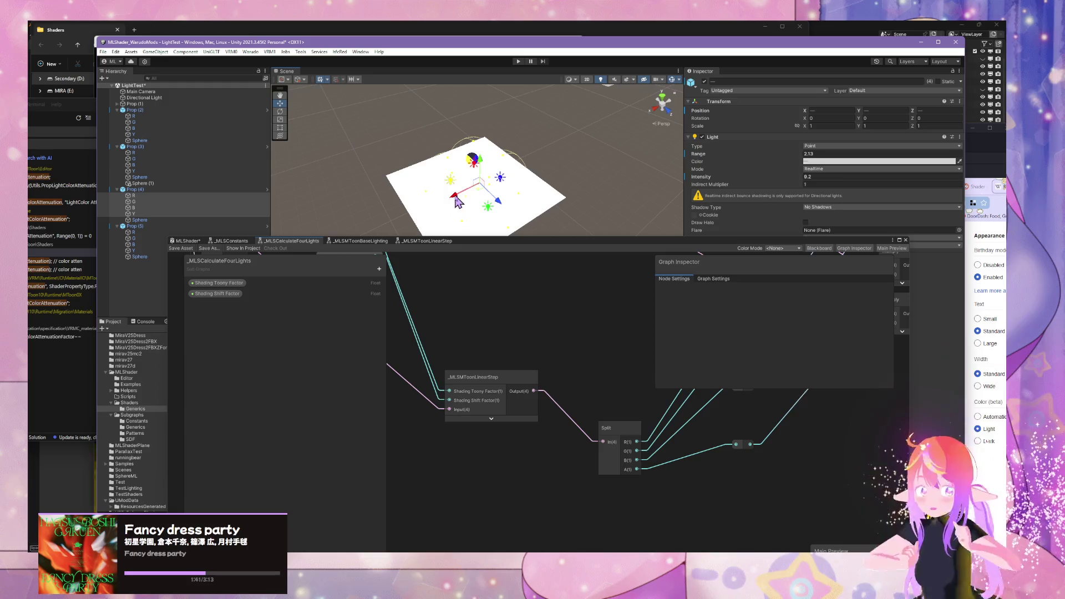
mouse_move(454, 200)
left_mouse_down()
mouse_move(533, 190)
mouse_move(458, 206)
mouse_move(499, 190)
mouse_move(508, 207)
mouse_move(473, 231)
left_mouse_up()
scroll(621, 409, "down", 4)
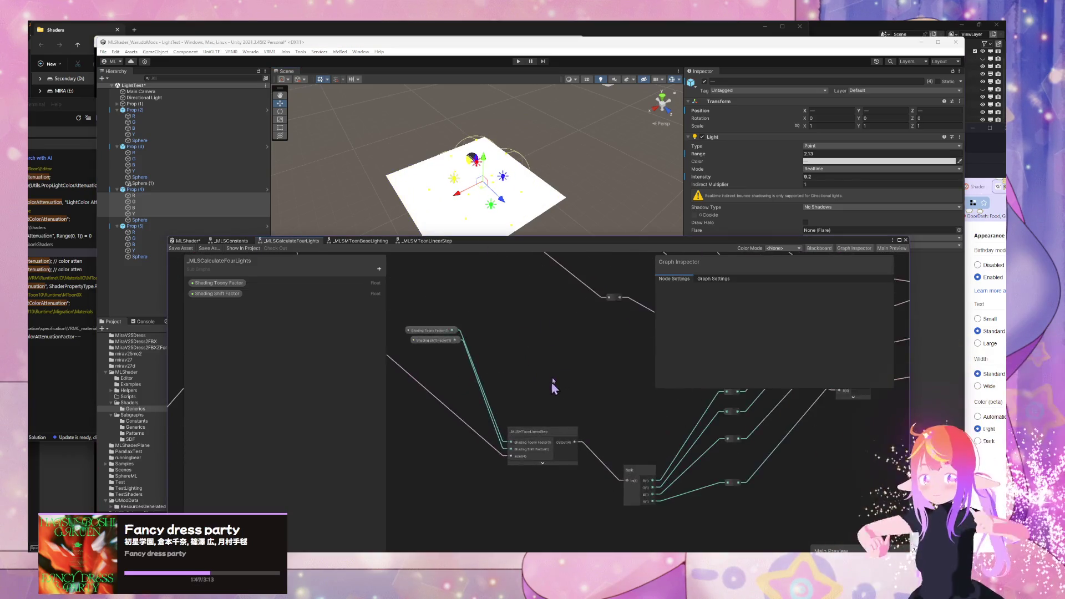
mouse_move(561, 331)
left_mouse_down()
mouse_move(622, 364)
mouse_move(554, 381)
mouse_move(597, 349)
mouse_move(418, 340)
mouse_move(485, 371)
left_mouse_up()
scroll(629, 322, "up", 2)
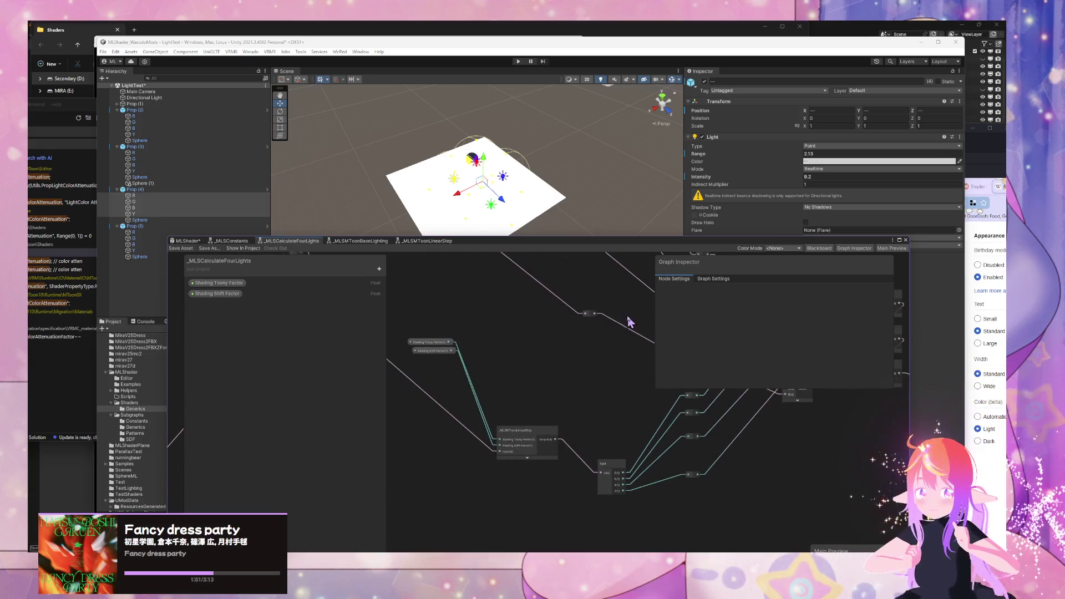
Step: Replace the Shading Shift Factor property node with an inline value of 1 and save MLShader
left_click(189, 241)
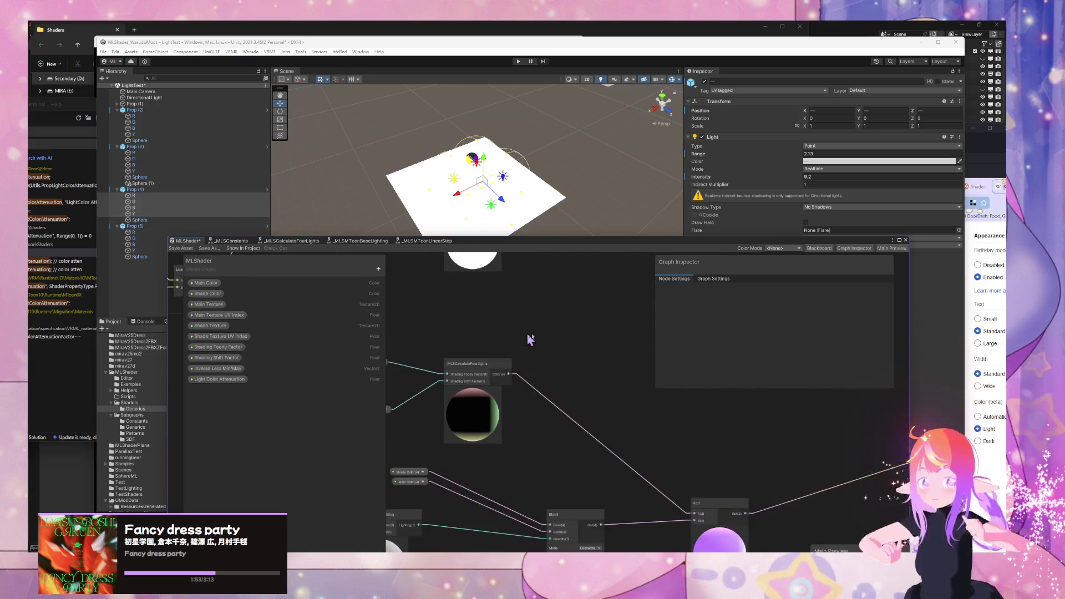
left_click_drag(544, 370, 630, 340)
left_click(444, 385)
key("Delete")
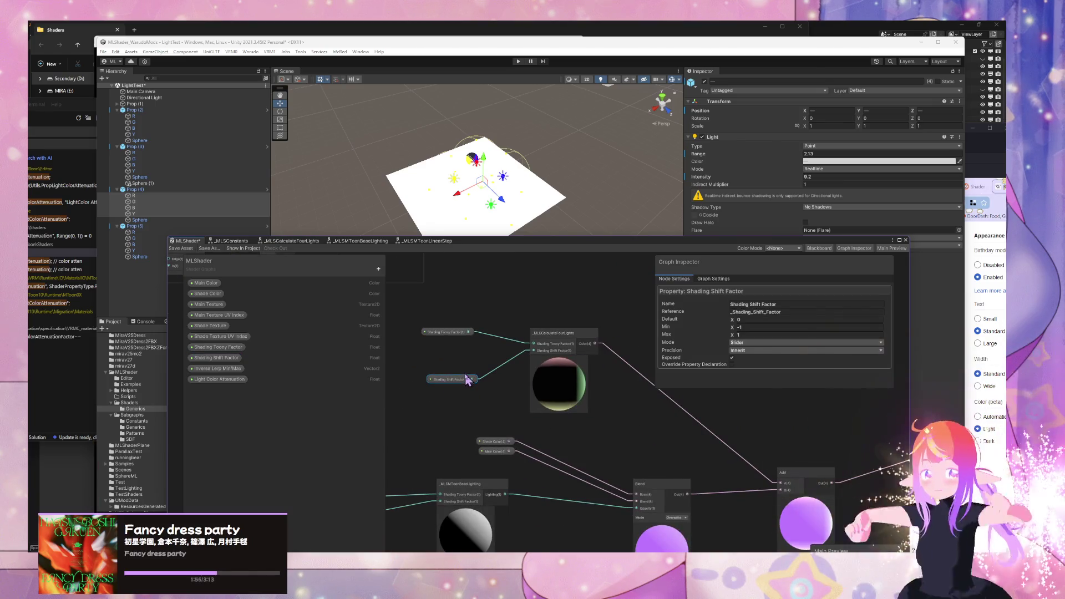
left_click(514, 350)
type("1")
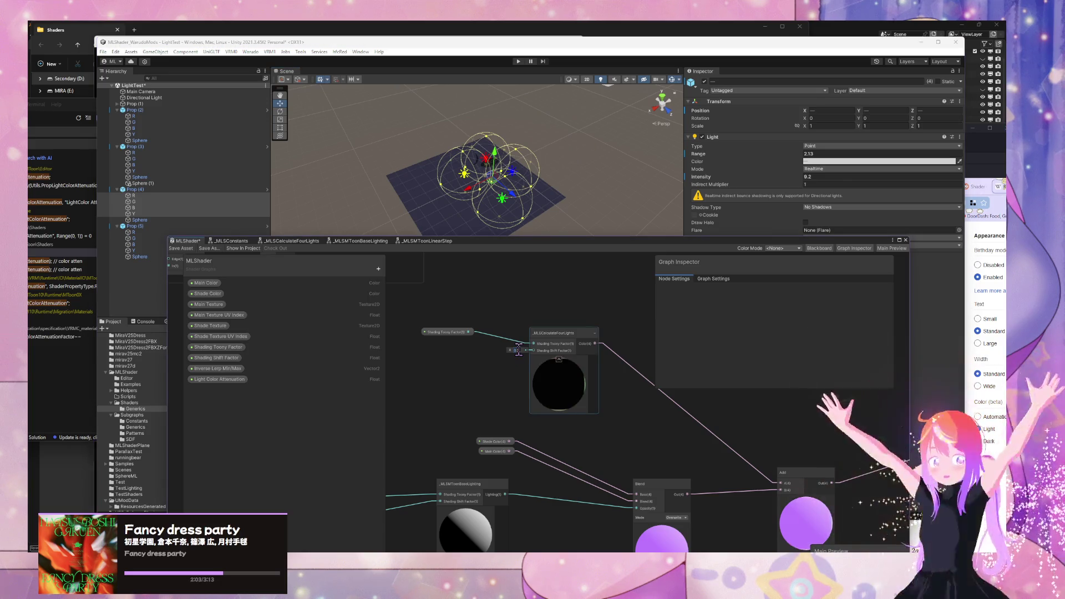
left_click(178, 249)
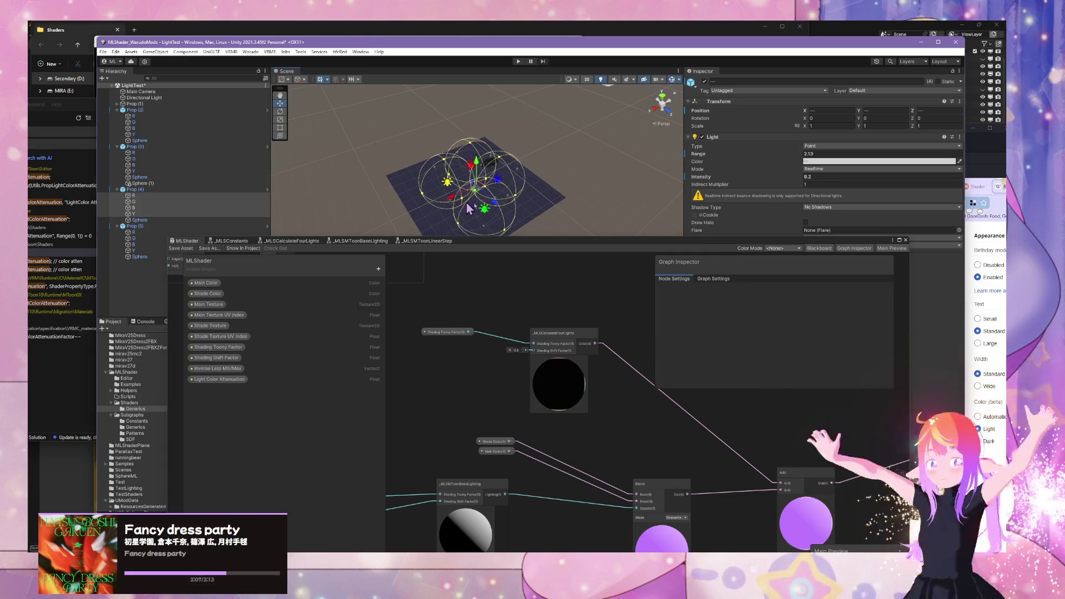
left_click(516, 350)
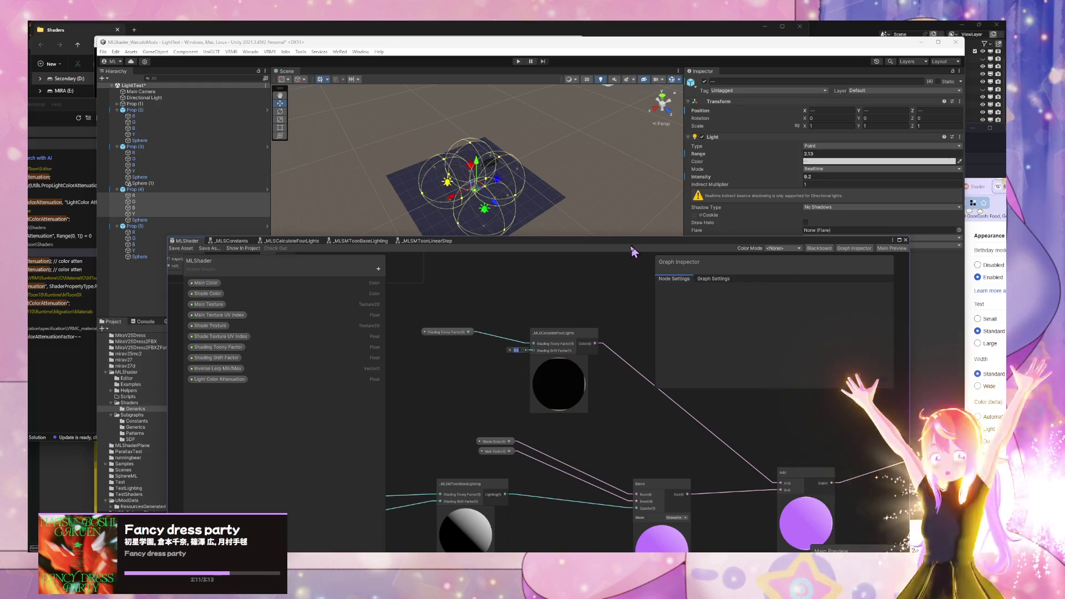
mouse_move(633, 244)
left_mouse_down()
mouse_move(518, 405)
mouse_move(550, 398)
left_mouse_up()
scroll(513, 203, "up", 5)
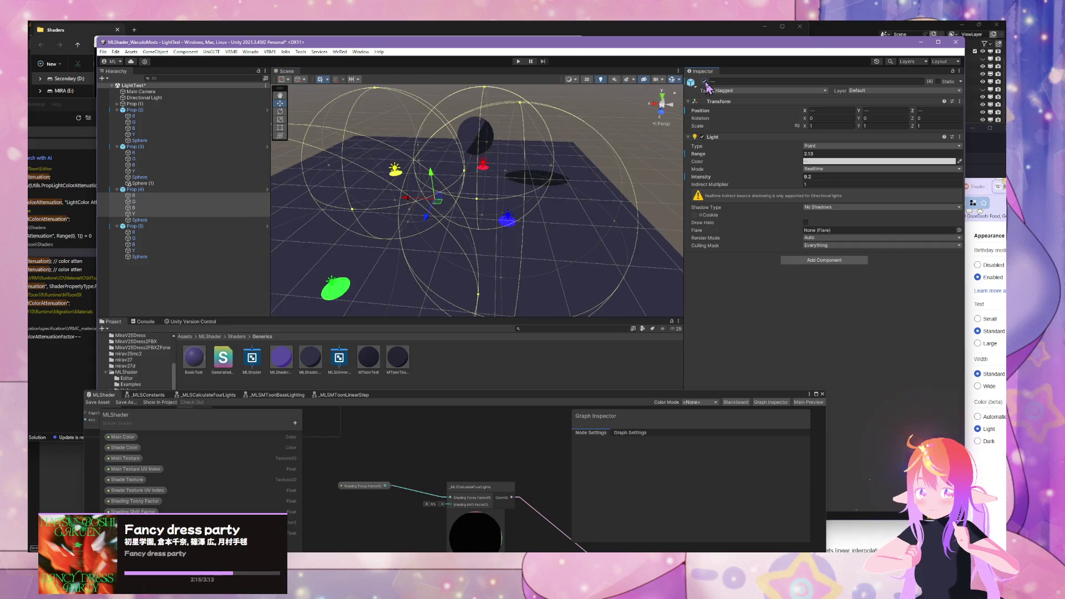
Step: Reorder Shading Toony Factor in the property list and save the shader graph
left_click_drag(407, 497, 432, 467)
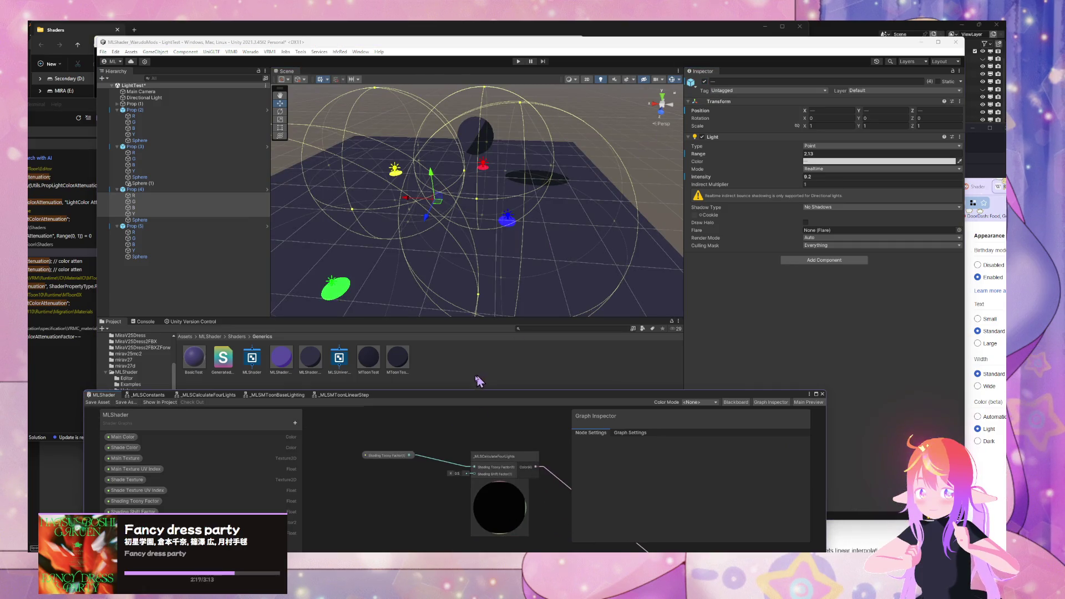
mouse_move(448, 397)
left_mouse_down()
mouse_move(519, 285)
mouse_move(520, 297)
left_mouse_up()
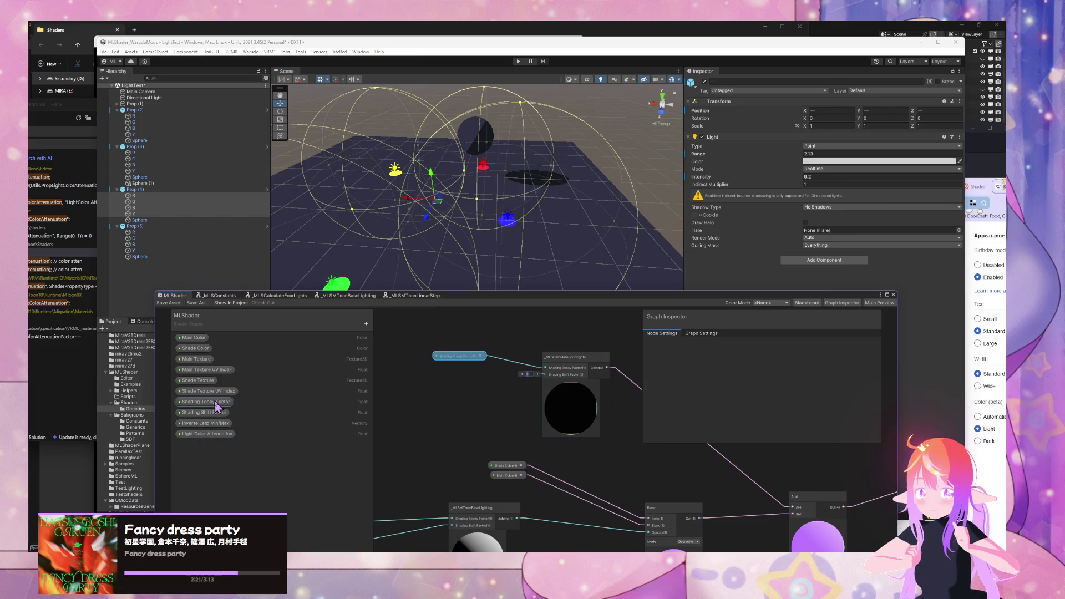
mouse_move(217, 401)
left_mouse_down()
mouse_move(224, 415)
mouse_move(431, 389)
mouse_move(477, 397)
mouse_move(546, 375)
left_mouse_up()
left_click(168, 303)
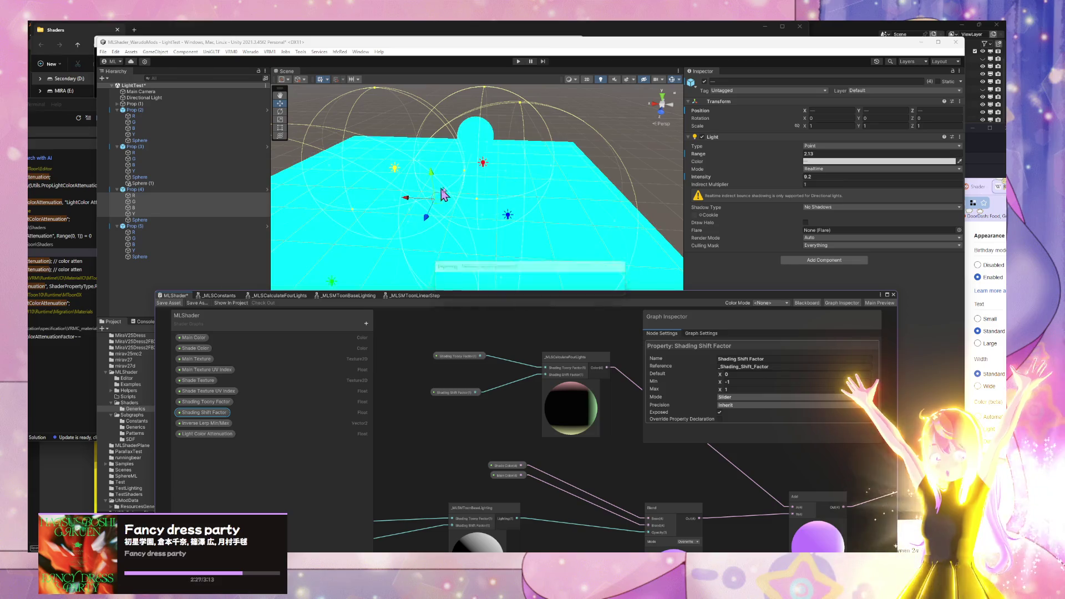
Step: Select Prop (4) and lower its material shading factor from 1 to 0
mouse_move(440, 190)
left_mouse_down()
mouse_move(499, 179)
mouse_move(529, 201)
left_mouse_up()
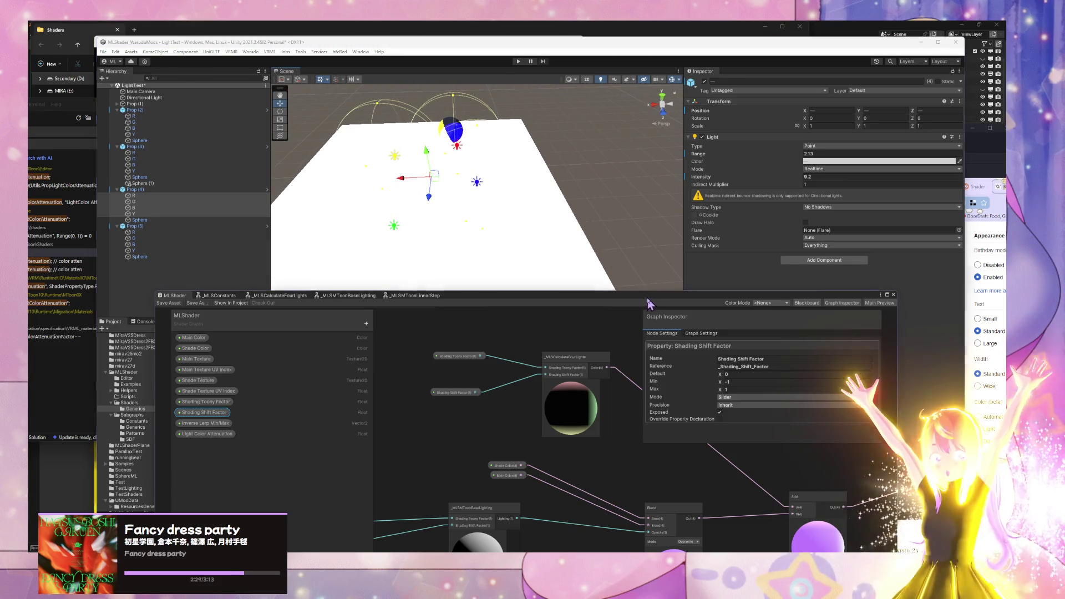
left_click_drag(649, 295, 539, 405)
left_click(511, 248)
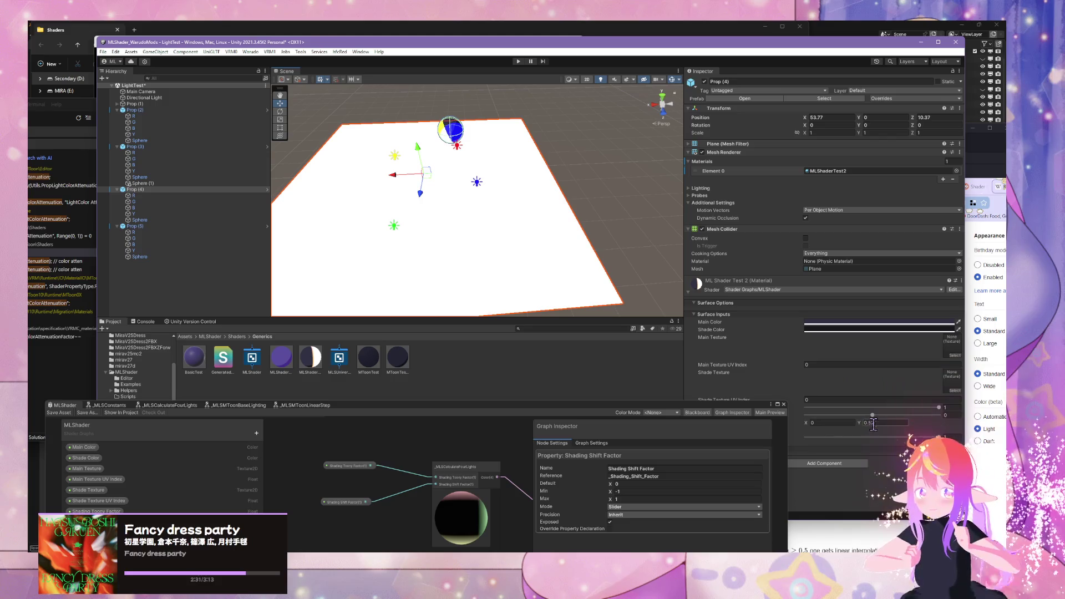
mouse_move(940, 407)
left_mouse_down()
mouse_move(782, 407)
mouse_move(986, 415)
mouse_move(871, 417)
left_mouse_up()
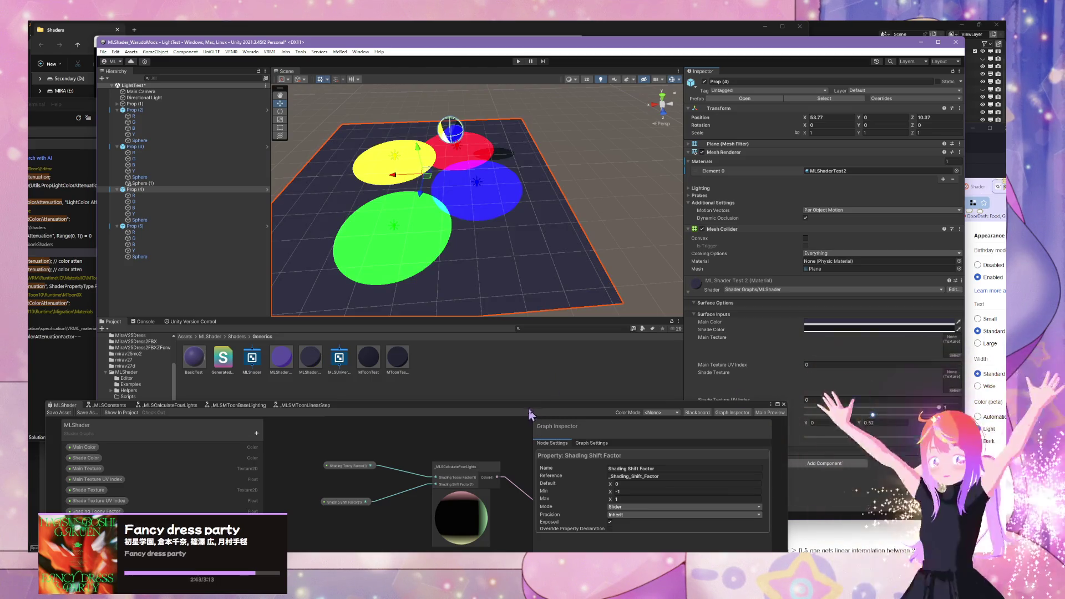
left_click_drag(530, 414, 740, 267)
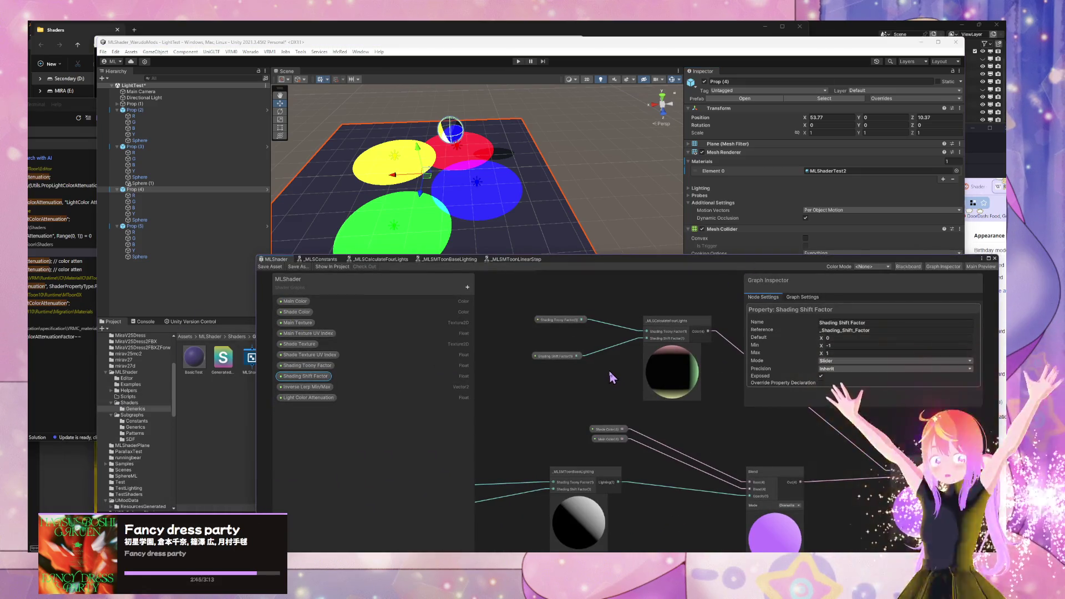
Step: In _MLSCalculateFourLights, route Shading Shift Factor through a Maximum node into MLSMToonLinearStep
left_click(612, 377)
left_click(674, 332)
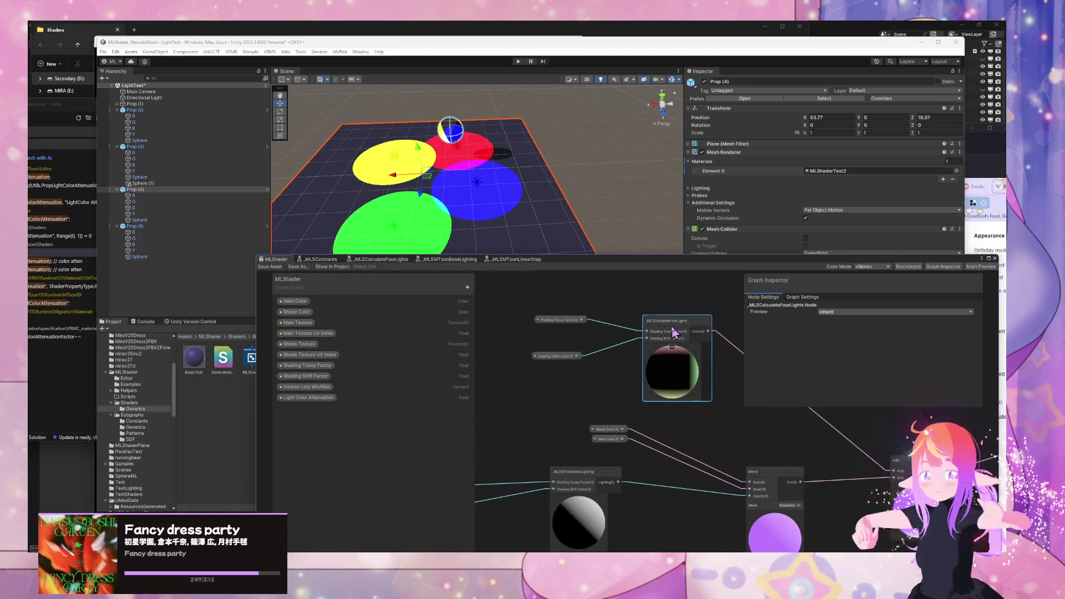
double_click(671, 336)
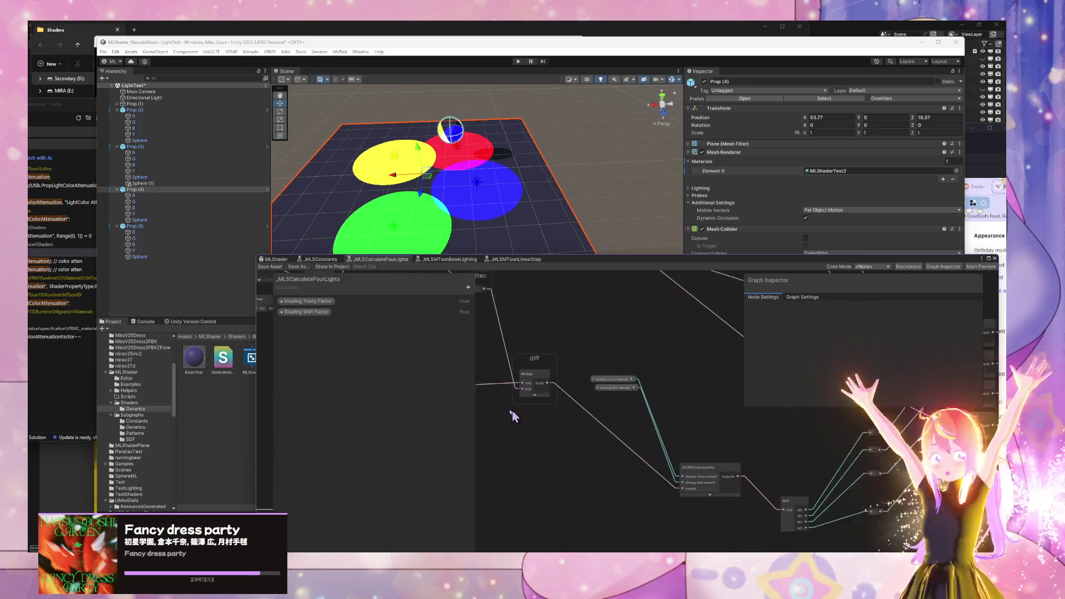
left_click_drag(599, 378, 544, 501)
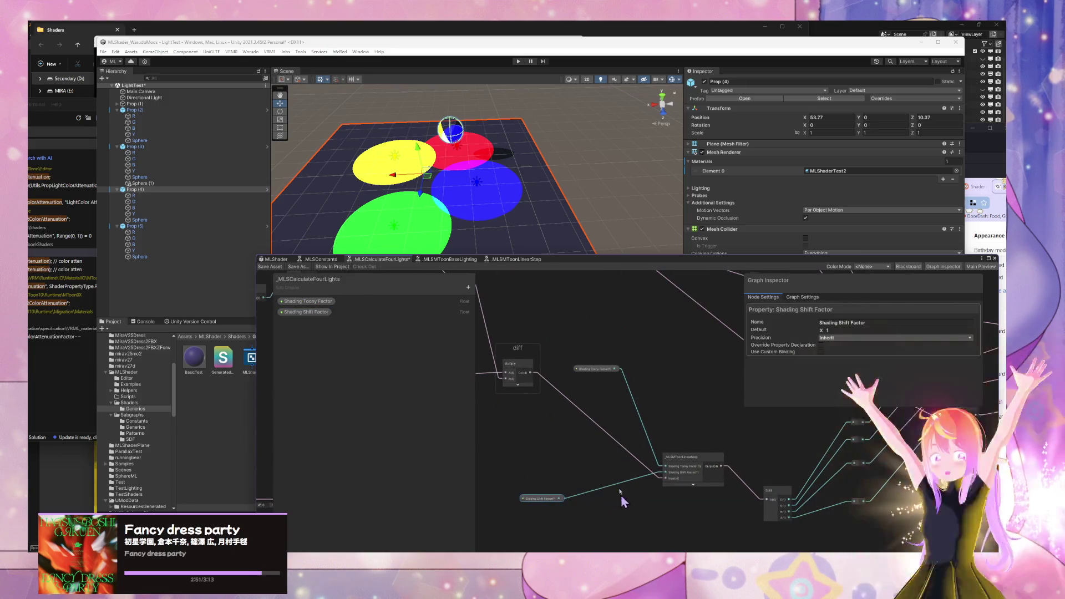
left_click_drag(622, 501, 620, 423)
key("space")
type("max")
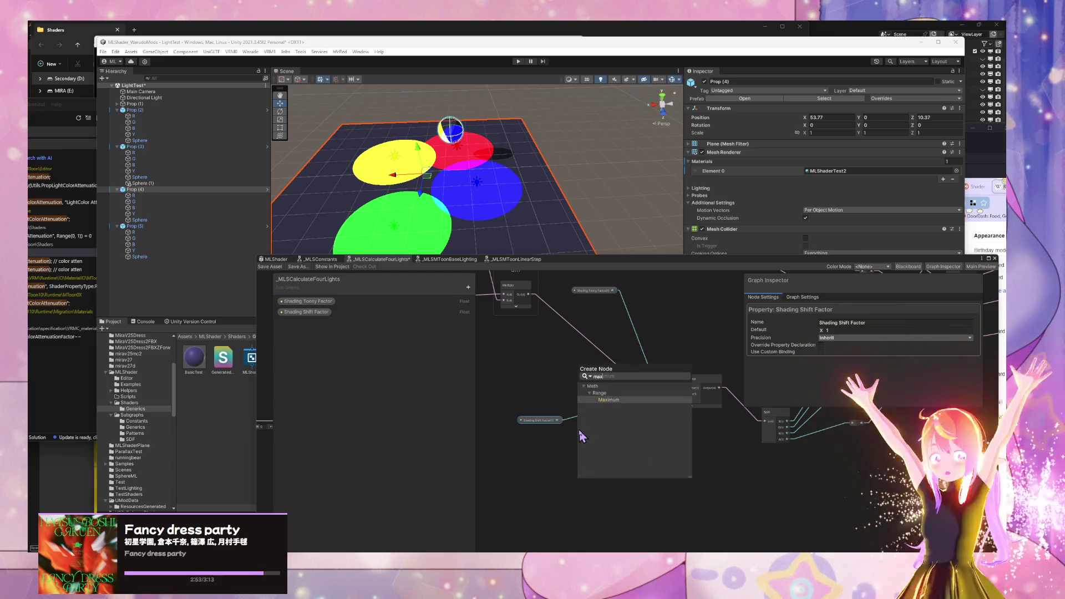
key("Return")
left_click_drag(558, 419, 581, 451)
left_click_drag(625, 451, 662, 398)
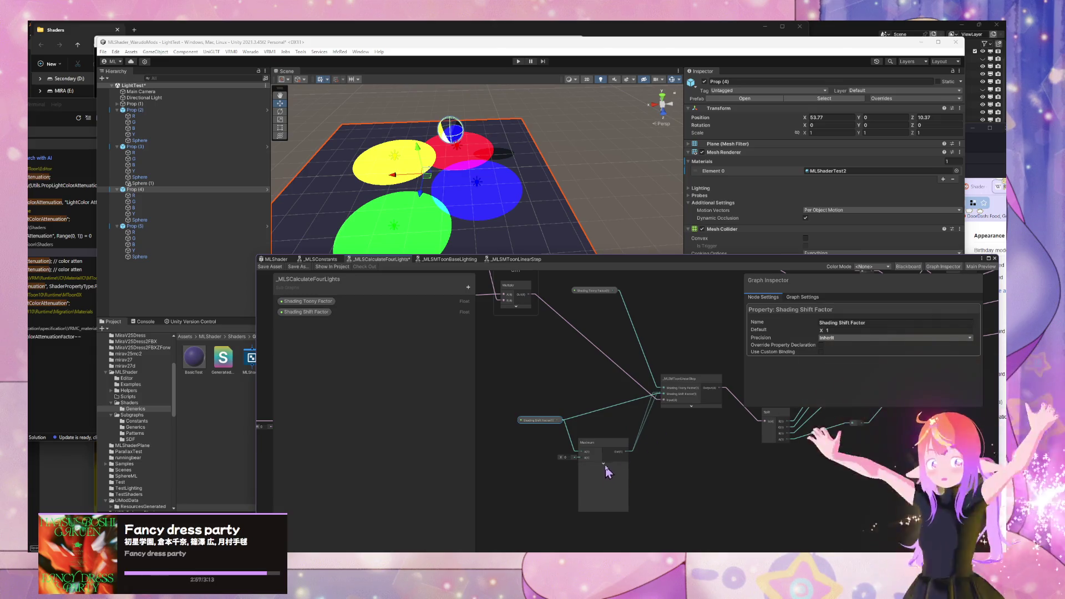
Step: Add an _MLSConstants node beside the Maximum node
key("space")
type("e")
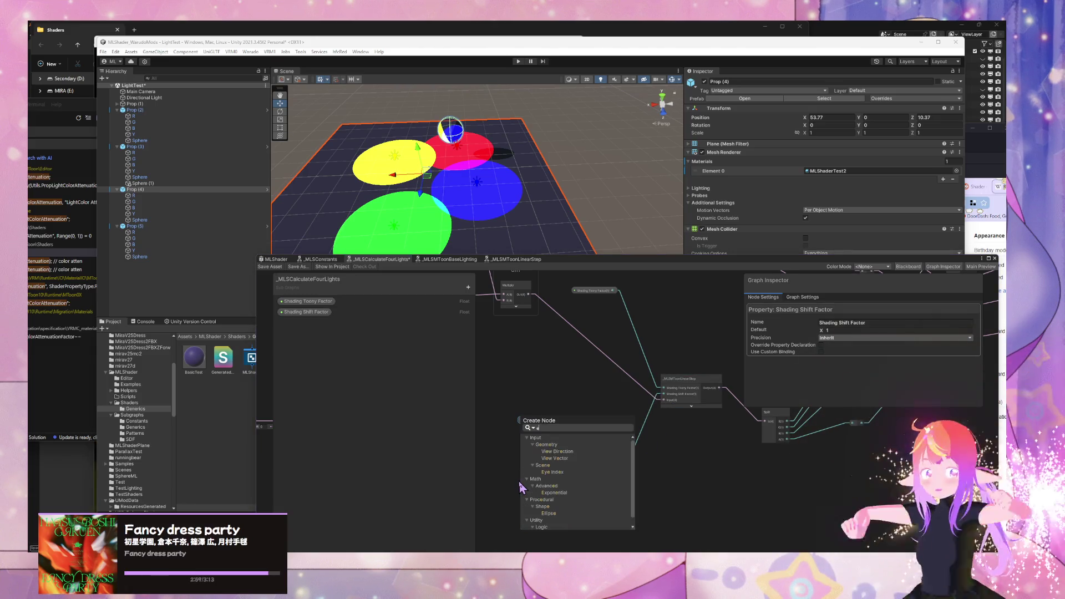
key("BackSpace")
type("_MLSC")
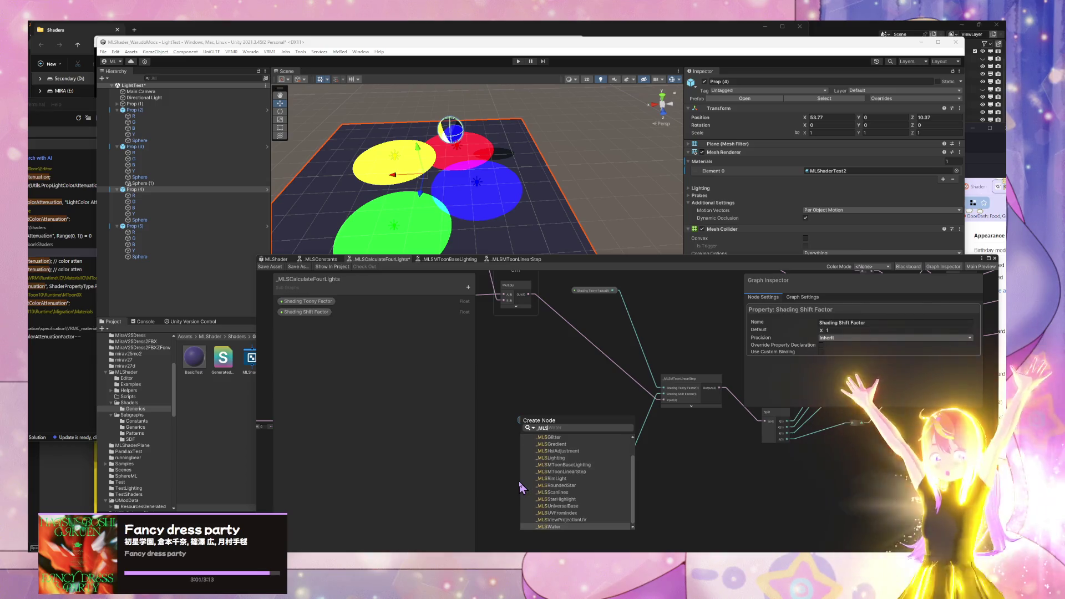
key("Return")
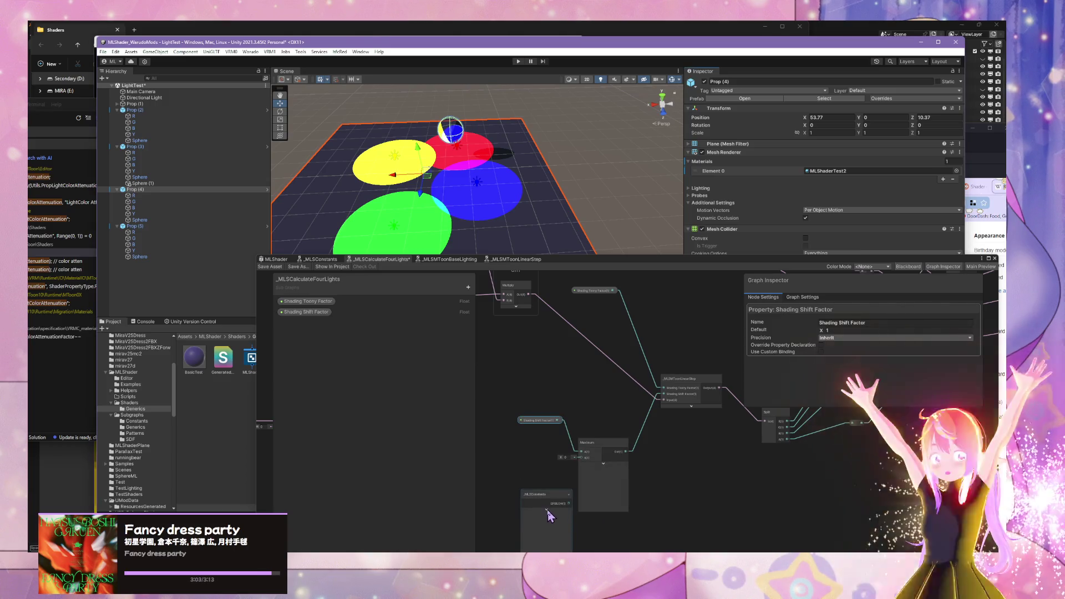
mouse_move(547, 510)
left_mouse_down()
mouse_move(528, 466)
mouse_move(583, 459)
left_mouse_up()
left_click_drag(555, 421, 537, 421)
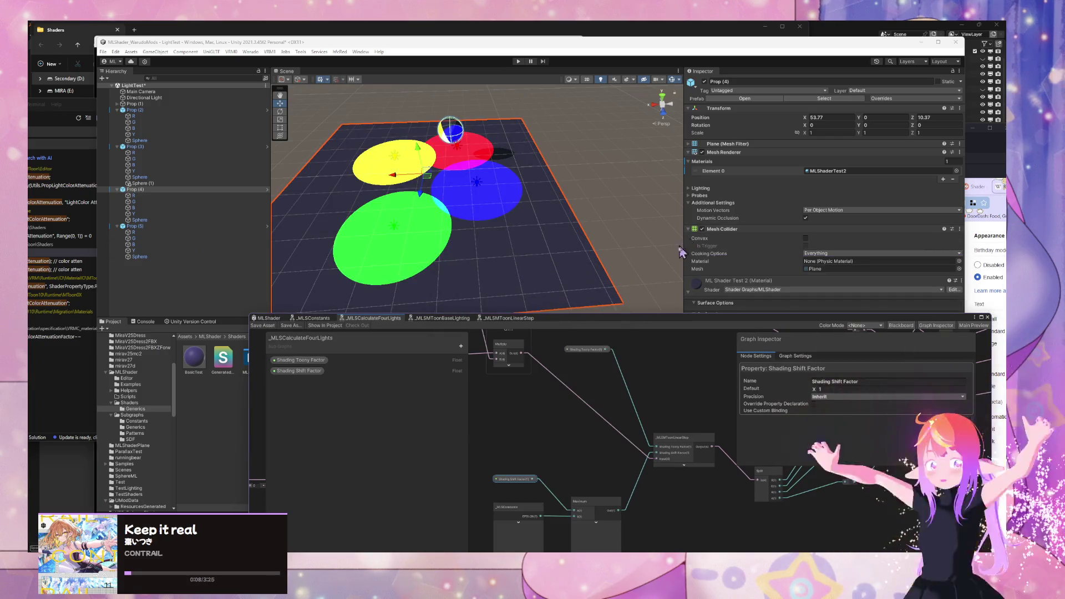
Step: Move the graph window aside and test the Shading Shift Factor, settling near 0.024
left_click_drag(724, 321, 694, 415)
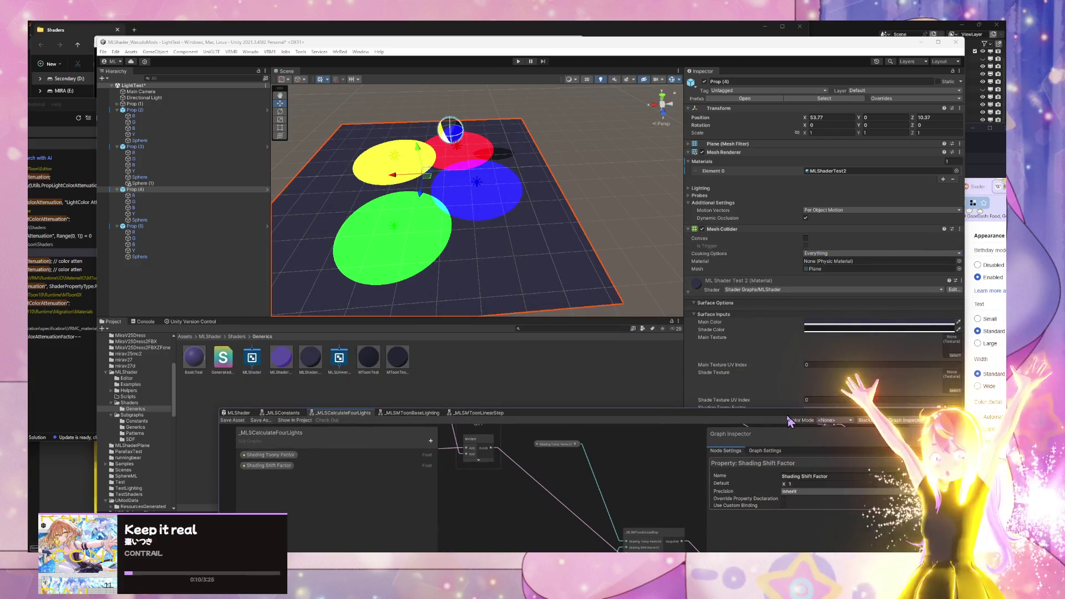
left_click_drag(788, 417, 458, 428)
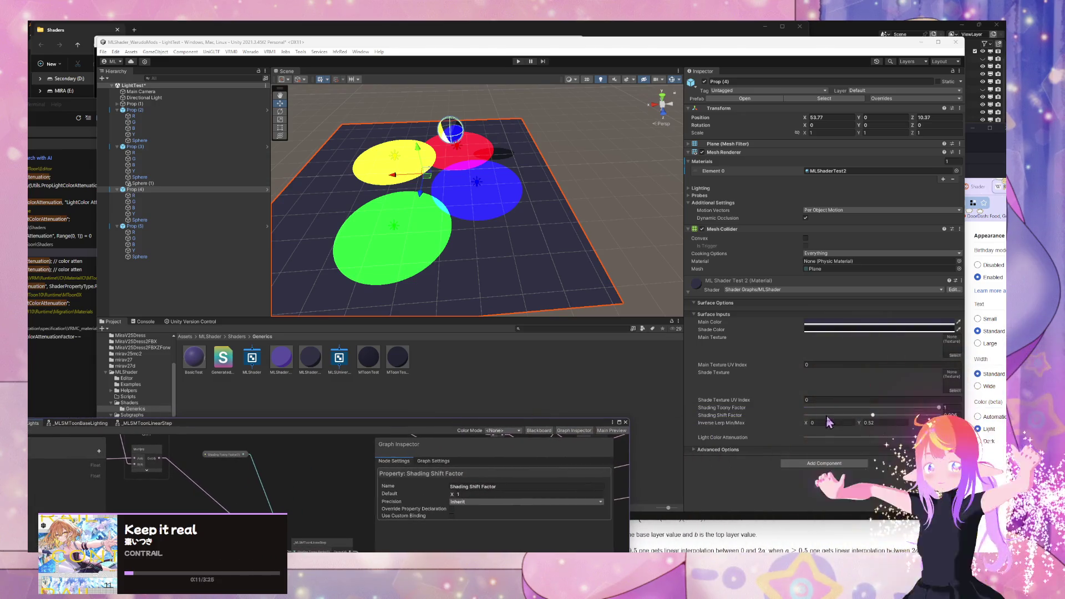
left_click(939, 408)
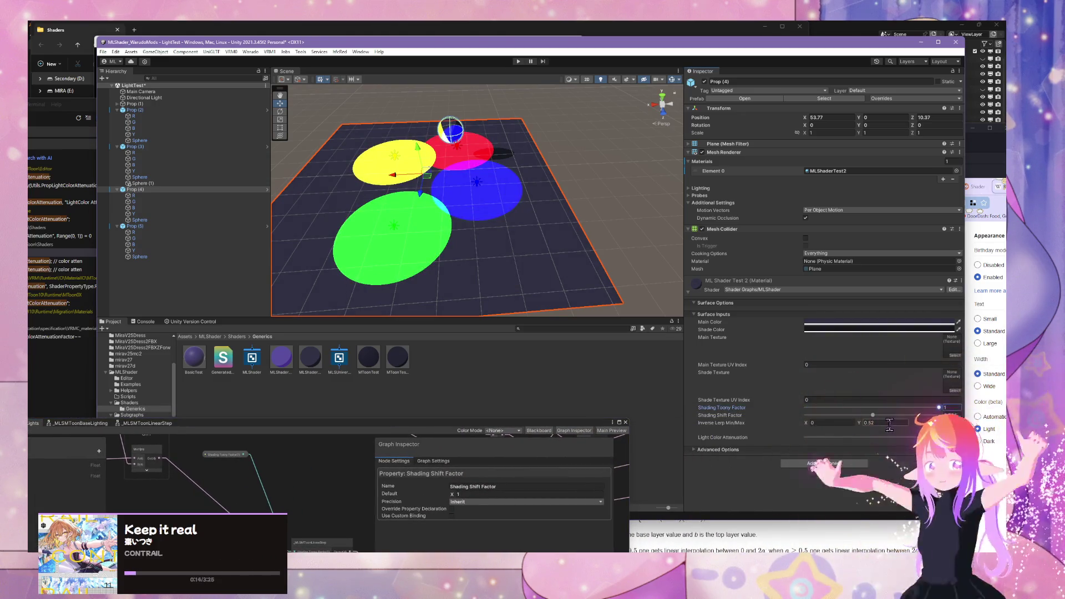
left_click_drag(874, 416, 867, 417)
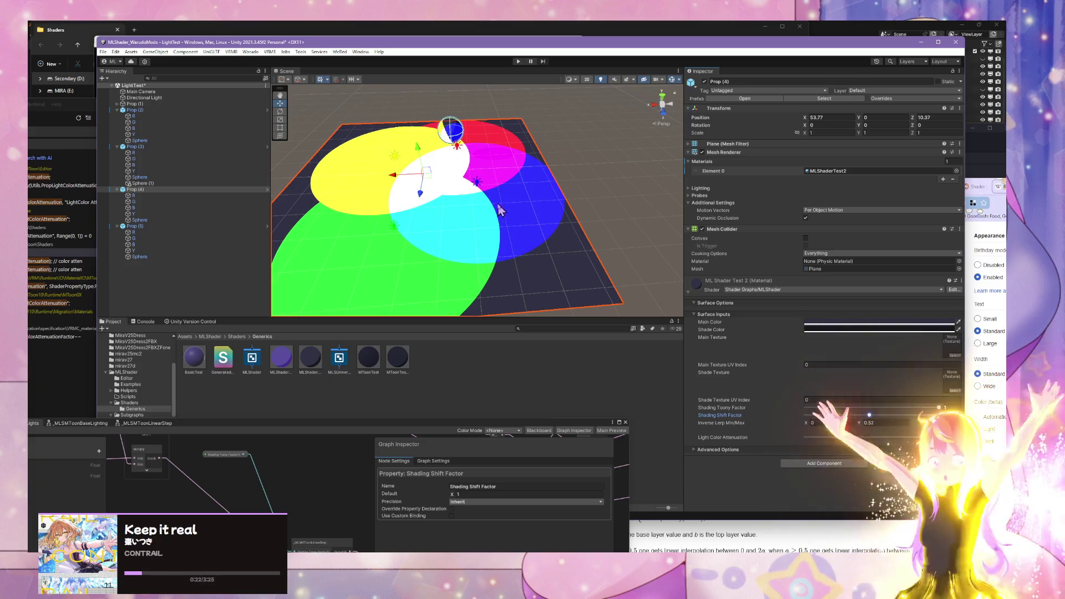
scroll(499, 210, "down", 5)
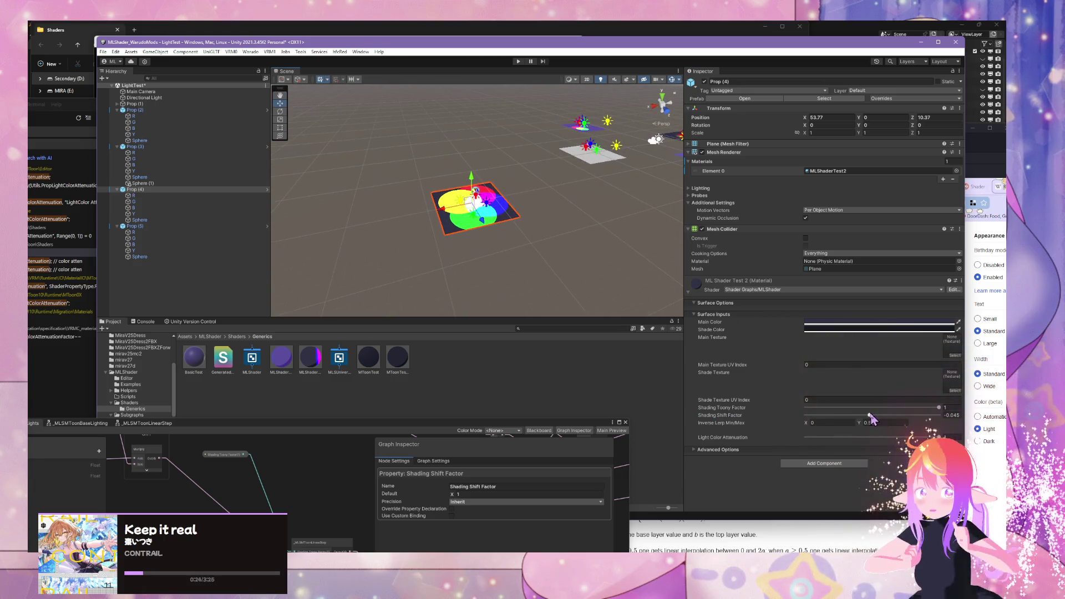
left_click_drag(870, 415, 866, 415)
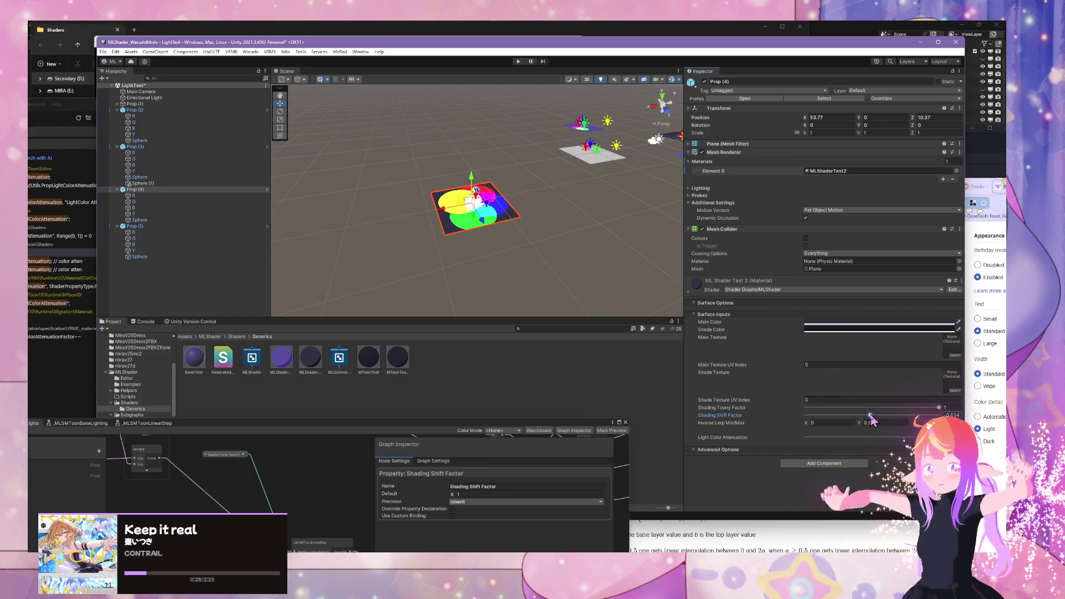
Step: Set Shading Toony Factor to 0 and Shading Shift Factor to about -0.016, then restore the graph window
scroll(488, 210, "up", 5)
left_click_drag(505, 222, 526, 222)
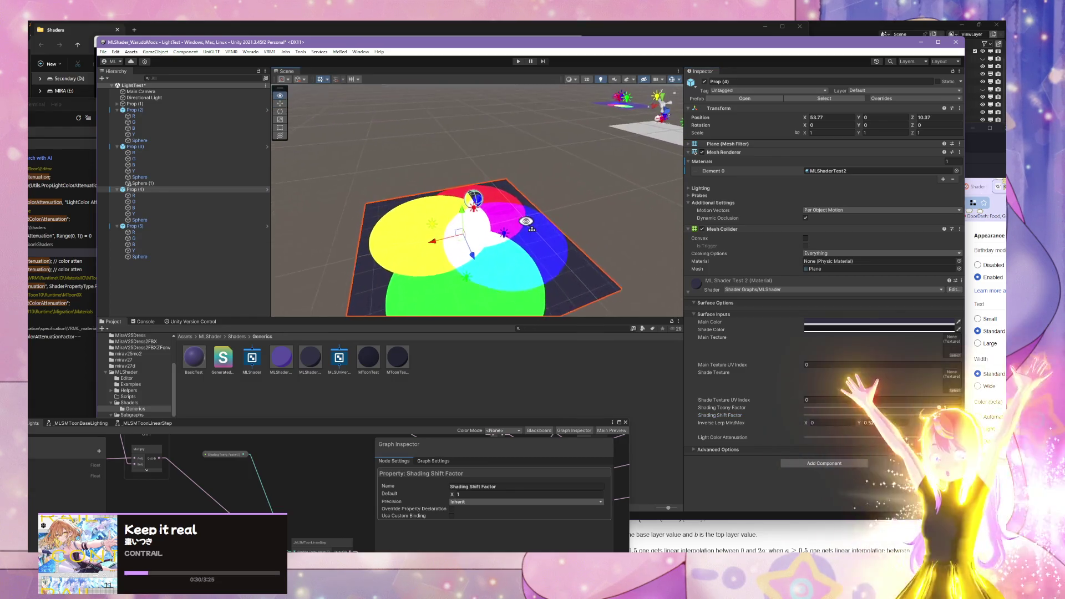
scroll(526, 222, "up", 3)
mouse_move(939, 408)
left_mouse_down()
mouse_move(806, 407)
mouse_move(699, 388)
left_mouse_up()
mouse_move(531, 229)
left_mouse_down()
mouse_move(544, 198)
mouse_move(385, 166)
mouse_move(374, 244)
mouse_move(333, 202)
mouse_move(289, 196)
mouse_move(150, 228)
mouse_move(191, 210)
mouse_move(179, 204)
mouse_move(380, 170)
mouse_move(288, 115)
mouse_move(358, 160)
left_mouse_up()
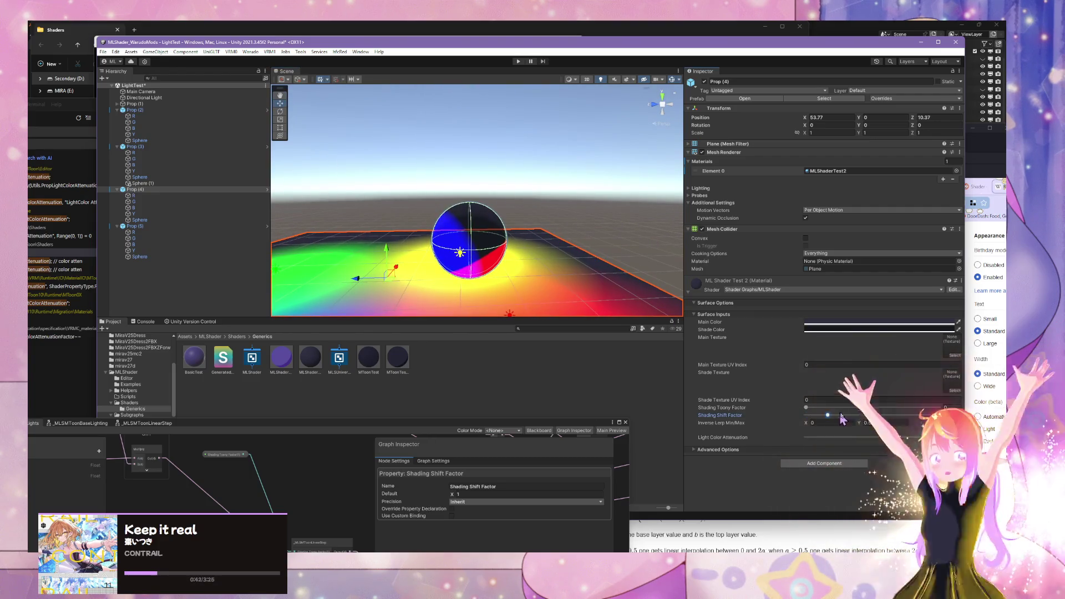
mouse_move(841, 418)
left_mouse_down()
mouse_move(899, 415)
mouse_move(871, 415)
left_mouse_up()
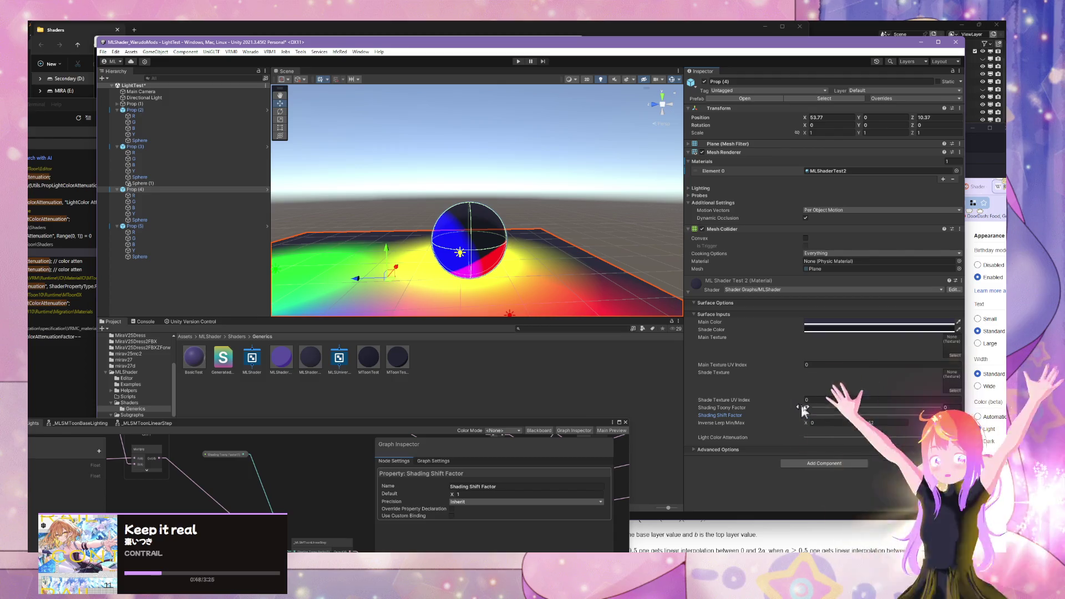
mouse_move(802, 410)
left_mouse_down()
mouse_move(848, 408)
mouse_move(805, 409)
left_mouse_up()
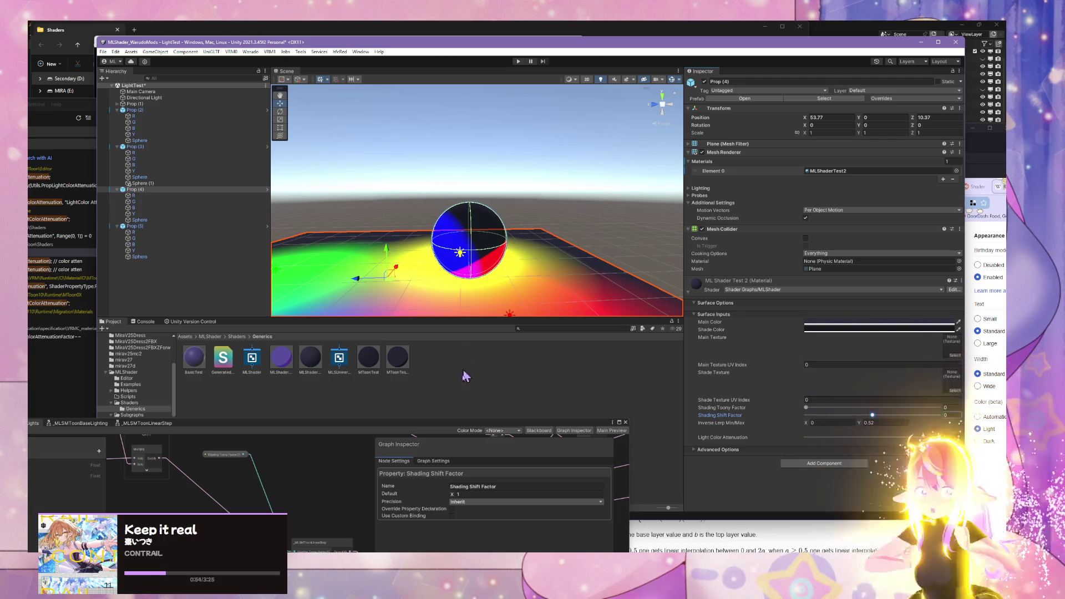
mouse_move(434, 429)
left_mouse_down()
mouse_move(645, 217)
mouse_move(654, 224)
left_mouse_up()
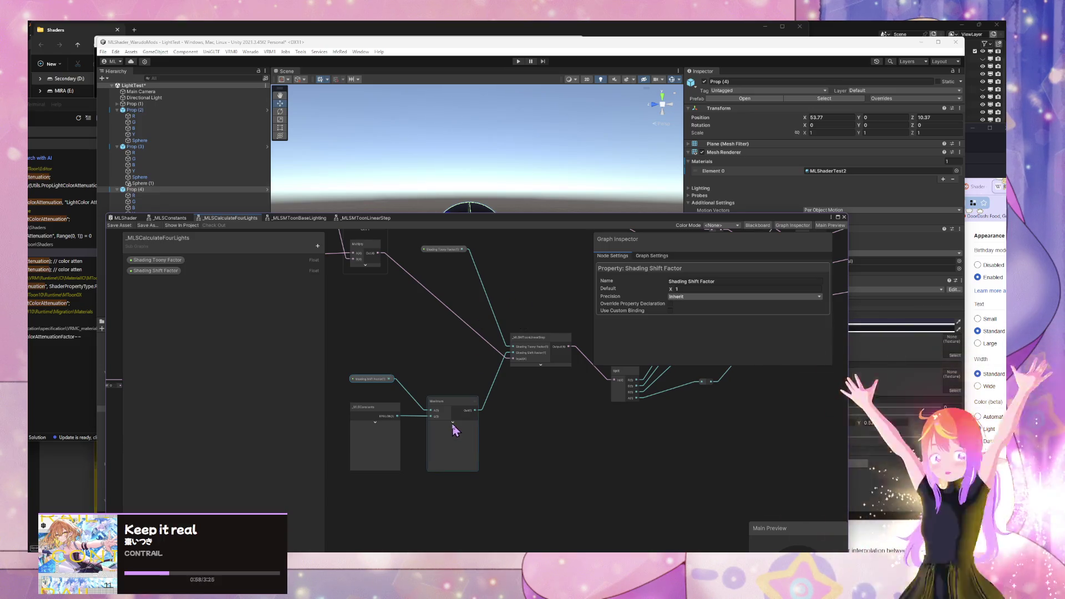
Step: Collapse all node previews, tidy the Shading Shift Factor node and save the subgraph
right_click(544, 434)
left_click(564, 310)
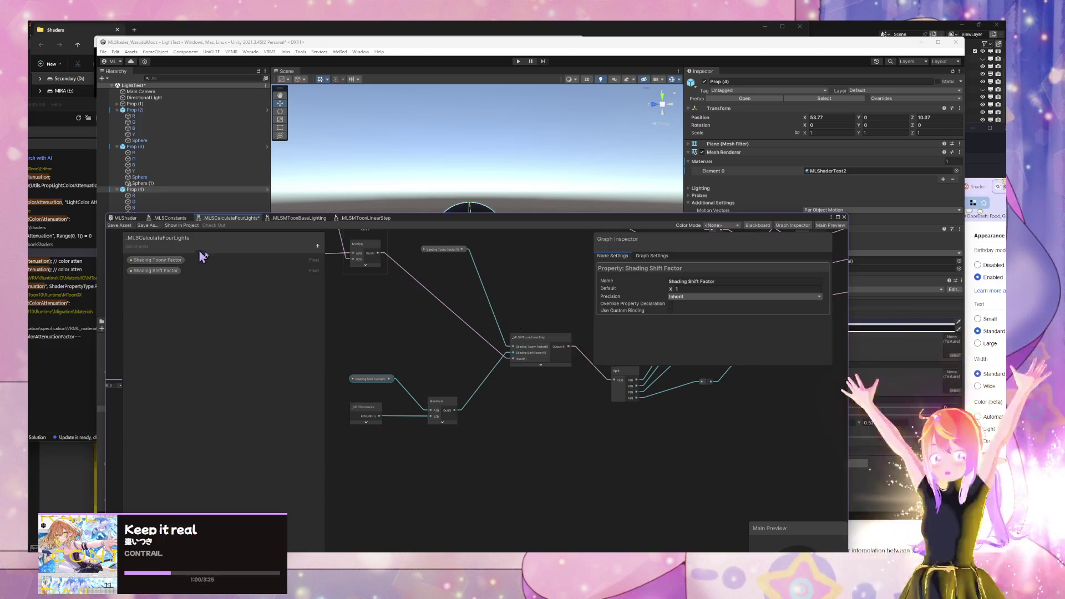
left_click_drag(370, 380, 366, 383)
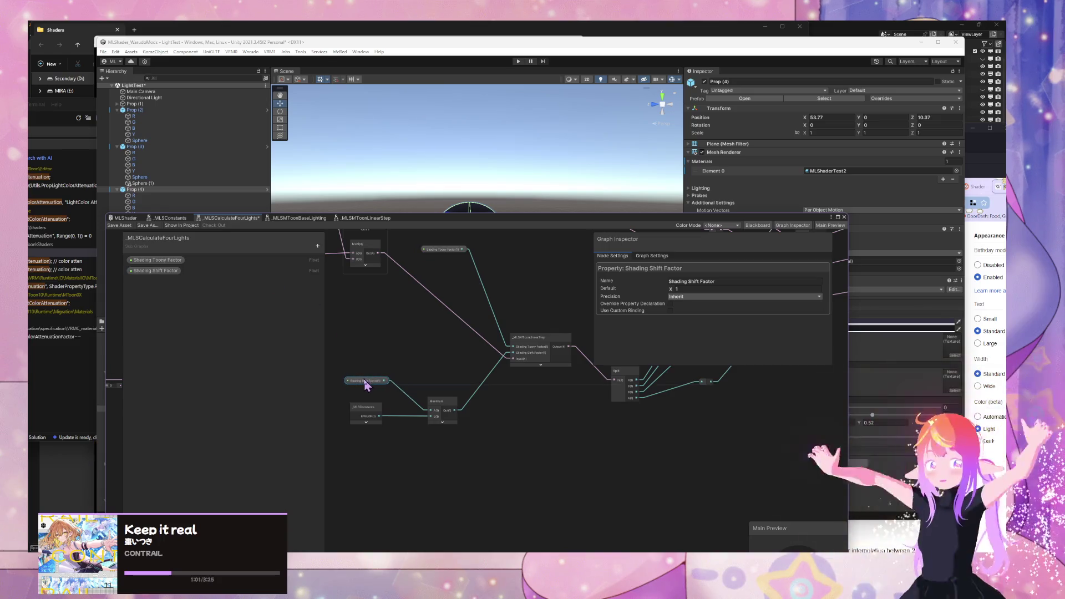
left_click(122, 225)
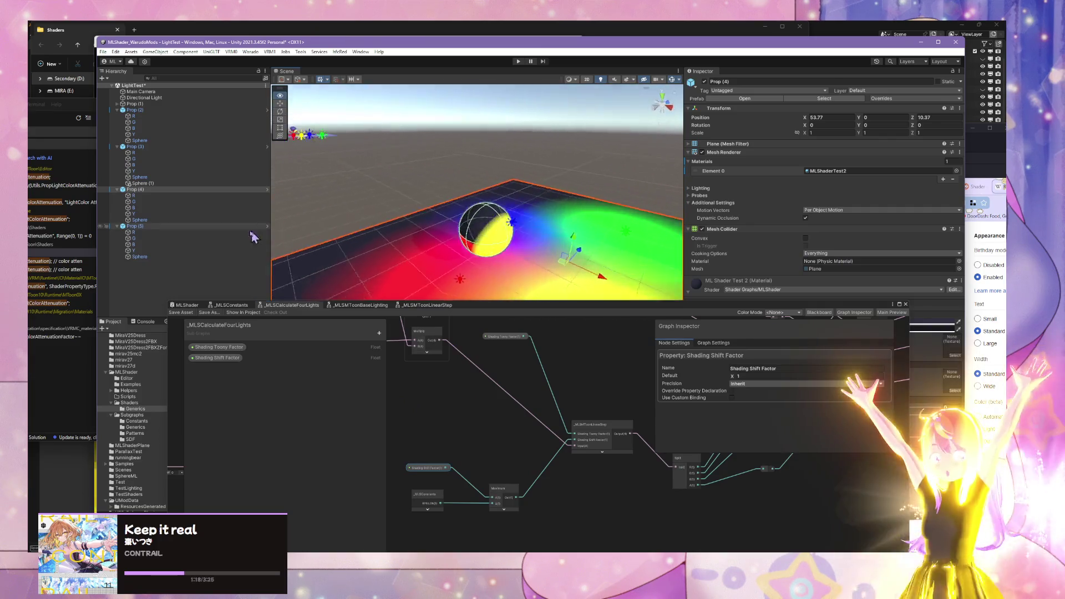
Step: Deactivate the R, G and B point lights under Prop (4) with Alt+Shift+A
left_click(142, 202)
left_click(141, 195)
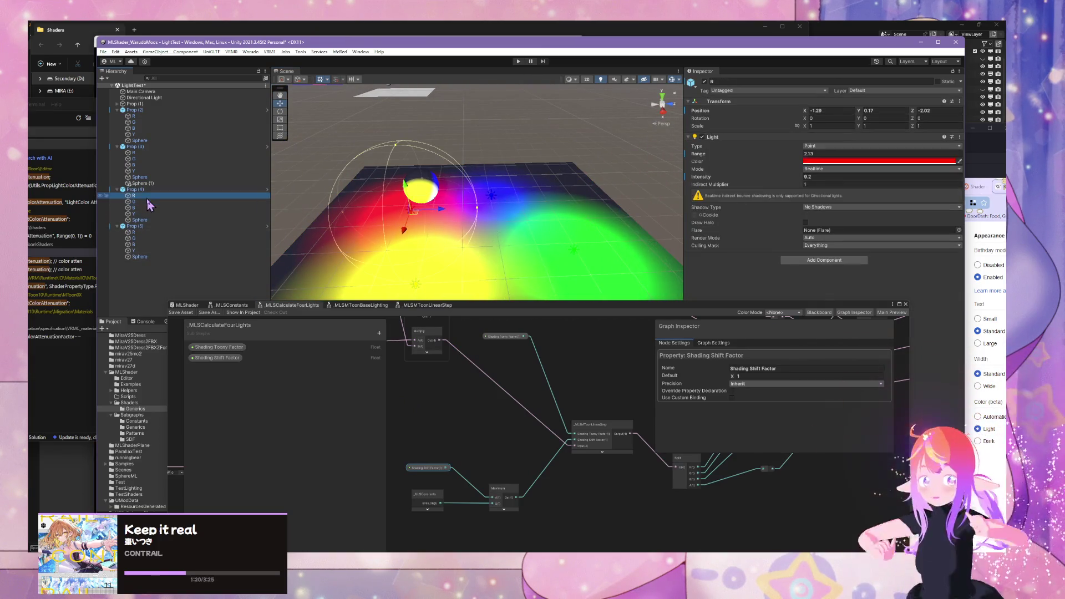
left_click(142, 214)
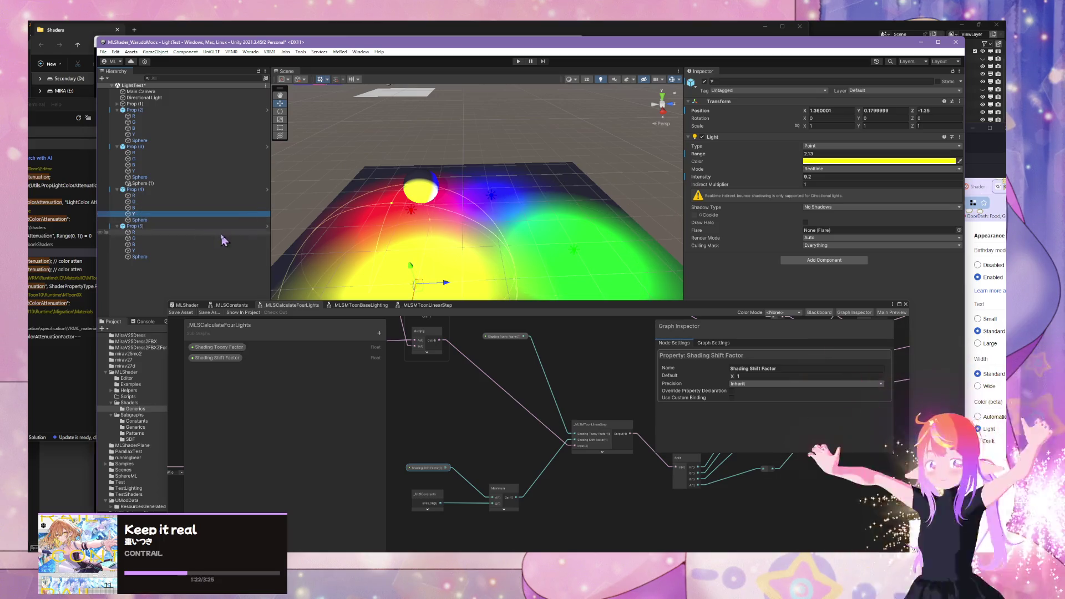
left_click(143, 208)
left_click(146, 196)
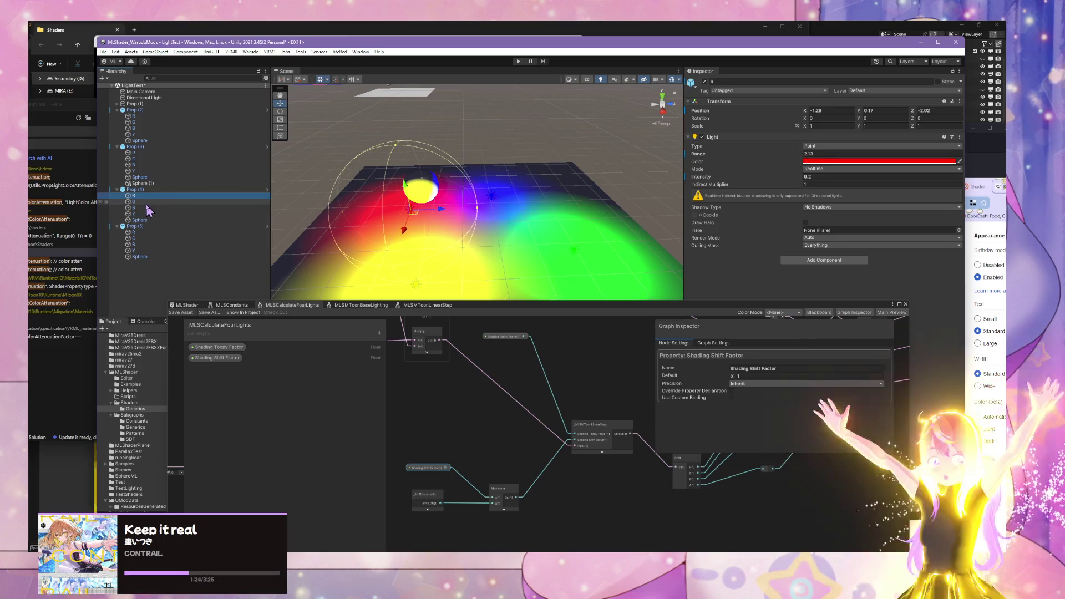
left_click(134, 207)
left_click(134, 196, "shift")
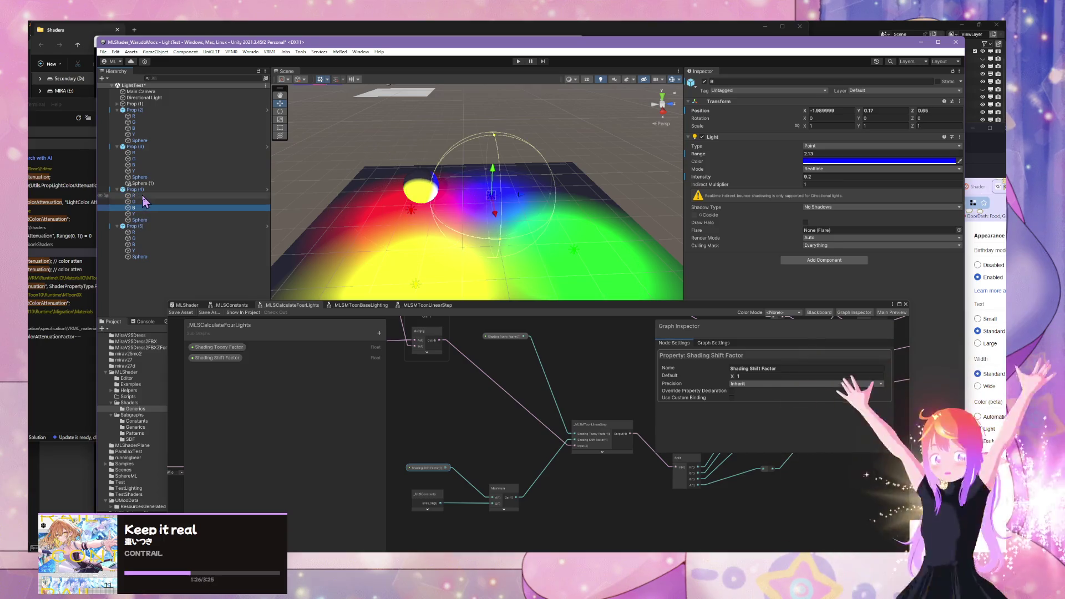
key("alt+shift+a")
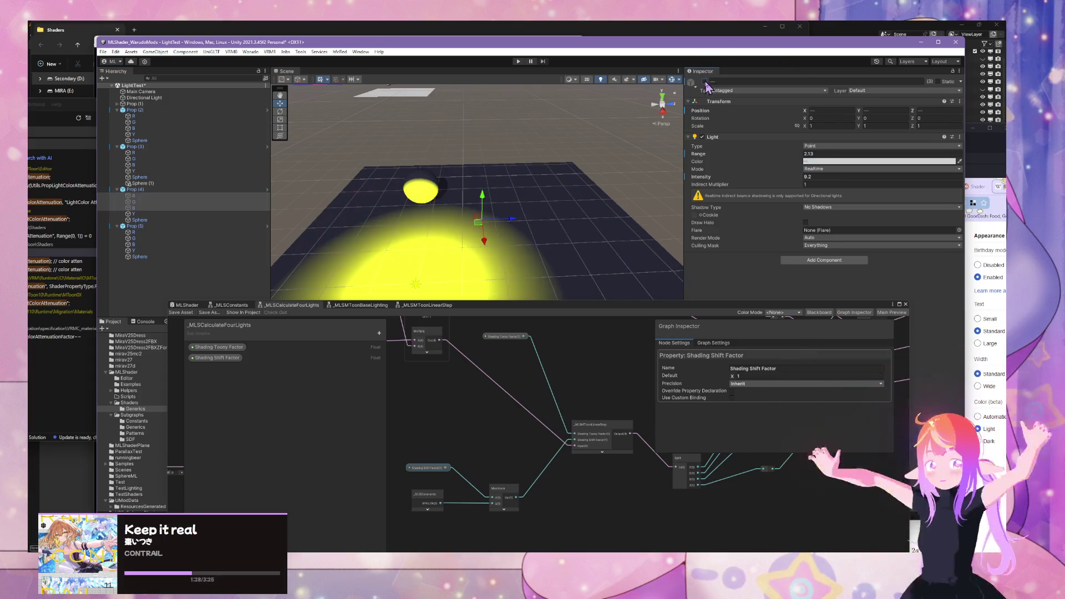
Step: Select the Prop (4) floor and raise Shading Toony Factor for a hard-edged falloff
mouse_move(444, 194)
left_mouse_down()
mouse_move(403, 184)
mouse_move(510, 227)
left_mouse_up()
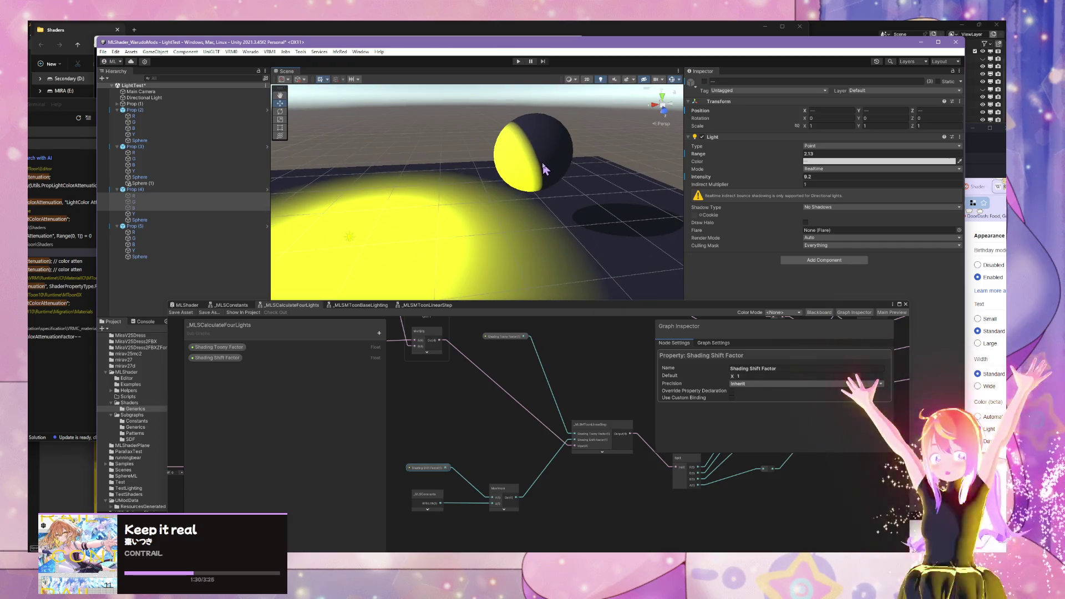
left_click(606, 234)
mouse_move(745, 310)
left_mouse_down()
mouse_move(793, 381)
mouse_move(943, 409)
left_mouse_up()
mouse_move(541, 255)
left_mouse_down()
mouse_move(533, 237)
mouse_move(582, 217)
mouse_move(542, 190)
mouse_move(385, 210)
mouse_move(291, 204)
mouse_move(333, 200)
mouse_move(274, 178)
left_mouse_up()
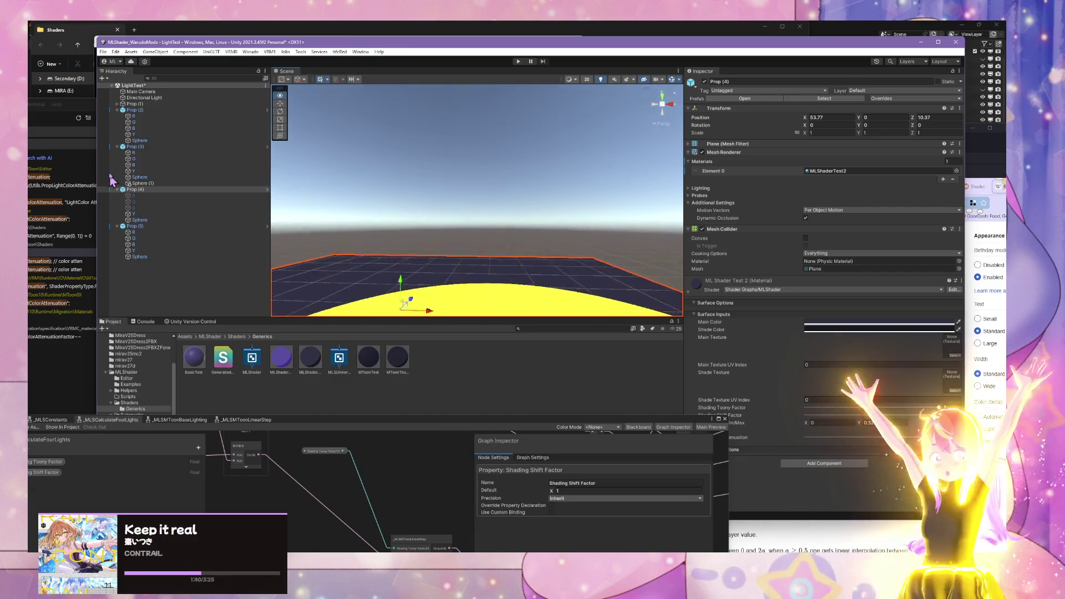
double_click(119, 189)
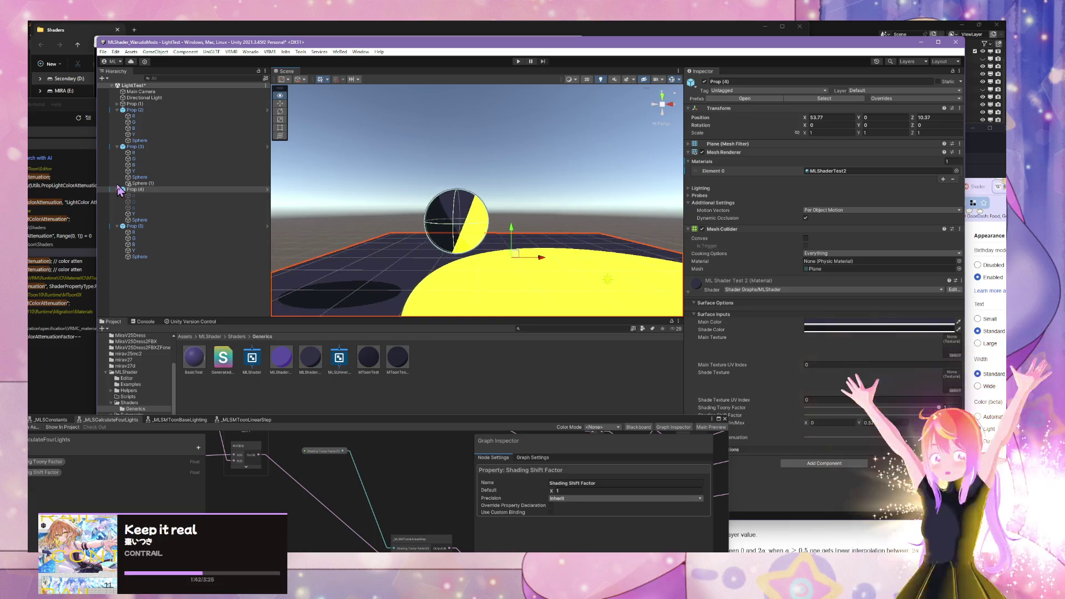
double_click(120, 189)
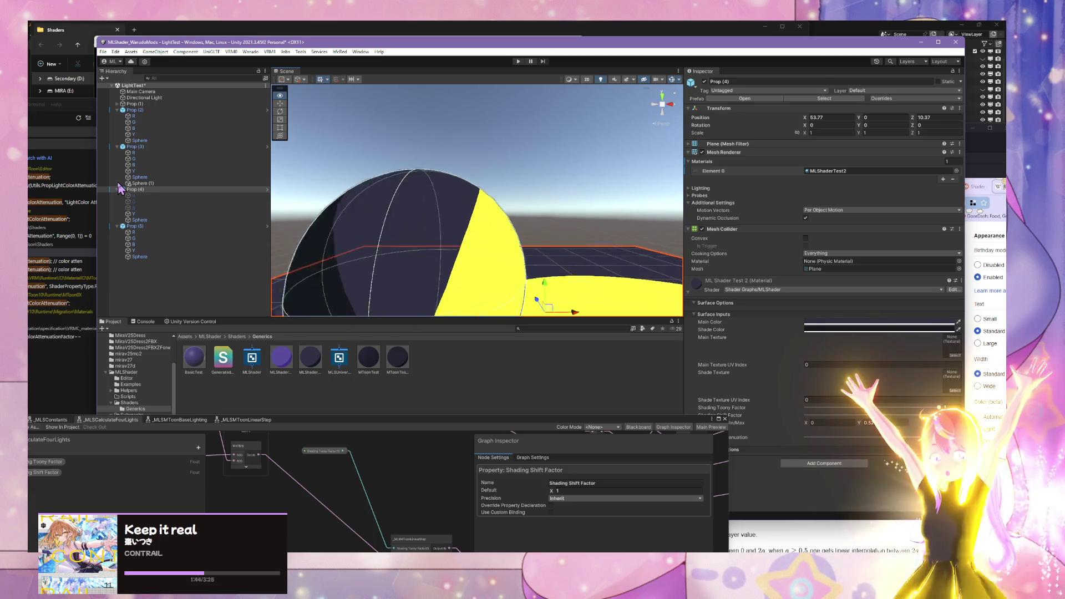
mouse_move(400, 233)
left_mouse_down()
mouse_move(488, 238)
mouse_move(524, 221)
mouse_move(492, 249)
left_mouse_up()
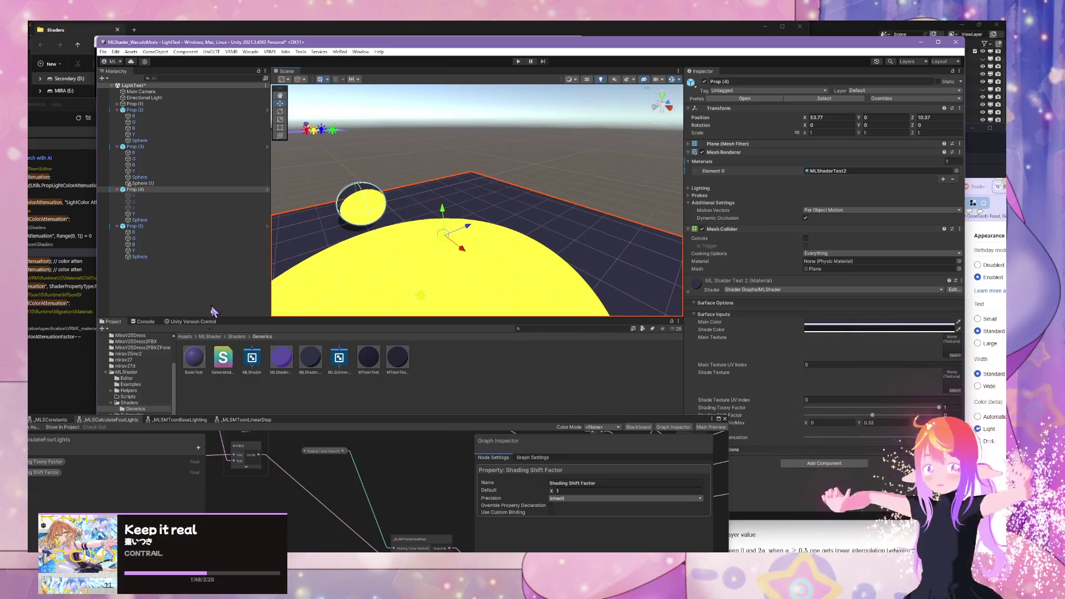
scroll(163, 400, "down", 2)
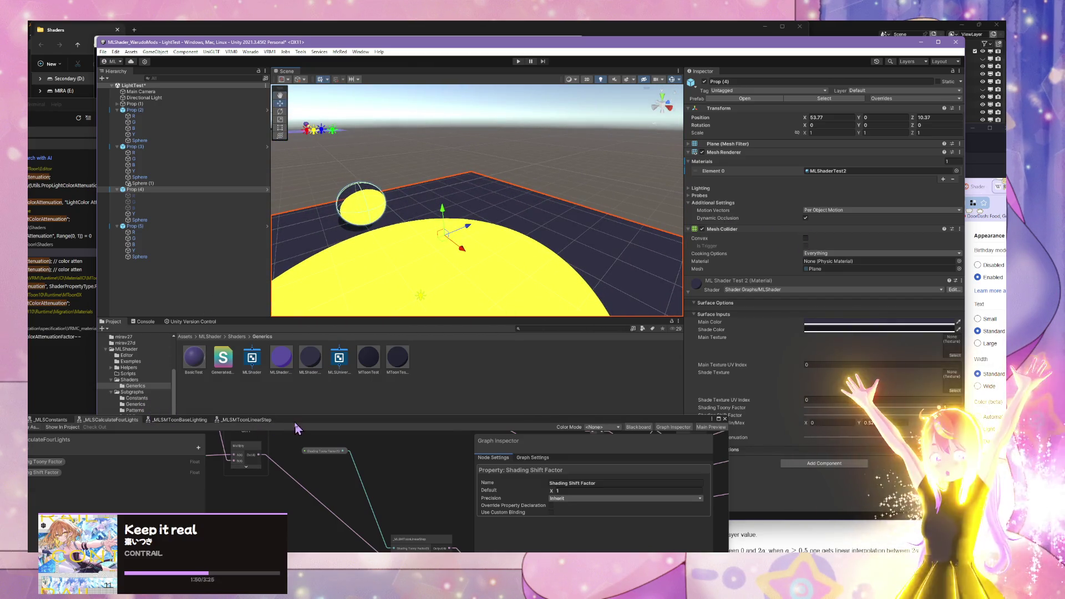
left_click_drag(295, 422, 357, 475)
scroll(143, 421, "up", 4)
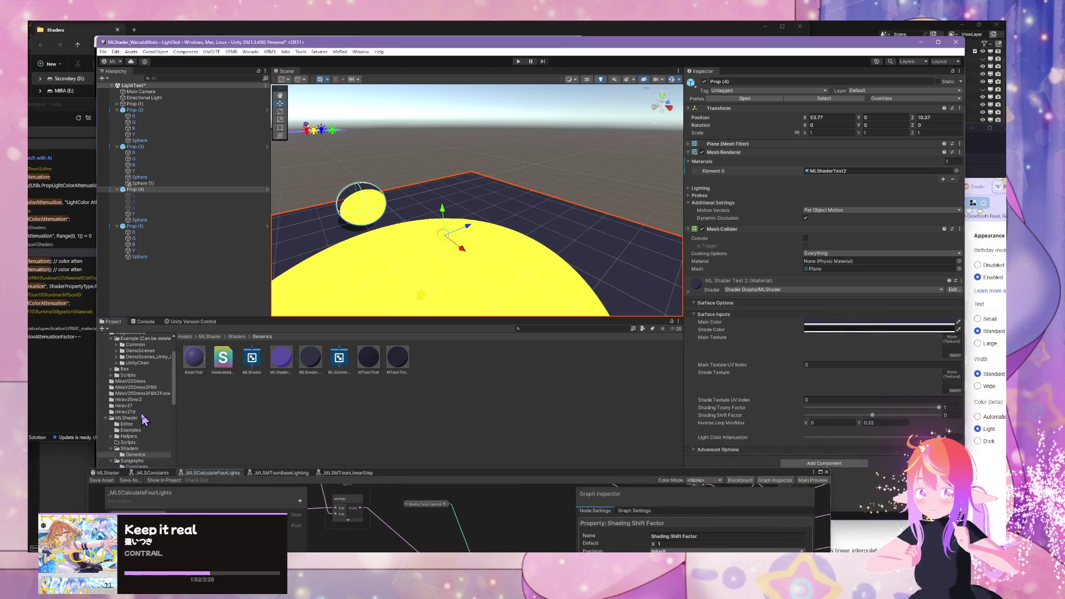
Step: Place the Character model from the mirav27d folder into the scene and frame it
left_click(139, 413)
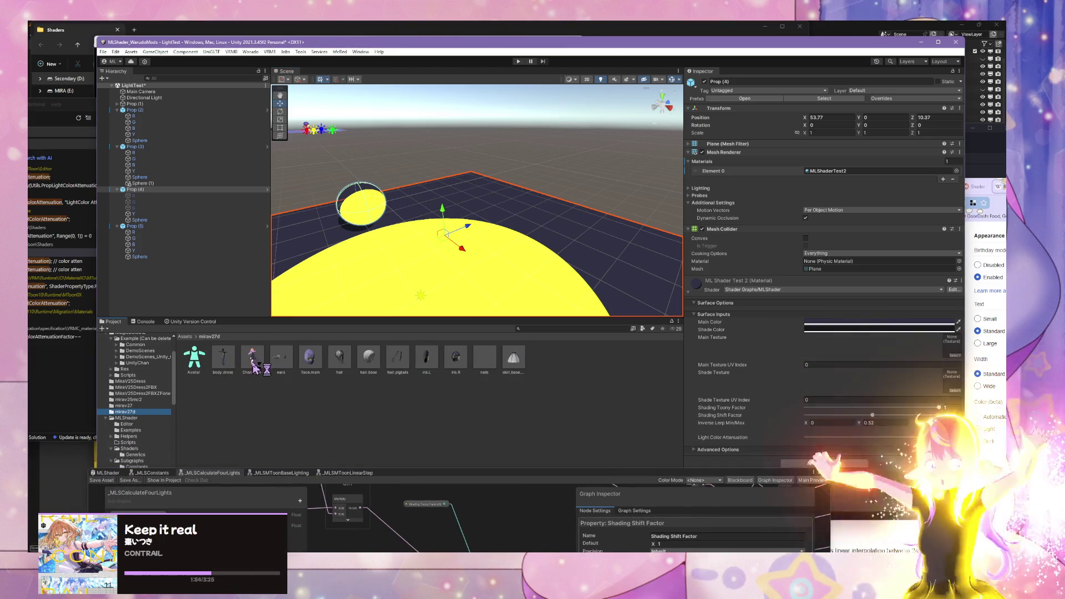
mouse_move(251, 366)
left_mouse_down()
mouse_move(347, 238)
mouse_move(491, 239)
left_mouse_up()
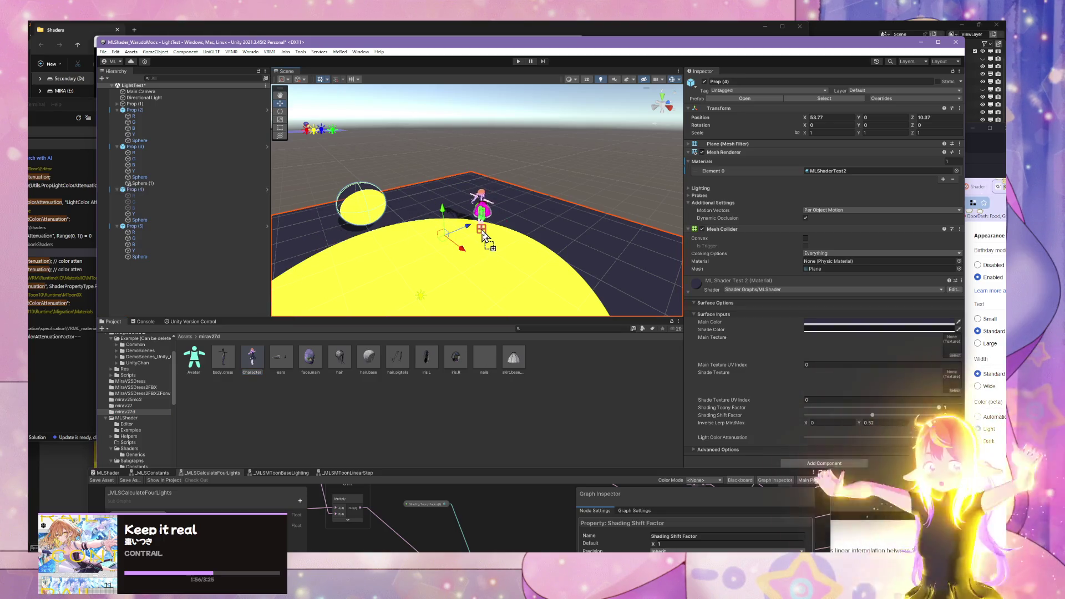
key("f")
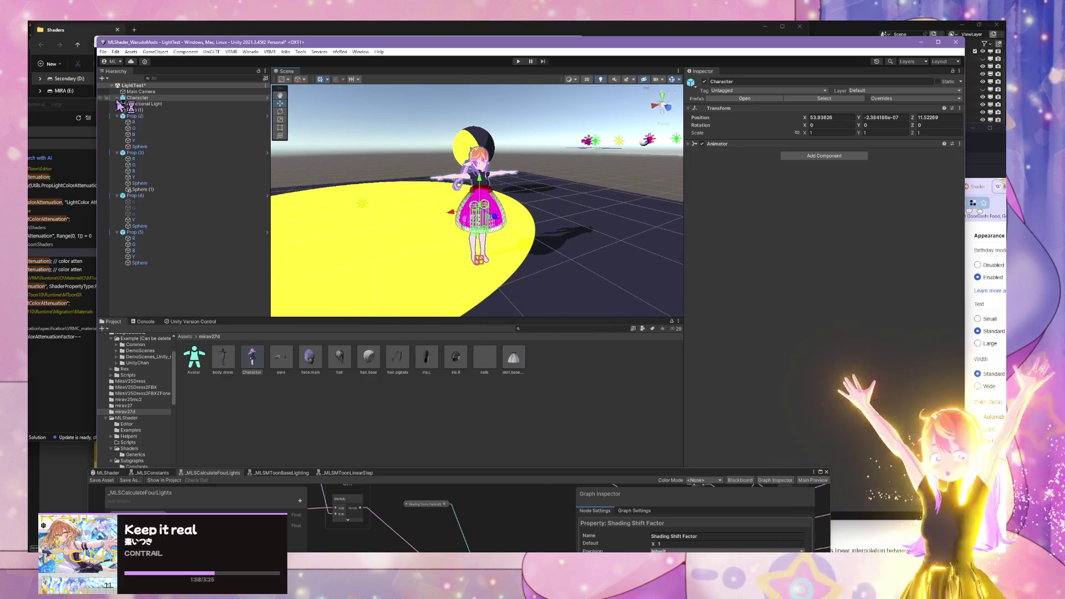
Step: Disable the mc2skirt, mc2fronthair and mc2pigtails objects under Character
left_click(117, 98)
left_click(144, 183)
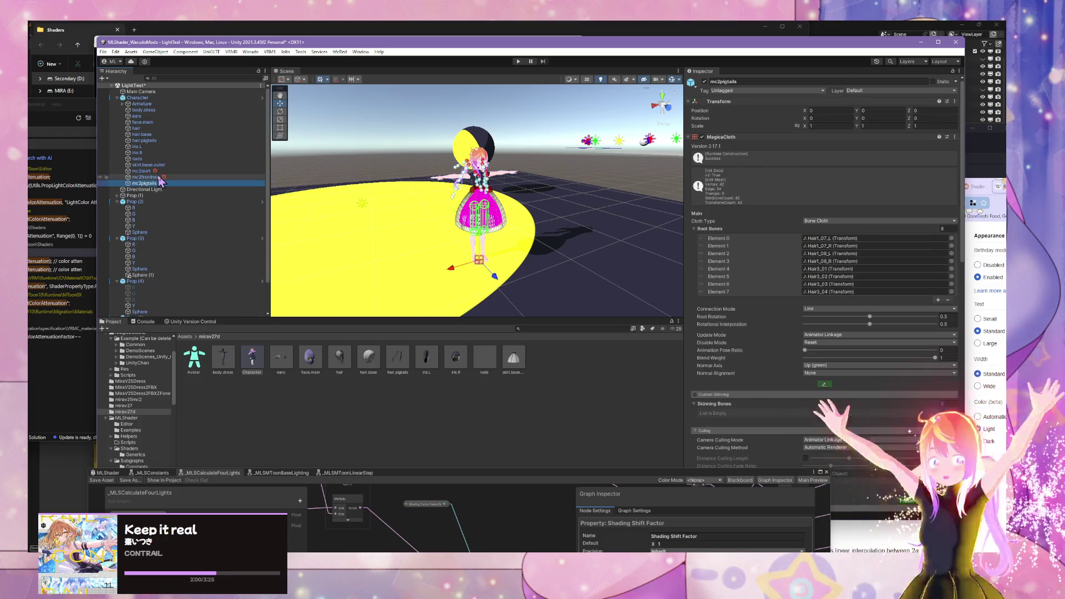
left_click(141, 171, "shift")
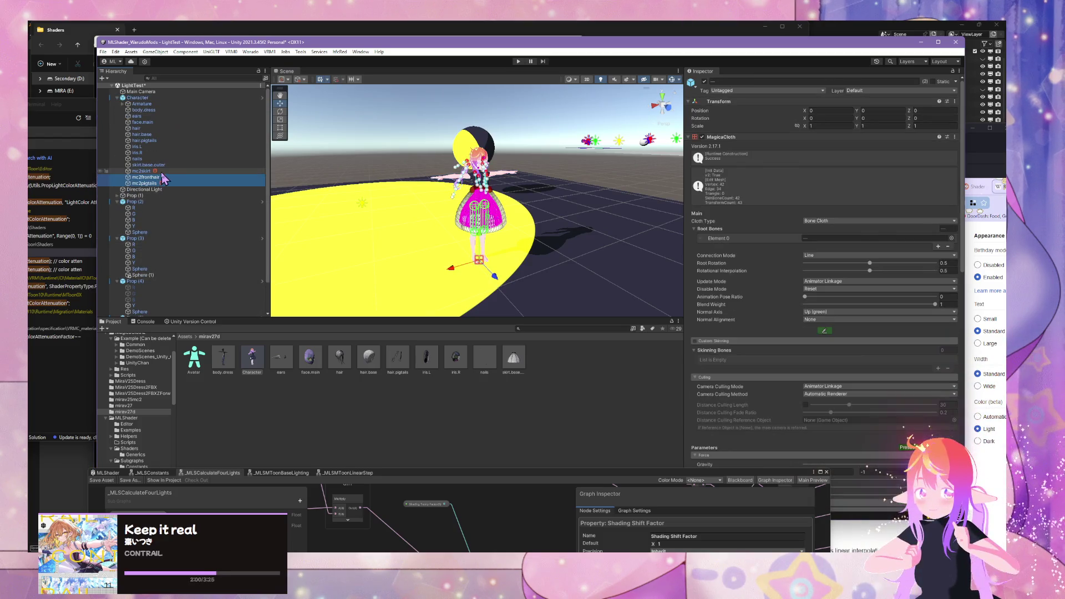
left_click(704, 81)
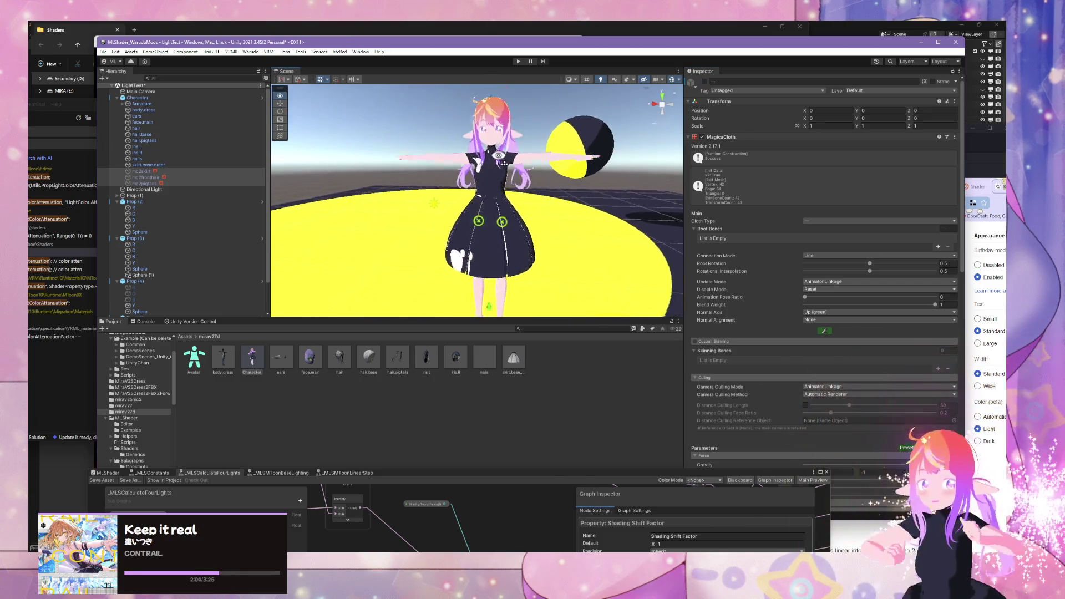
scroll(513, 170, "up", 3)
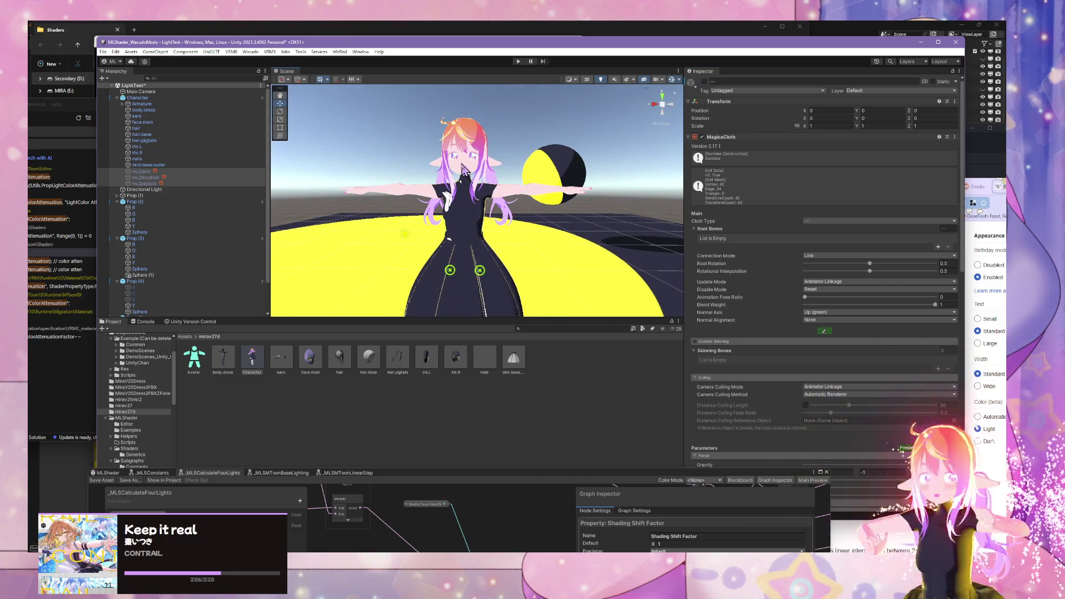
left_click(464, 171)
left_click(464, 171)
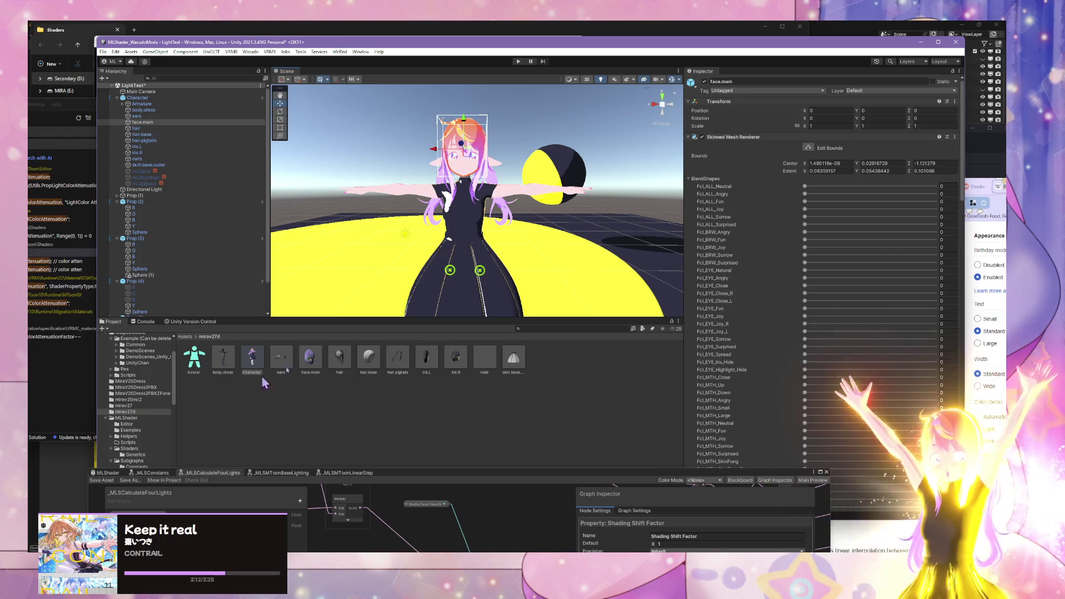
Step: Find the Generics shader folder and select the ML Shader Test 2 material
scroll(164, 378, "up", 3)
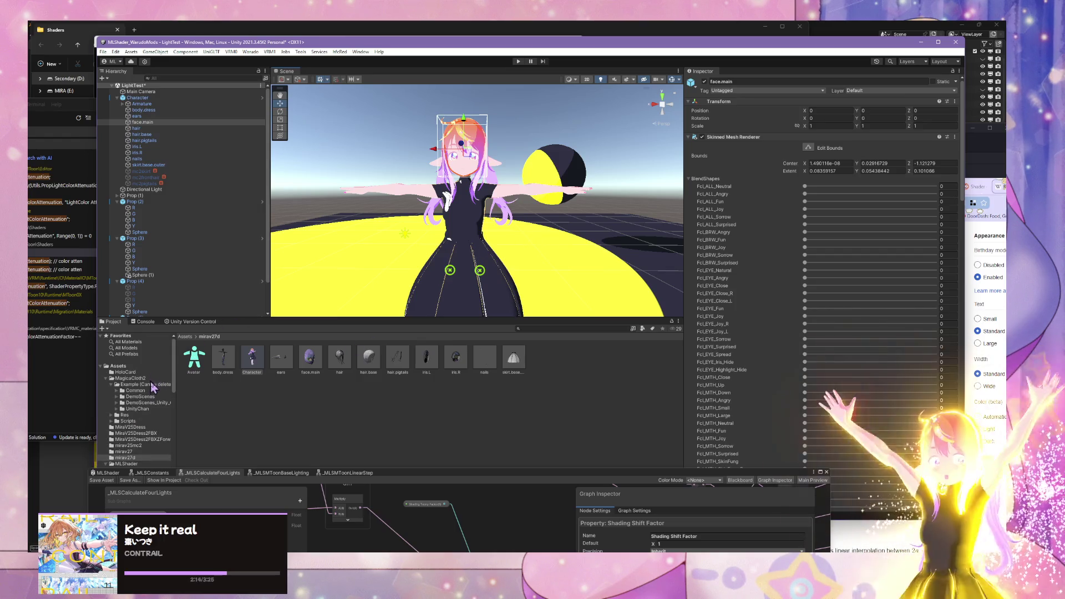
scroll(175, 393, "down", 2)
left_click(116, 422)
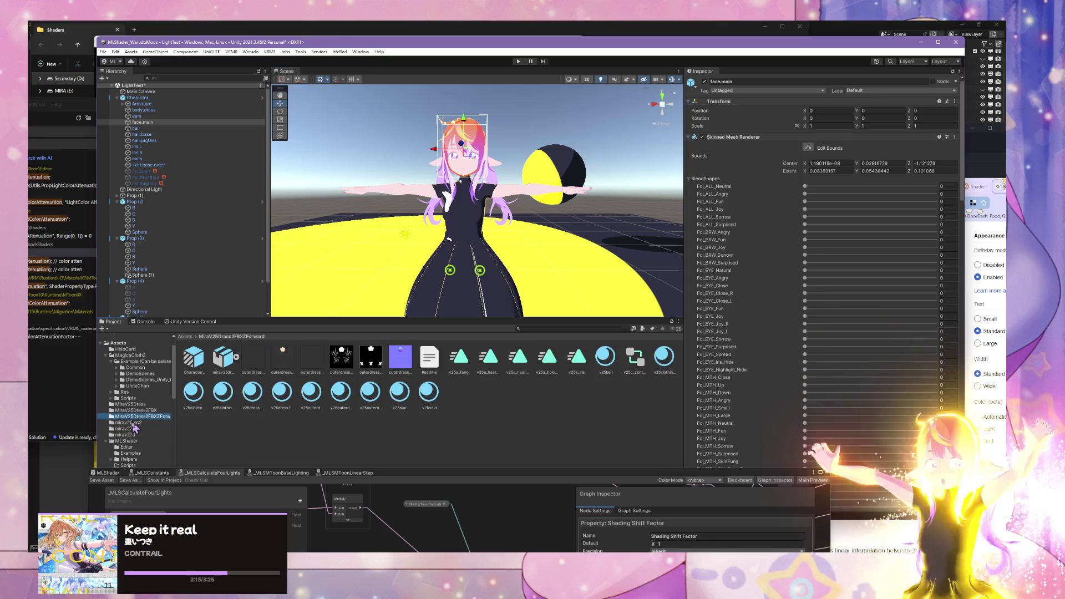
left_click(128, 435)
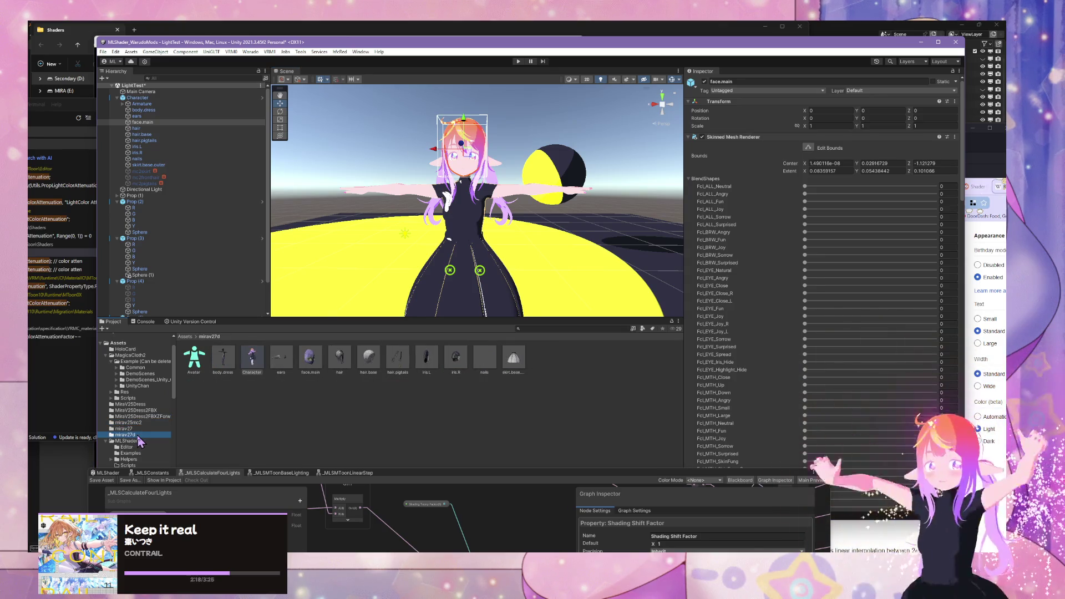
left_click(156, 422)
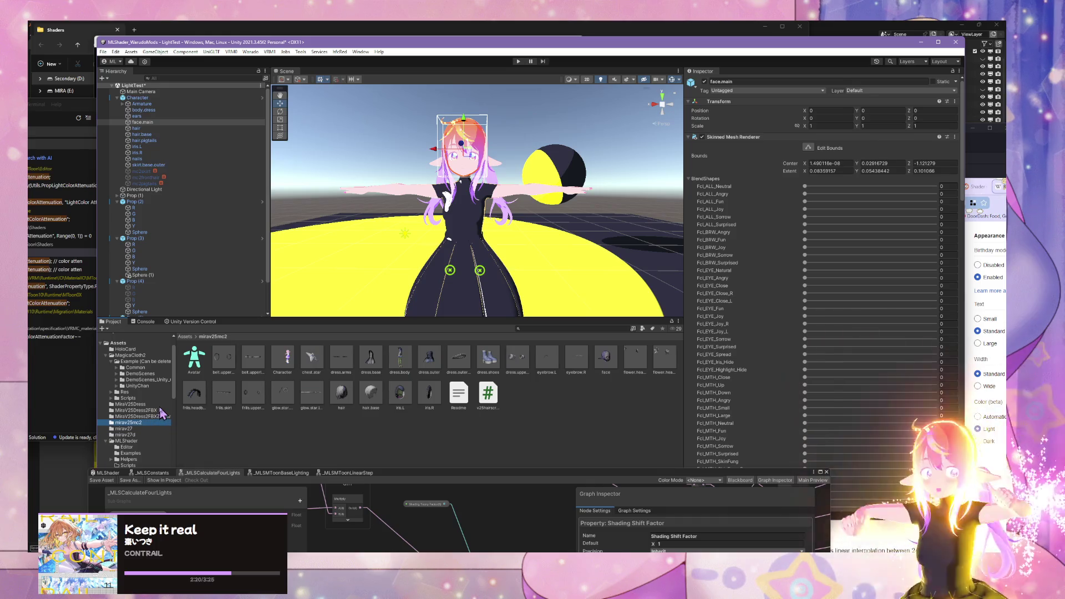
scroll(132, 454, "down", 3)
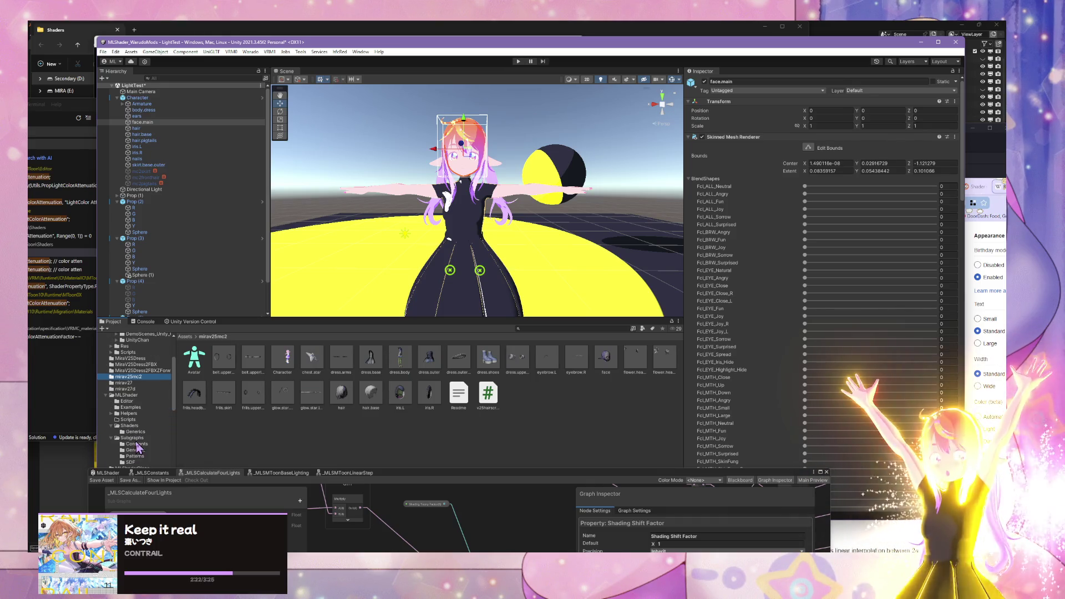
left_click(148, 430)
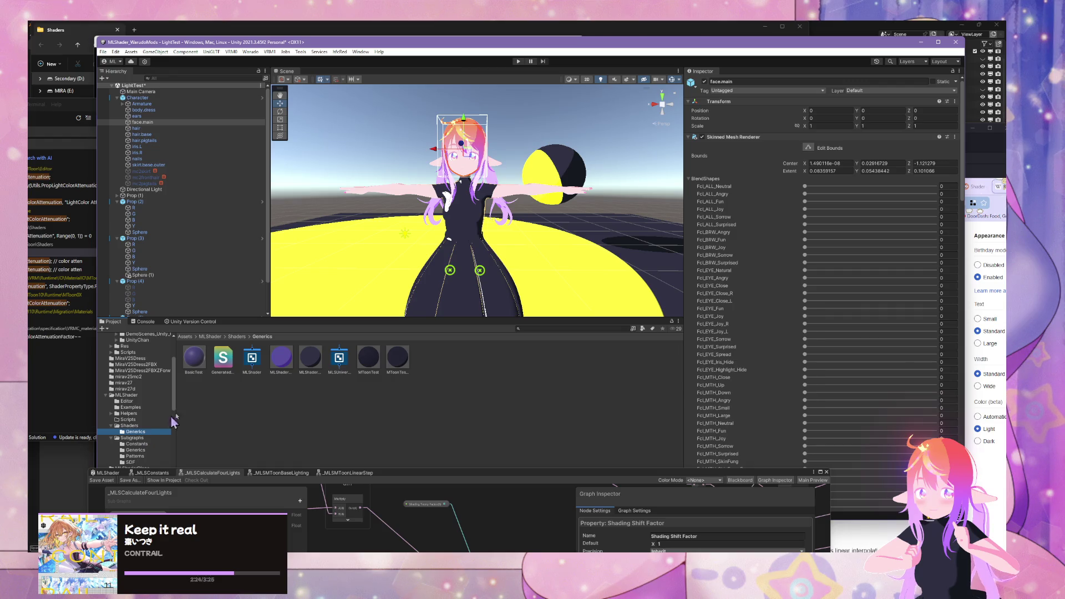
left_click(310, 363)
left_click(379, 364)
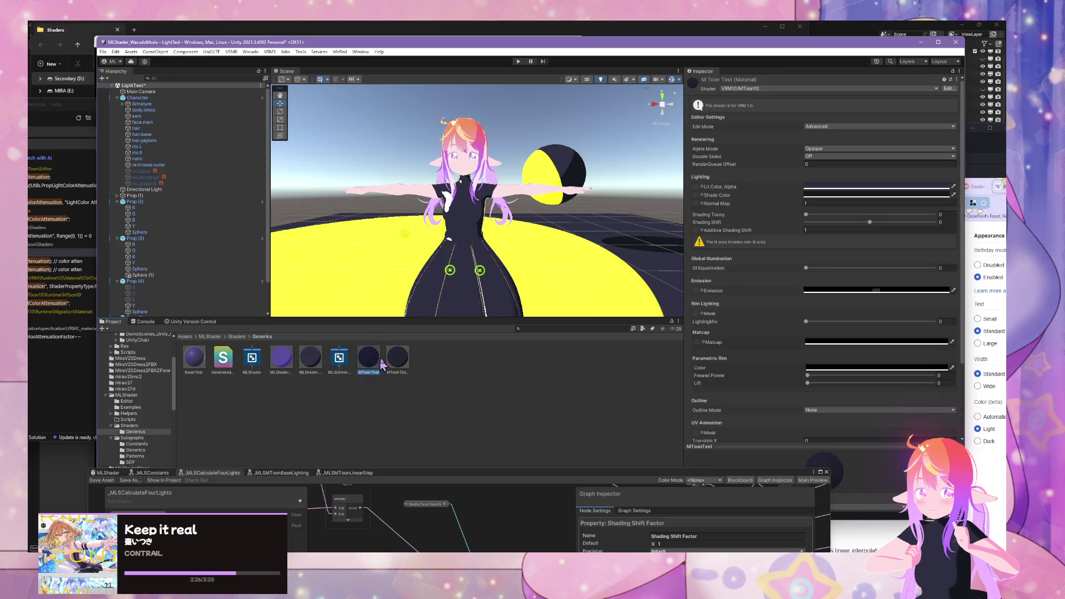
left_click(319, 364)
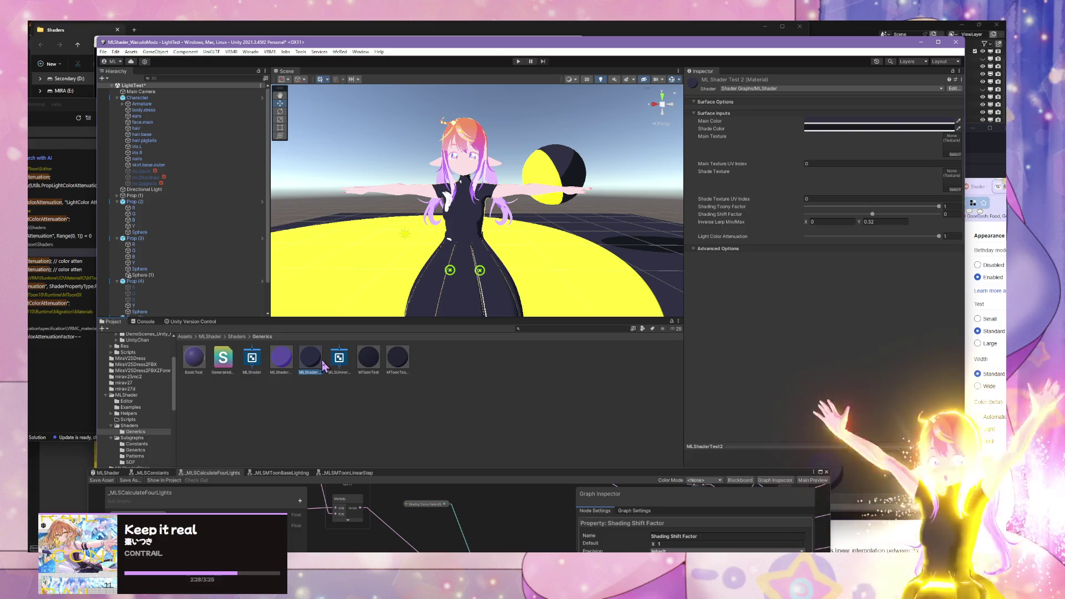
Step: Duplicate ML Shader Test 2 and name the copy MLShaderSkinTest
key("ctrl+d")
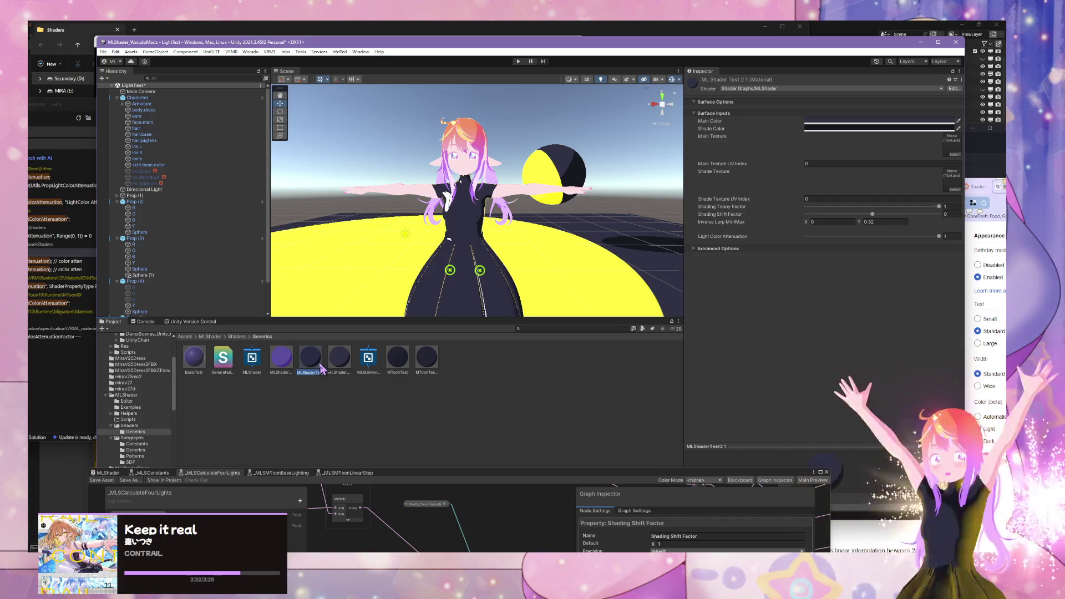
type("MLSh")
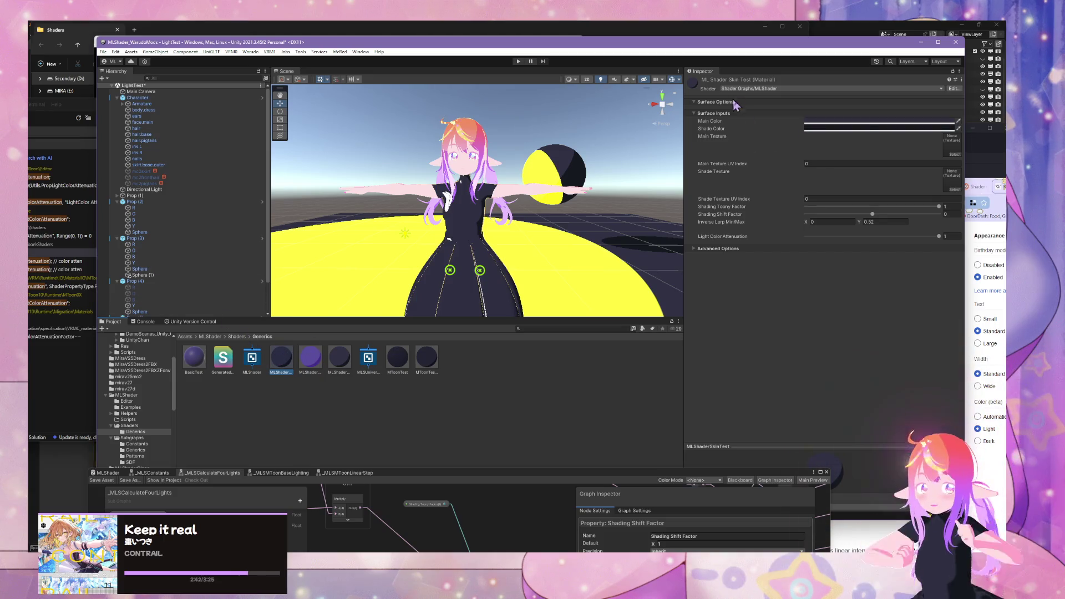
left_click(876, 128)
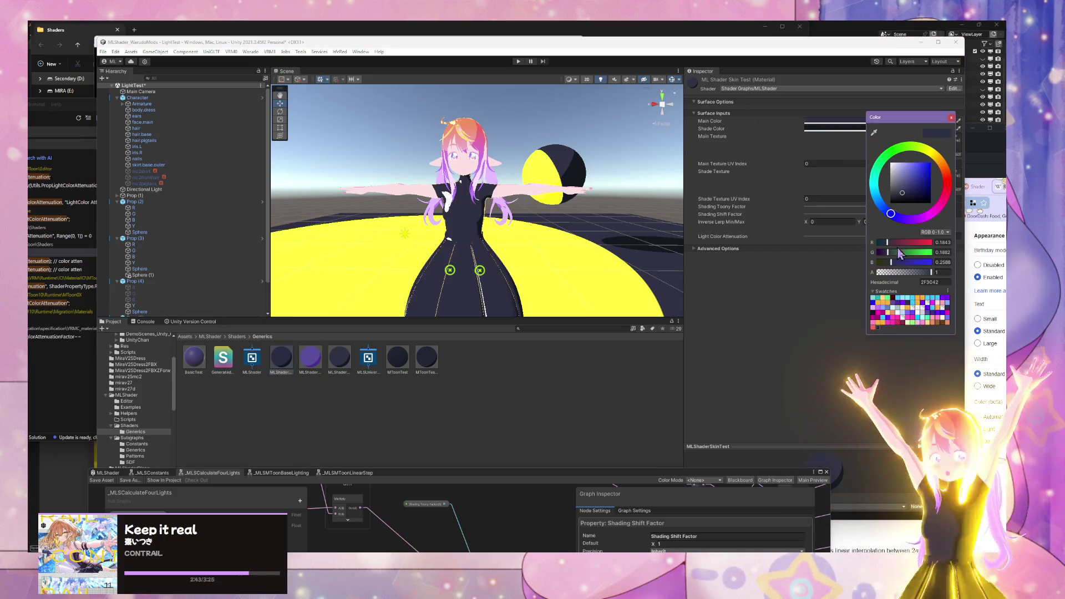
Step: Give MLShaderSkinTest a pale pink Main Color and Shade Color F3ACAF
left_click(936, 312)
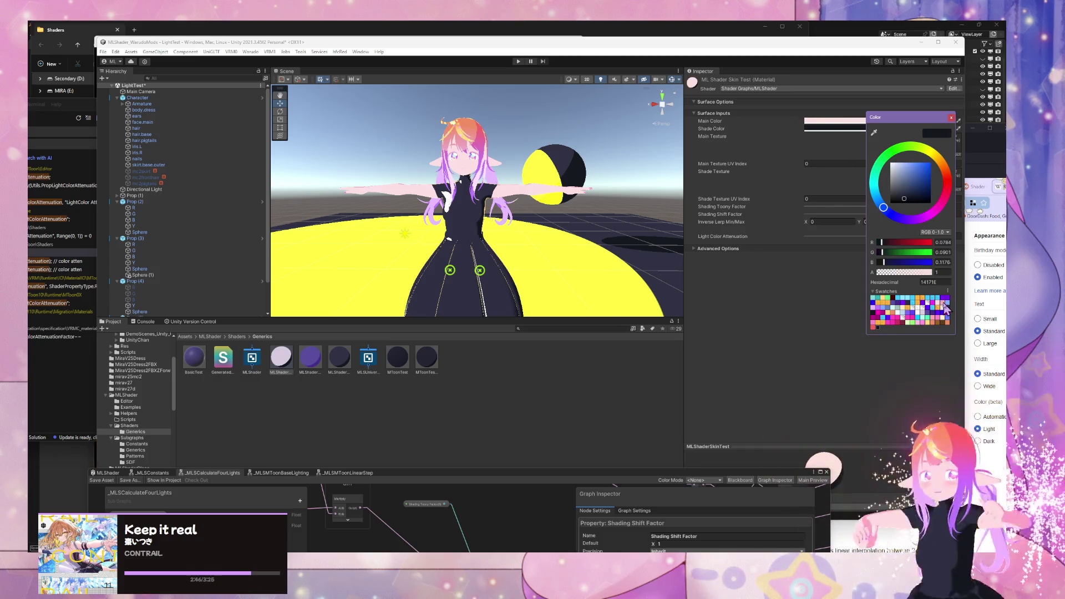
left_click(944, 305)
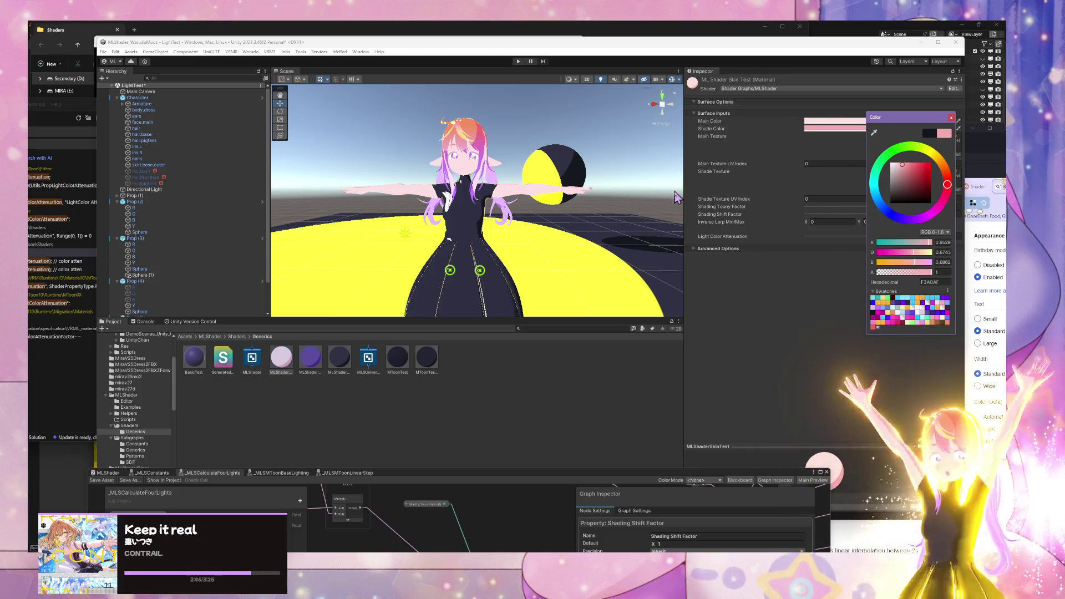
left_click(951, 119)
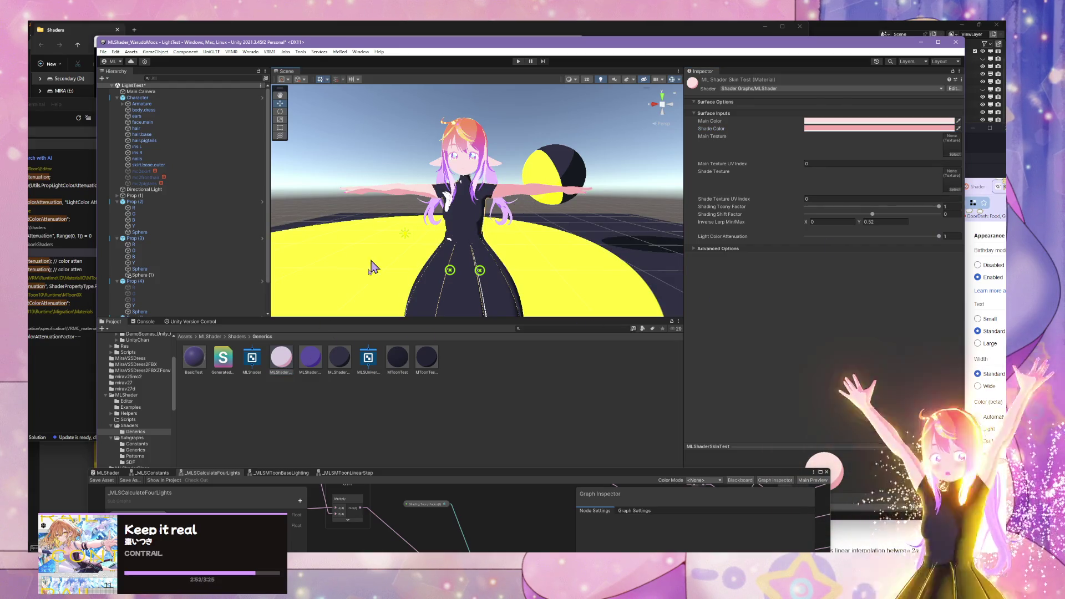
mouse_move(280, 375)
left_mouse_down()
mouse_move(422, 238)
mouse_move(466, 173)
left_mouse_up()
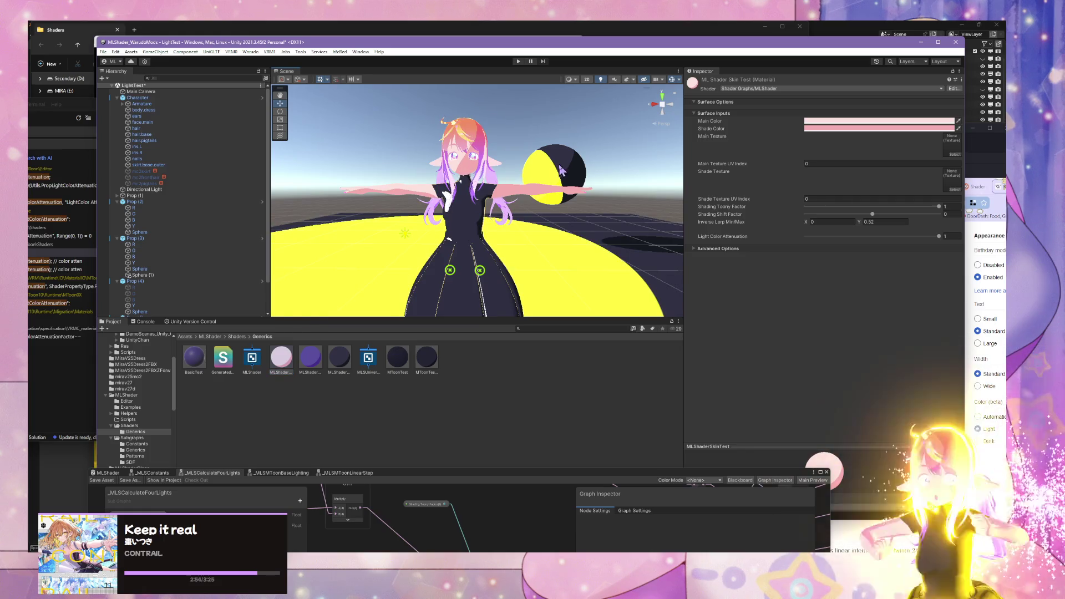
Step: Apply MLShaderSkinTest to the upper sphere so it renders pale pink, then select the Character
scroll(562, 171, "up", 5)
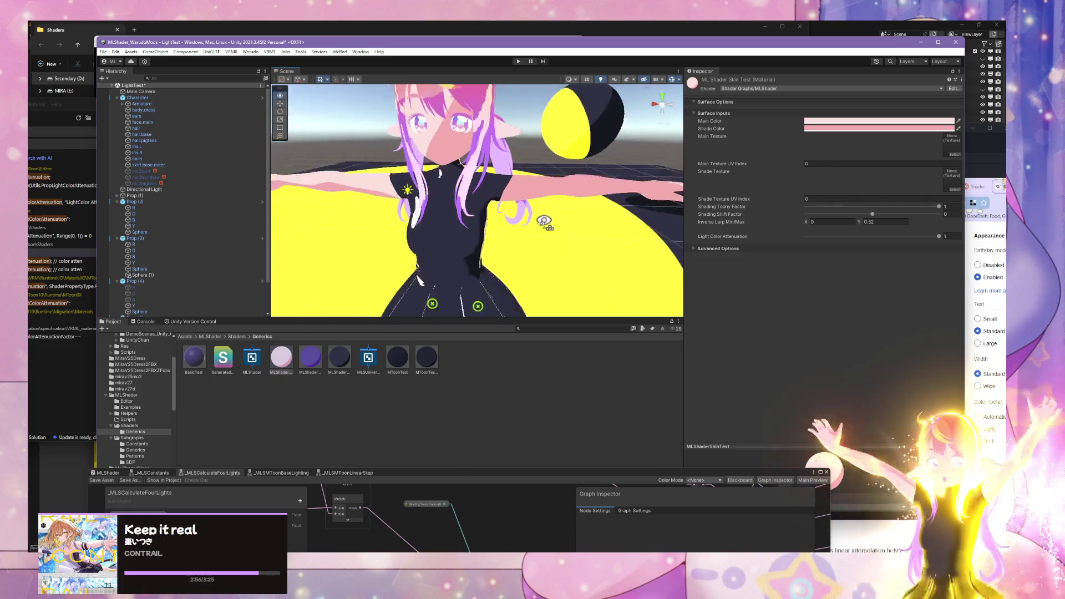
scroll(538, 233, "down", 5)
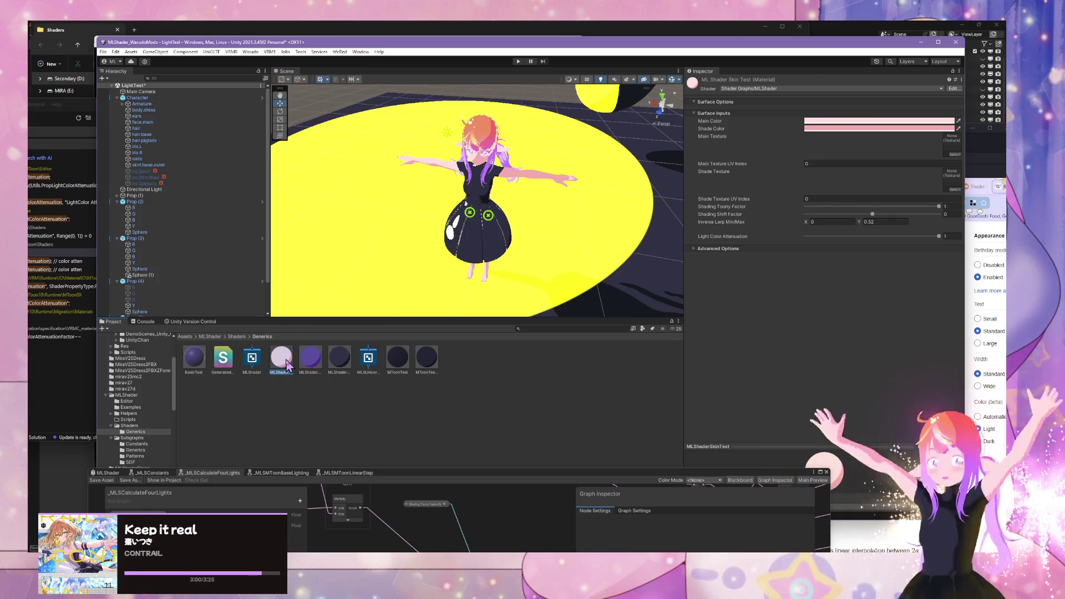
scroll(535, 178, "up", 5)
scroll(535, 171, "down", 3)
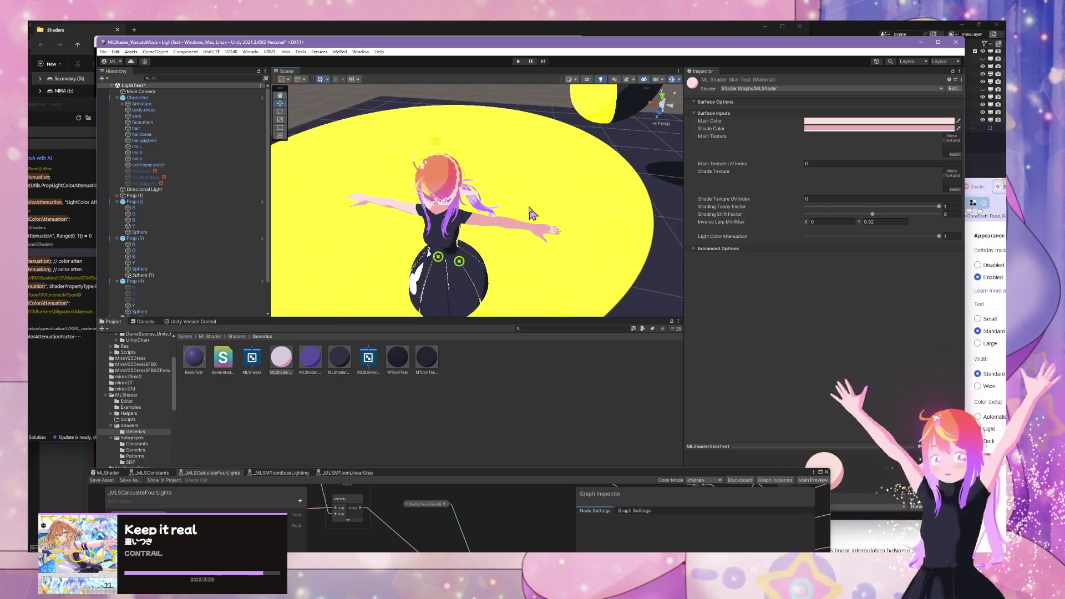
mouse_move(289, 363)
left_mouse_down()
mouse_move(538, 199)
mouse_move(610, 122)
left_mouse_up()
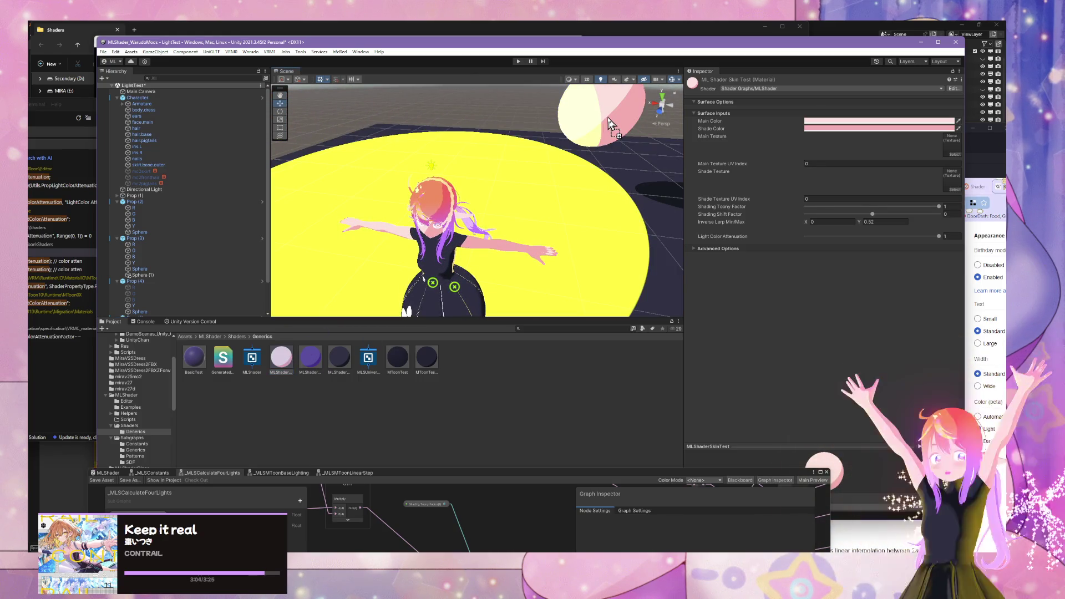
scroll(523, 202, "up", 6)
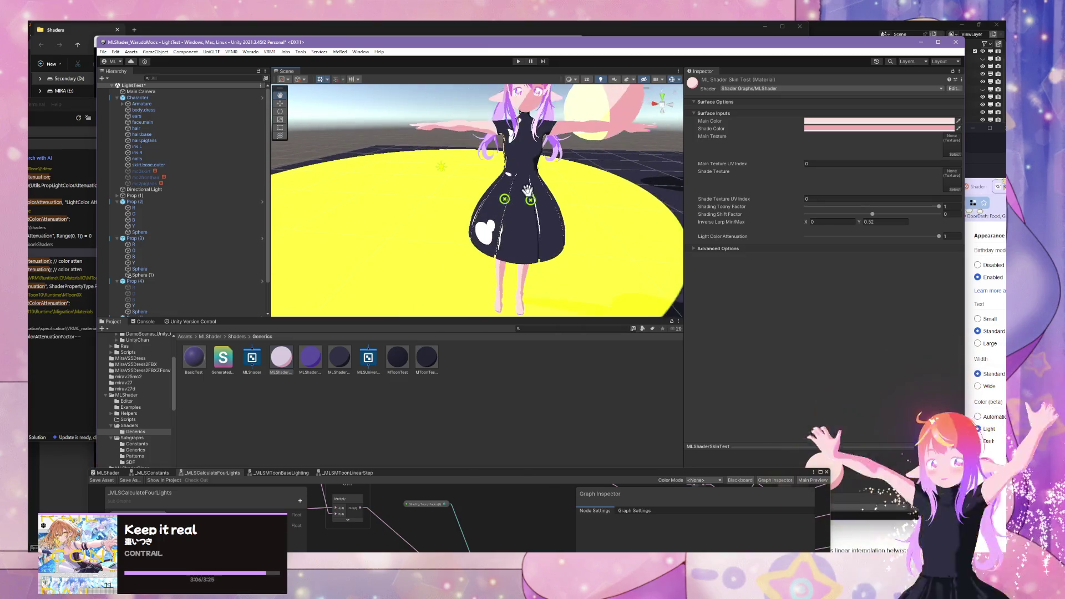
scroll(523, 201, "down", 7)
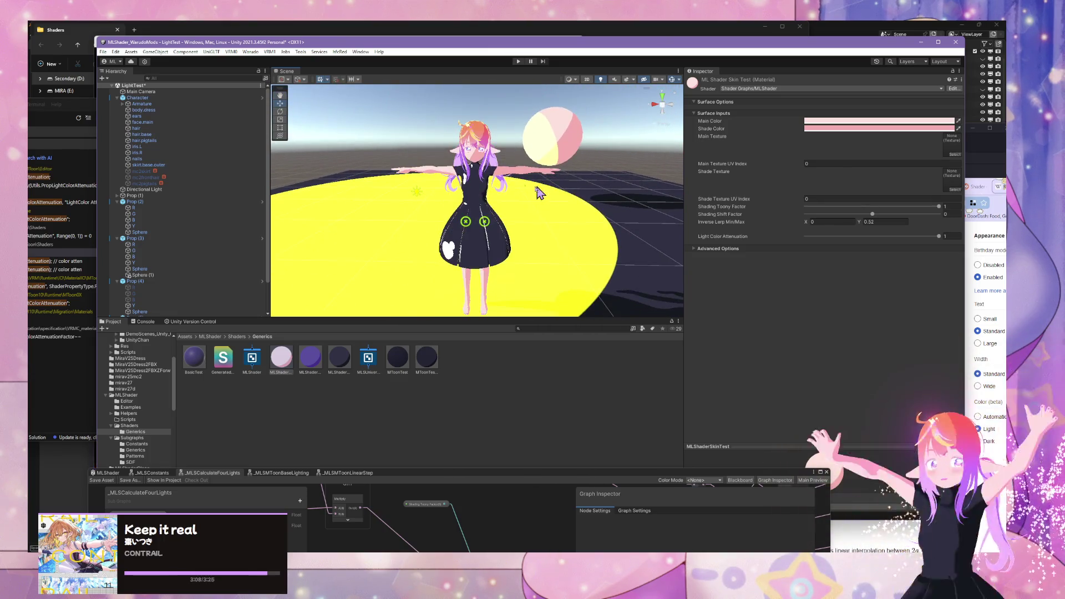
left_click(465, 241)
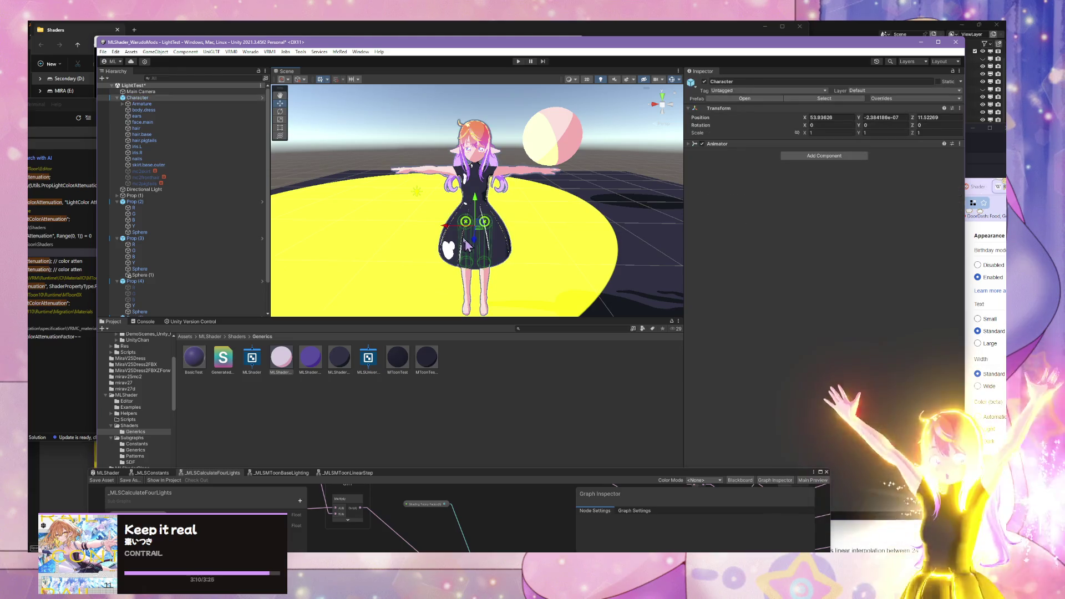
Step: Nudge the Character slightly along X with the move gizmo
mouse_move(447, 234)
left_mouse_down()
mouse_move(611, 244)
mouse_move(349, 260)
mouse_move(571, 272)
mouse_move(477, 286)
mouse_move(514, 263)
mouse_move(499, 255)
mouse_move(525, 241)
left_mouse_up()
scroll(524, 240, "down", 2)
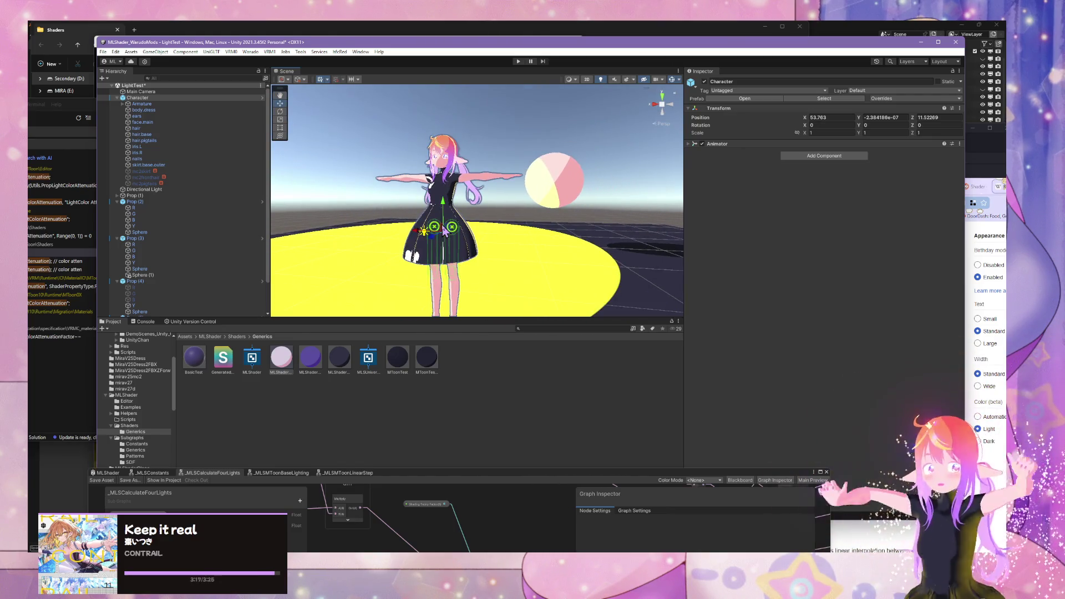
left_click_drag(444, 232, 468, 244)
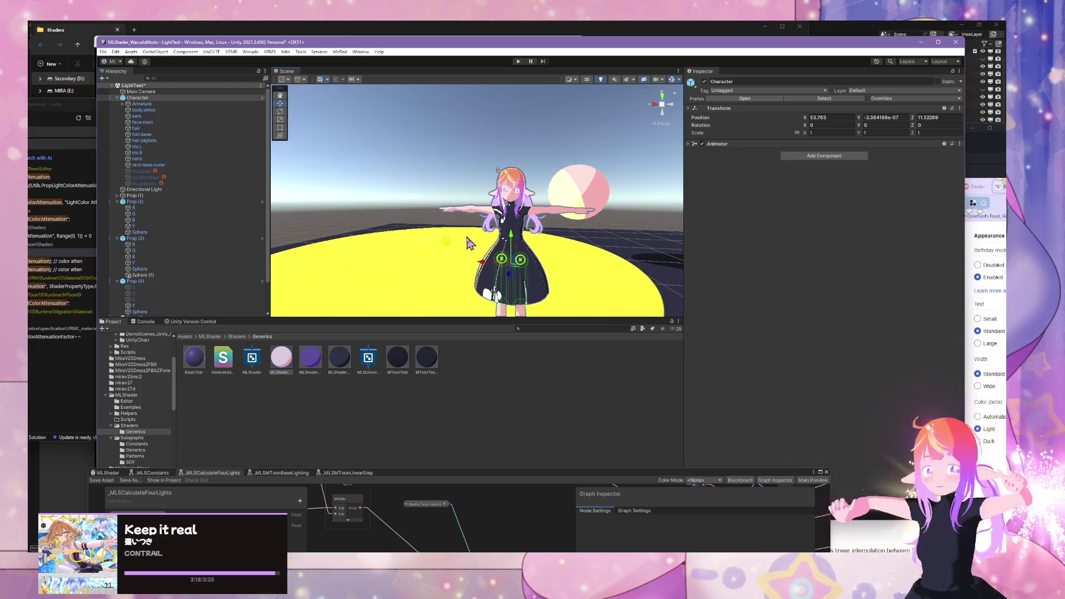
Step: Change point light Y's colour from yellow to red
left_click(447, 243)
left_click(447, 244)
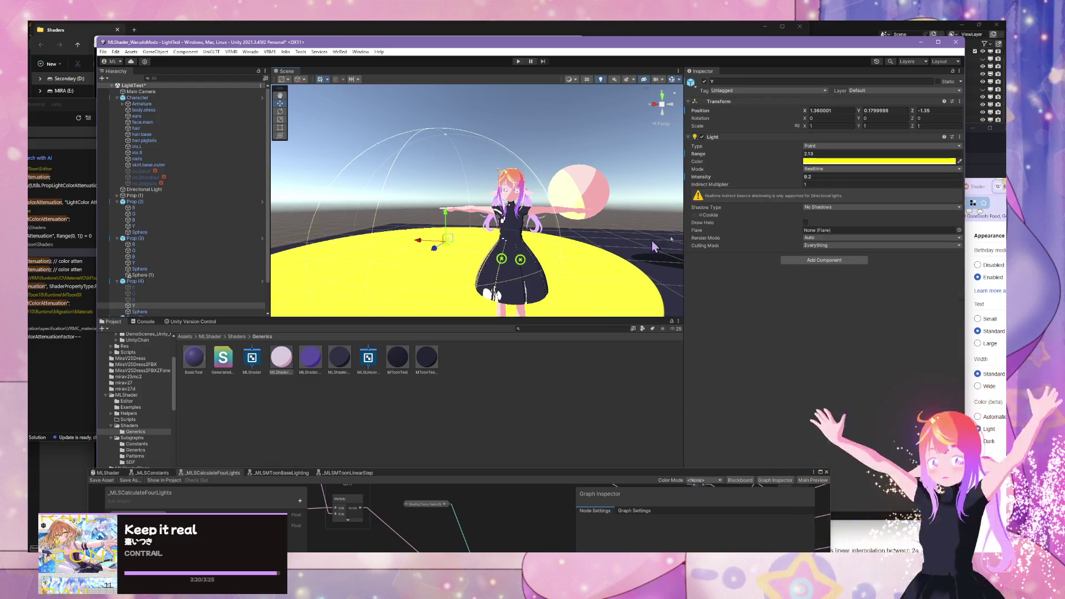
left_click(818, 162)
mouse_move(892, 196)
left_mouse_down()
mouse_move(890, 246)
mouse_move(899, 219)
mouse_move(902, 228)
left_mouse_up()
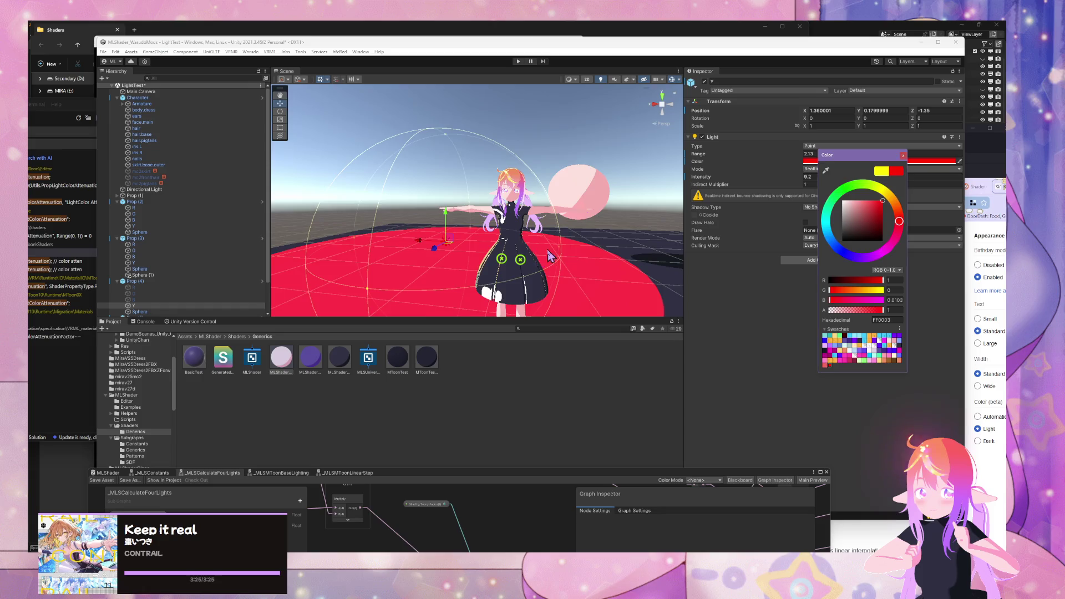
Step: Set the skin material's Shading Shift Factor to 0 and lower Shading Toony Factor to about 0.57
mouse_move(550, 255)
left_mouse_down()
mouse_move(533, 288)
mouse_move(488, 261)
mouse_move(458, 219)
mouse_move(574, 196)
mouse_move(577, 211)
mouse_move(533, 177)
mouse_move(499, 206)
left_mouse_up()
left_click(471, 233)
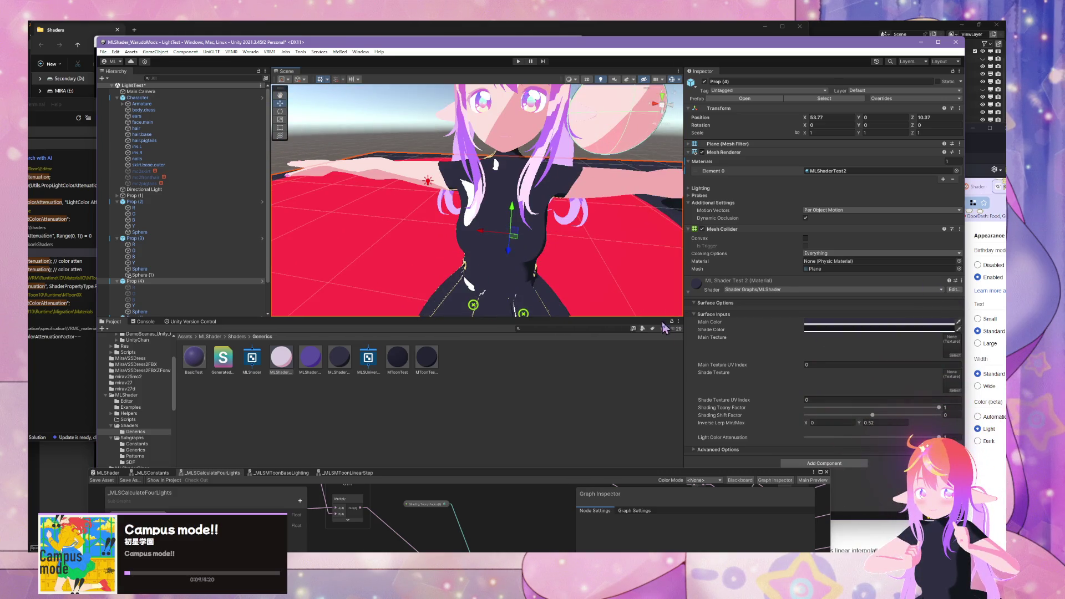
left_click(286, 357)
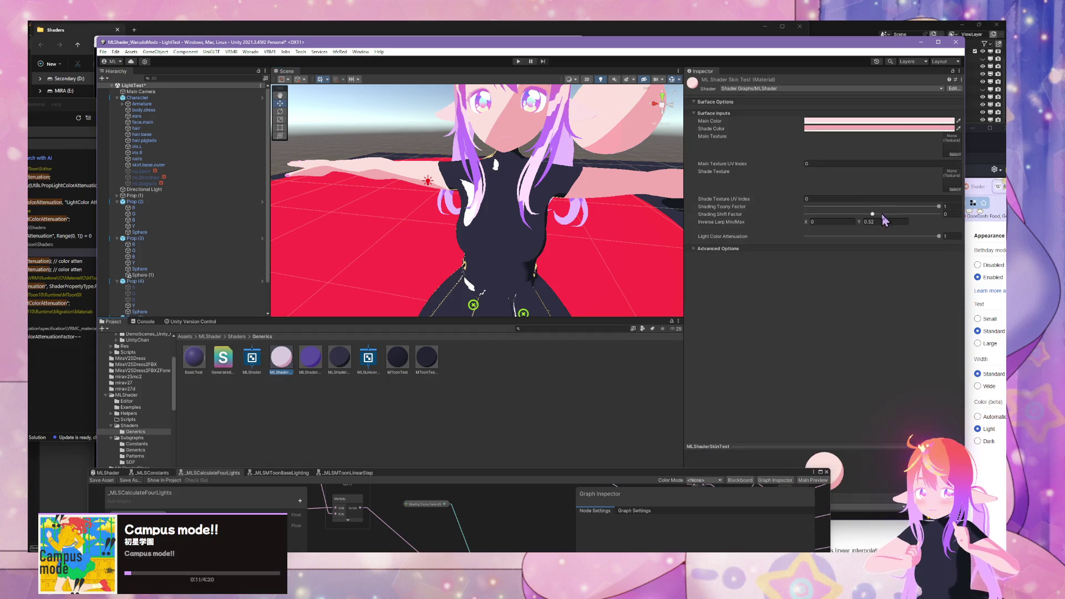
left_click_drag(872, 214, 877, 220)
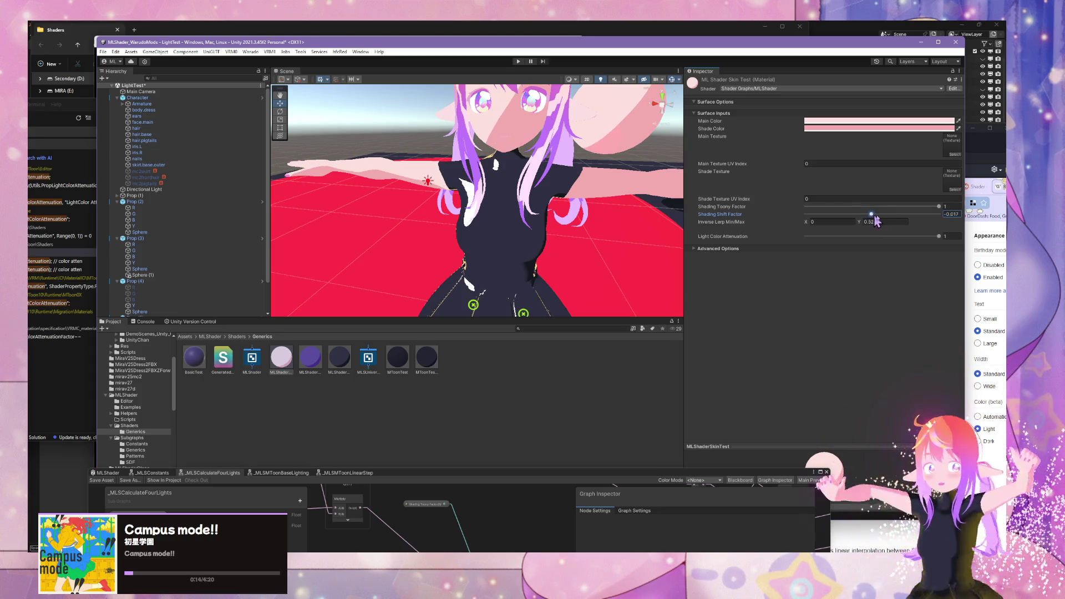
left_click(952, 214)
type("0")
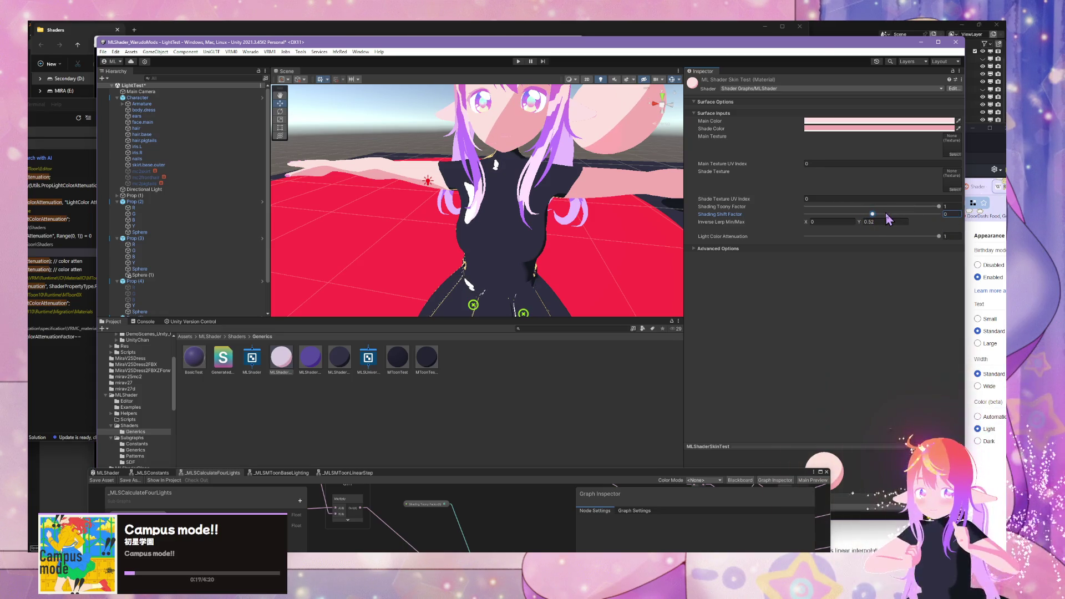
mouse_move(940, 209)
left_mouse_down()
mouse_move(799, 208)
mouse_move(937, 210)
mouse_move(881, 208)
left_mouse_up()
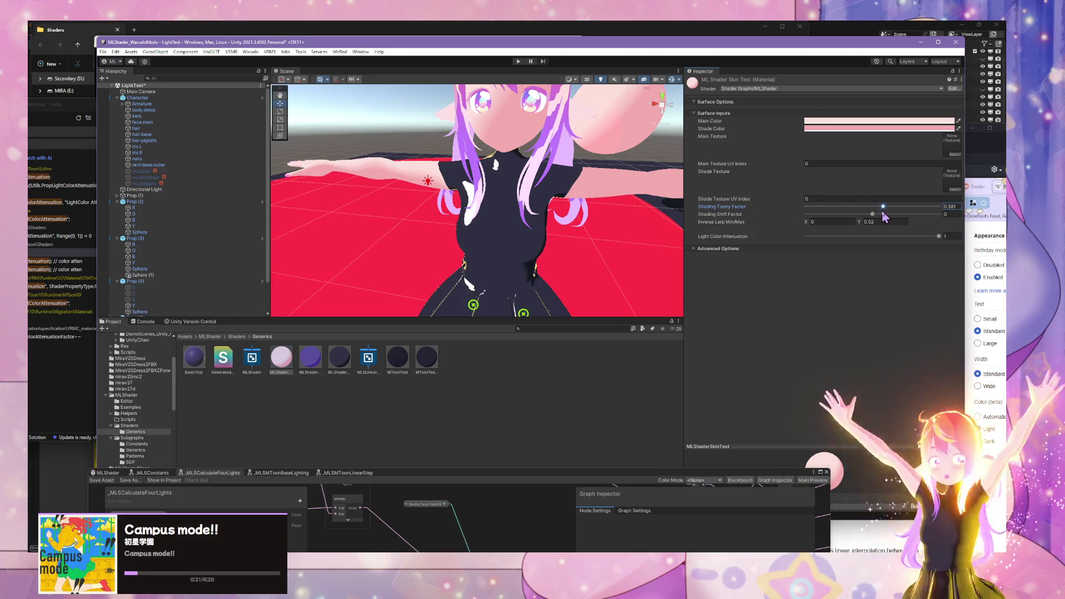
Step: Inspect the floor, light Y and pink sphere, ending with light Y's colour picker shown
scroll(586, 260, "down", 5)
left_click(585, 261)
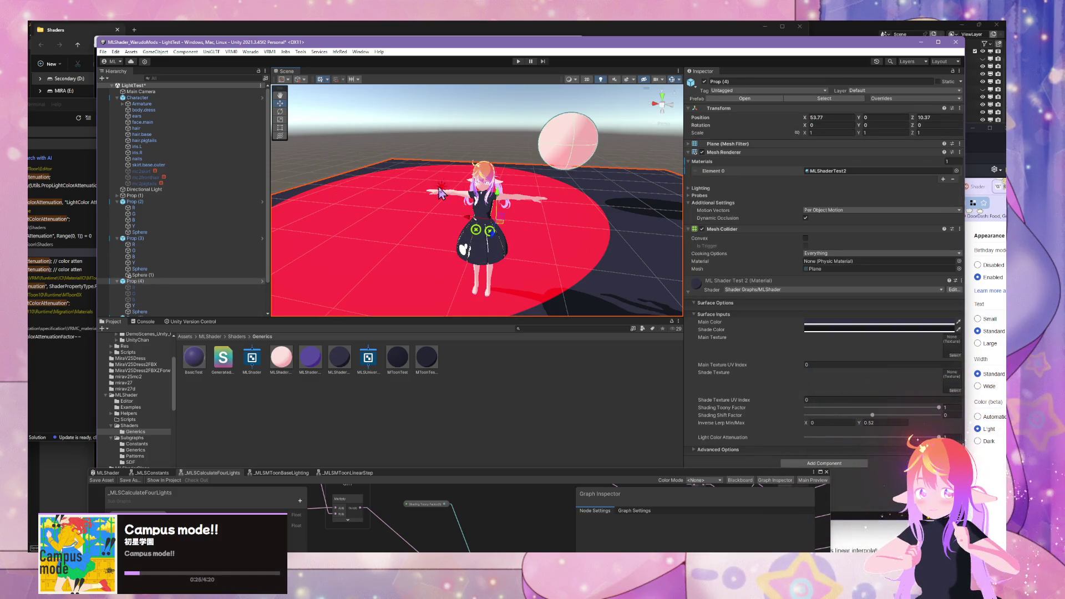
left_click(439, 190)
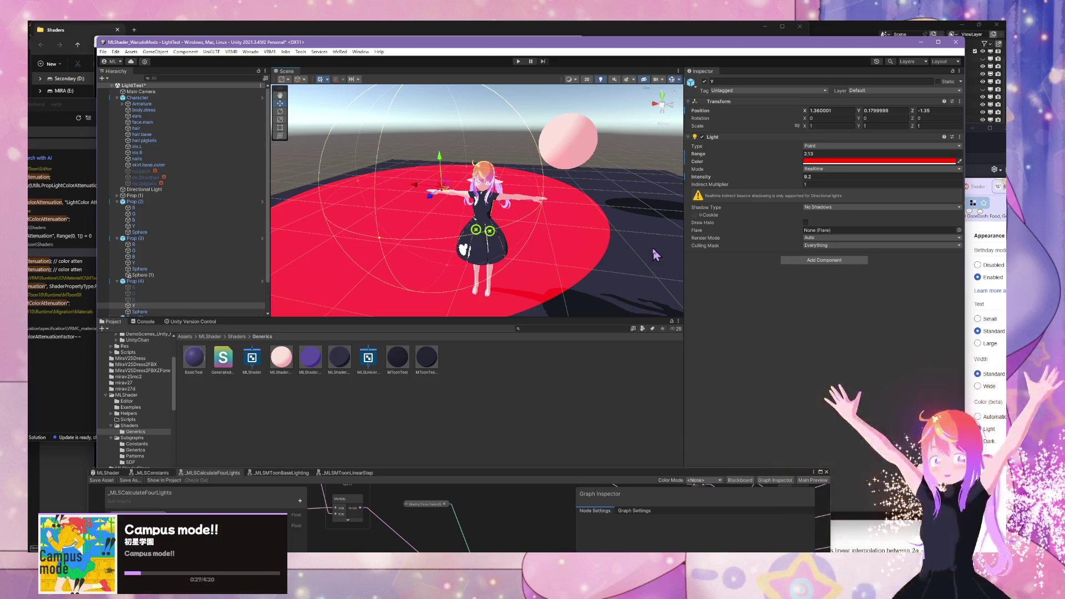
left_click(654, 254)
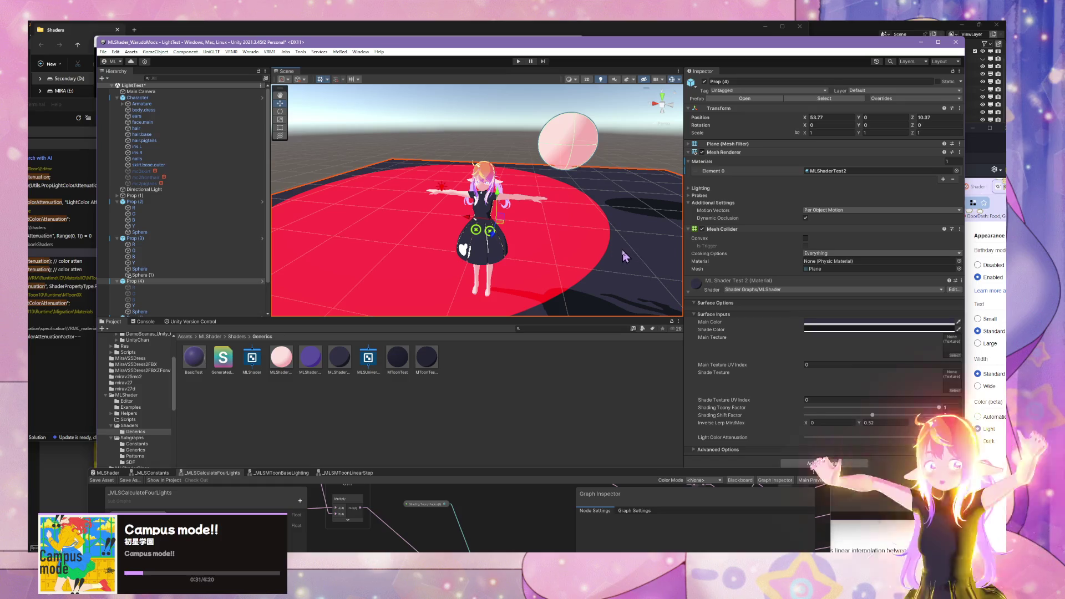
left_click(577, 144)
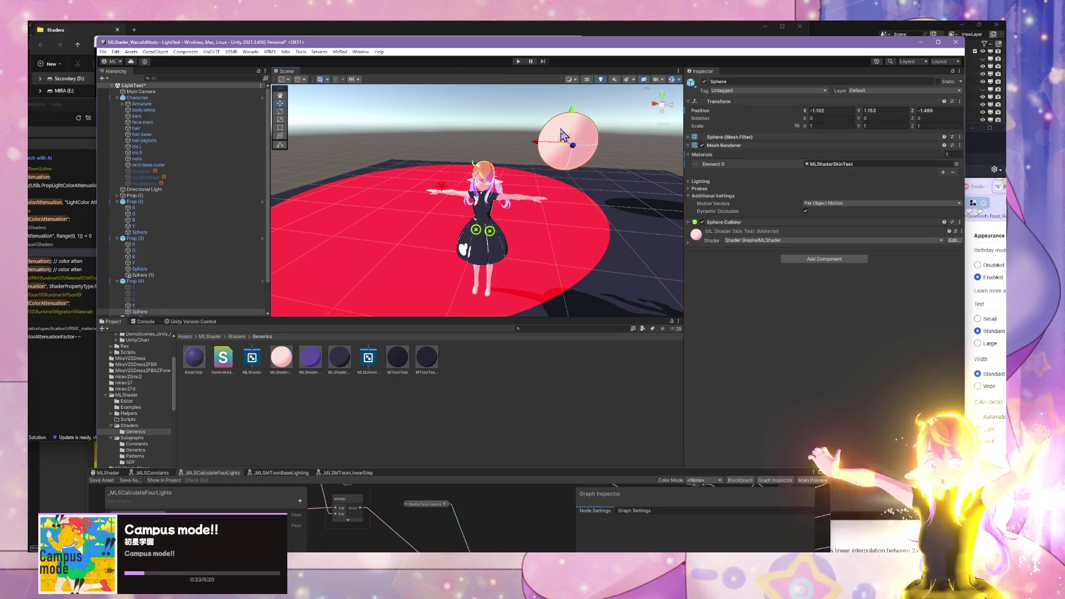
key("f")
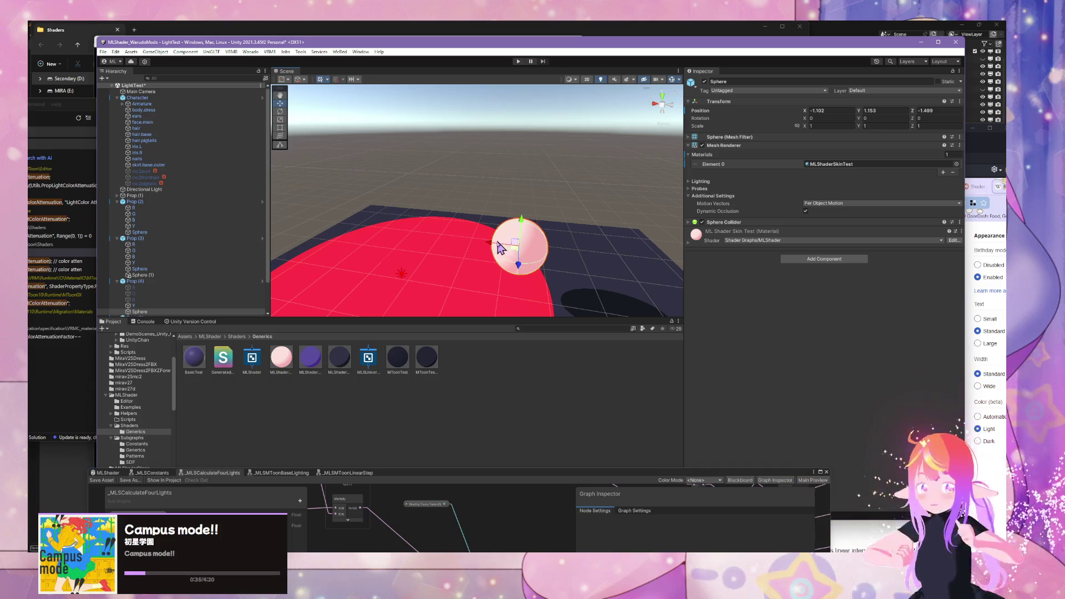
mouse_move(499, 247)
left_mouse_down()
mouse_move(415, 247)
mouse_move(499, 247)
left_mouse_up()
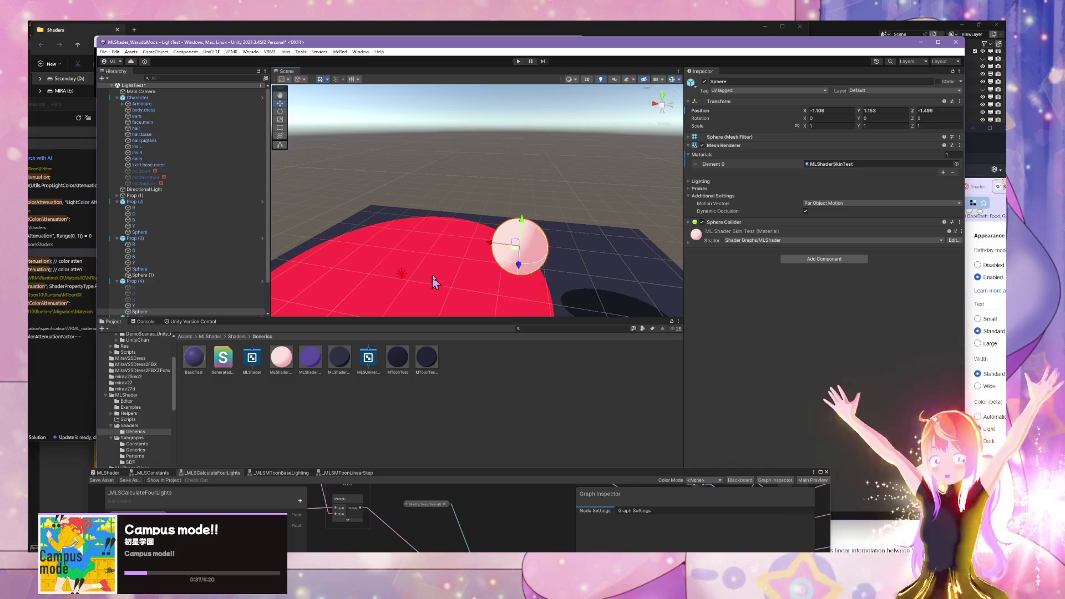
left_click(424, 254)
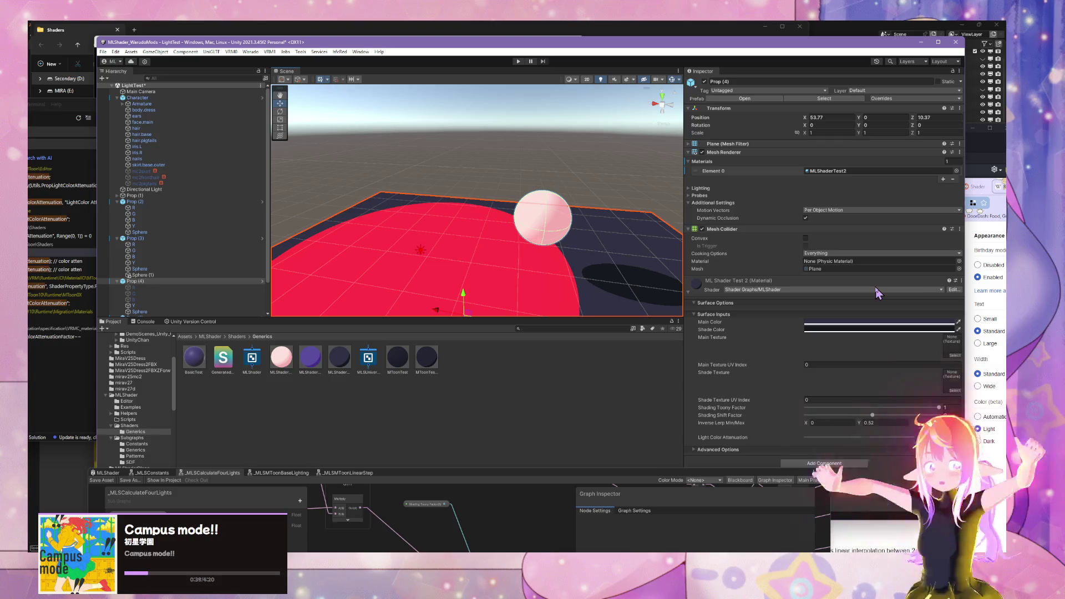
left_click(420, 252)
left_click(855, 161)
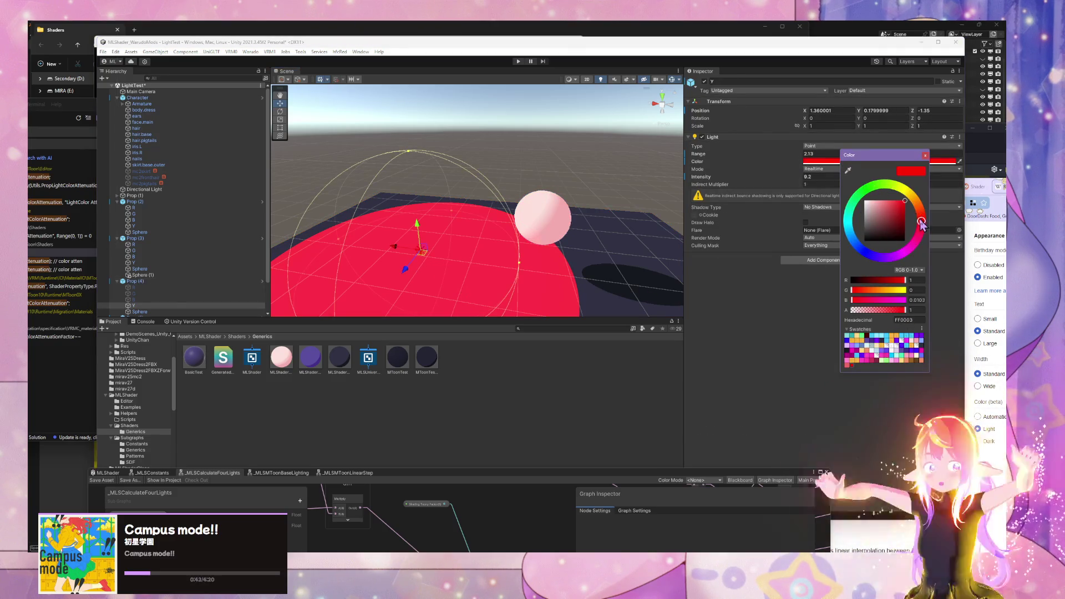
Step: Try magenta, yellow and cyan on light Y before settling on pure white FFFFFF
mouse_move(921, 222)
left_mouse_down()
mouse_move(867, 190)
mouse_move(848, 220)
mouse_move(919, 170)
left_mouse_up()
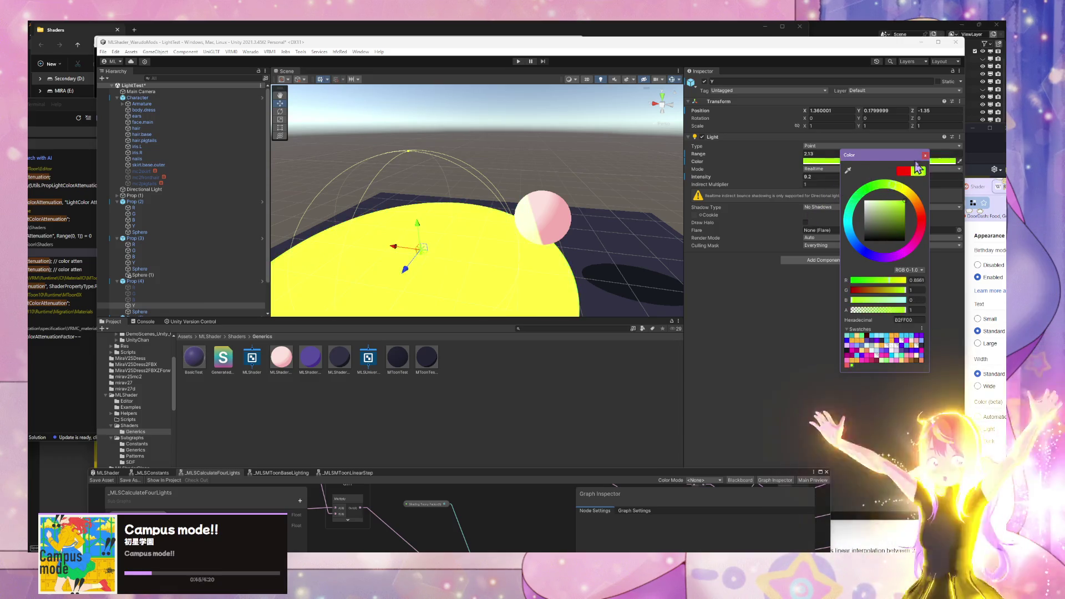
left_click(903, 170)
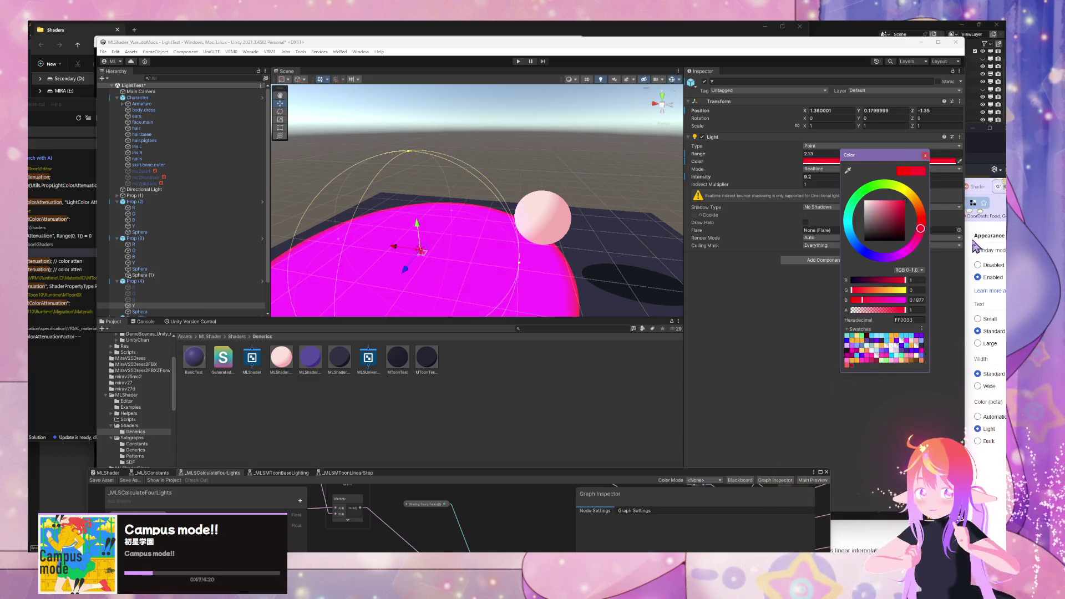
left_click(886, 181)
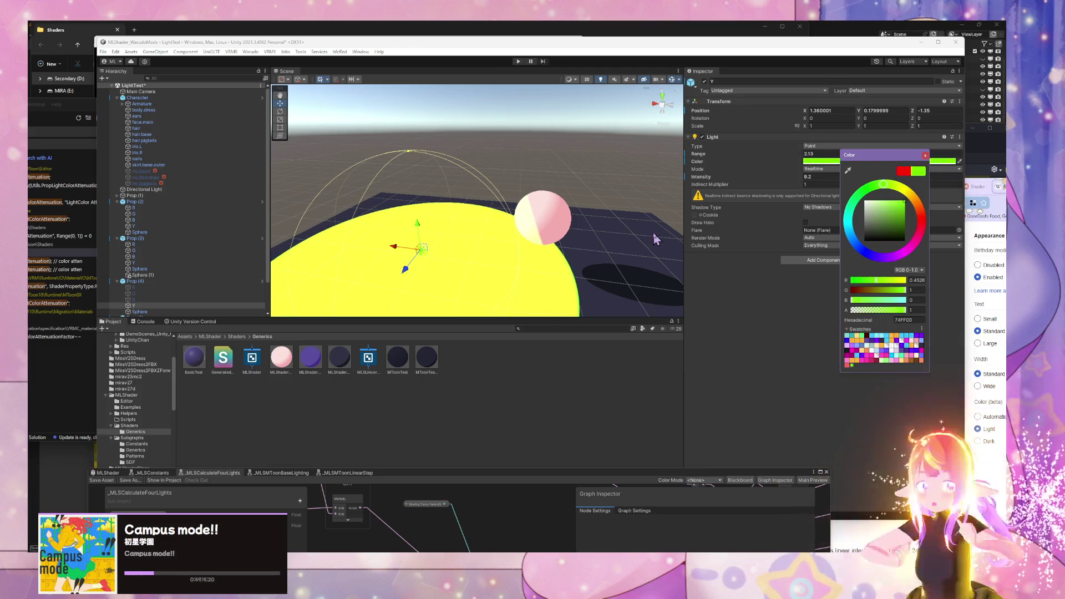
scroll(656, 239, "up", 5)
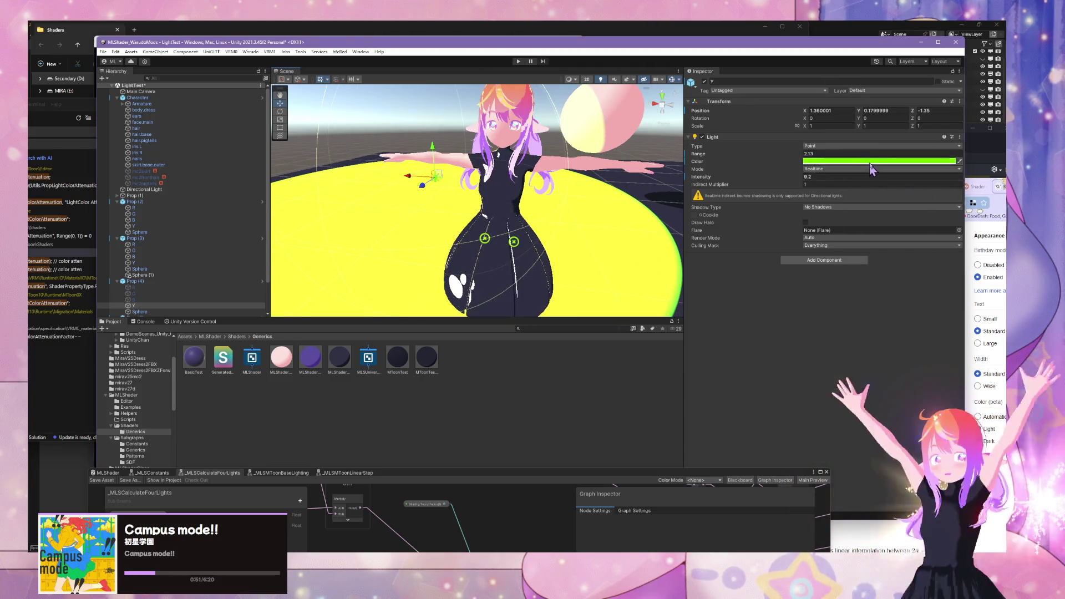
left_click(870, 162)
mouse_move(943, 221)
left_mouse_down()
mouse_move(952, 230)
mouse_move(883, 245)
mouse_move(879, 259)
left_mouse_up()
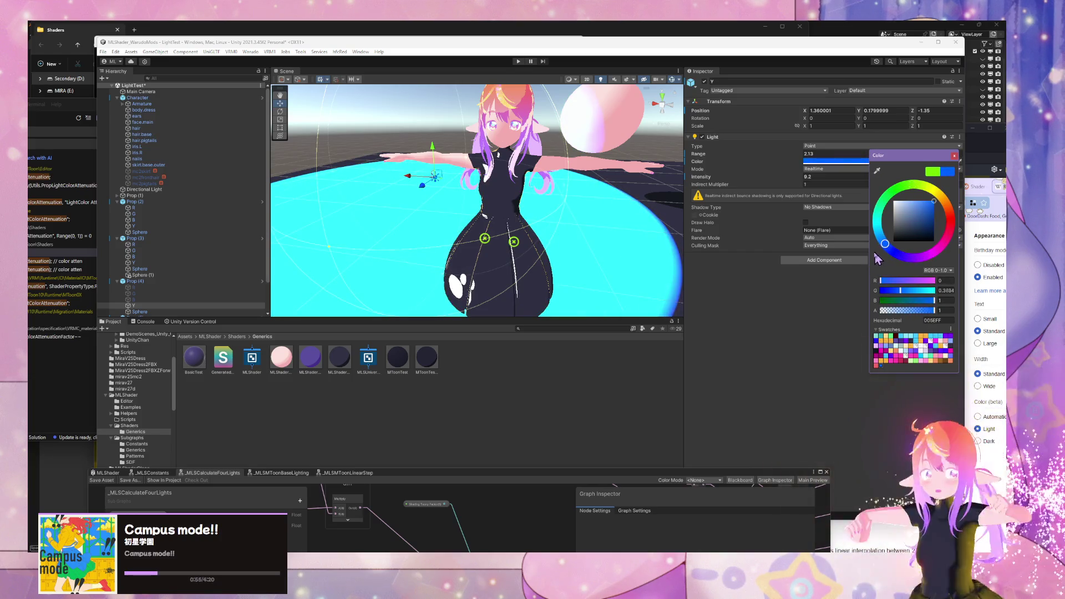
left_click_drag(896, 206, 876, 183)
scroll(539, 216, "down", 3)
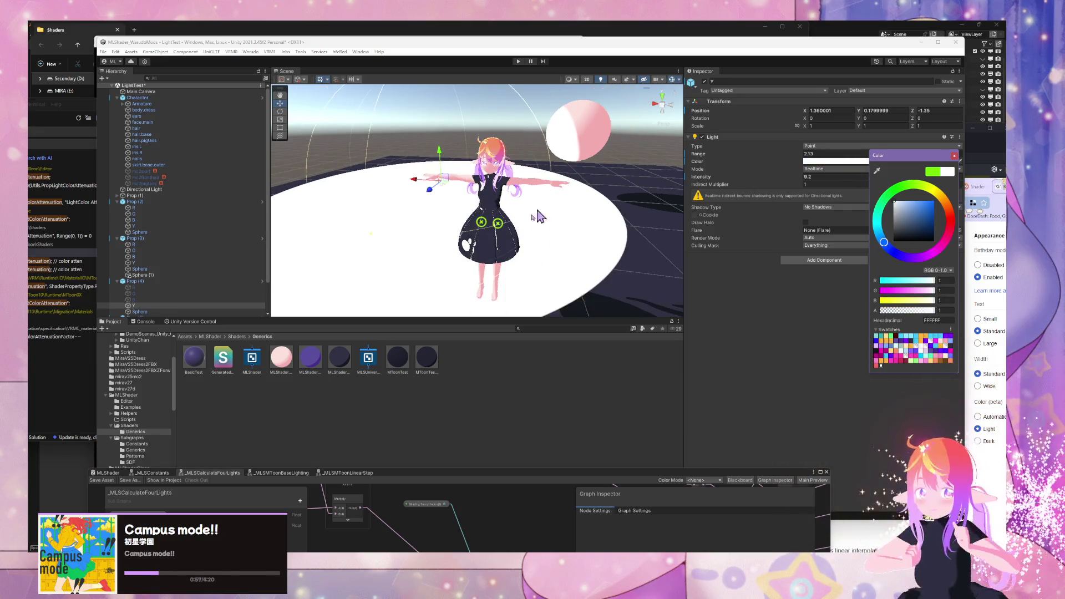
scroll(541, 230, "up", 6)
left_click(853, 220)
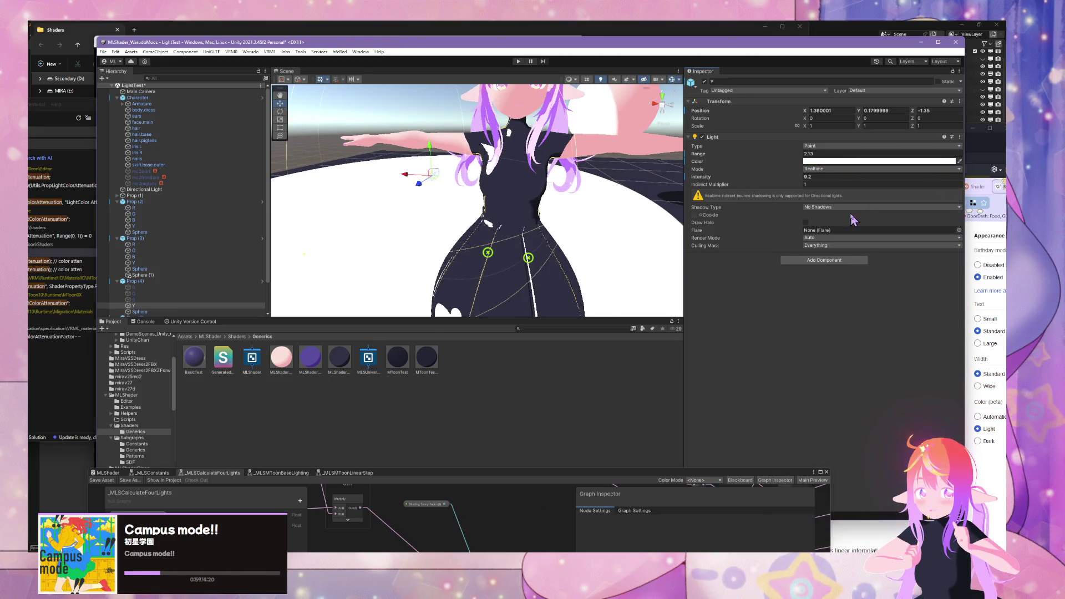
left_click(610, 100)
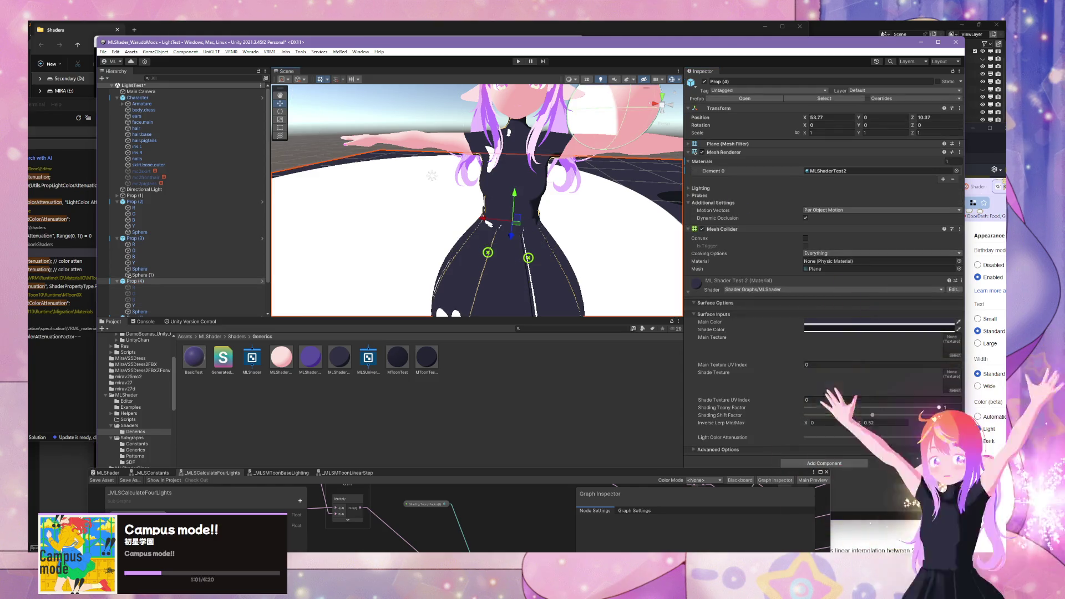
Step: Nudge the floor's Shading Shift Factor just below 0 and move the pink sphere to X -1.811
mouse_move(872, 415)
left_mouse_down()
mouse_move(857, 415)
mouse_move(874, 414)
left_mouse_up()
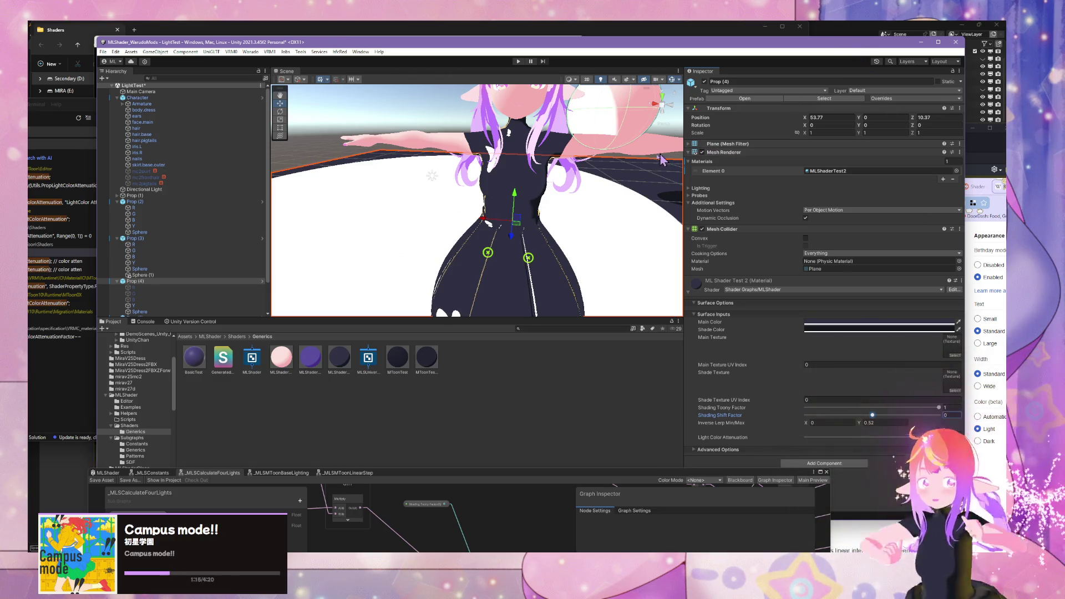
mouse_move(560, 233)
left_mouse_down()
mouse_move(570, 240)
mouse_move(558, 186)
mouse_move(542, 214)
mouse_move(583, 132)
mouse_move(361, 152)
mouse_move(432, 146)
mouse_move(582, 162)
mouse_move(414, 172)
mouse_move(303, 161)
mouse_move(452, 167)
mouse_move(607, 190)
mouse_move(345, 197)
mouse_move(535, 185)
mouse_move(581, 195)
left_mouse_up()
left_click(588, 139)
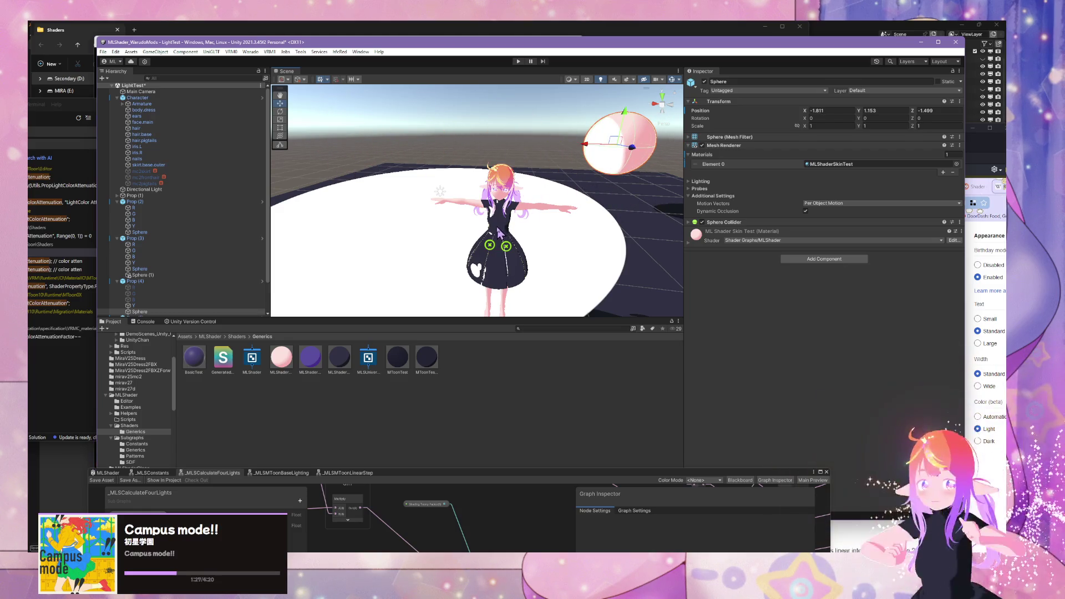
Step: Move the character further back on the floor and shift it sideways along X
left_click(501, 233)
mouse_move(501, 233)
left_mouse_down()
mouse_move(502, 183)
mouse_move(483, 277)
mouse_move(496, 208)
mouse_move(485, 275)
mouse_move(491, 244)
left_mouse_up()
scroll(552, 218, "up", 5)
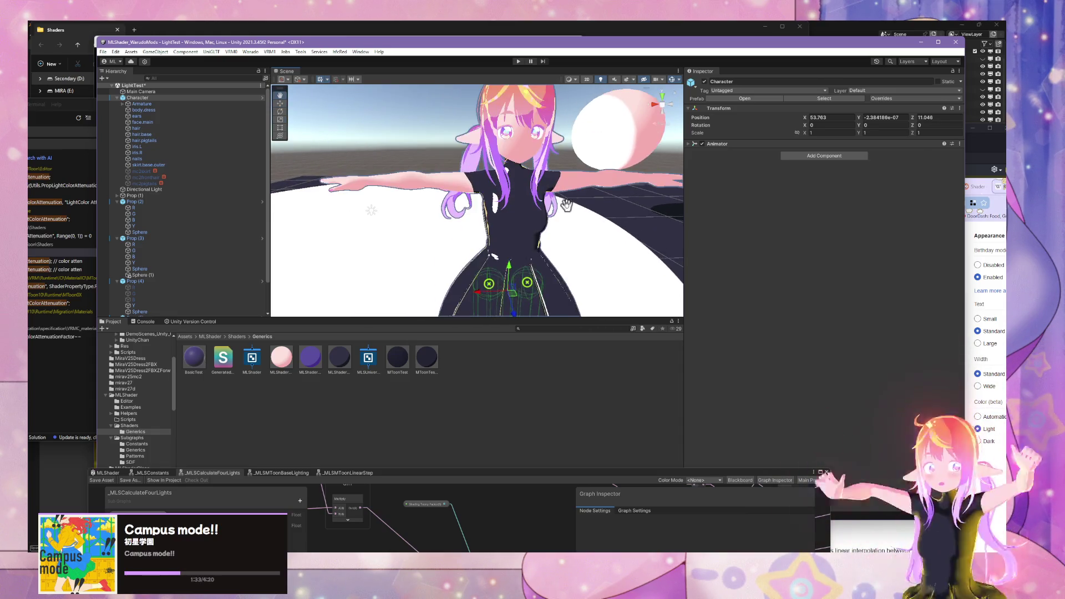
scroll(555, 219, "down", 5)
scroll(546, 236, "up", 3)
mouse_move(466, 268)
left_mouse_down()
mouse_move(572, 267)
mouse_move(394, 261)
left_mouse_up()
scroll(504, 215, "up", 5)
scroll(503, 215, "down", 5)
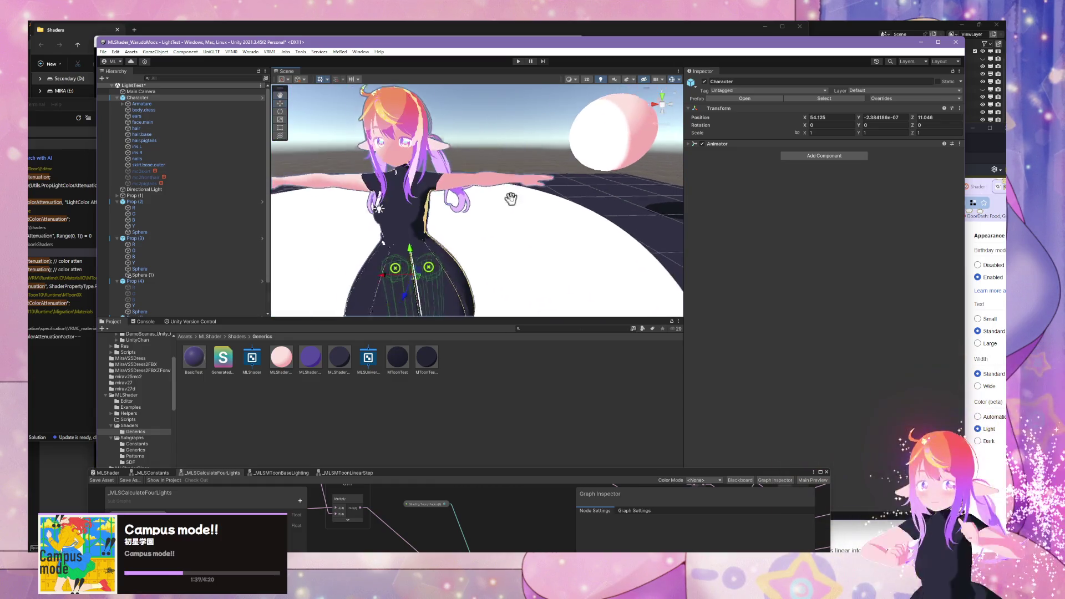
mouse_move(481, 265)
left_mouse_down()
mouse_move(468, 138)
mouse_move(484, 233)
mouse_move(488, 221)
left_mouse_up()
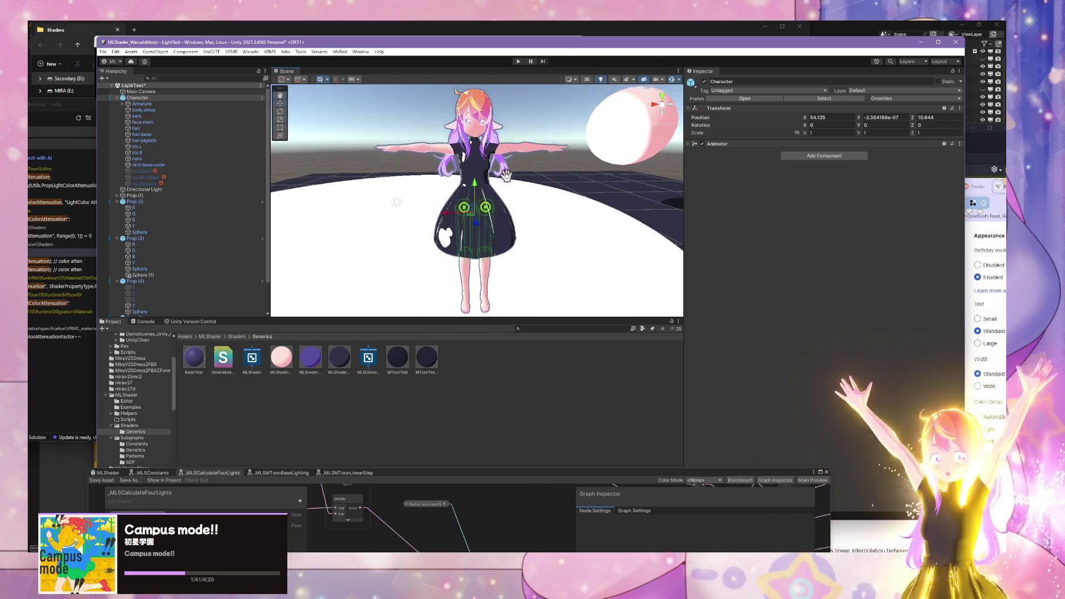
scroll(500, 211, "up", 4)
scroll(559, 219, "down", 3)
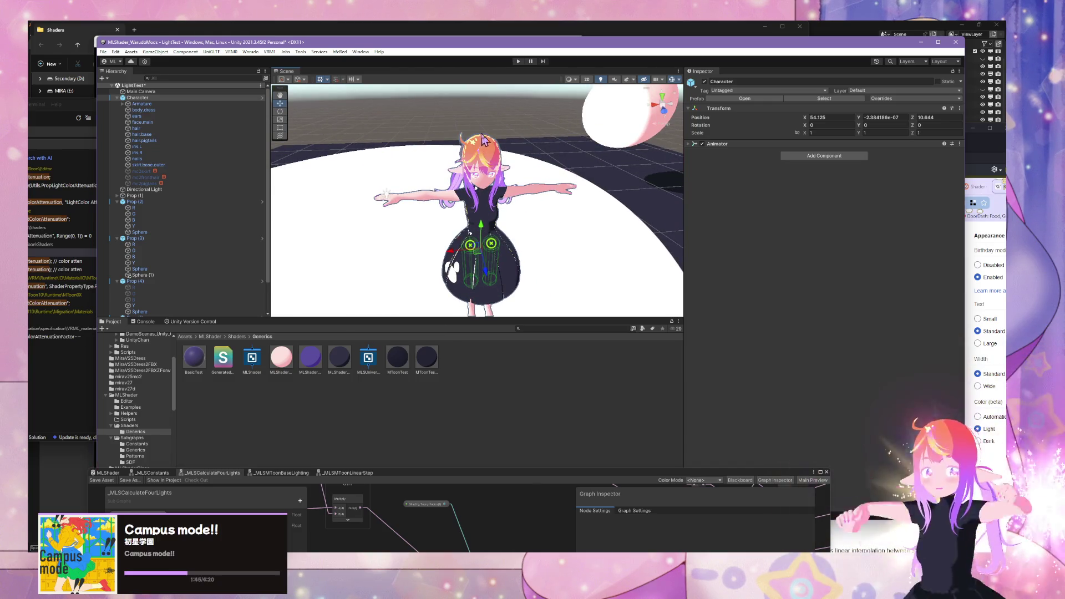
left_click_drag(566, 185, 564, 190)
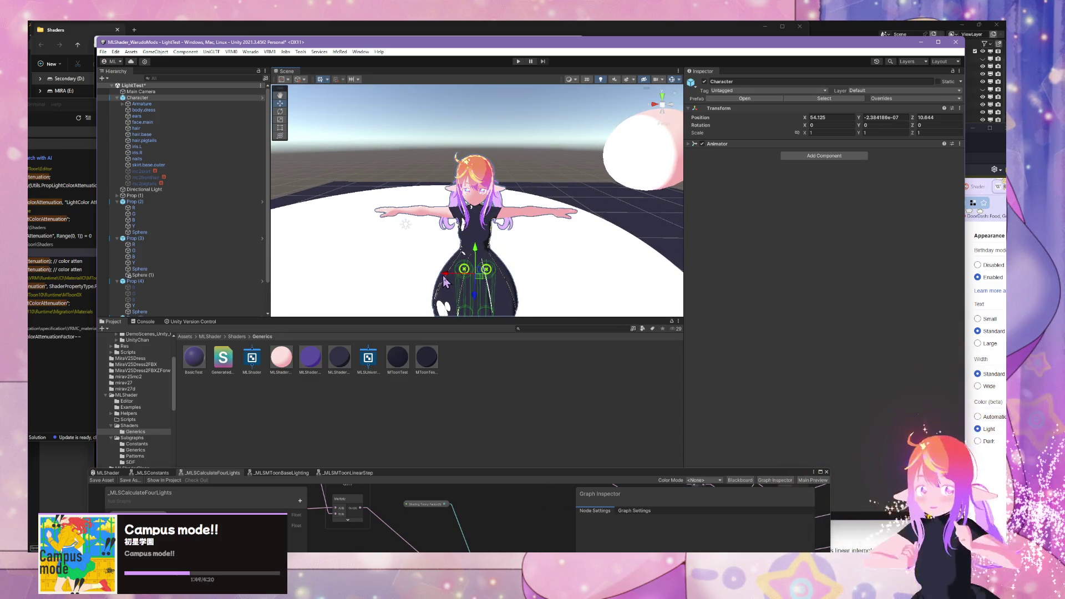
mouse_move(446, 282)
left_mouse_down()
mouse_move(529, 281)
mouse_move(475, 282)
left_mouse_up()
Step: Move the pink sphere up beside the character's head on the left
left_click(615, 168)
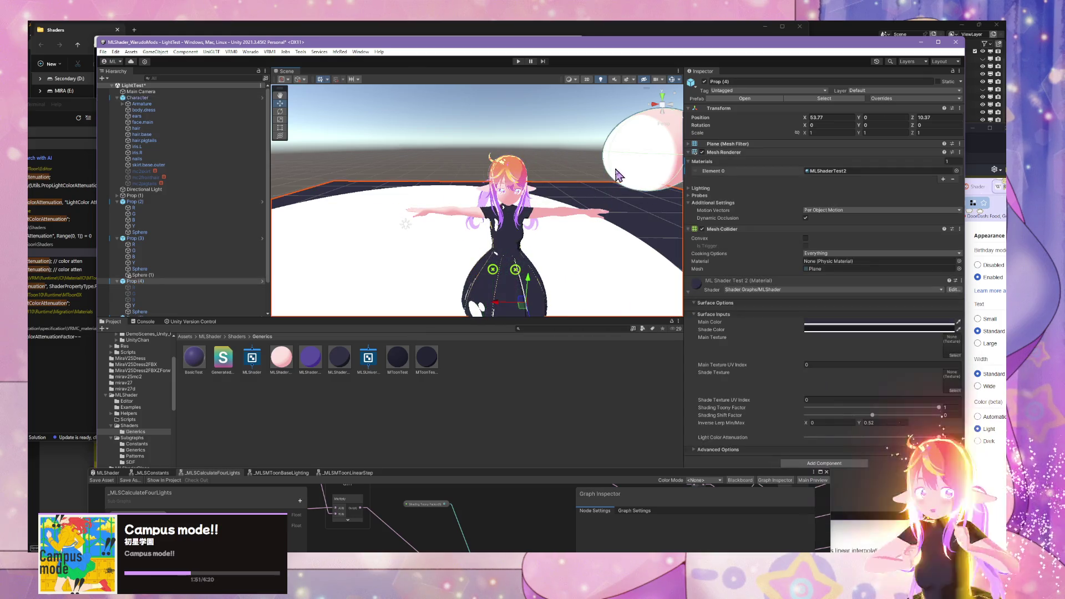
left_click(619, 175)
scroll(610, 175, "down", 2)
mouse_move(607, 176)
left_mouse_down()
mouse_move(305, 194)
mouse_move(600, 216)
mouse_move(403, 222)
mouse_move(309, 209)
mouse_move(377, 219)
left_mouse_up()
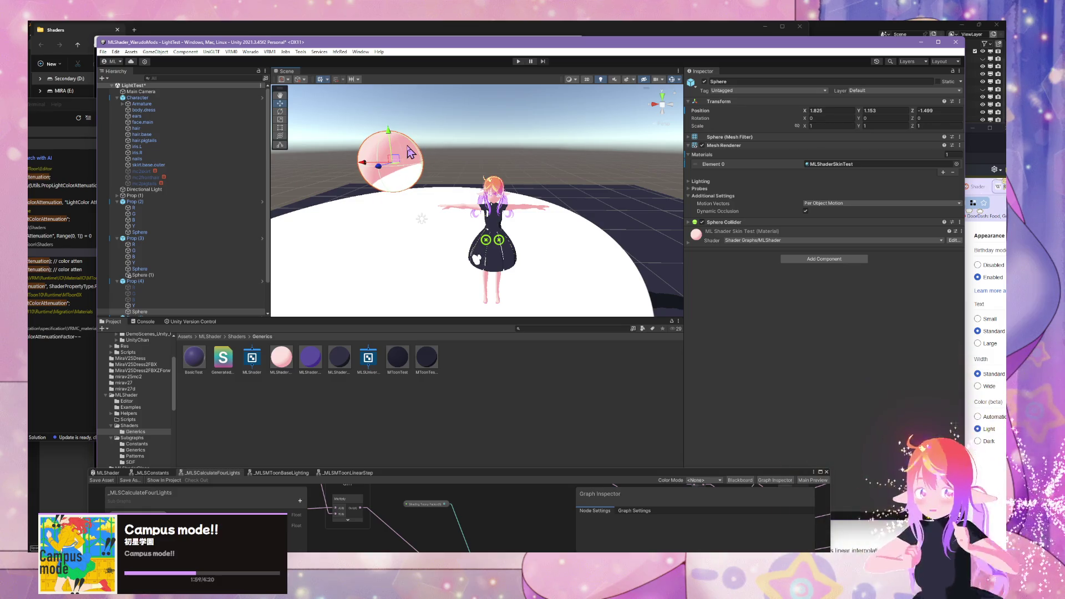
Step: Set the pink sphere material's Shading Shift Factor to 0.373
left_click(411, 153)
left_click(410, 152)
left_click(411, 152)
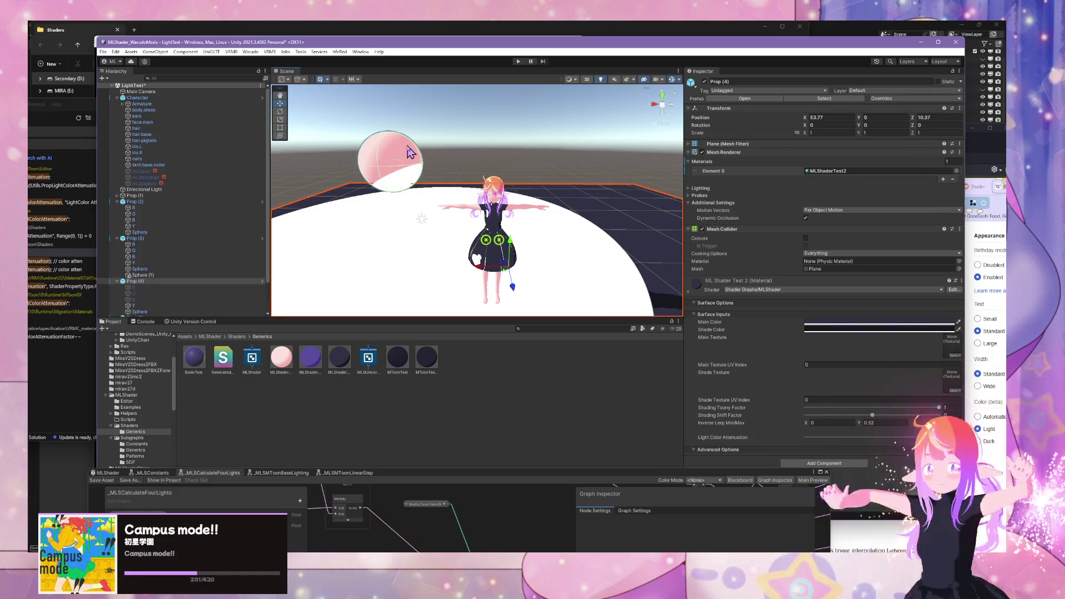
left_click(411, 153)
left_click(688, 236)
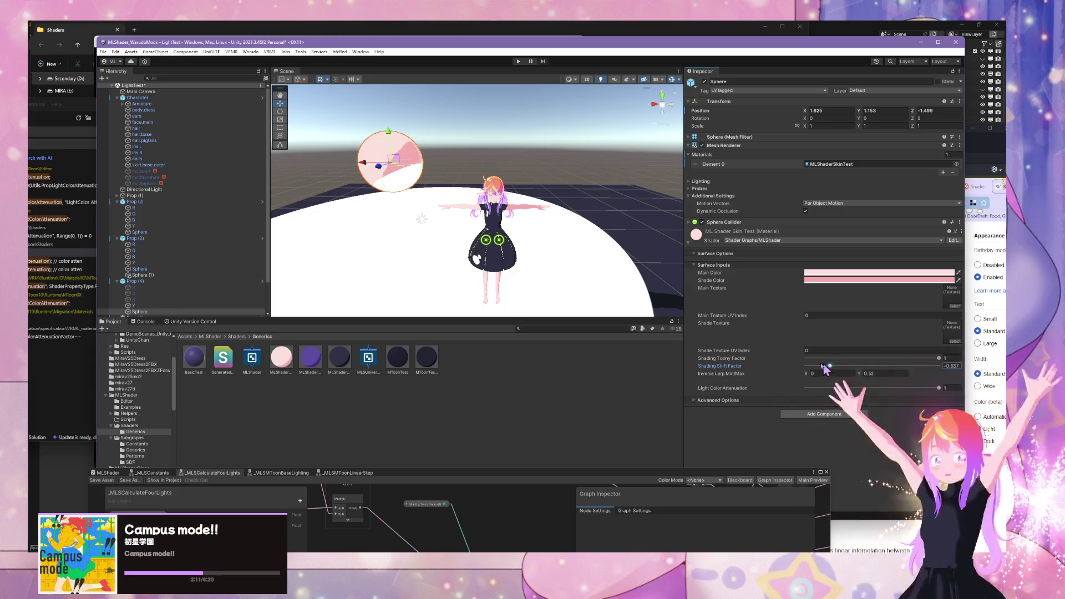
mouse_move(822, 364)
left_mouse_down()
mouse_move(912, 371)
mouse_move(862, 373)
left_mouse_up()
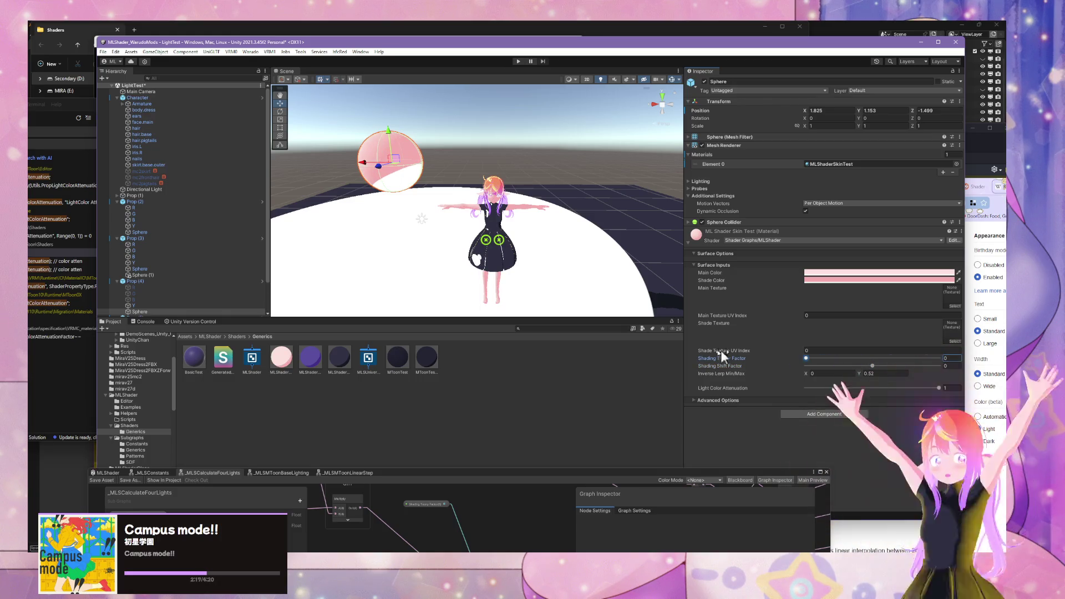
Step: Nudge floor plane Prop (4) along Z and adjust the character's X position
scroll(513, 224, "up", 3)
scroll(513, 224, "down", 3)
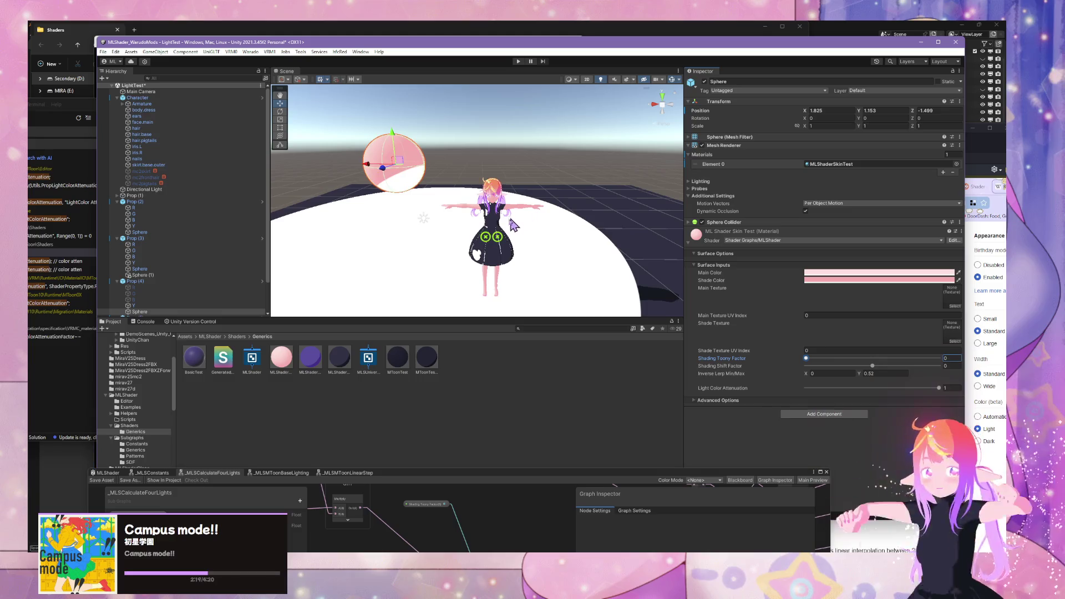
left_click(510, 227)
left_click_drag(511, 282, 505, 314)
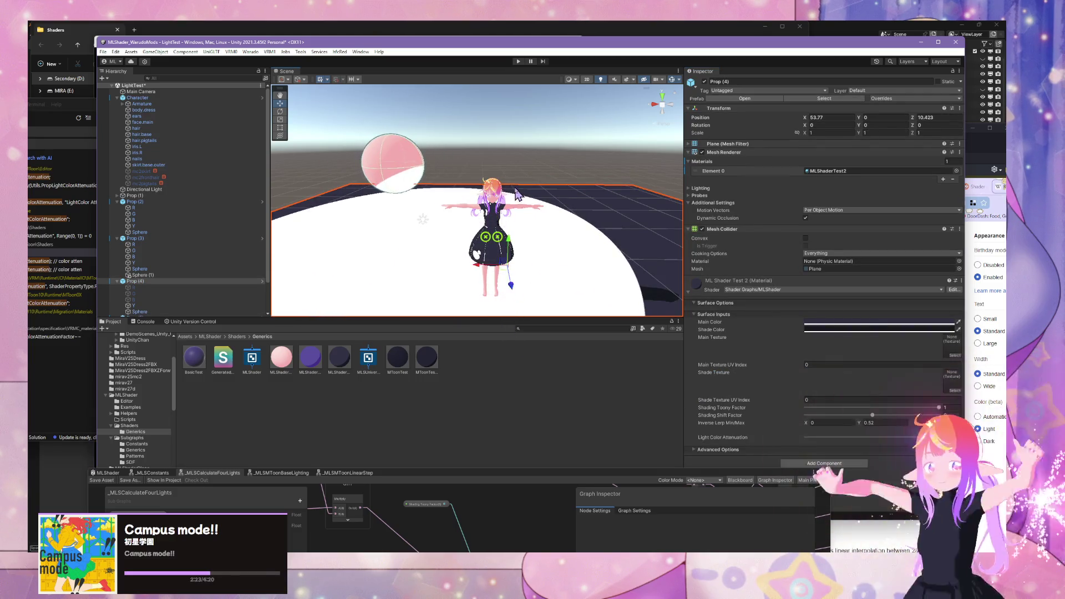
scroll(500, 250, "down", 3)
left_click(491, 221)
mouse_move(469, 231)
left_mouse_down()
mouse_move(614, 230)
mouse_move(458, 230)
left_mouse_up()
left_click(538, 227)
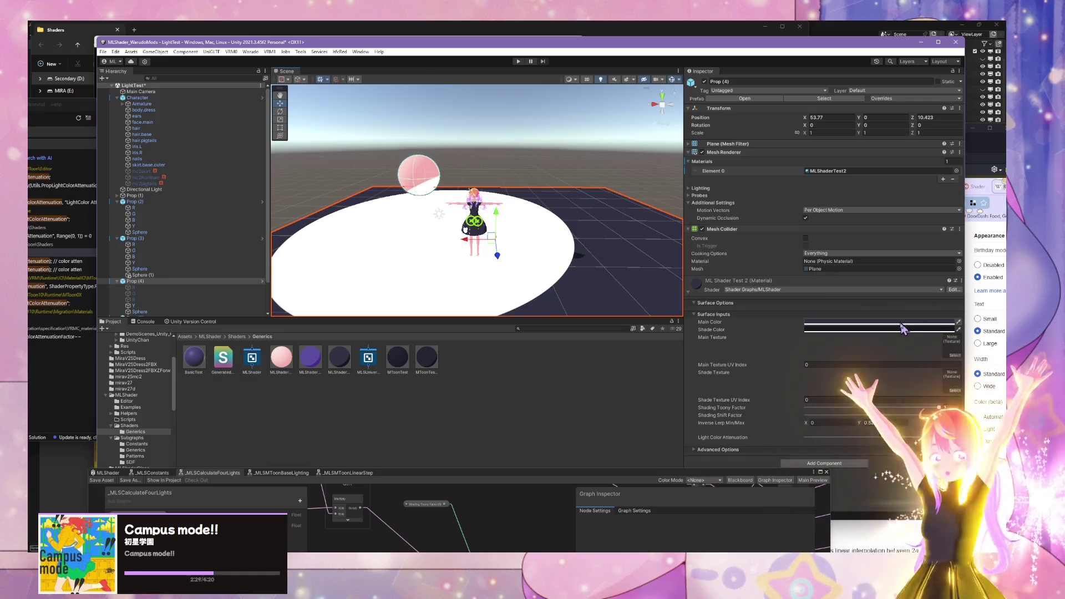
Step: Set floor material ML Shader Test 2's Shading Toony Factor to 0, then reselect the sphere
left_click_drag(866, 408, 806, 408)
scroll(530, 212, "up", 2)
scroll(530, 212, "up", 4)
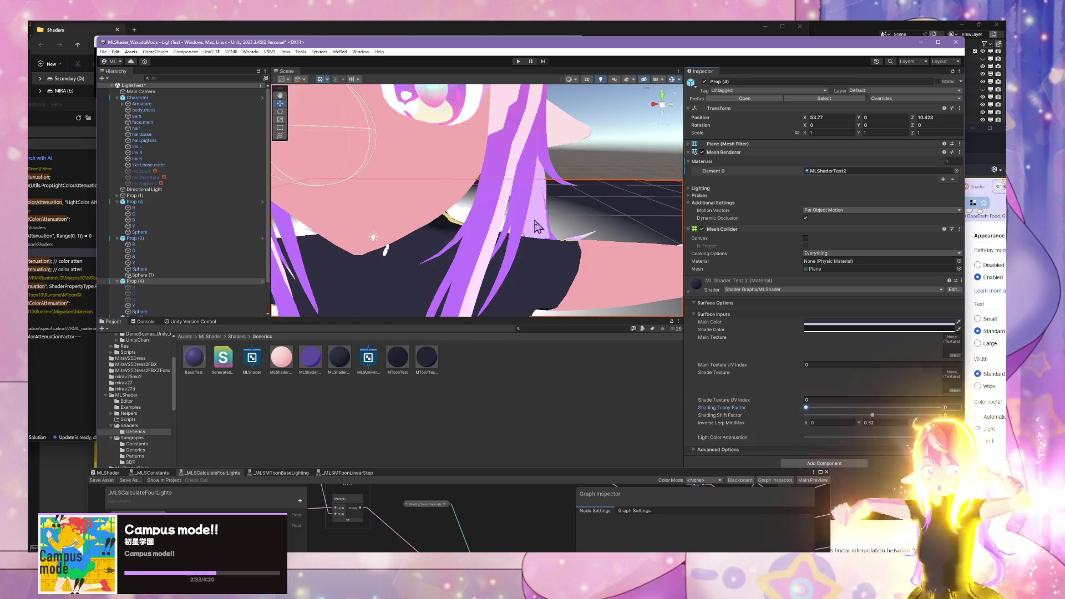
scroll(533, 216, "down", 3)
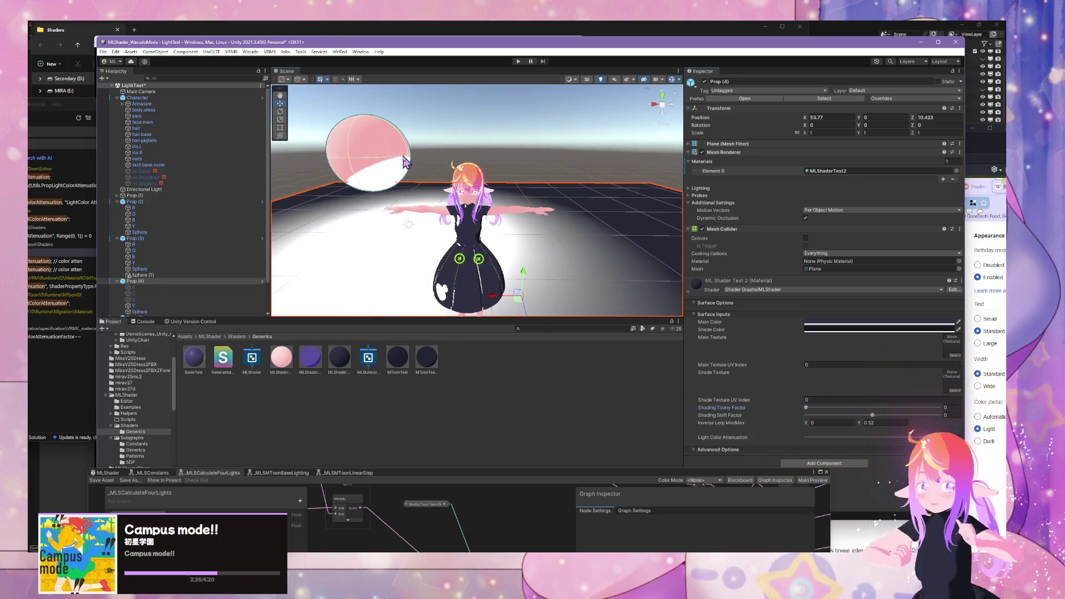
left_click(402, 162)
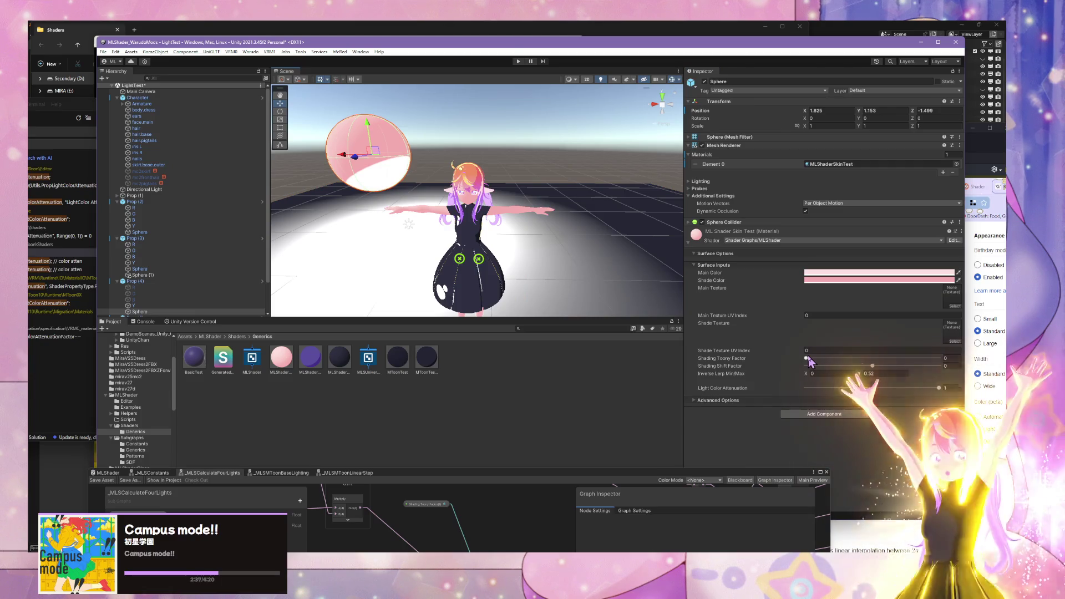
Step: Set the sphere material's Shading Shift Factor to 0 and test Shading Toony Factor values
left_click(807, 358)
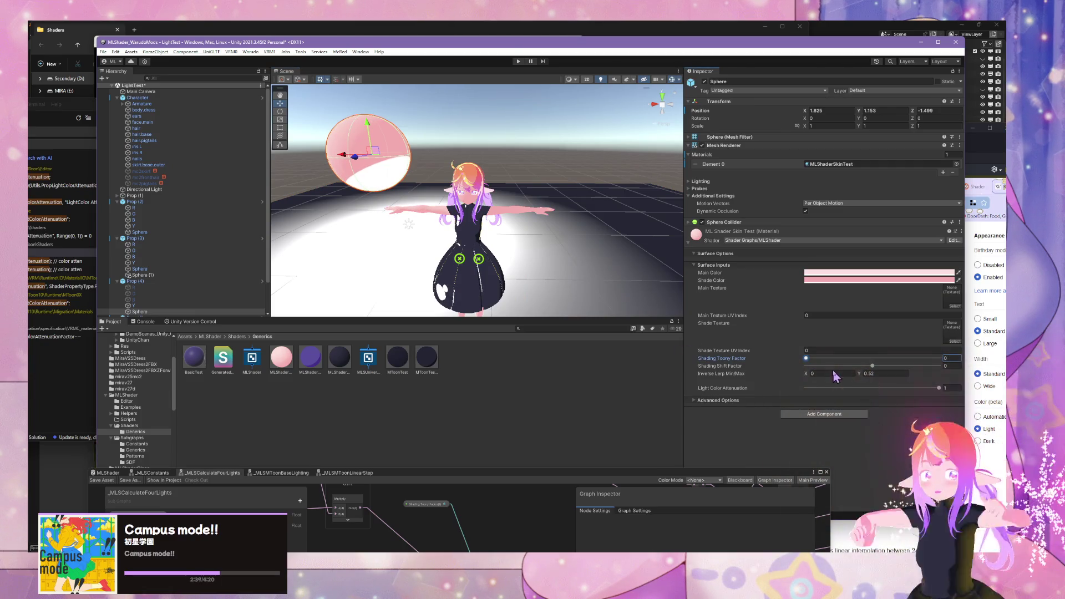
mouse_move(873, 366)
left_mouse_down()
mouse_move(798, 361)
mouse_move(831, 374)
mouse_move(869, 366)
left_mouse_up()
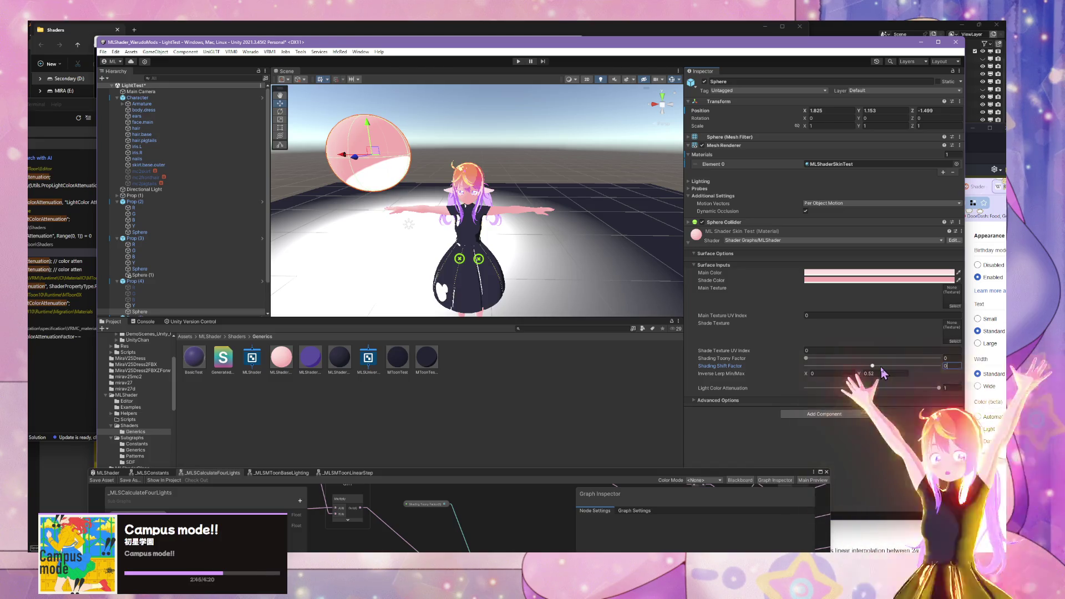
type("0.133")
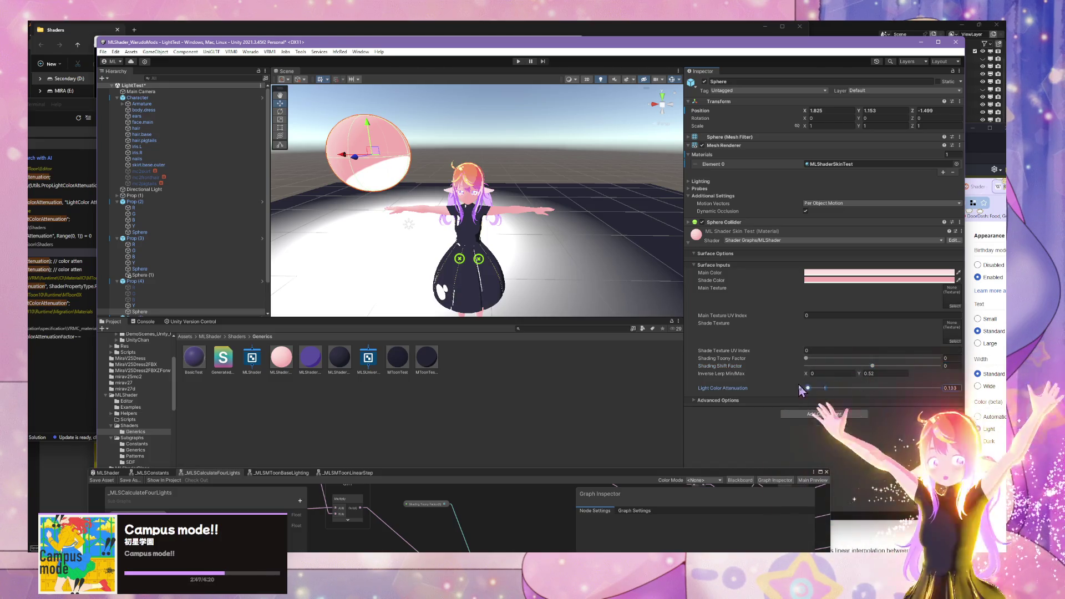
left_click(806, 358)
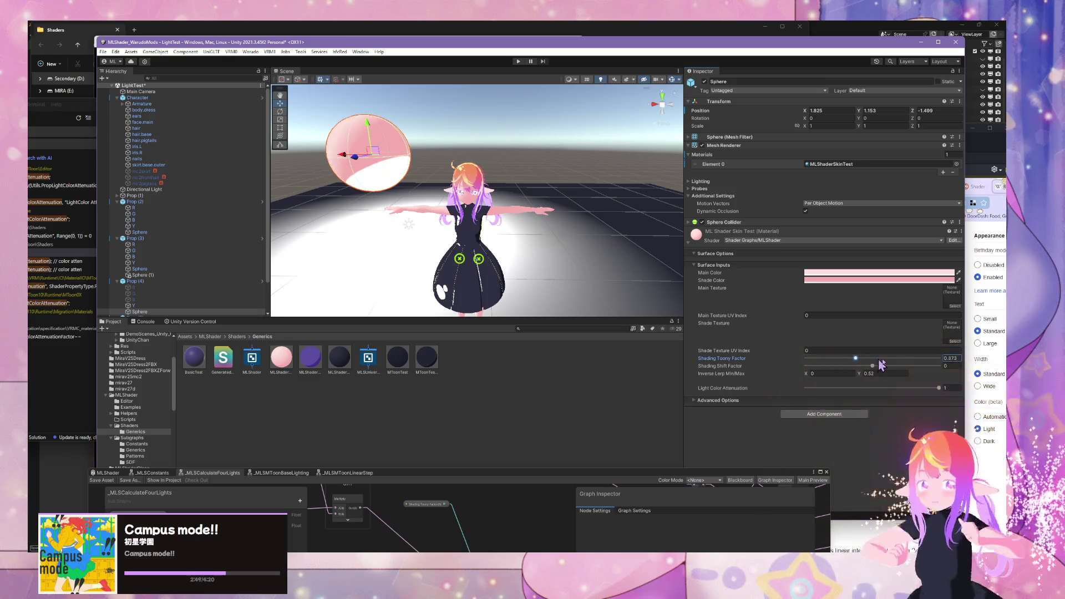
left_click_drag(806, 358, 957, 361)
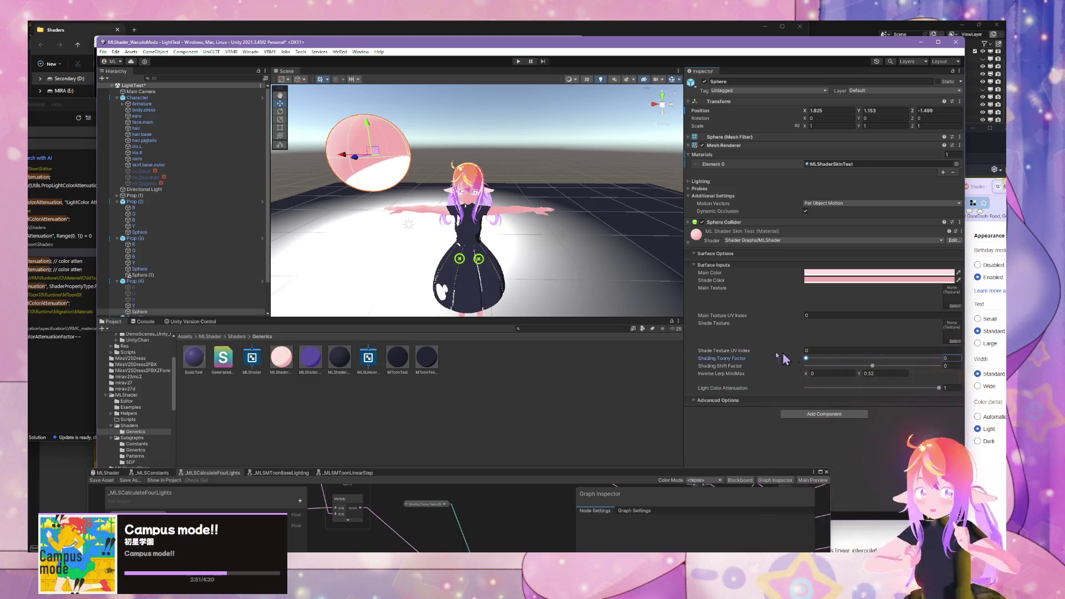
Step: Raise the pink sphere higher above the character
left_click(488, 149)
scroll(488, 149, "down", 3)
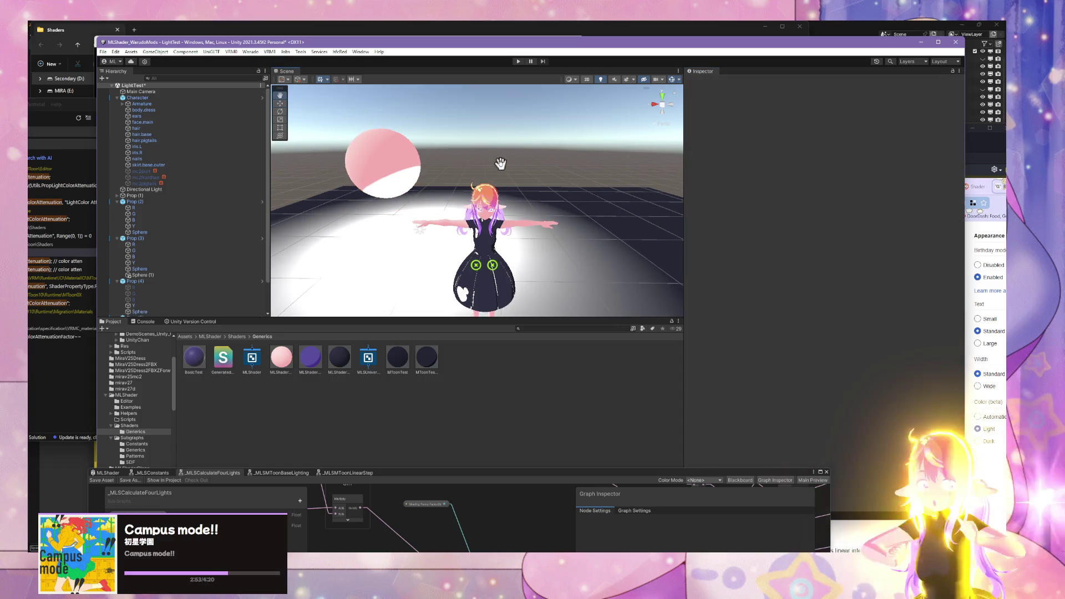
left_click(411, 161)
left_click(411, 162)
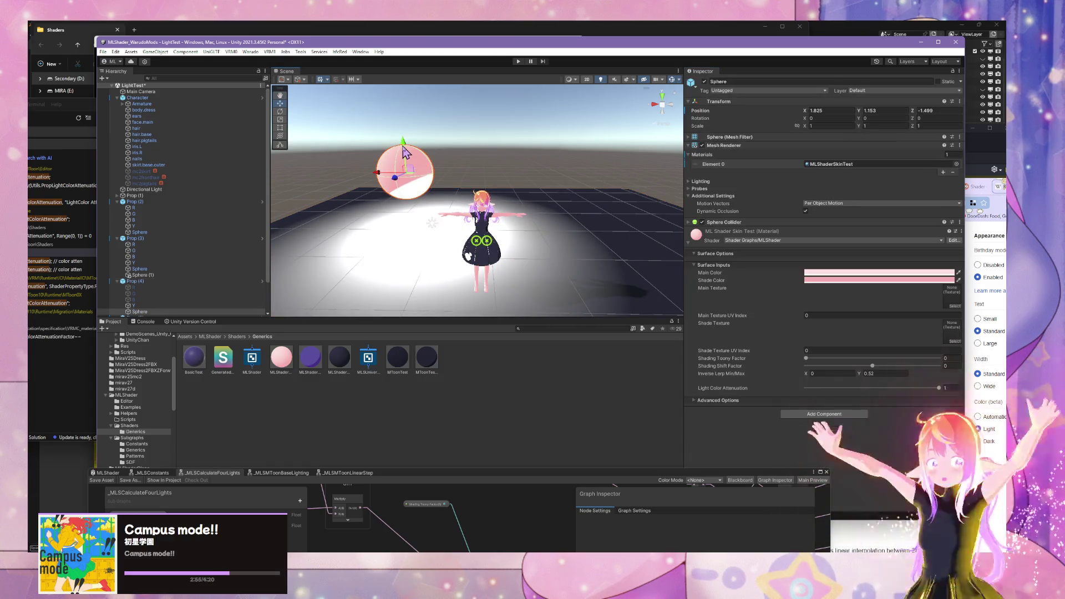
mouse_move(411, 161)
left_mouse_down()
mouse_move(400, 184)
mouse_move(388, 152)
mouse_move(436, 233)
mouse_move(444, 132)
left_mouse_up()
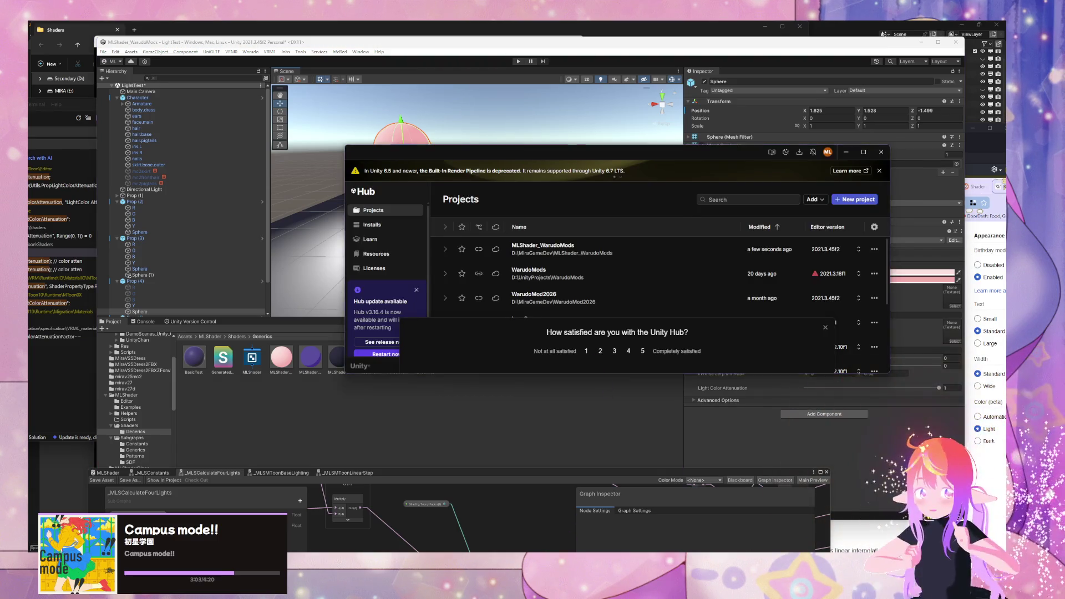
Step: Close Unity Hub, center the Shader Graph window, and pan to the diff group
left_click(596, 374)
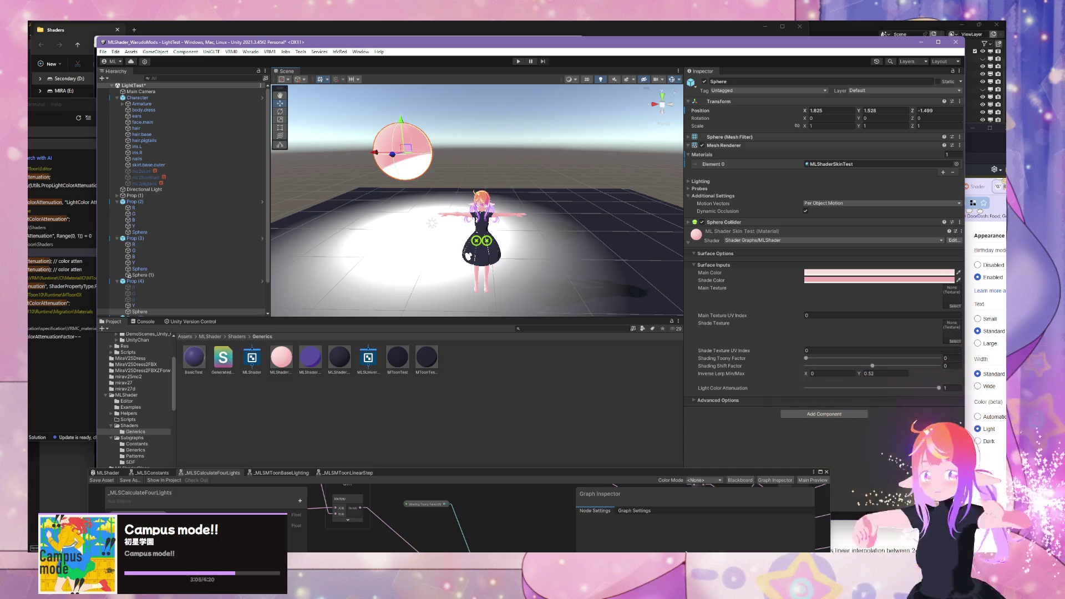
left_click(588, 476)
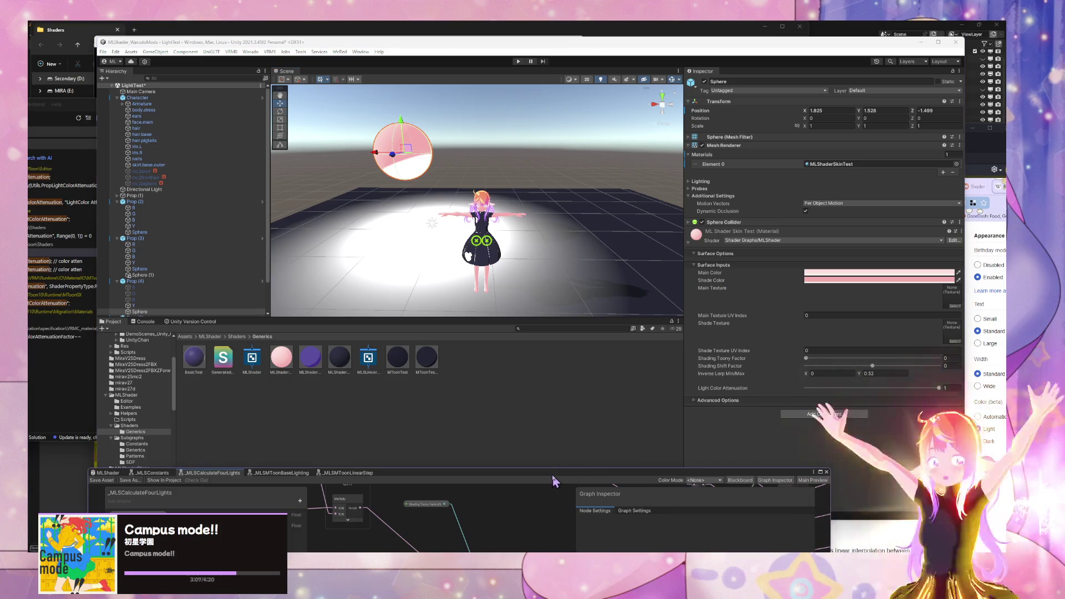
mouse_move(553, 480)
left_mouse_down()
mouse_move(745, 242)
mouse_move(695, 180)
left_mouse_up()
left_click_drag(581, 258, 609, 327)
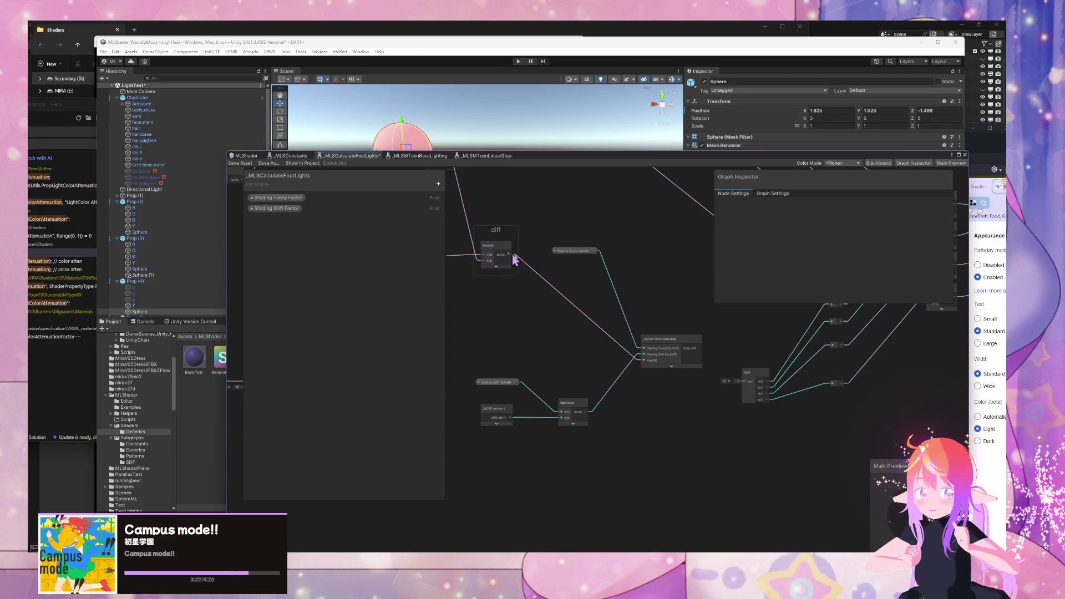
Step: Wire the Multiply node's output into the Split node's input
mouse_move(513, 257)
left_mouse_down()
mouse_move(730, 397)
mouse_move(744, 390)
left_mouse_up()
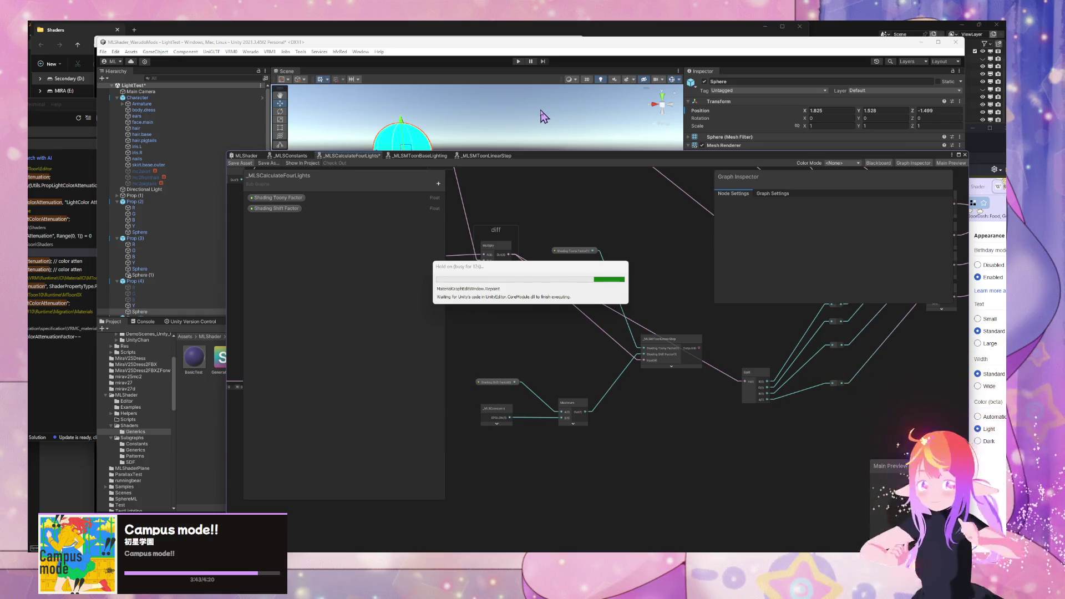
left_click_drag(563, 186, 535, 346)
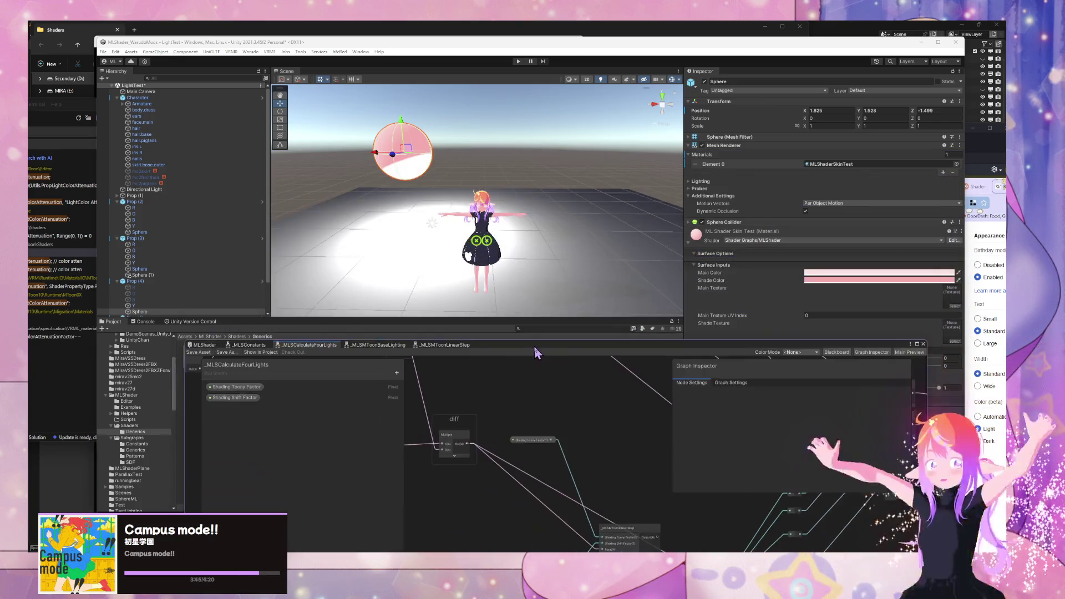
Step: Tune the sphere material's Shading Toony Factor, settling around 0.919
left_click_drag(791, 351, 528, 383)
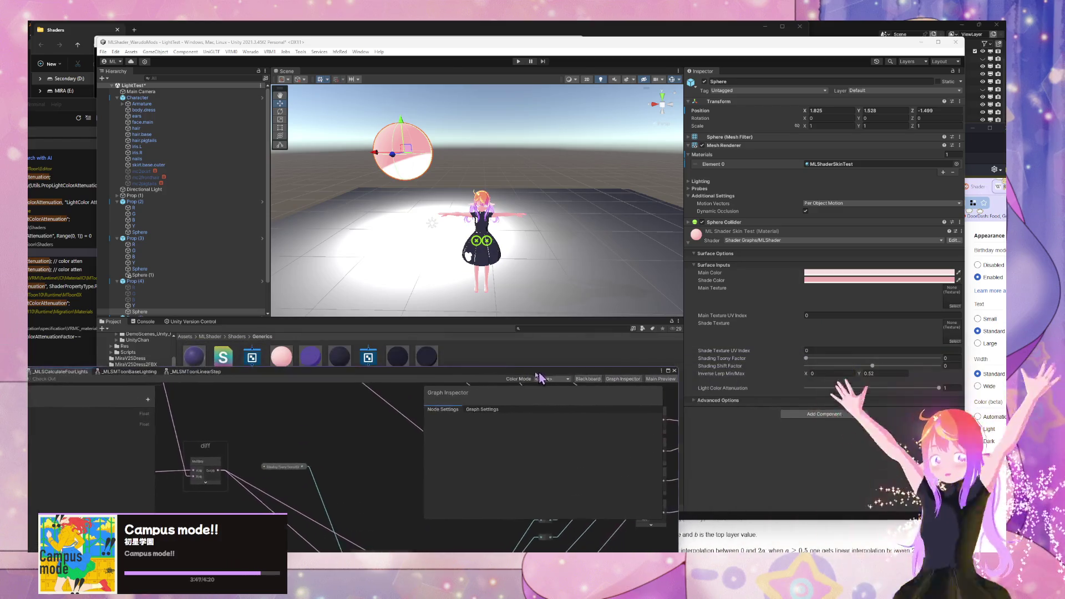
left_click(807, 360)
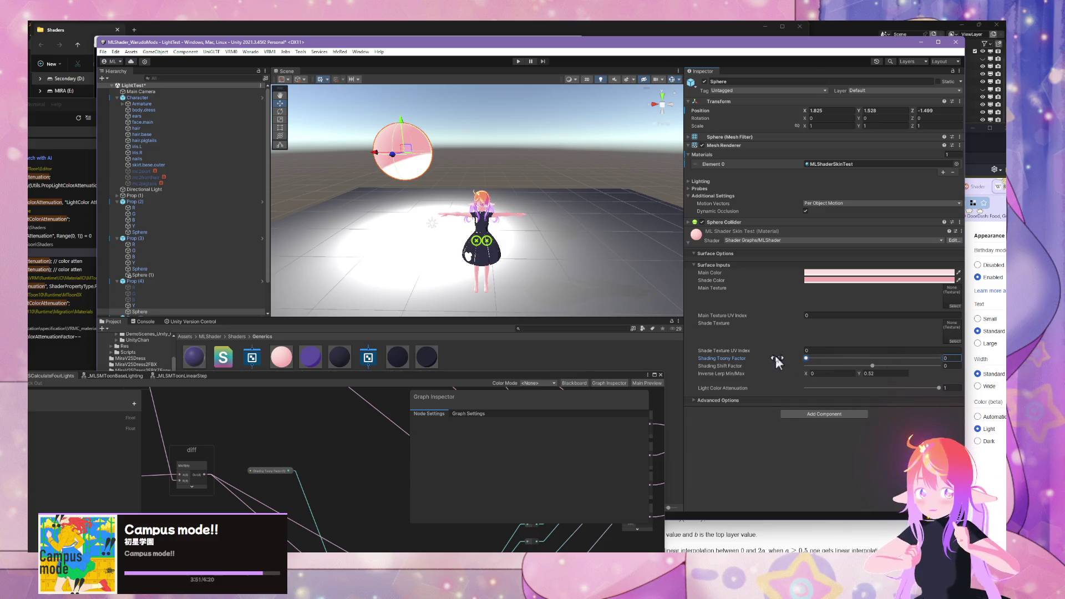
left_click_drag(820, 360, 951, 365)
mouse_move(879, 360)
left_mouse_down()
mouse_move(807, 358)
mouse_move(945, 362)
left_mouse_up()
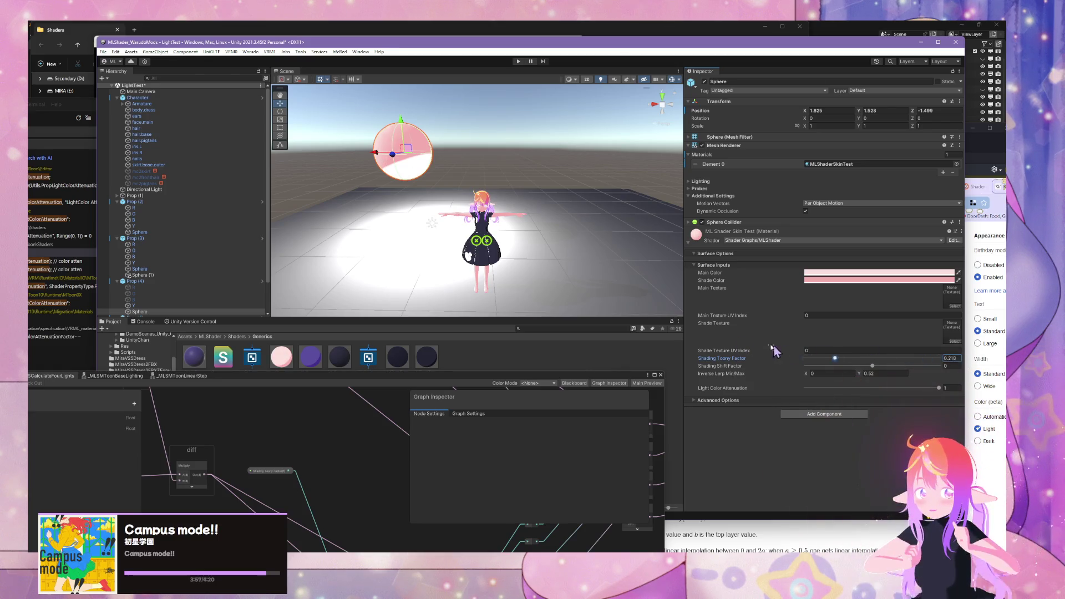
left_click_drag(835, 357, 939, 359)
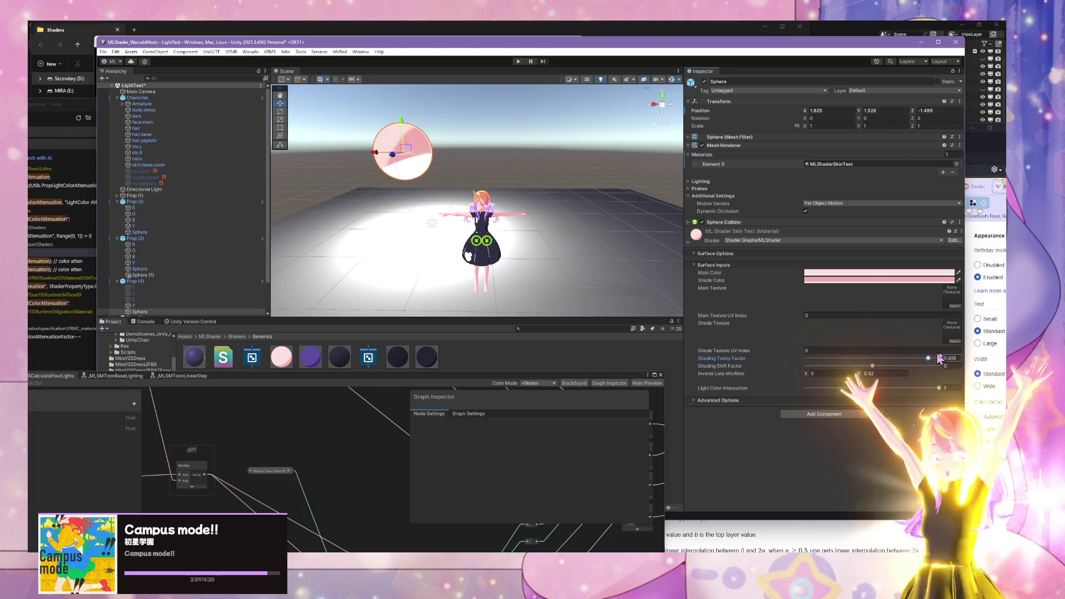
Step: Lower the sphere's Shading Shift Factor to about -0.884 and bring Shader Graph forward
mouse_move(519, 381)
left_mouse_down()
mouse_move(668, 337)
mouse_move(584, 372)
left_mouse_up()
mouse_move(873, 366)
left_mouse_down()
mouse_move(805, 363)
mouse_move(887, 367)
mouse_move(865, 366)
left_mouse_up()
scroll(595, 230, "up", 10)
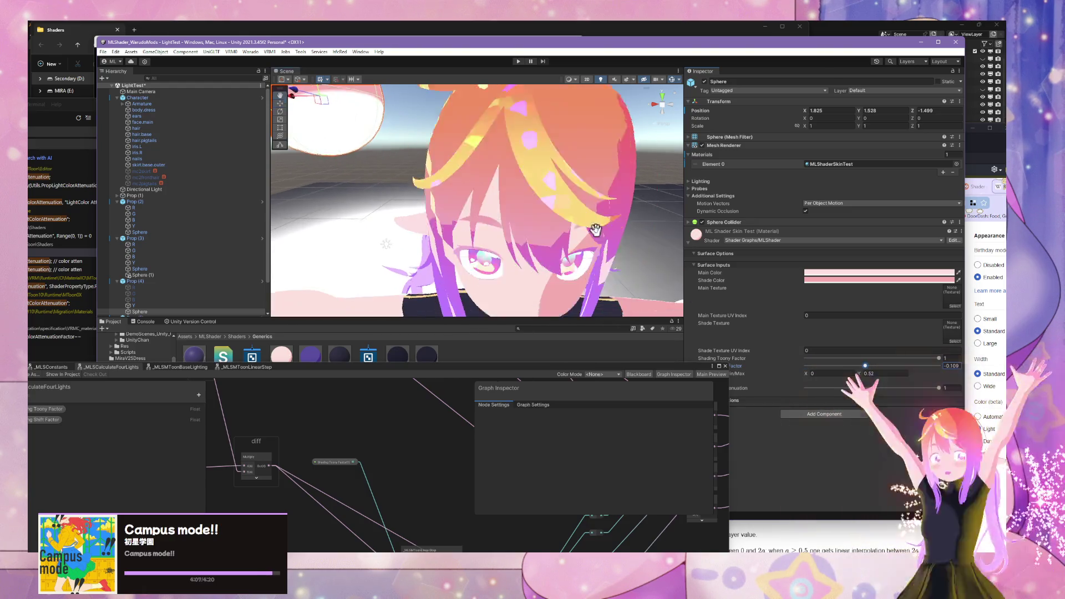
scroll(595, 230, "down", 10)
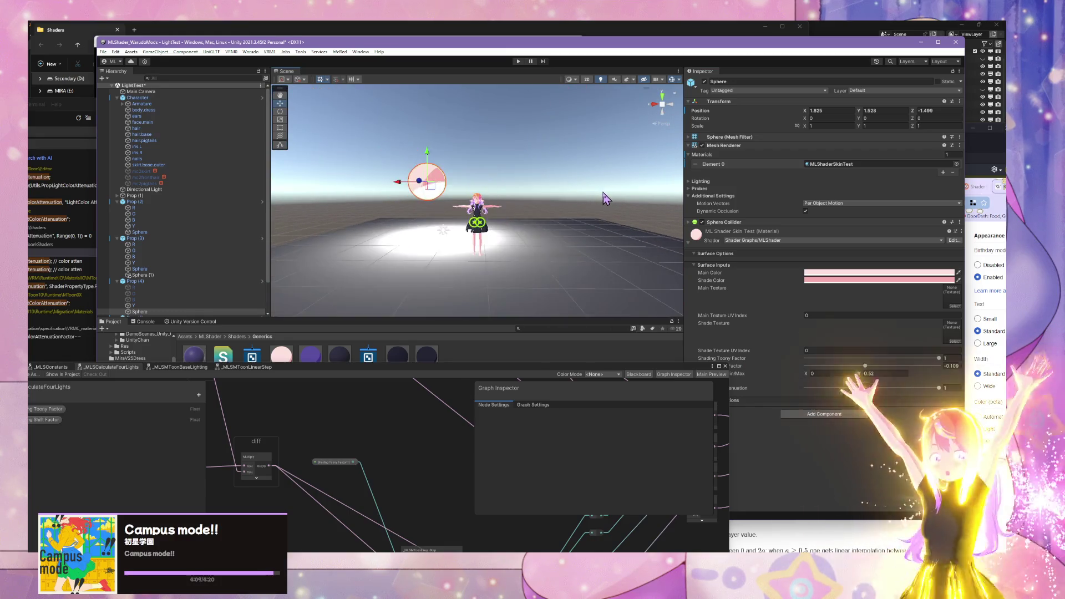
left_click(491, 306)
left_click_drag(483, 364, 713, 140)
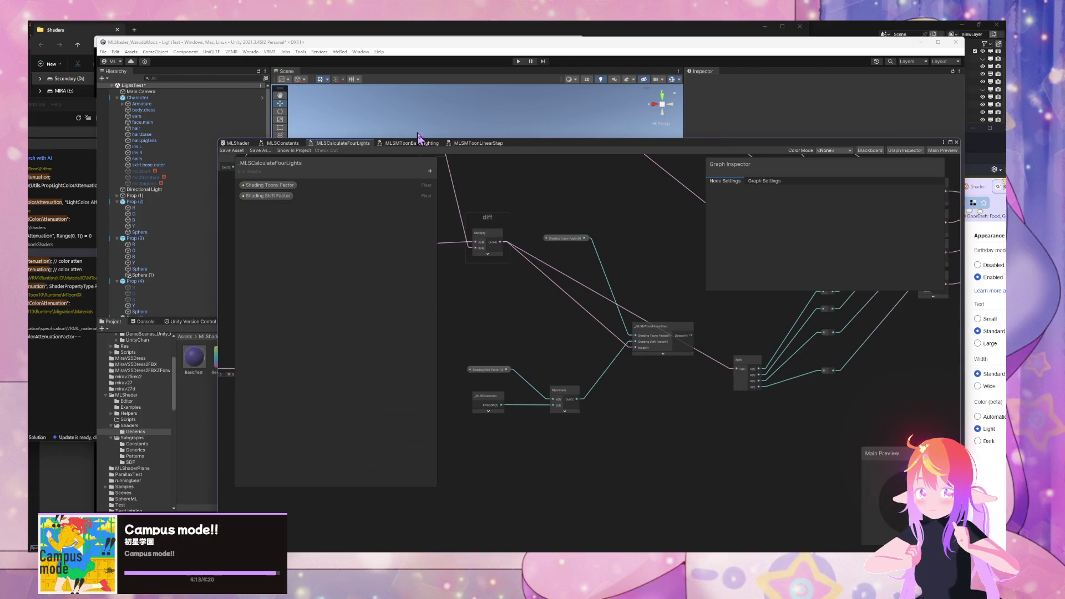
Step: Shift the Shading Toony Factor node down-left beside the LinearStep subgraph node
left_click(431, 171)
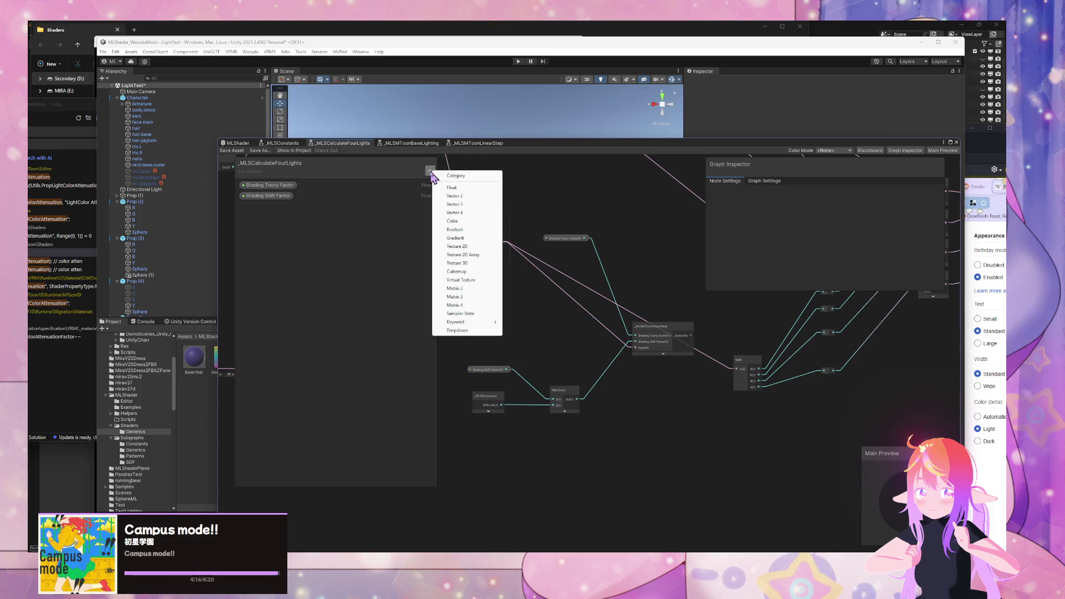
left_click(589, 206)
scroll(499, 249, "down", 6)
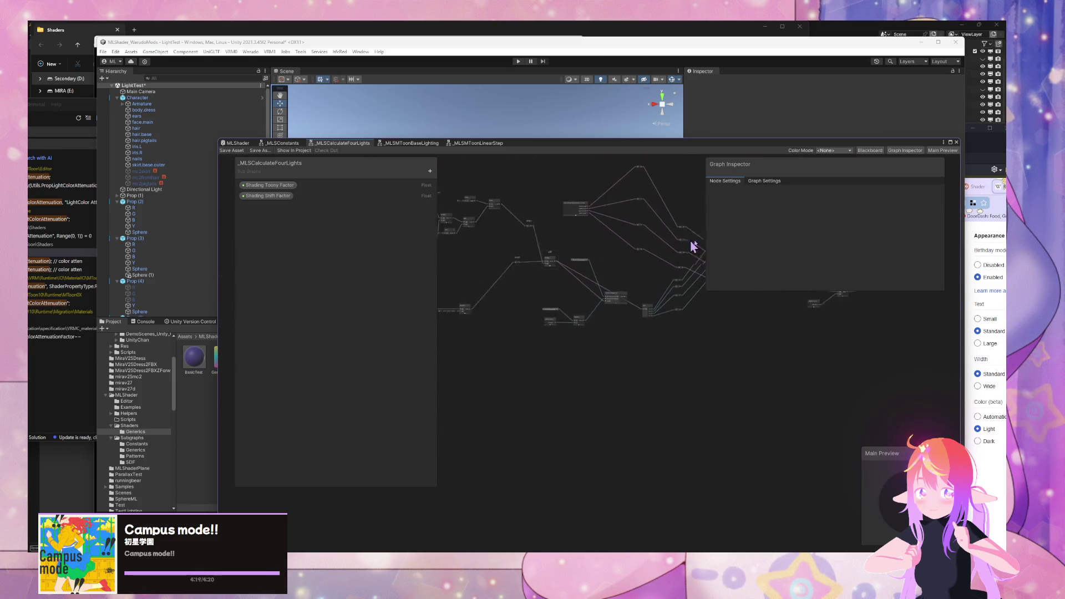
scroll(694, 246, "up", 3)
scroll(471, 250, "up", 4)
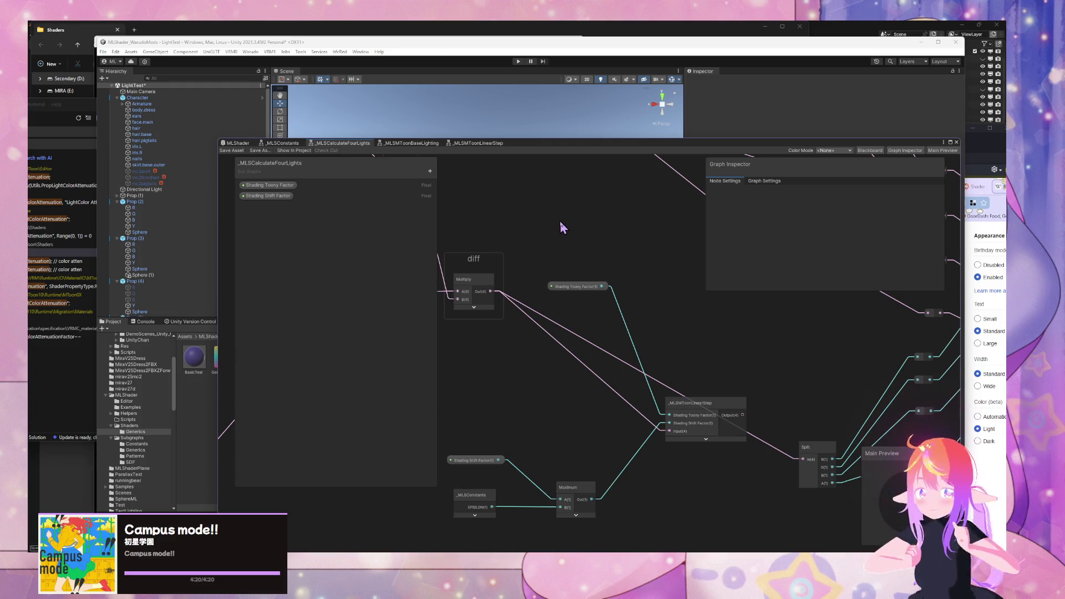
mouse_move(587, 288)
left_mouse_down()
mouse_move(557, 349)
mouse_move(487, 388)
left_mouse_up()
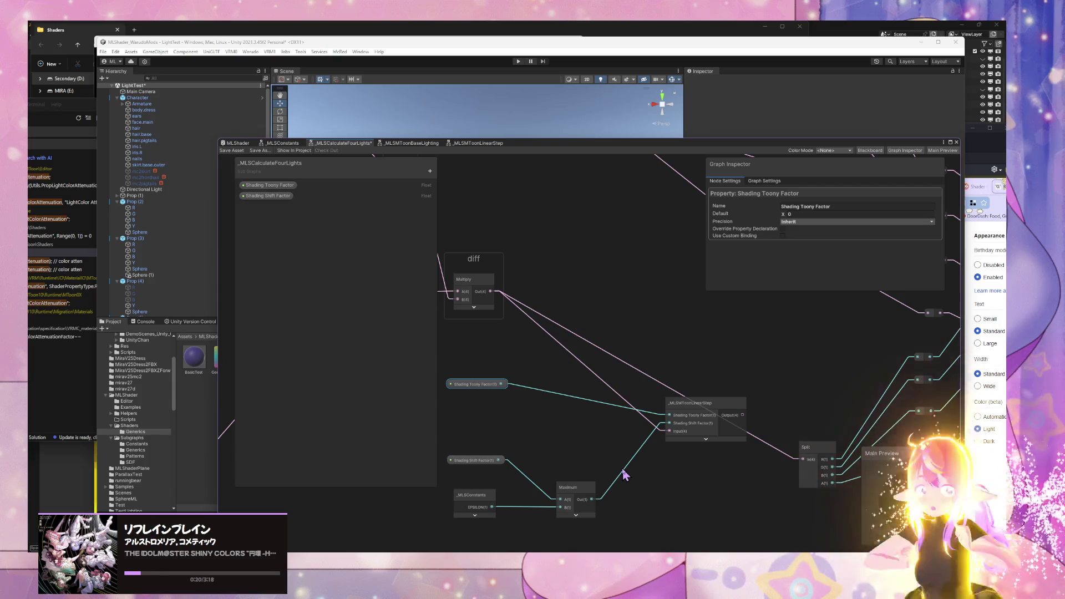
left_click(623, 472)
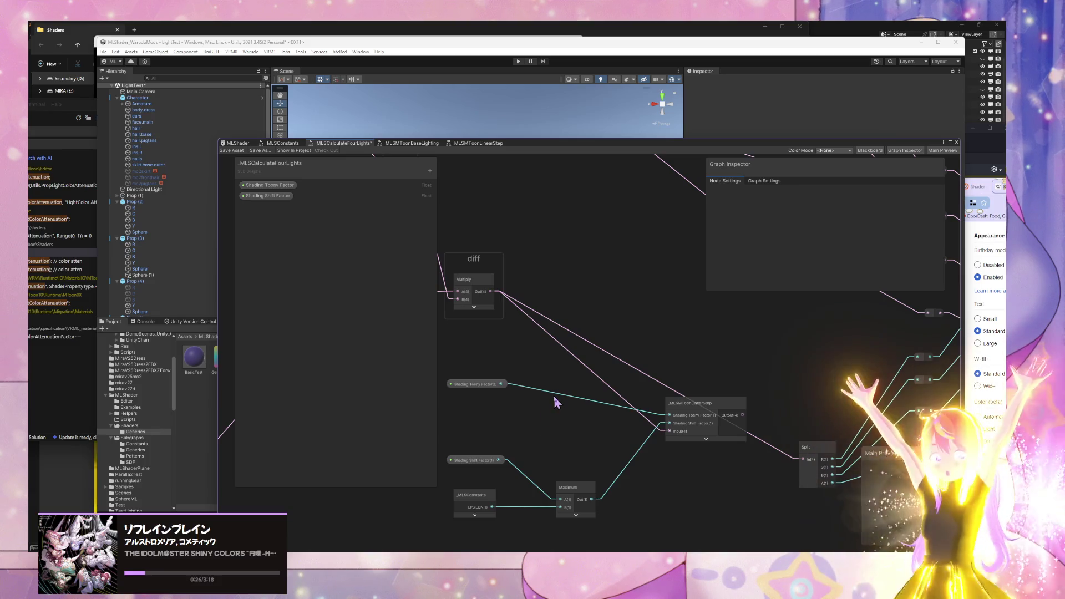
Step: Add a Negate node via 'neg' search and feed Shading Shift Factor into it
key("space")
type("nega")
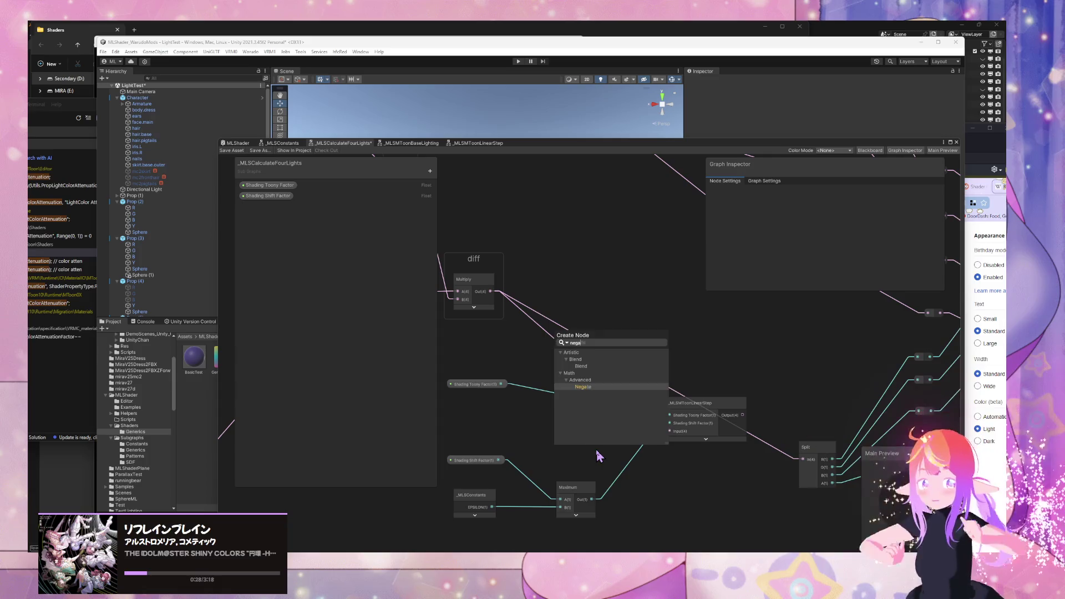
key("Return")
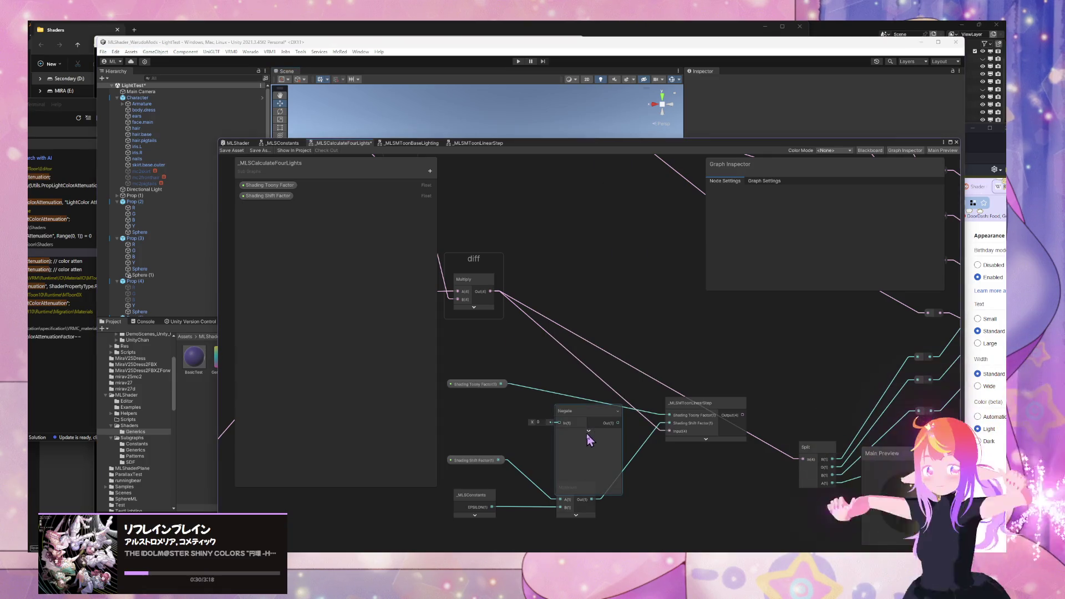
left_click_drag(591, 419, 574, 400)
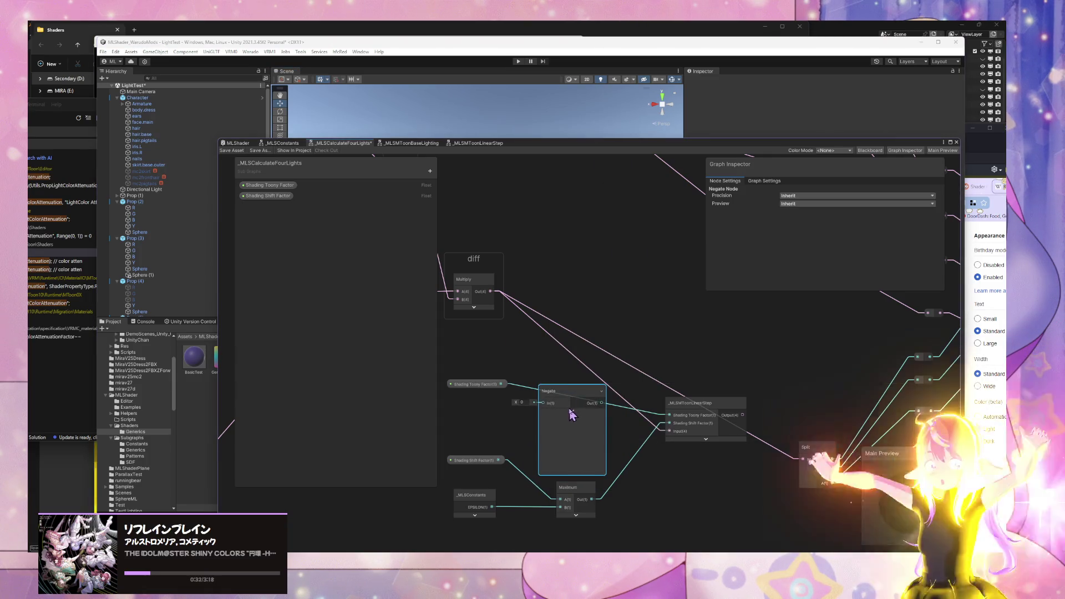
mouse_move(498, 459)
left_mouse_down()
mouse_move(535, 440)
mouse_move(543, 403)
mouse_move(561, 499)
left_mouse_up()
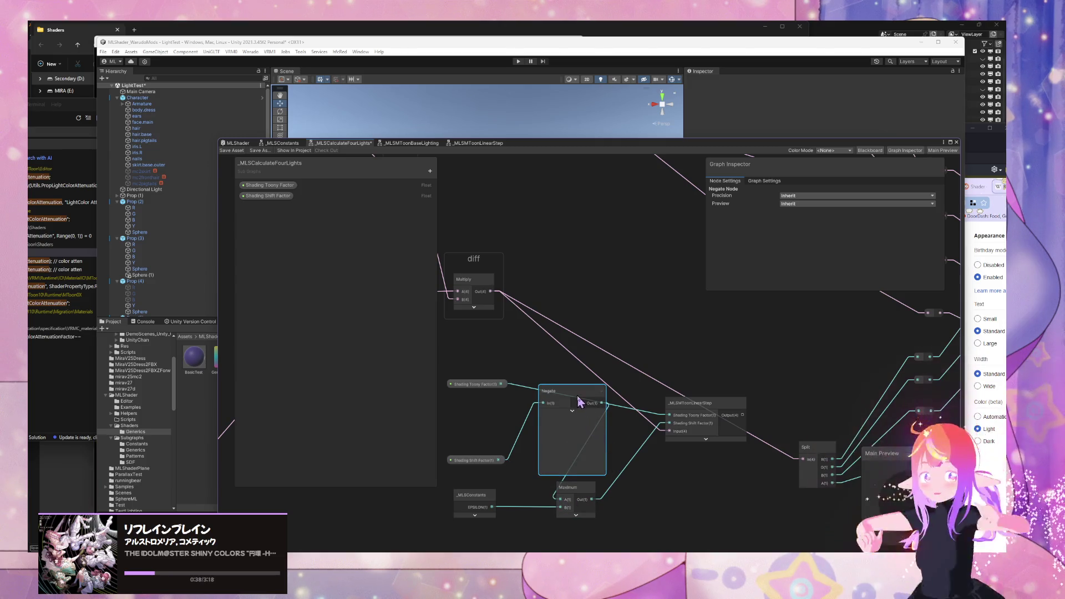
Step: Wire Negate into LinearStep's Shading Shift Factor and LinearStep's output into Split
left_click_drag(580, 401, 548, 445)
left_click_drag(586, 486, 675, 501)
mouse_move(669, 423)
left_mouse_down()
mouse_move(565, 440)
mouse_move(584, 426)
left_mouse_up()
left_click_drag(743, 415, 804, 460)
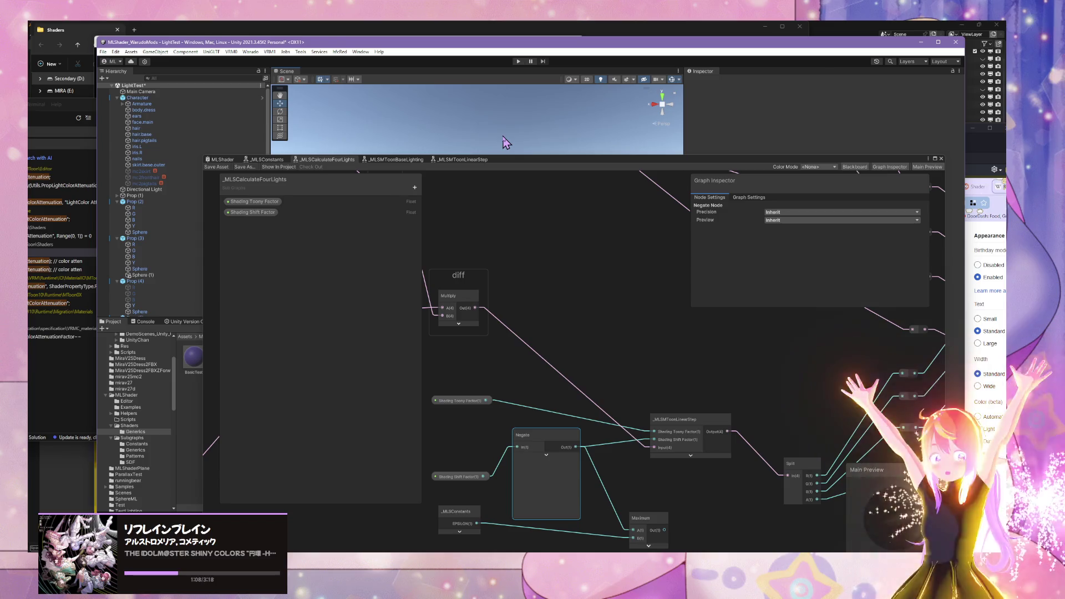
Step: Lower the graph window and frame the pink sphere in the scene view
mouse_move(525, 164)
left_mouse_down()
mouse_move(513, 391)
mouse_move(444, 339)
mouse_move(503, 333)
left_mouse_up()
mouse_move(422, 183)
left_mouse_down()
mouse_move(443, 181)
mouse_move(486, 237)
left_mouse_up()
left_click_drag(499, 344, 566, 129)
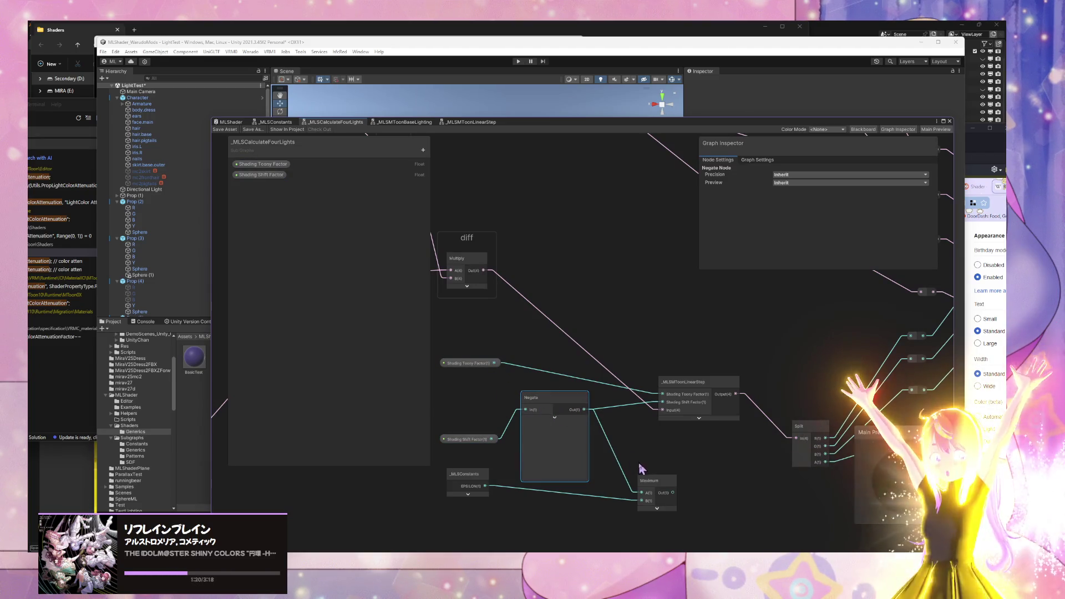
left_click(628, 431)
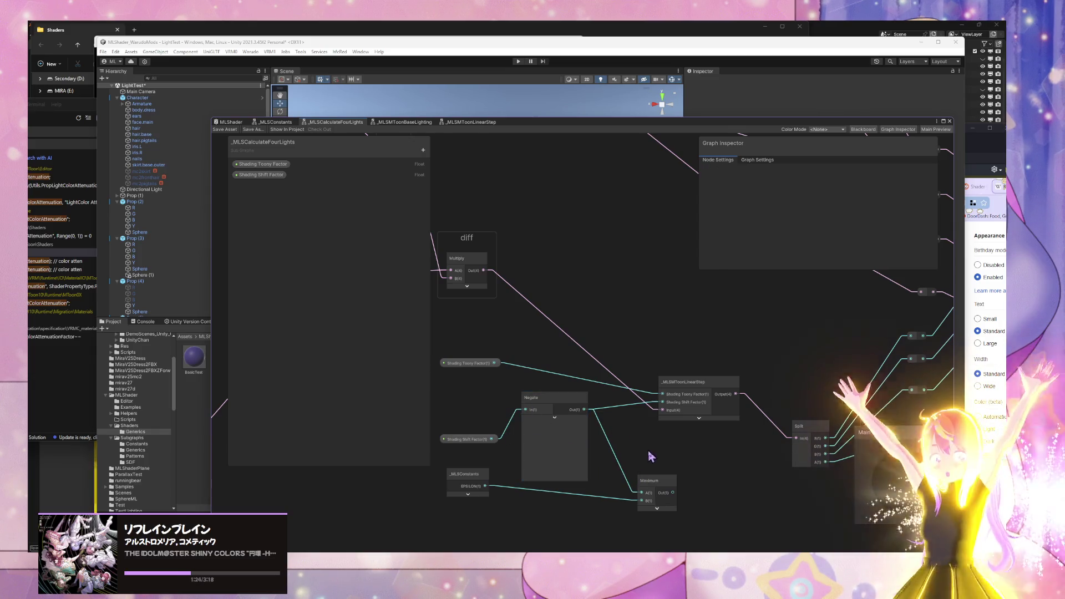
Step: Delete the Maximum node, wire Negate into Shading Shift Factor, and save the asset
left_click_drag(673, 493, 664, 408)
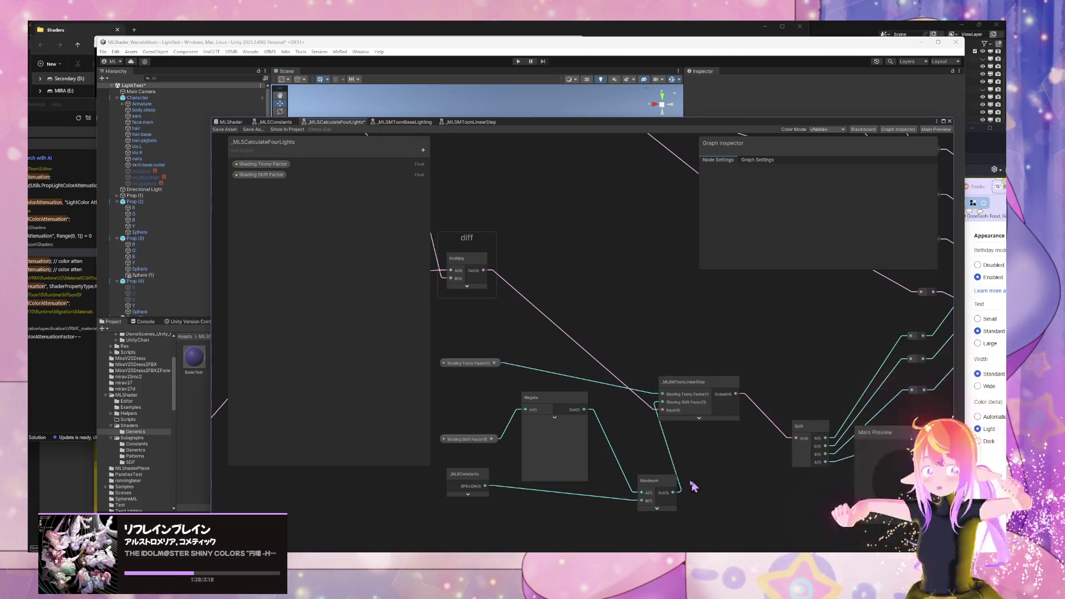
left_click(671, 494)
key("Delete")
left_click_drag(584, 409, 662, 402)
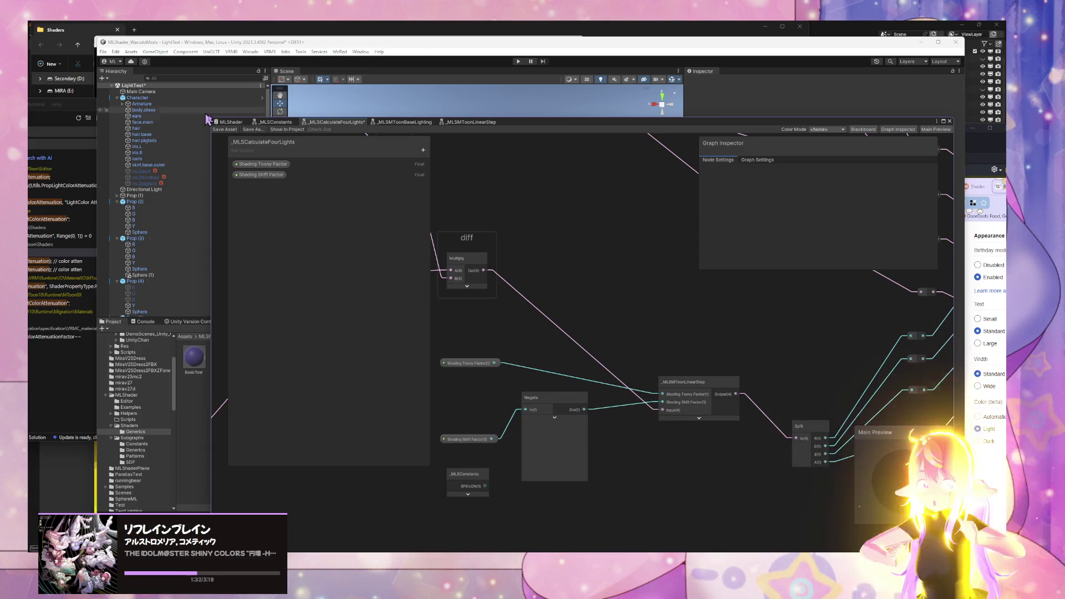
left_click(225, 129)
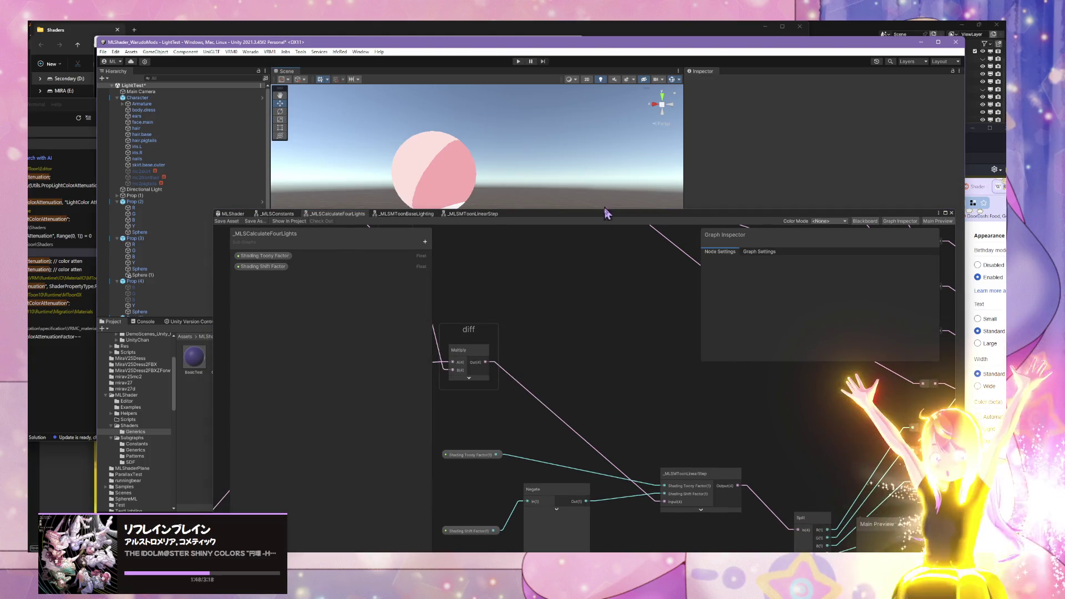
Step: Select the Prop (4) plane and adjust its material's Shading Shift Factor slider
mouse_move(595, 219)
left_mouse_down()
mouse_move(518, 430)
mouse_move(548, 369)
left_mouse_up()
left_click(454, 179)
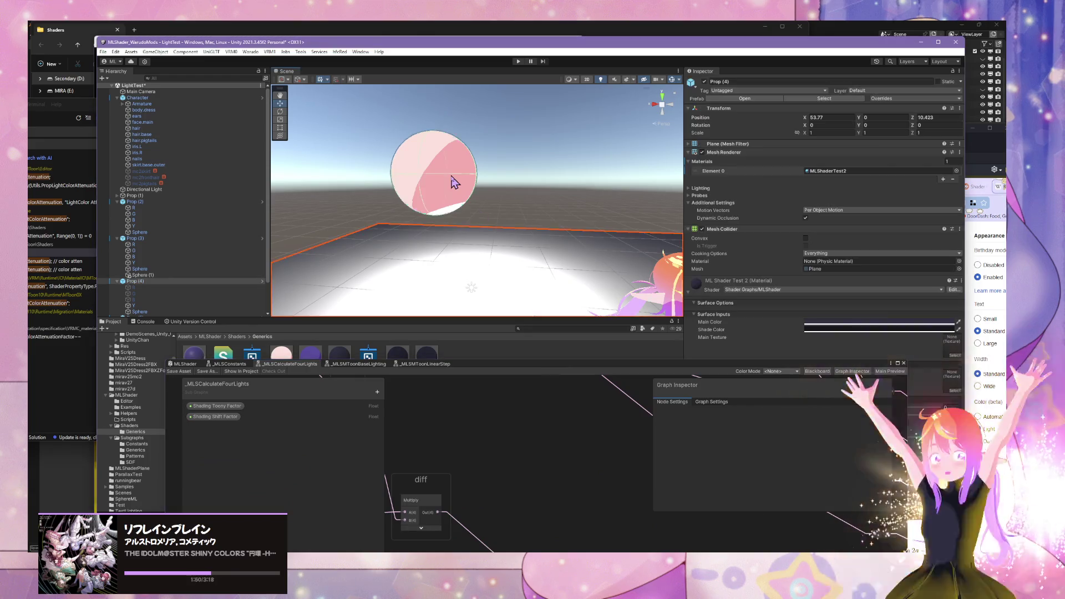
mouse_move(771, 359)
left_mouse_down()
mouse_move(772, 383)
mouse_move(531, 388)
left_mouse_up()
mouse_move(874, 416)
left_mouse_down()
mouse_move(851, 416)
mouse_move(898, 416)
left_mouse_up()
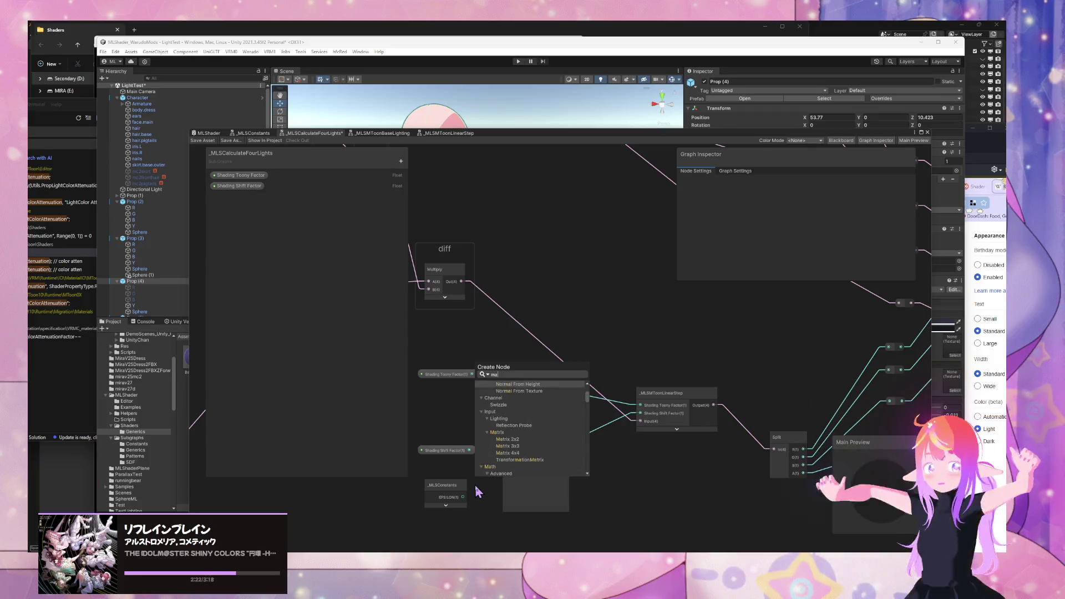
Step: Add an _MLSConstants node, wire EPSILON and Shading Shift Factor into Maximum, then delete Maximum
key("Return")
mouse_move(462, 497)
left_mouse_down()
mouse_move(480, 519)
mouse_move(411, 494)
mouse_move(399, 500)
left_mouse_up()
mouse_move(469, 450)
left_mouse_down()
mouse_move(480, 512)
mouse_move(413, 456)
left_mouse_up()
mouse_move(518, 501)
left_mouse_down()
mouse_move(491, 455)
mouse_move(547, 442)
left_mouse_up()
left_click(495, 470)
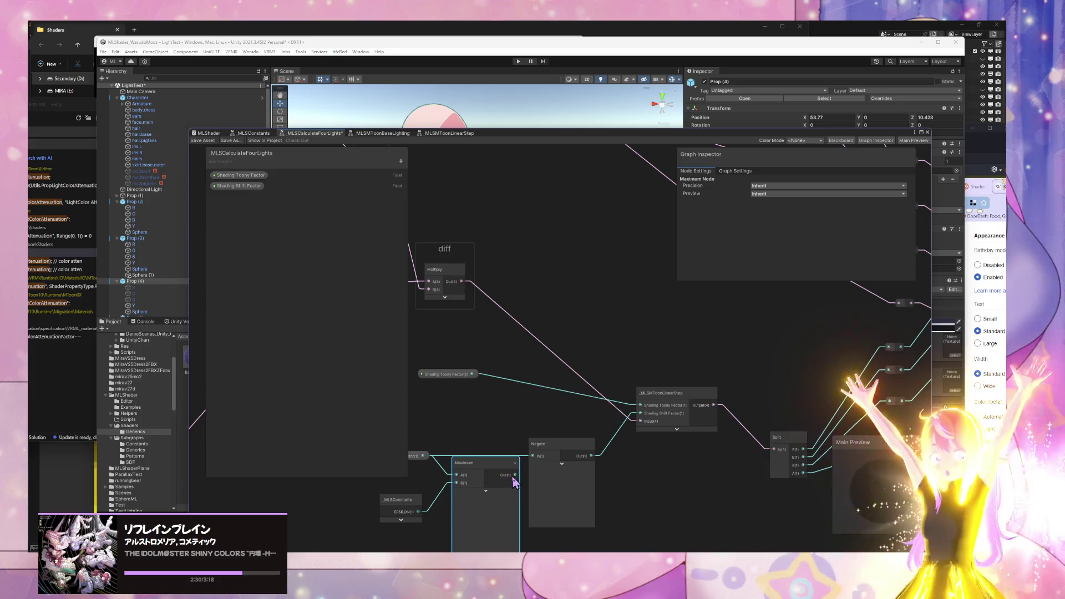
left_click(475, 436)
left_click(493, 471)
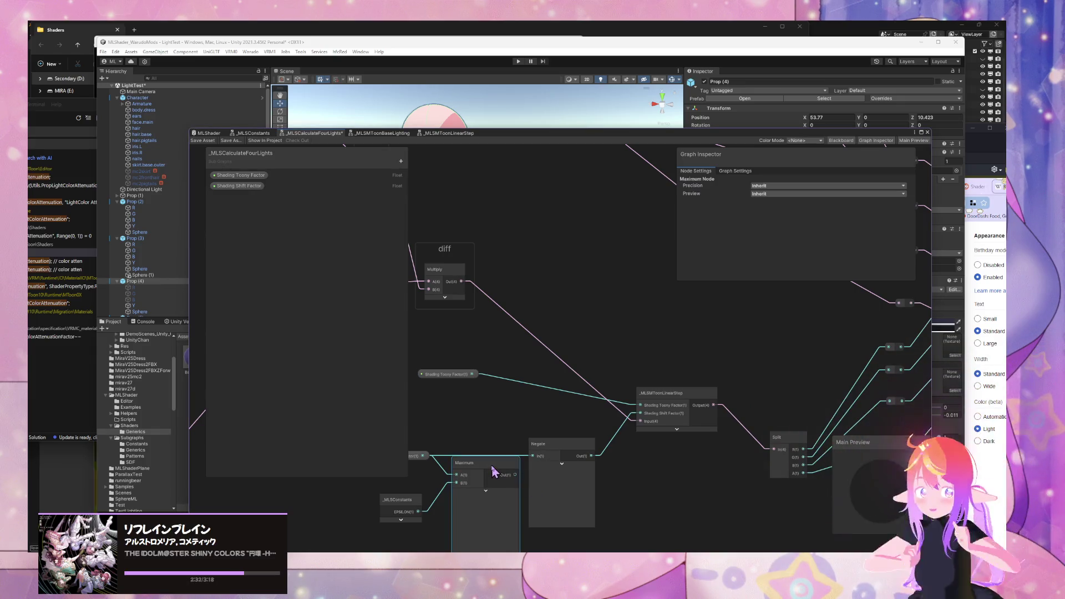
key("Delete")
left_click_drag(468, 466, 500, 455)
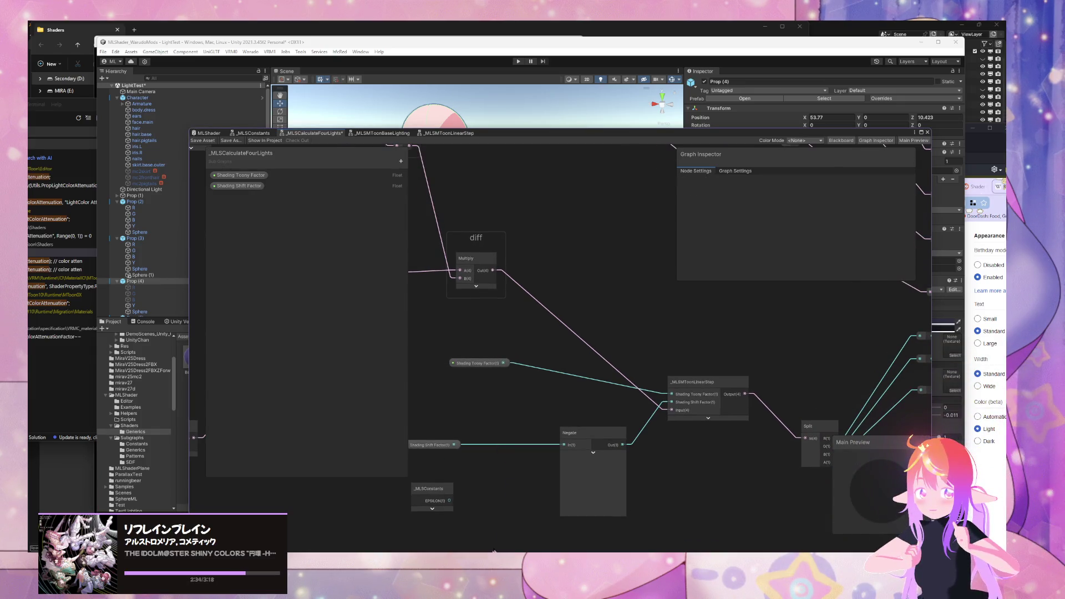
Step: Google 'fallback zero shader graph', skim the AI Overview, then return to the shader graph
mouse_move(467, 558)
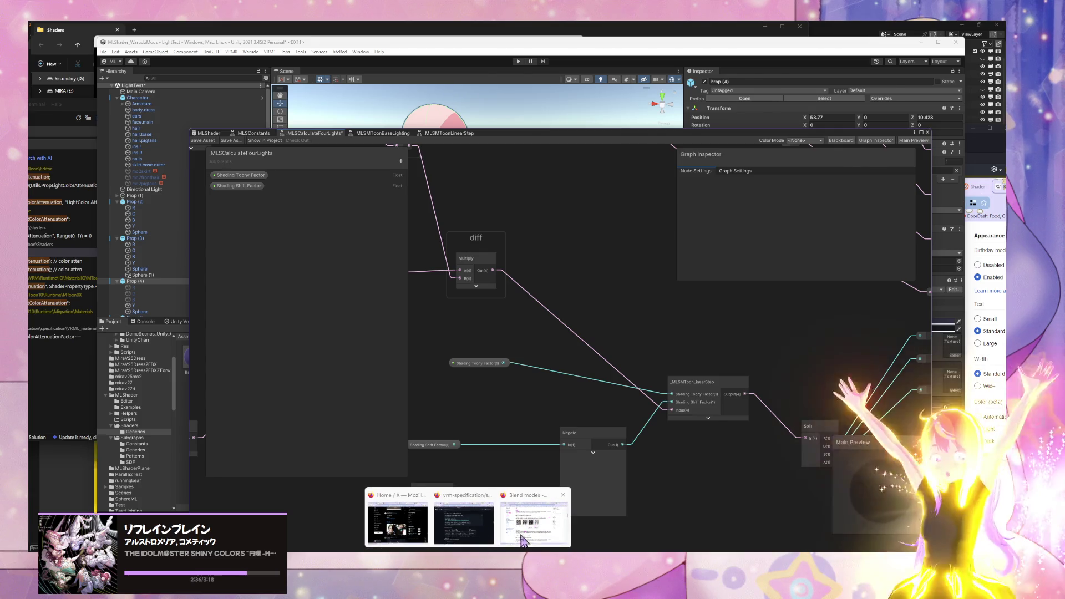
left_click(523, 531)
left_click(621, 203)
type("ex")
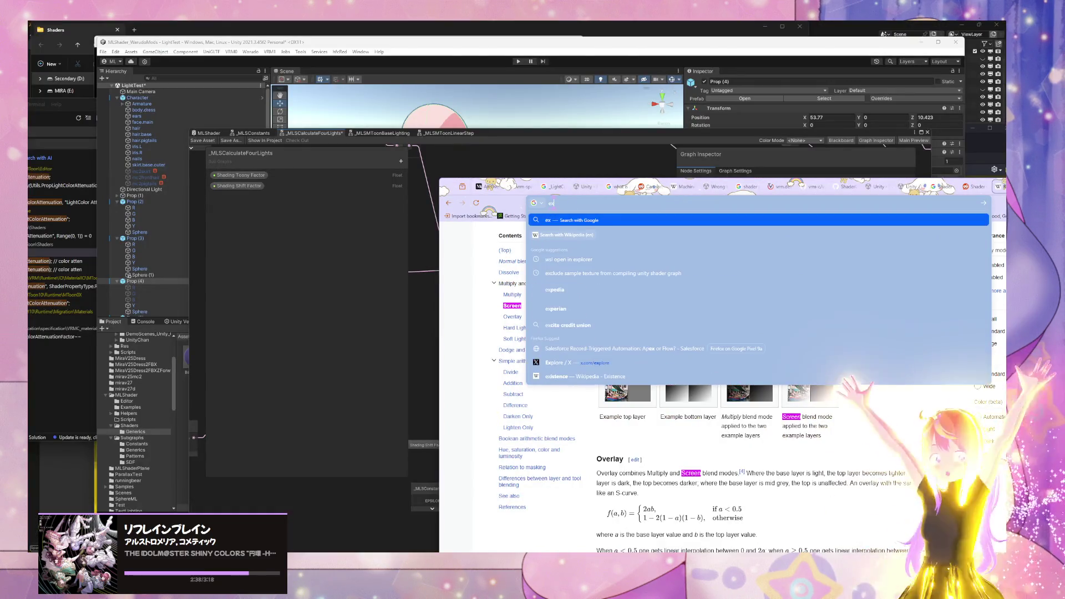
key("BackSpace")
key("BackSpace")
type("fal")
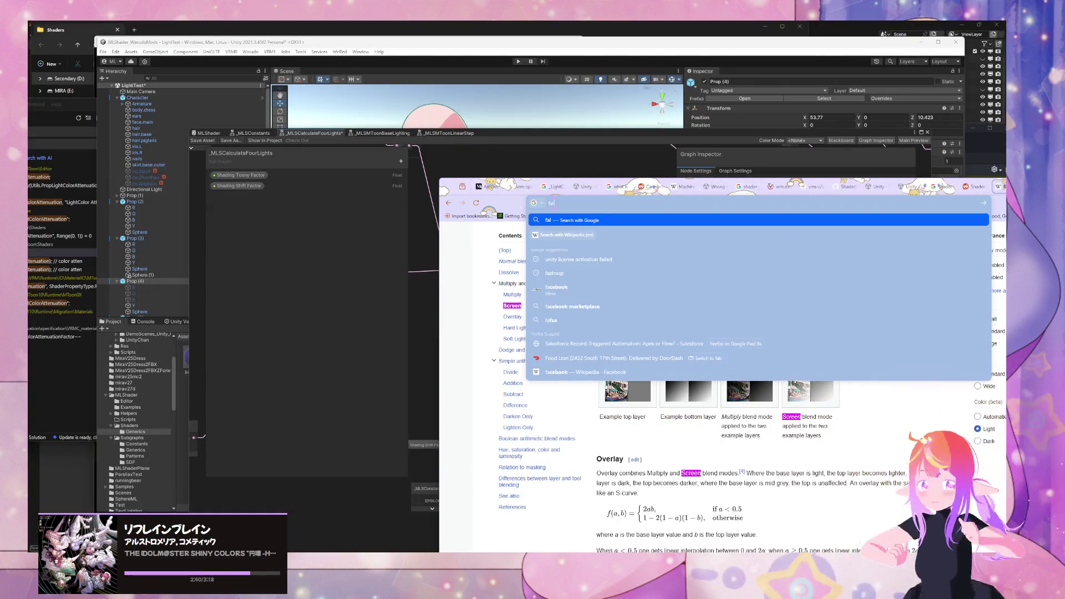
type("lback zero ")
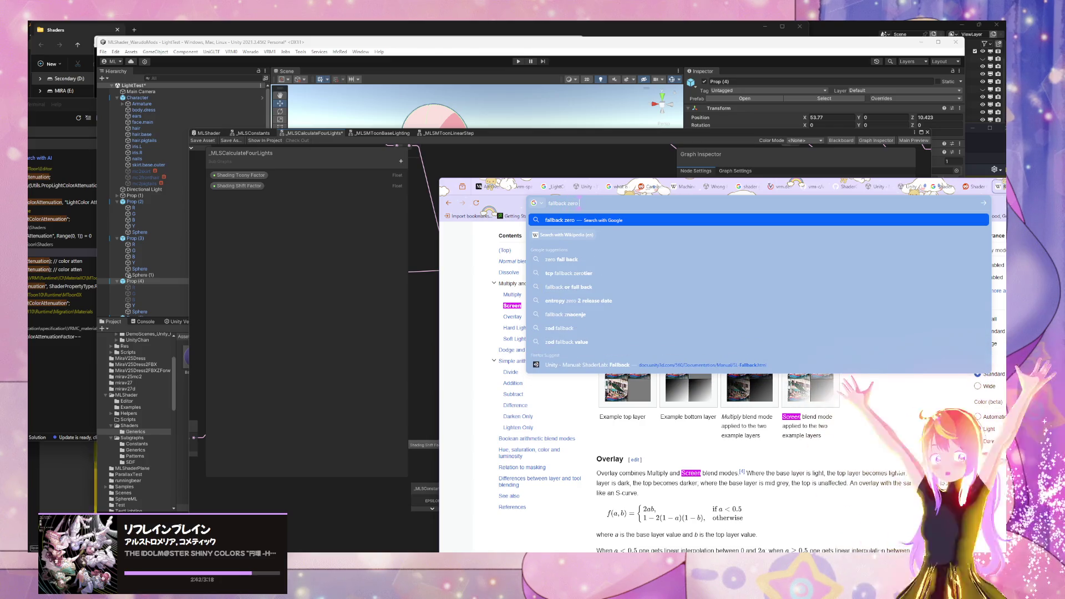
type("shader graph")
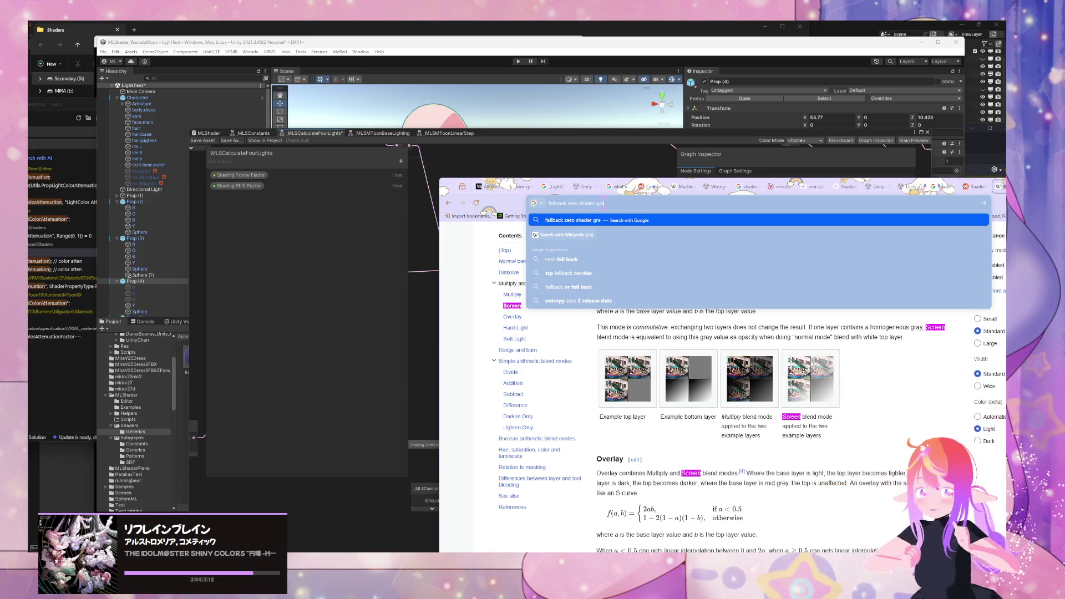
key("Return")
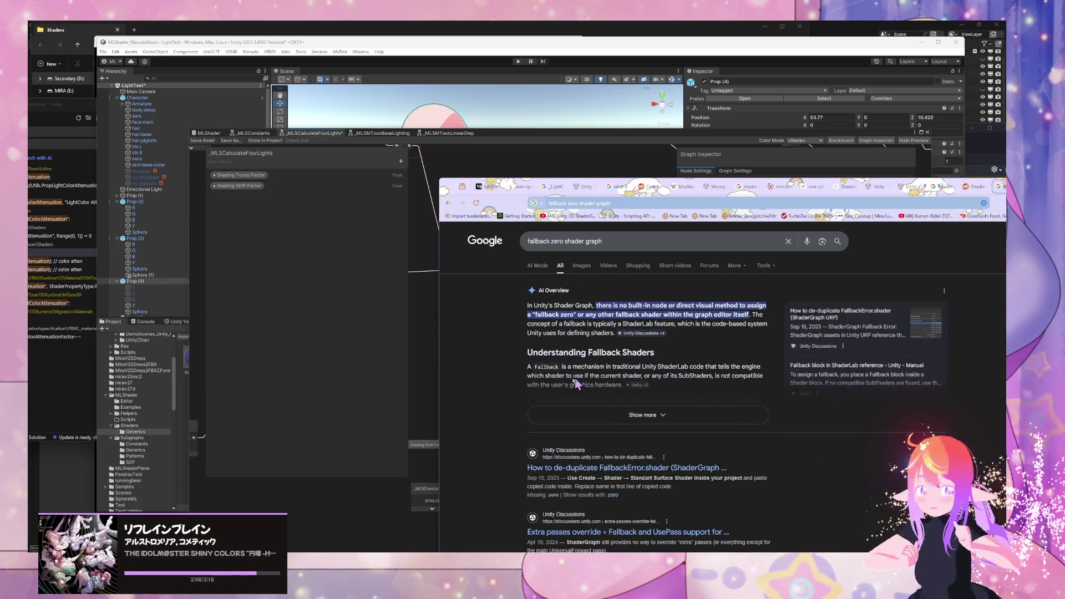
scroll(533, 399, "down", 3)
scroll(516, 408, "up", 2)
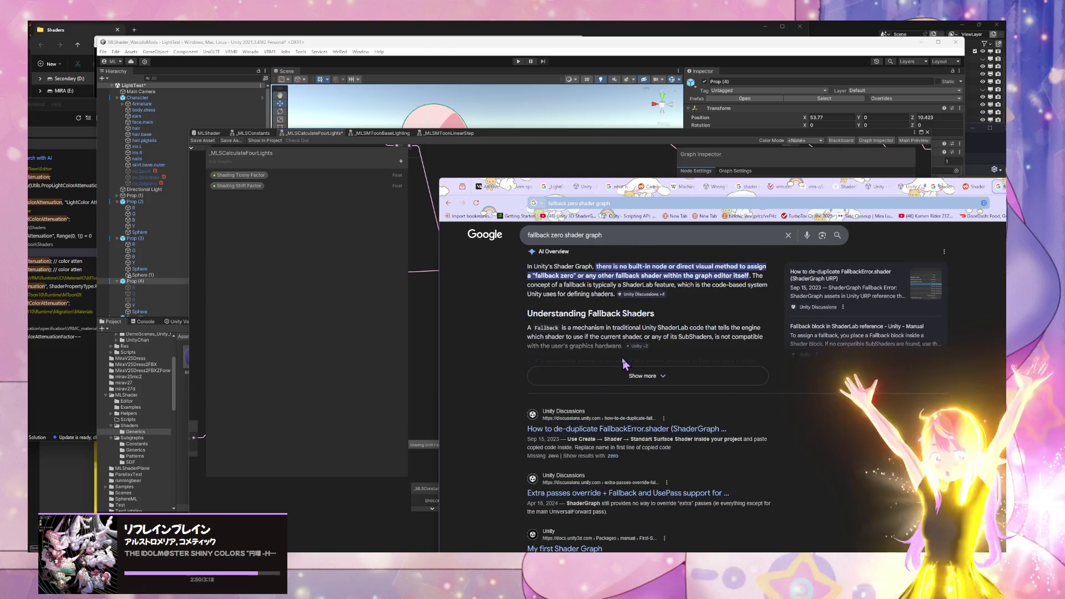
left_click(428, 394)
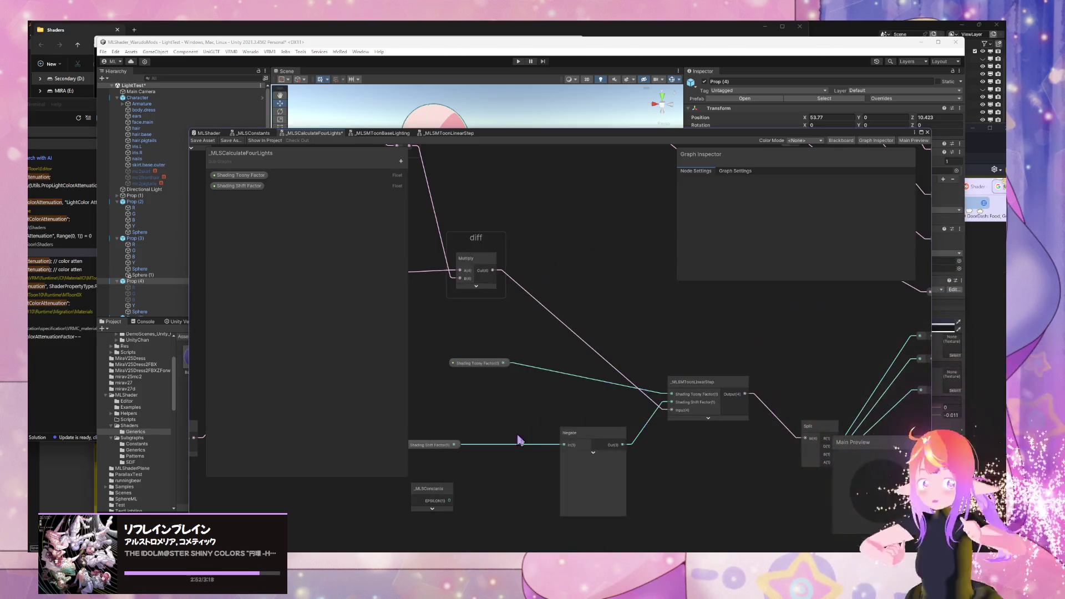
Step: Add a Branch node and a Comparison node fed by Shading Shift Factor, and arrange them
left_click_drag(519, 438, 571, 423)
key("space")
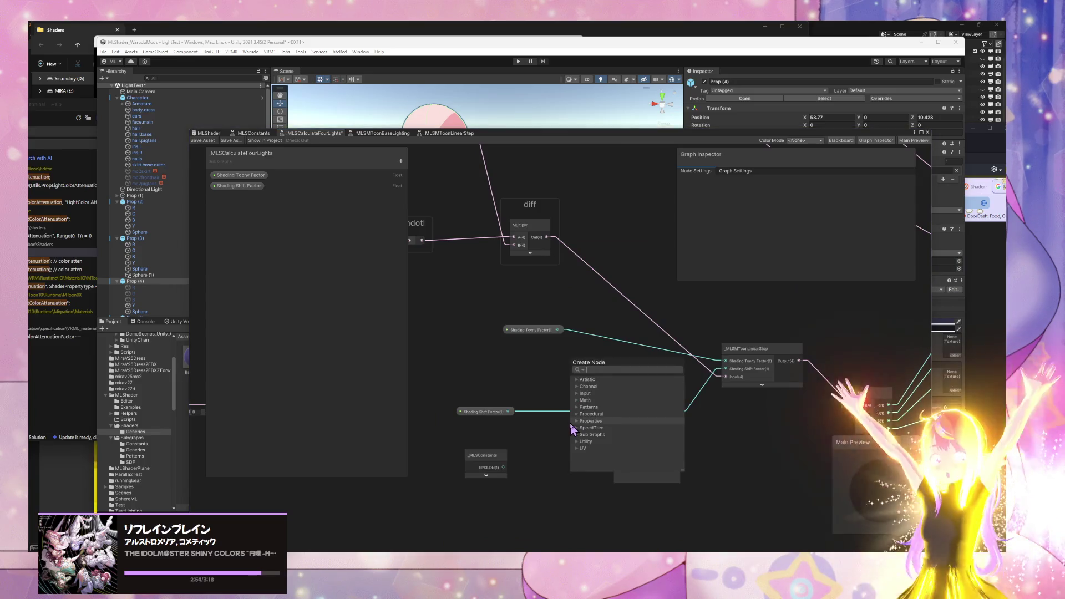
type("if")
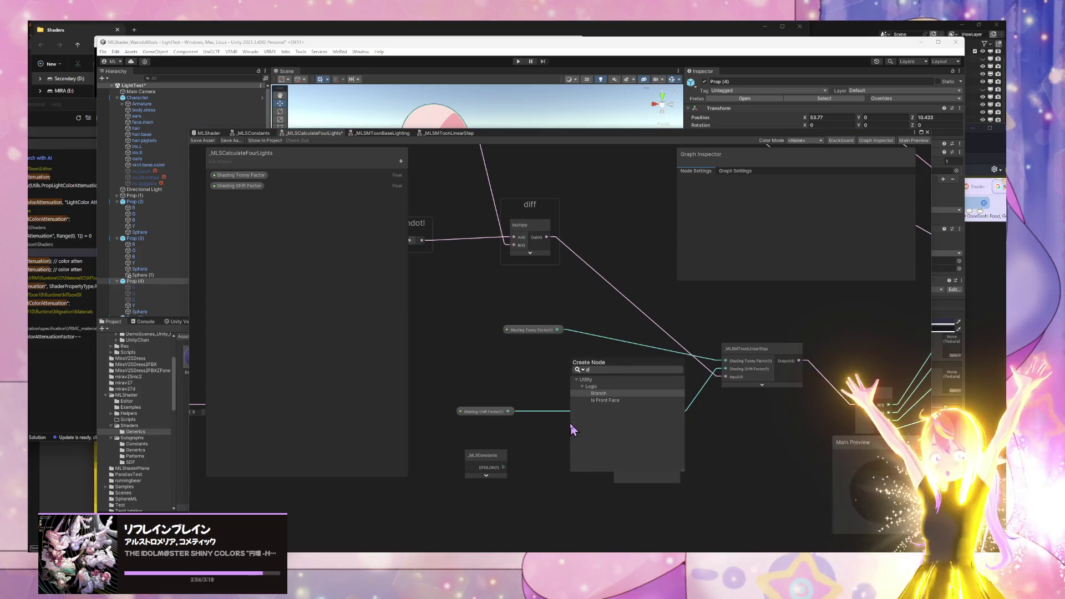
key("Return")
left_click_drag(596, 444, 567, 443)
mouse_move(508, 412)
left_mouse_down()
mouse_move(548, 445)
mouse_move(522, 452)
mouse_move(545, 377)
left_mouse_up()
type("es")
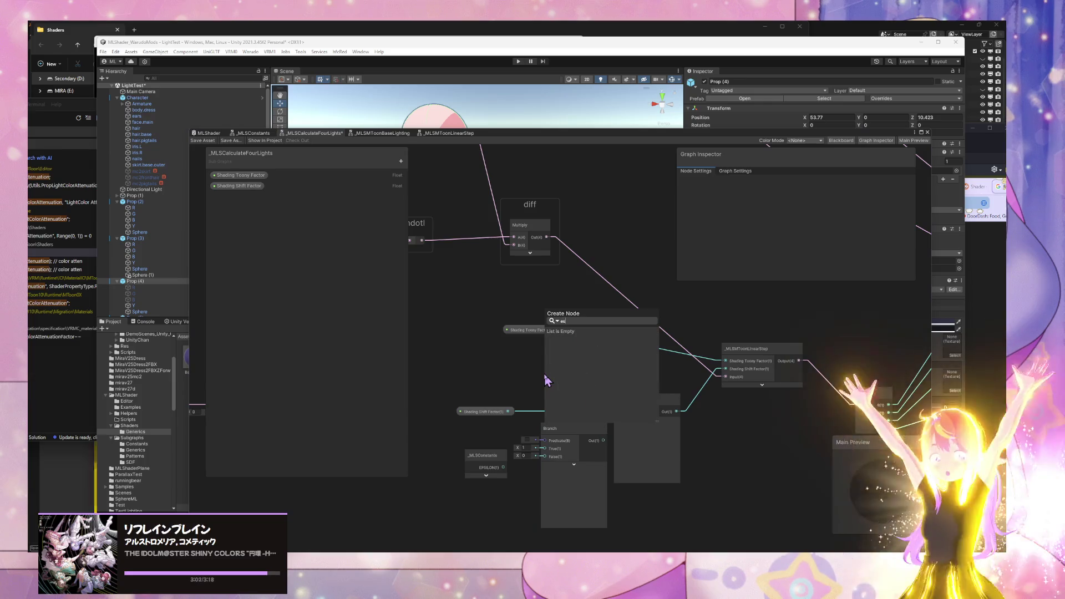
type("ua")
key("Return")
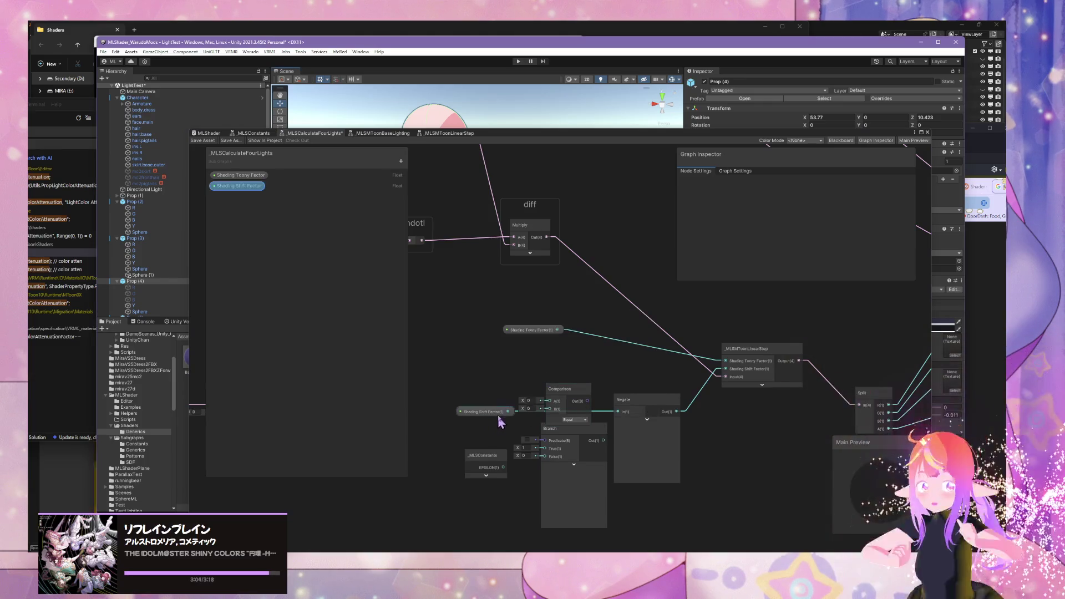
left_click_drag(469, 412, 427, 402)
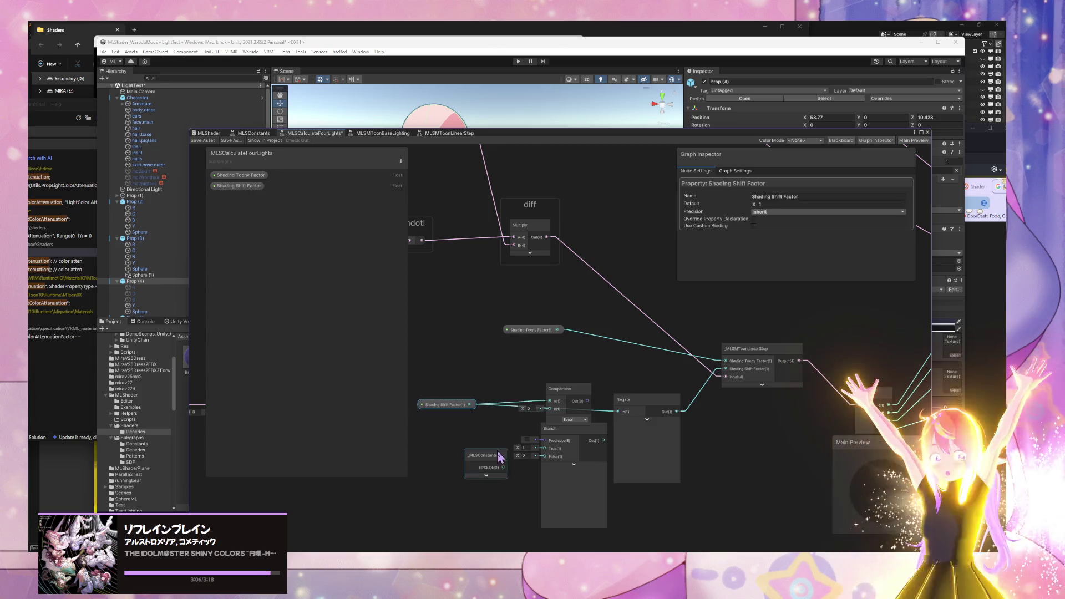
left_click_drag(562, 399, 426, 483)
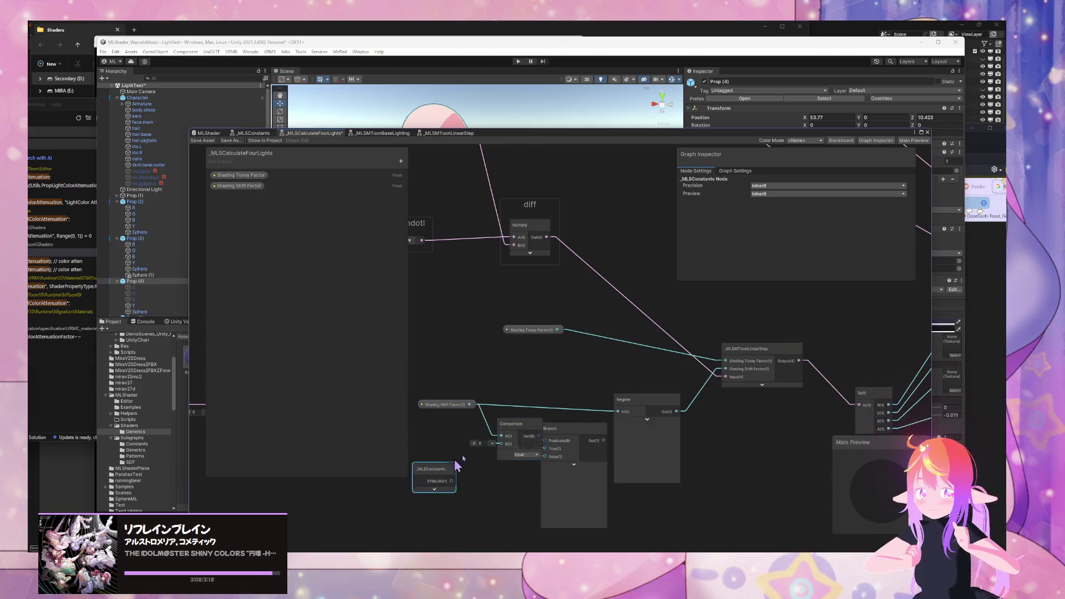
left_click_drag(499, 440, 487, 440)
left_click_drag(551, 447, 563, 457)
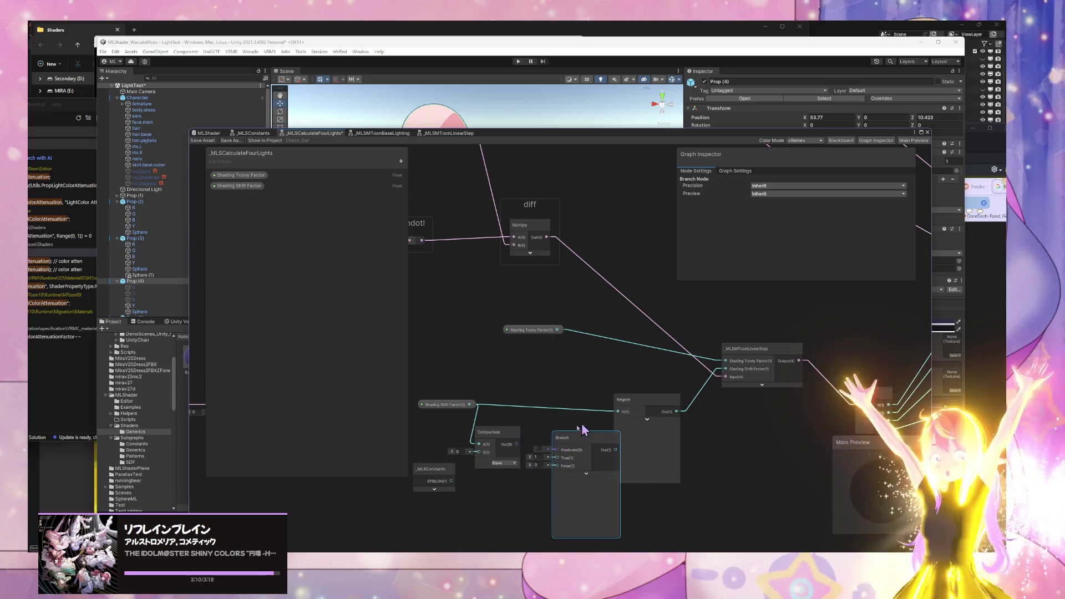
Step: Wire Comparison into Branch's predicate and Shading Shift Factor via a reroute into Comparison A and Branch False, then save
key("space")
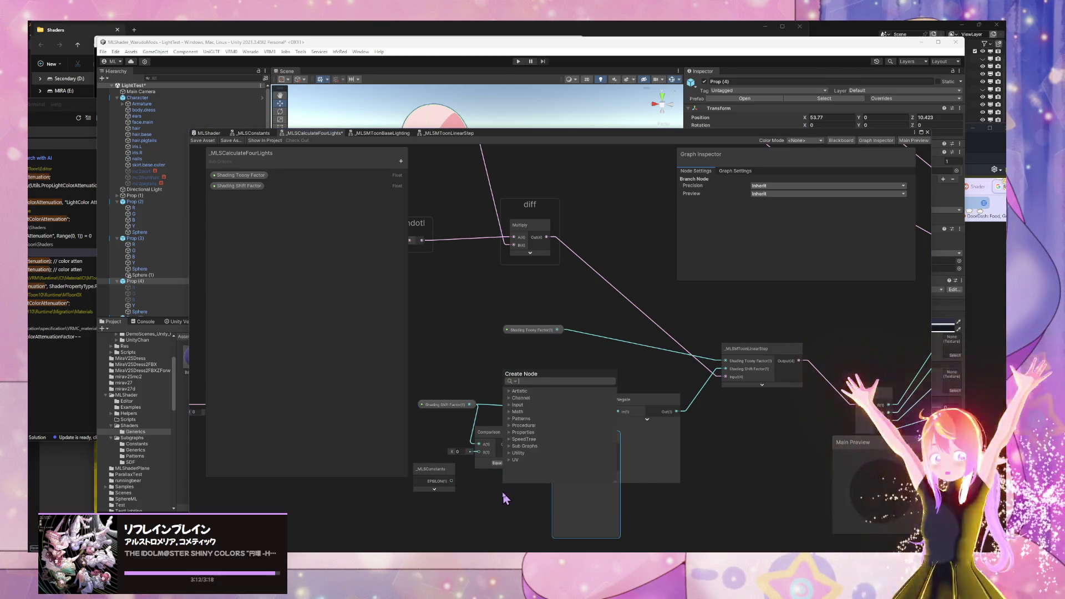
left_click(505, 498)
left_click_drag(517, 444, 567, 455)
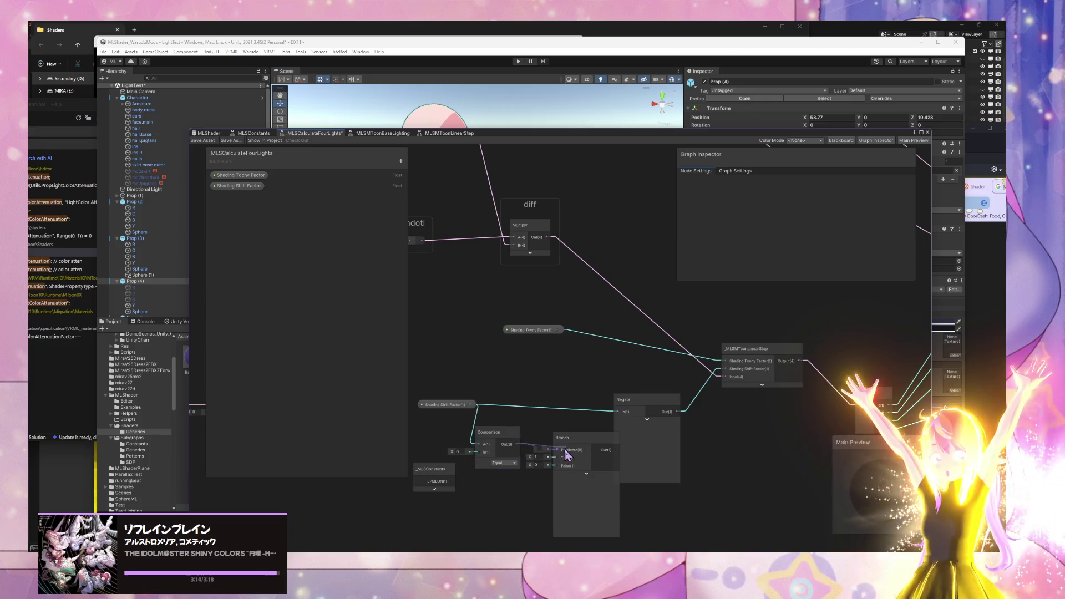
mouse_move(438, 470)
left_mouse_down()
mouse_move(458, 488)
mouse_move(556, 457)
left_mouse_up()
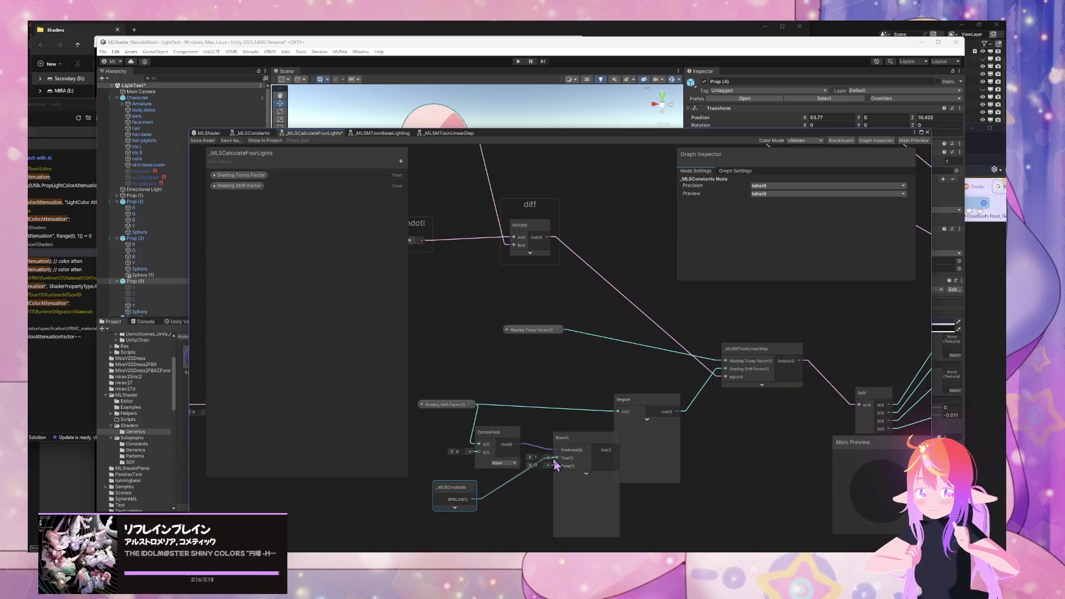
double_click(506, 407)
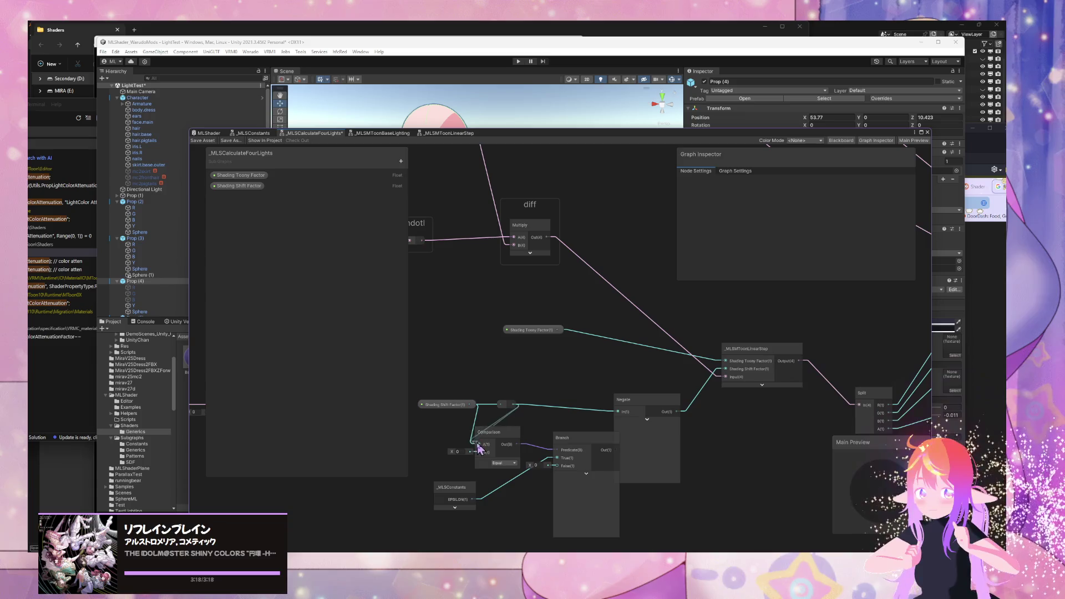
mouse_move(477, 444)
left_mouse_down()
mouse_move(518, 413)
mouse_move(514, 406)
mouse_move(559, 466)
left_mouse_up()
left_click_drag(616, 448, 599, 448)
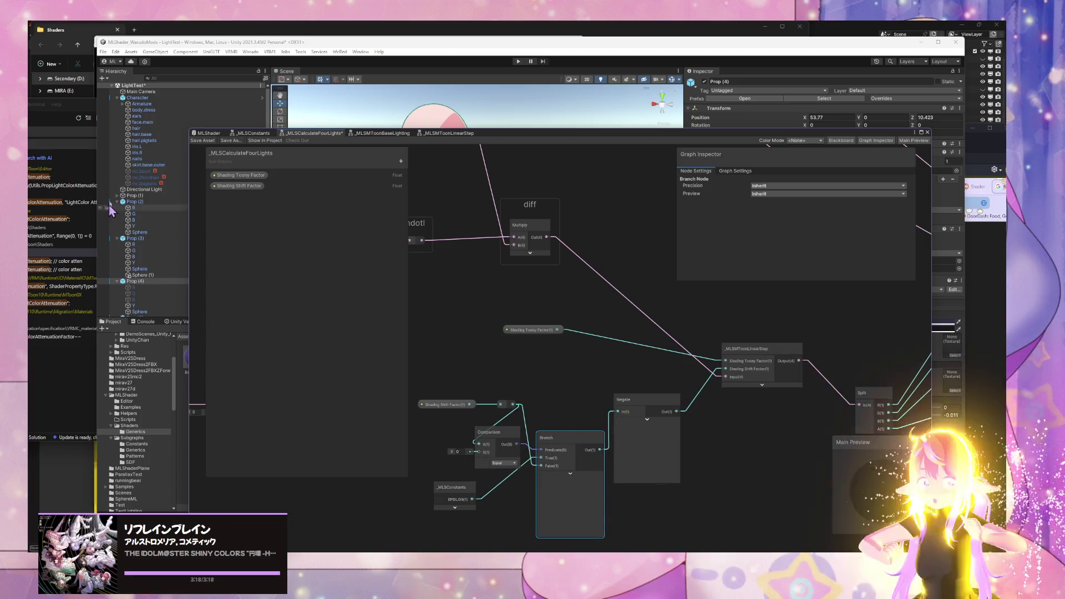
left_click(204, 140)
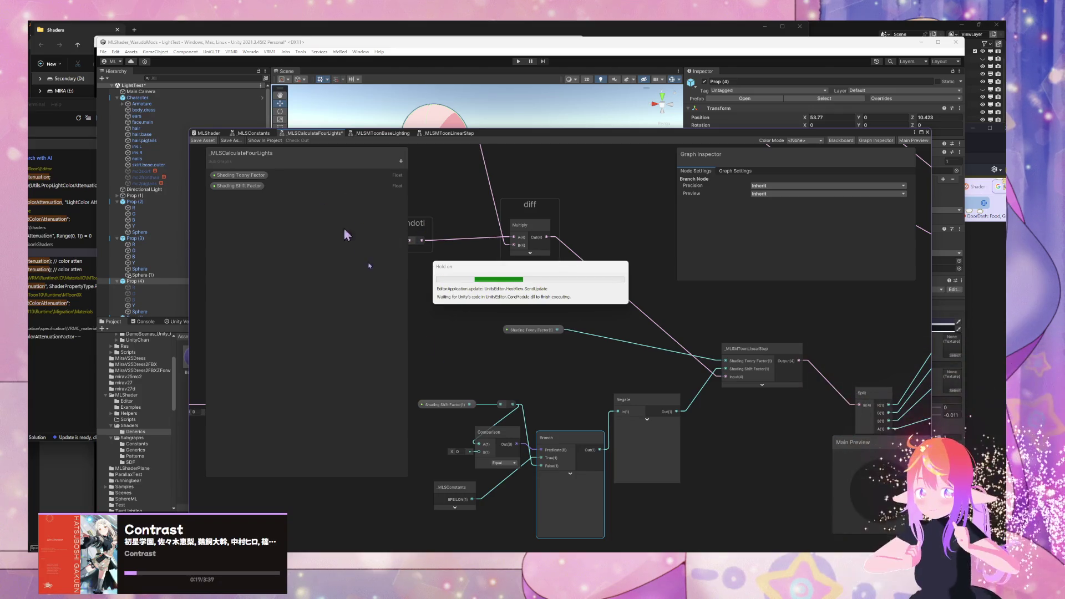
Step: On the Prop (4) floor material, set Shading Toony Factor to 1 and Shading Shift Factor to -0.367
mouse_move(466, 549)
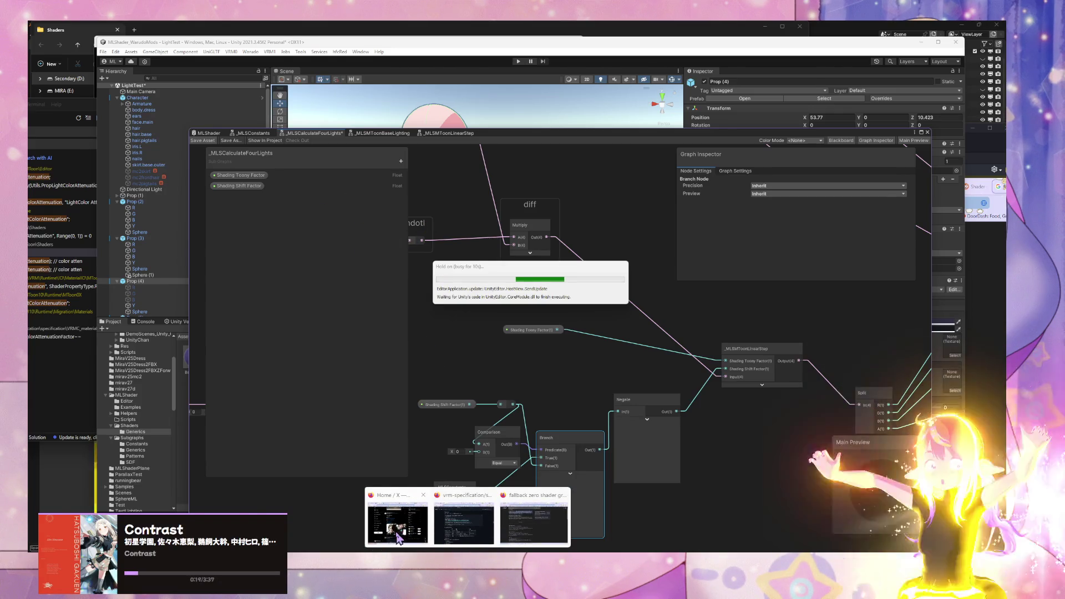
mouse_move(398, 538)
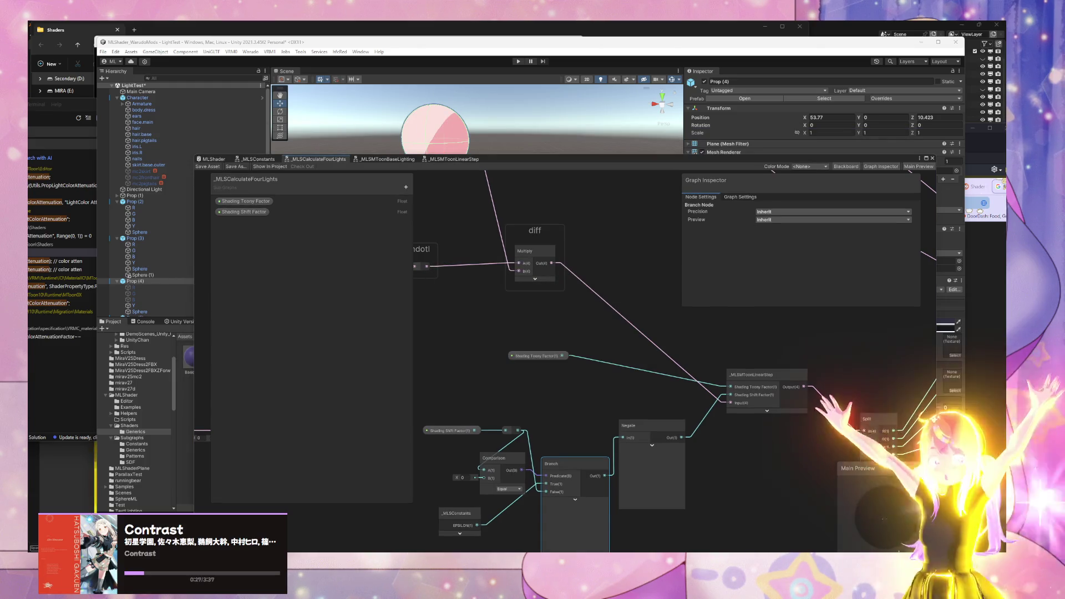
left_click(486, 139)
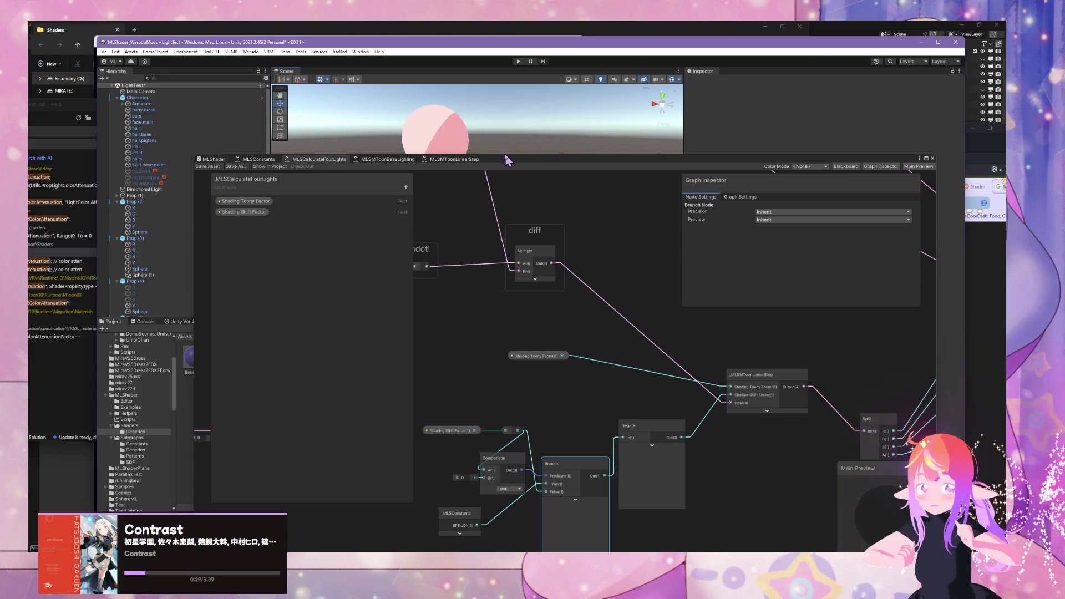
mouse_move(509, 164)
left_mouse_down()
mouse_move(427, 365)
mouse_move(417, 360)
left_mouse_up()
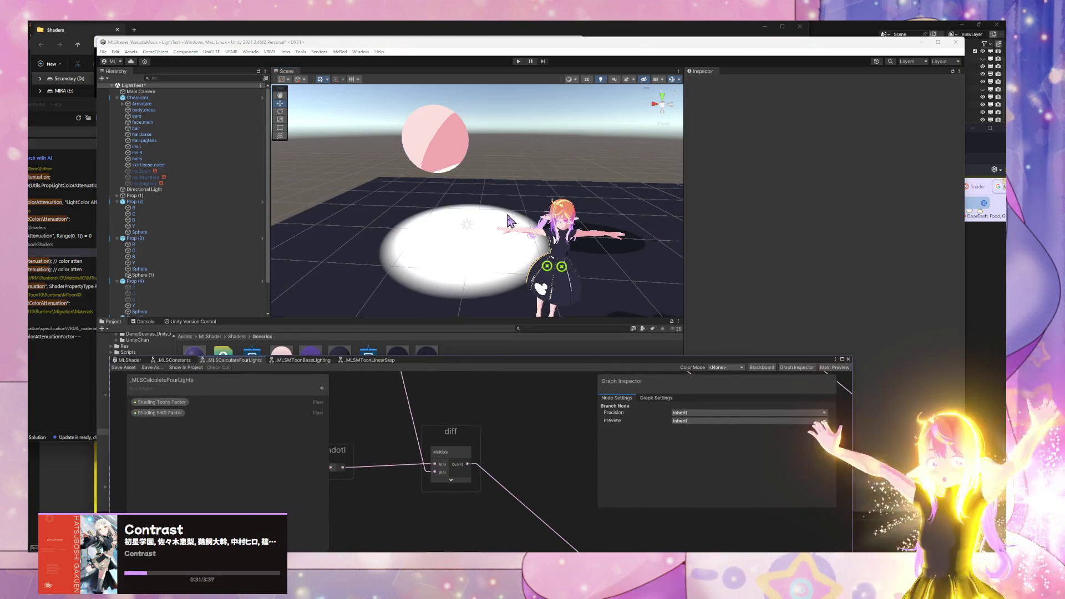
left_click(449, 132)
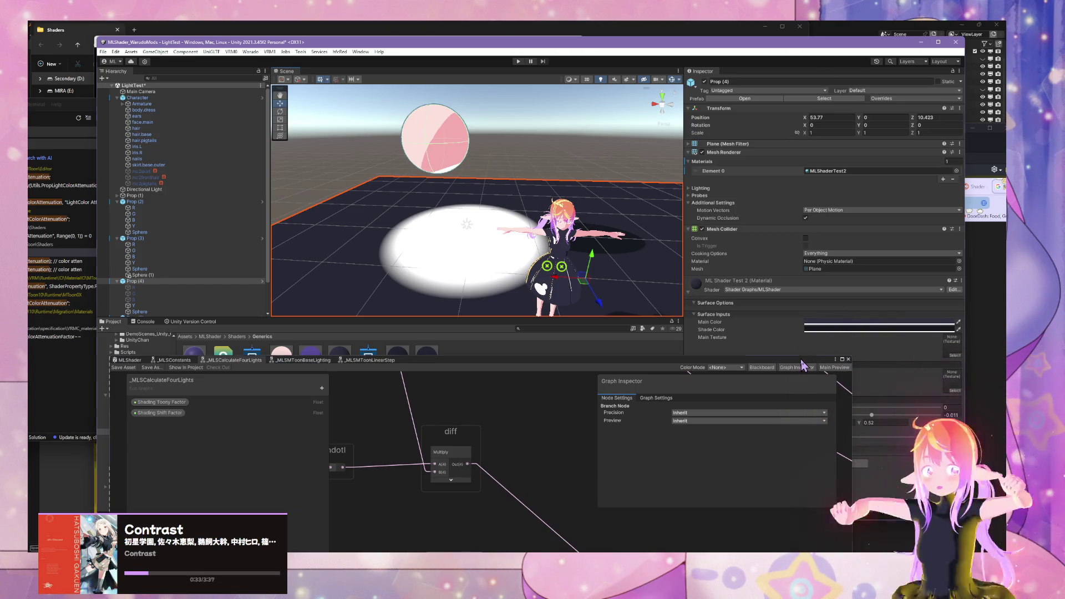
mouse_move(803, 364)
left_mouse_down()
mouse_move(632, 412)
mouse_move(645, 384)
left_mouse_up()
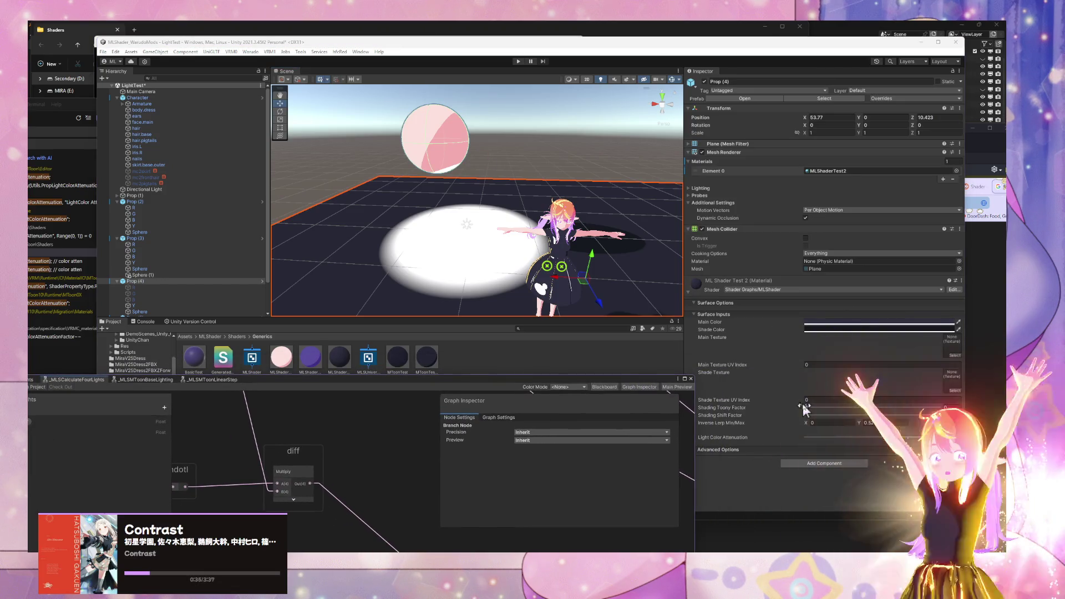
left_click_drag(806, 409, 986, 414)
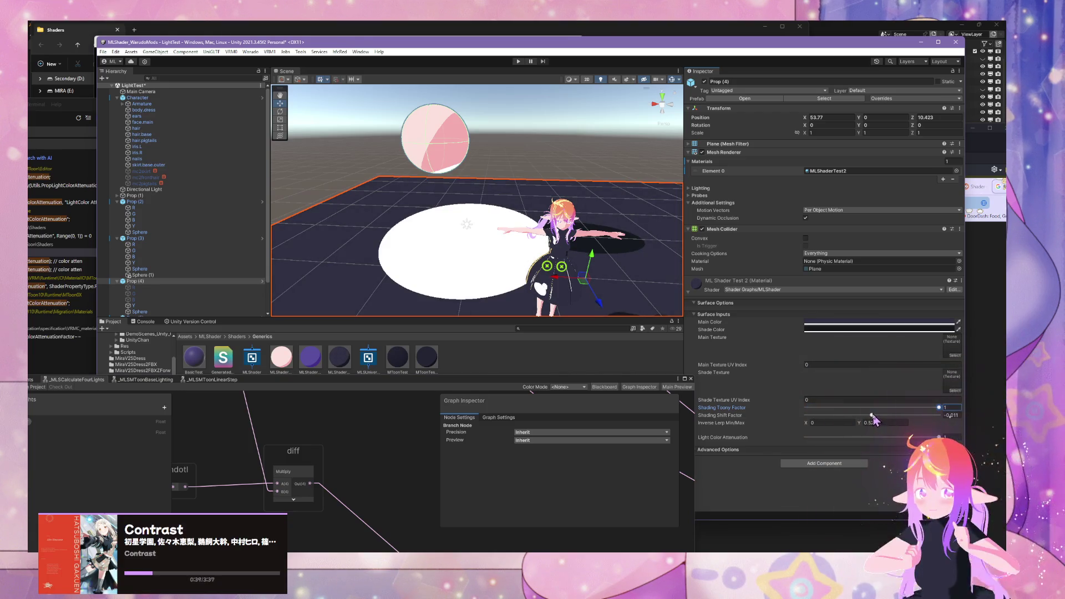
mouse_move(872, 416)
left_mouse_down()
mouse_move(847, 414)
mouse_move(906, 419)
mouse_move(871, 415)
left_mouse_up()
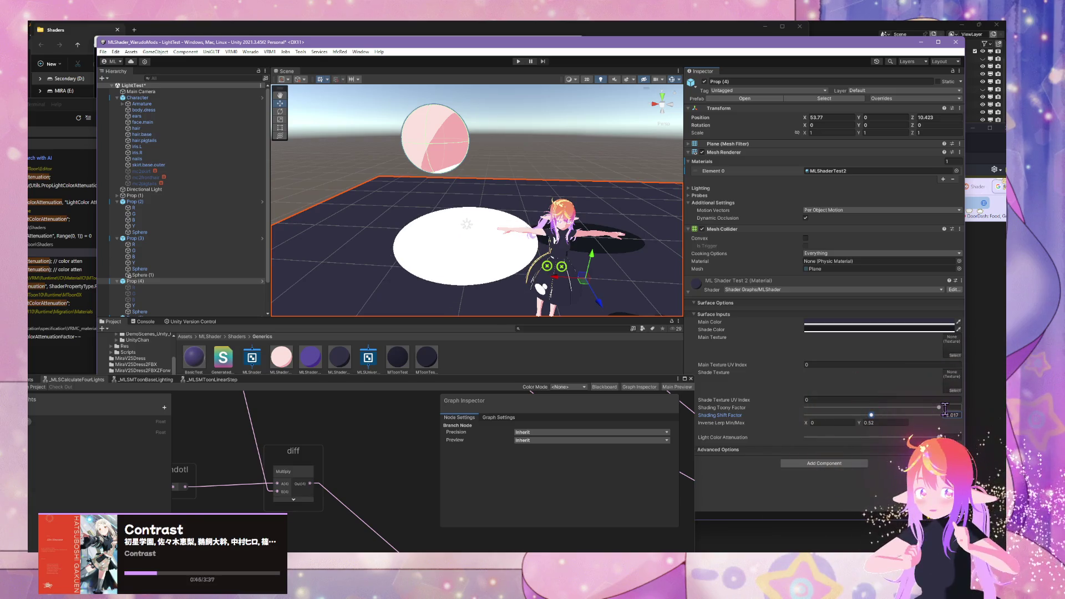
Step: Set Shading Toony Factor 1 and Shading Shift Factor -0.011 on all three ML shader materials
left_click(281, 358)
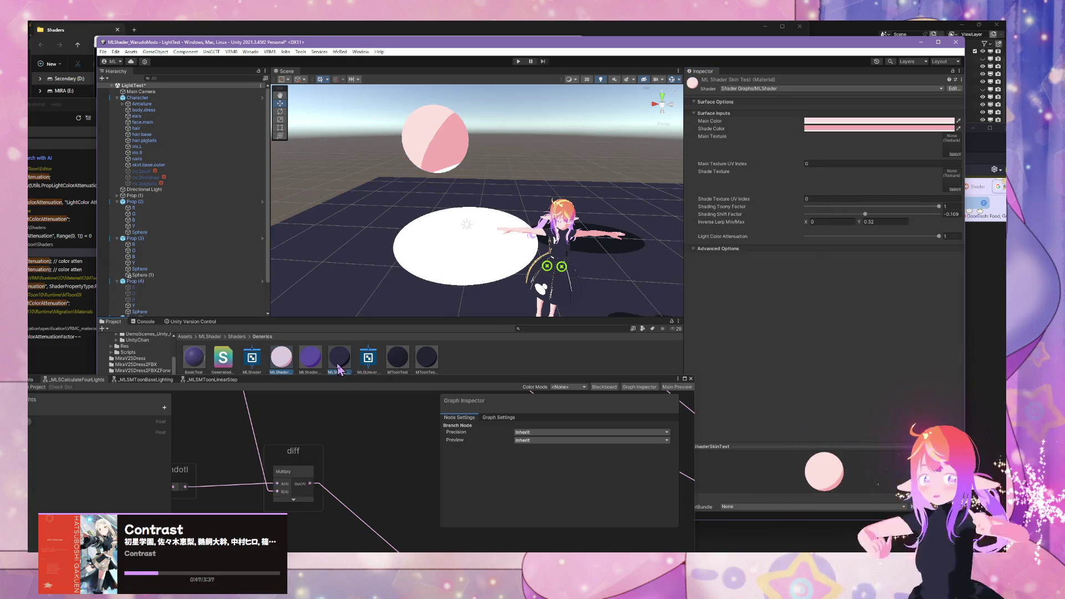
left_click(338, 367, "shift")
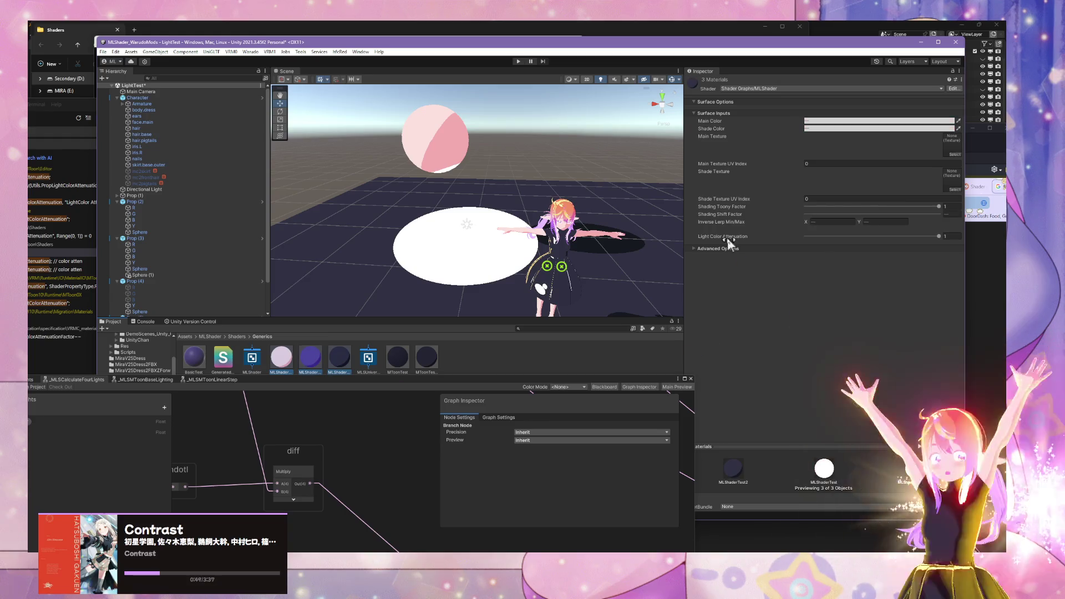
left_click(690, 248)
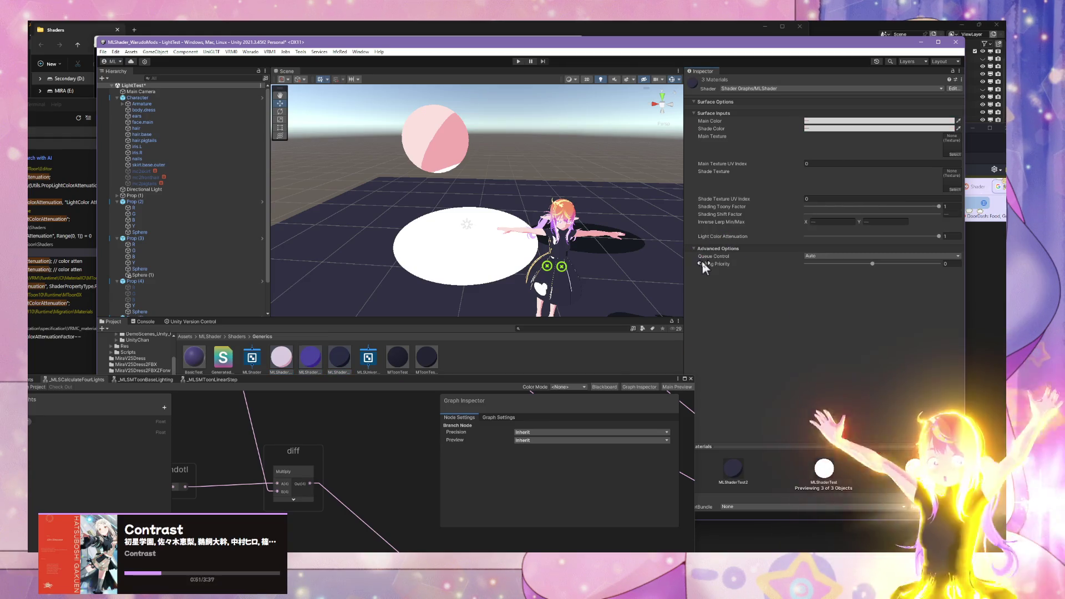
mouse_move(939, 206)
left_mouse_down()
mouse_move(777, 208)
mouse_move(987, 218)
left_mouse_up()
mouse_move(855, 217)
left_mouse_down()
mouse_move(828, 215)
mouse_move(894, 217)
mouse_move(775, 215)
mouse_move(871, 216)
left_mouse_up()
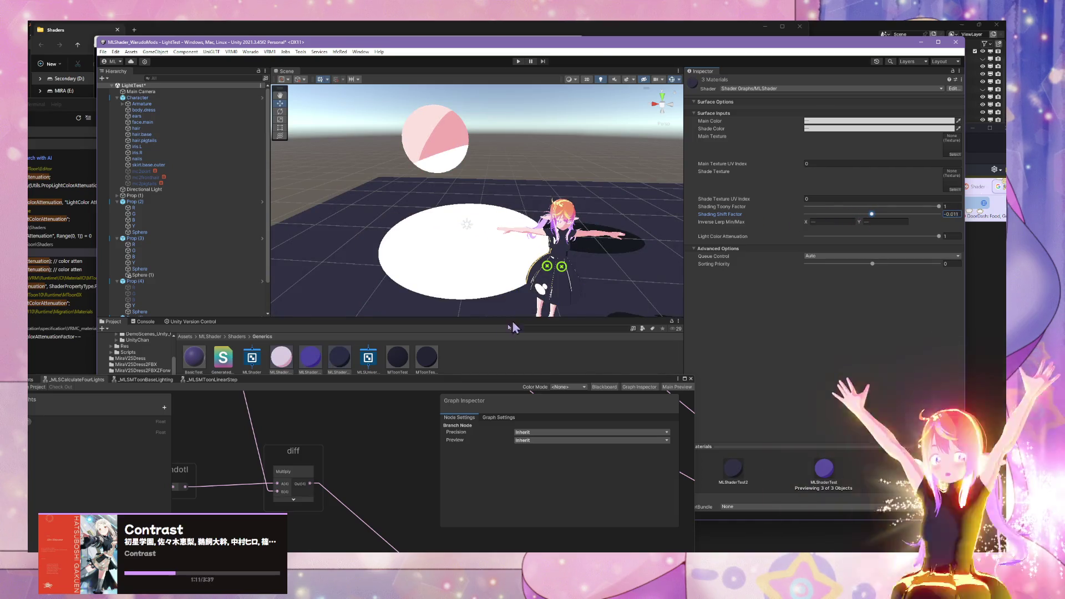
mouse_move(422, 380)
left_mouse_down()
mouse_move(592, 243)
mouse_move(580, 239)
left_mouse_up()
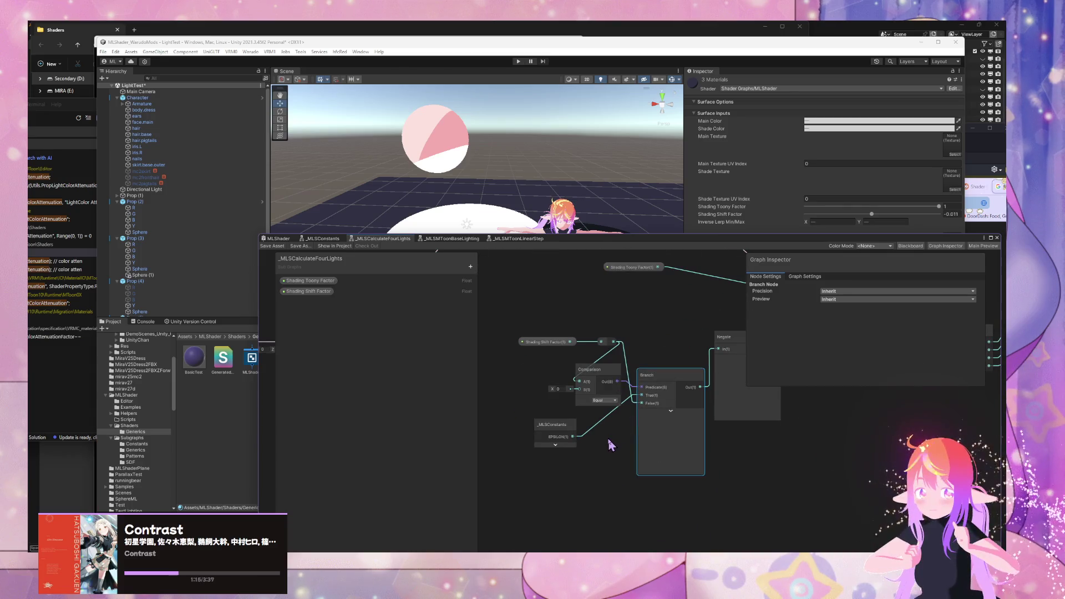
Step: Preview the shading by lowering Shading Shift Factor to about -0.039
left_click_drag(666, 444, 664, 444)
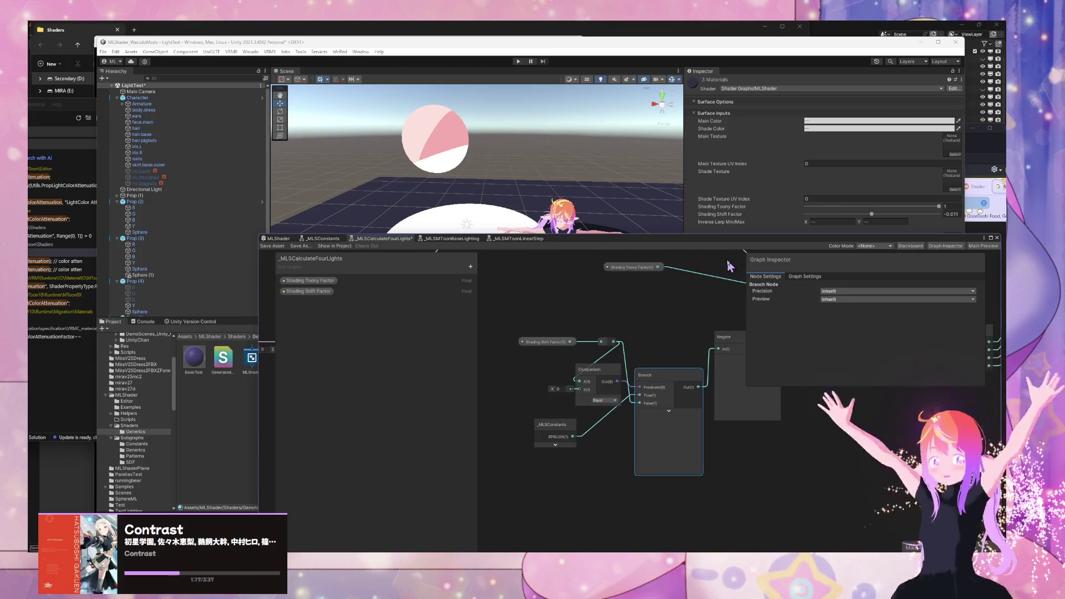
mouse_move(735, 243)
left_mouse_down()
mouse_move(615, 301)
mouse_move(633, 284)
left_mouse_up()
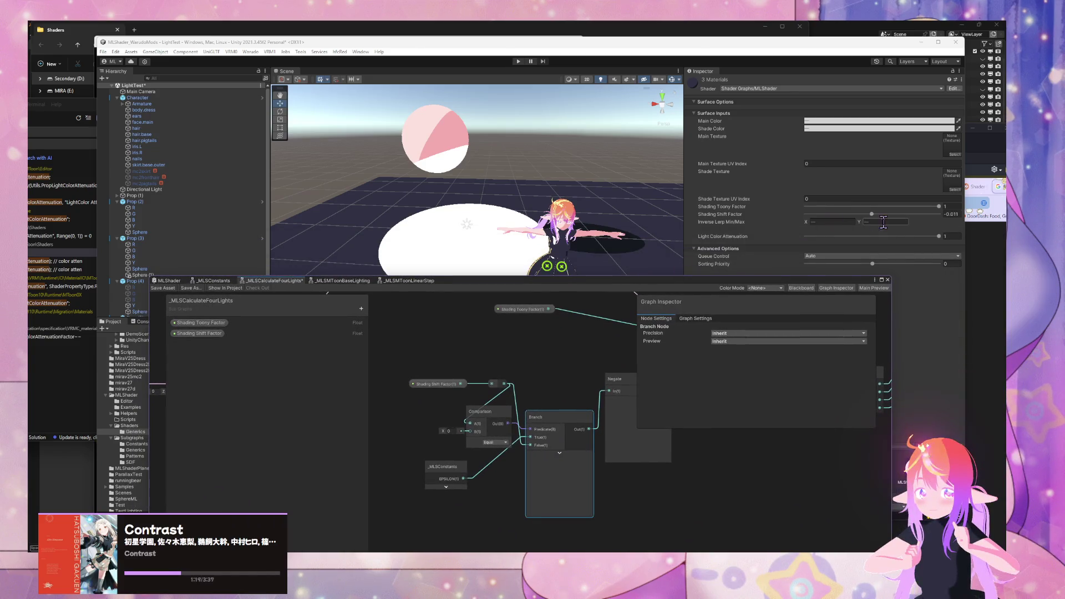
mouse_move(872, 214)
left_mouse_down()
mouse_move(898, 215)
mouse_move(876, 214)
left_mouse_up()
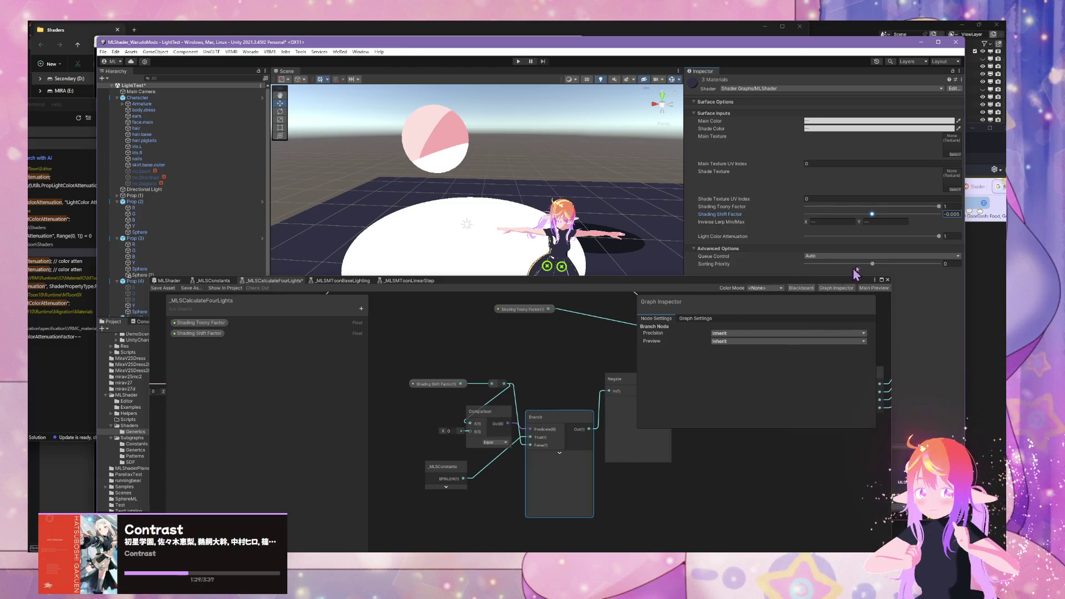
left_click_drag(872, 214, 871, 215)
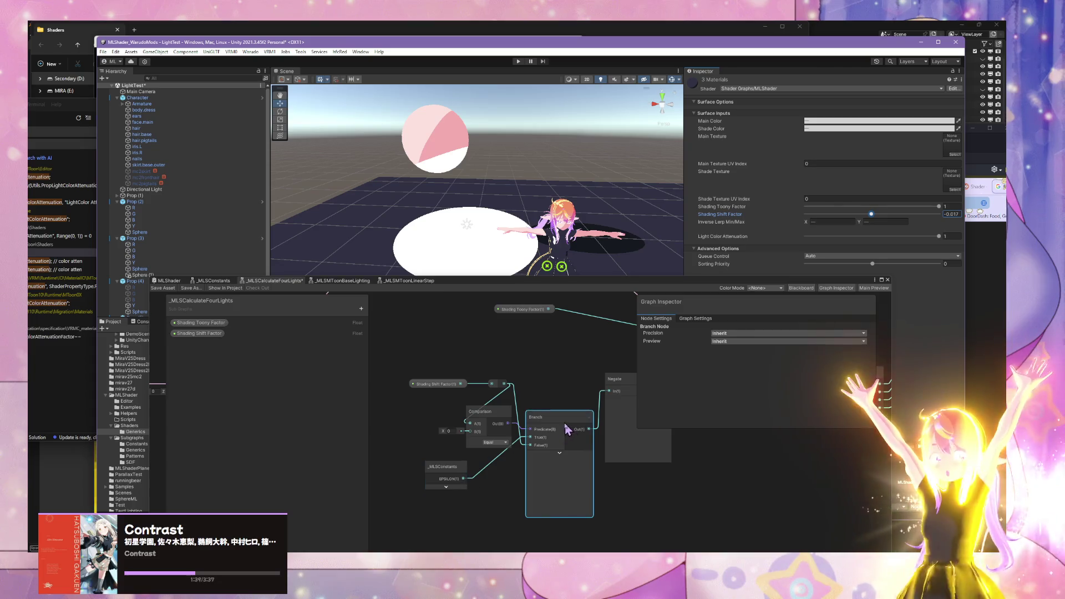
Step: Delete the Negate node from the graph and save the asset
mouse_move(566, 429)
left_mouse_down()
mouse_move(573, 424)
mouse_move(519, 441)
mouse_move(618, 361)
left_mouse_up()
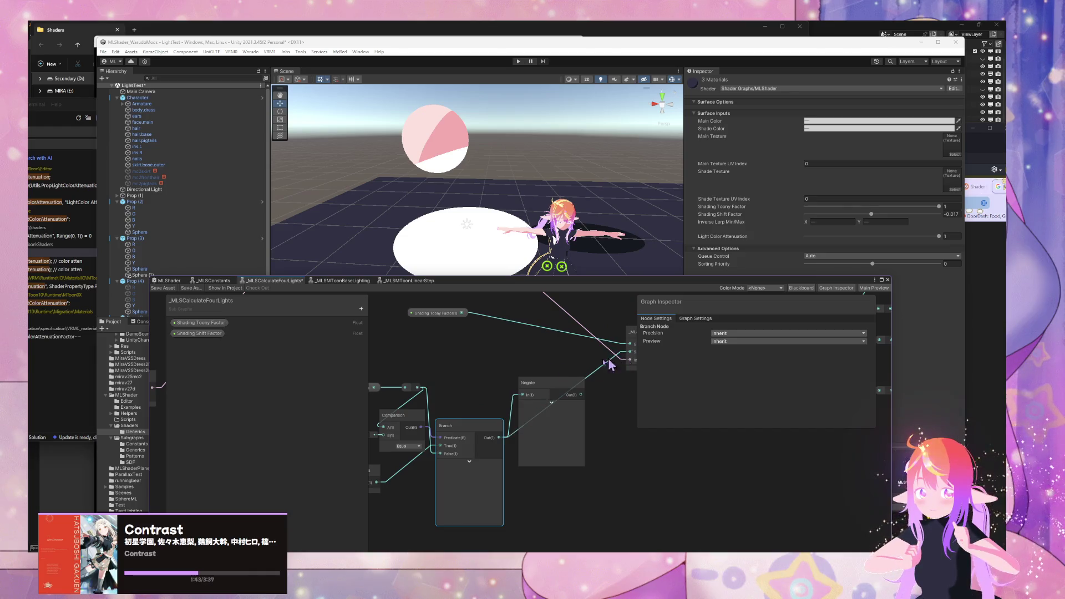
left_click(538, 396)
key("Delete")
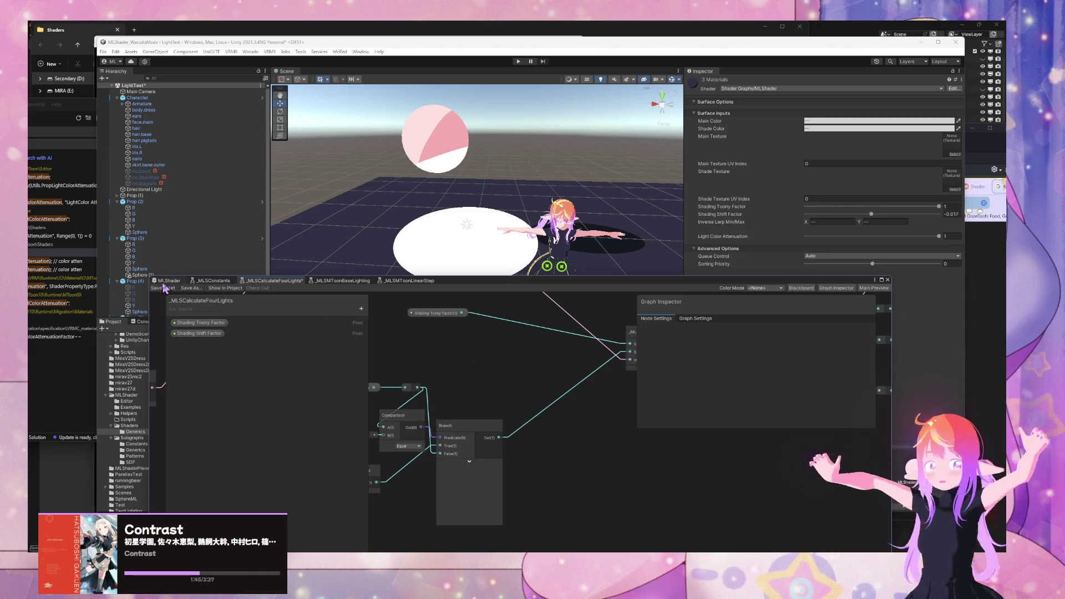
left_click(164, 288)
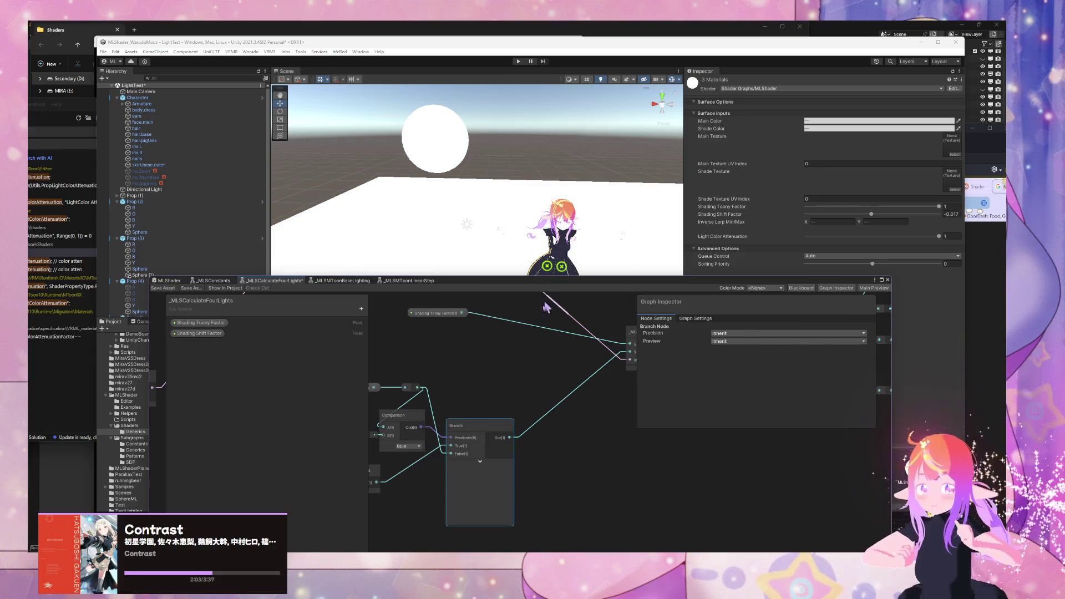
mouse_move(512, 407)
left_mouse_down()
mouse_move(604, 400)
mouse_move(455, 402)
left_mouse_up()
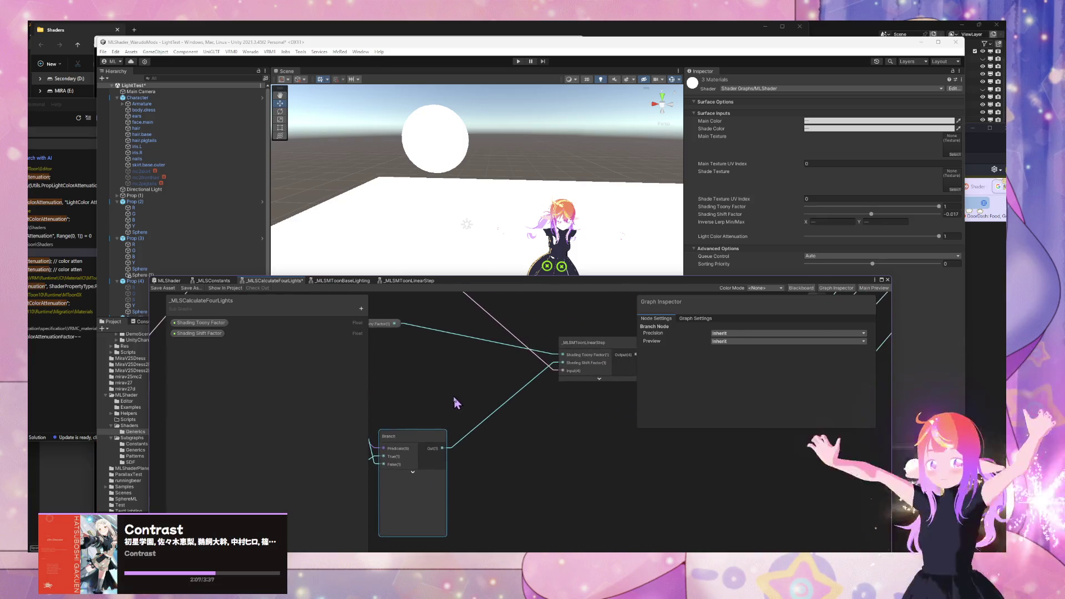
Step: Set the materials' Shading Shift Factor to 0.006
left_click_drag(572, 288, 514, 346)
mouse_move(873, 215)
left_mouse_down()
mouse_move(904, 218)
mouse_move(875, 222)
left_mouse_up()
mouse_move(460, 428)
left_mouse_down()
mouse_move(575, 408)
mouse_move(593, 384)
left_mouse_up()
left_click_drag(484, 423, 429, 434)
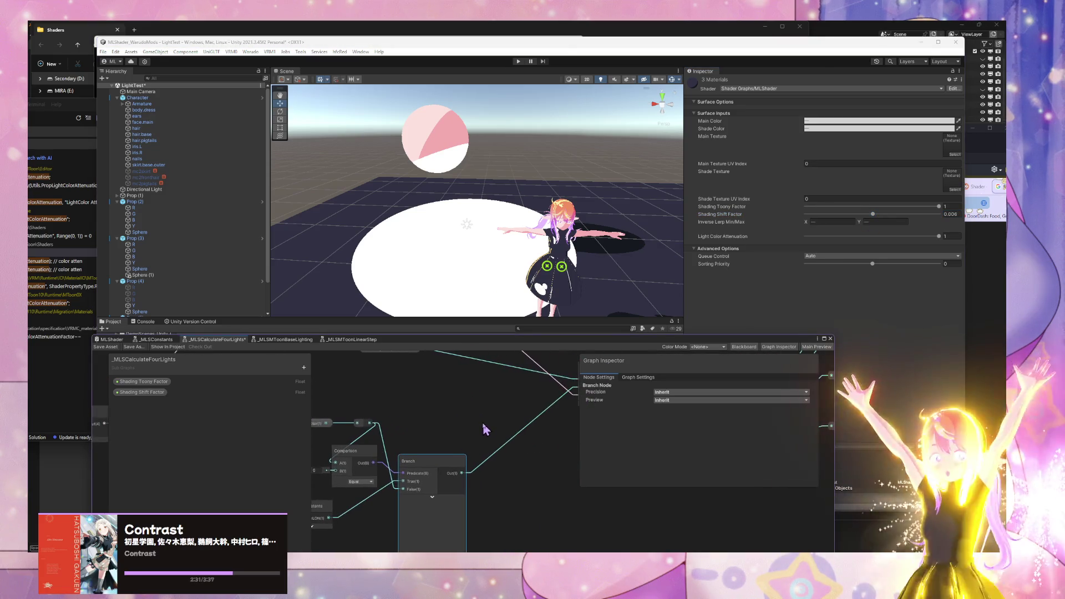
Step: Add a Maximum node beside Branch and move _MLSConstants near it
key("space")
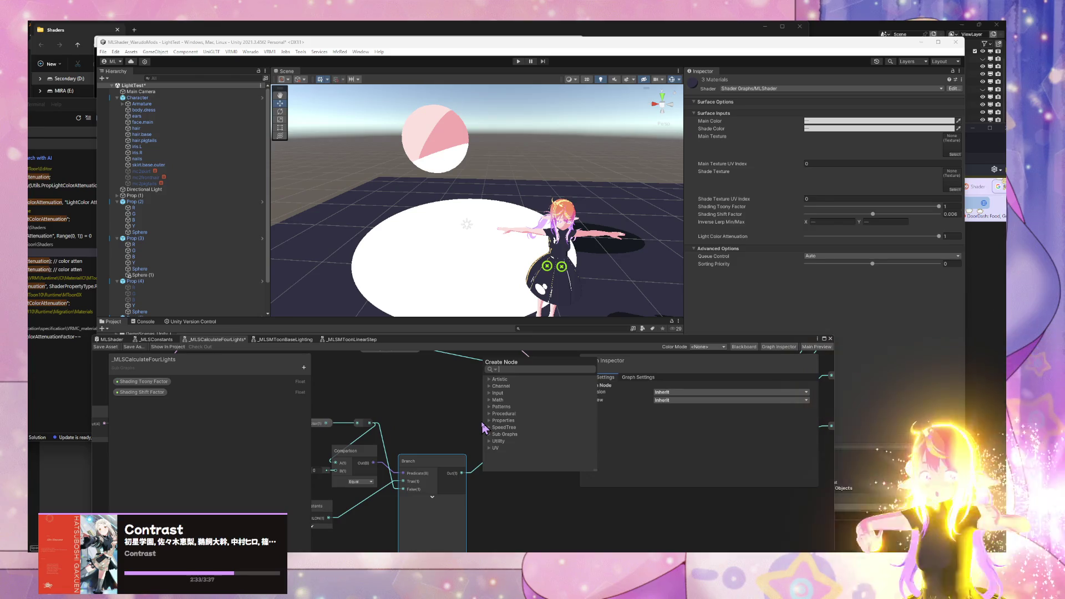
type("max")
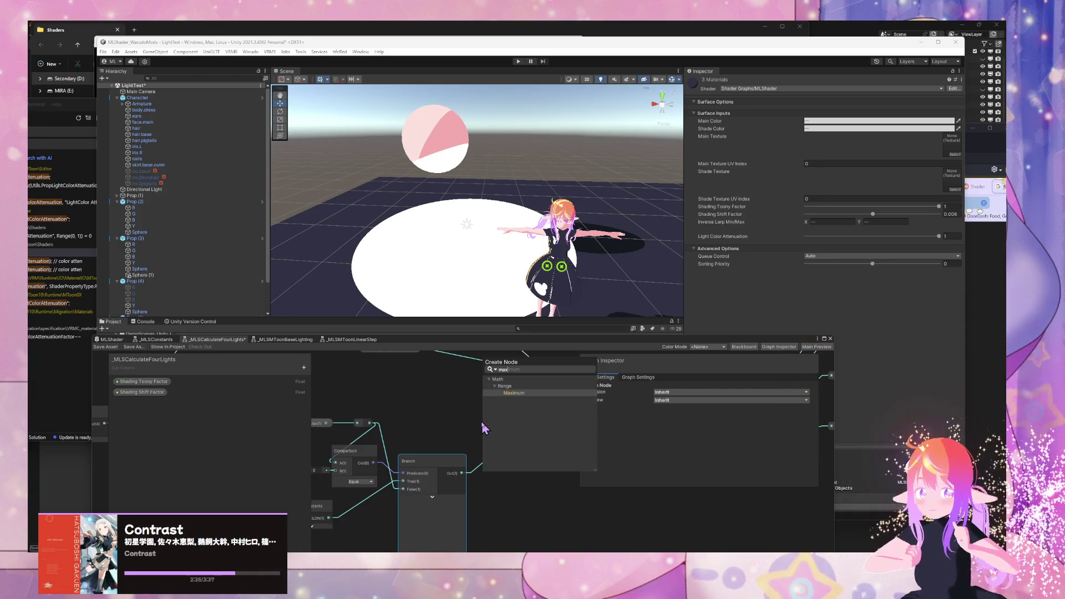
key("Return")
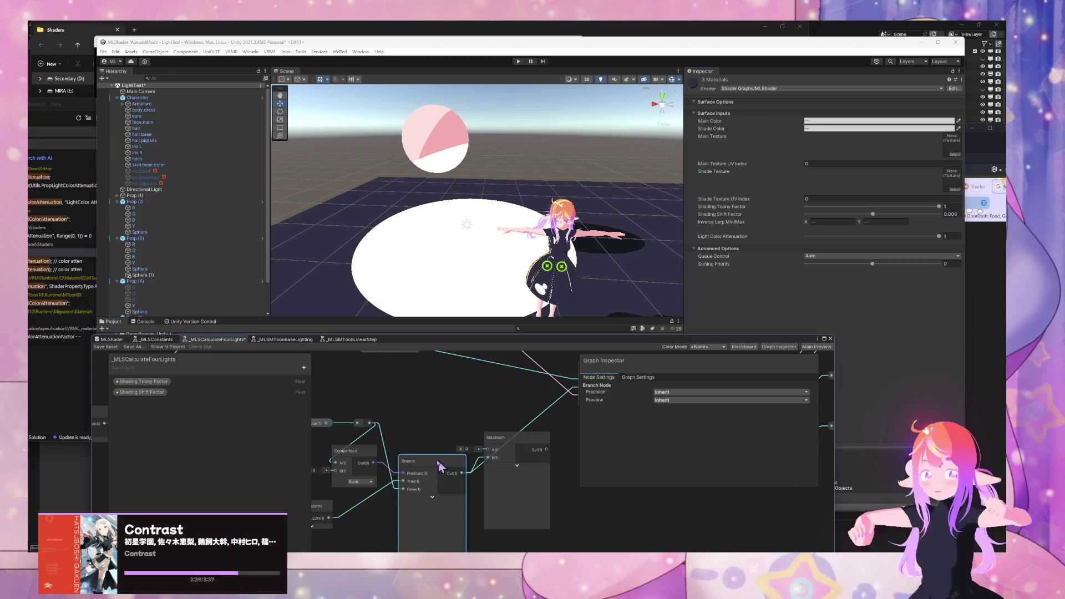
left_click_drag(494, 469, 529, 451)
left_click(355, 491)
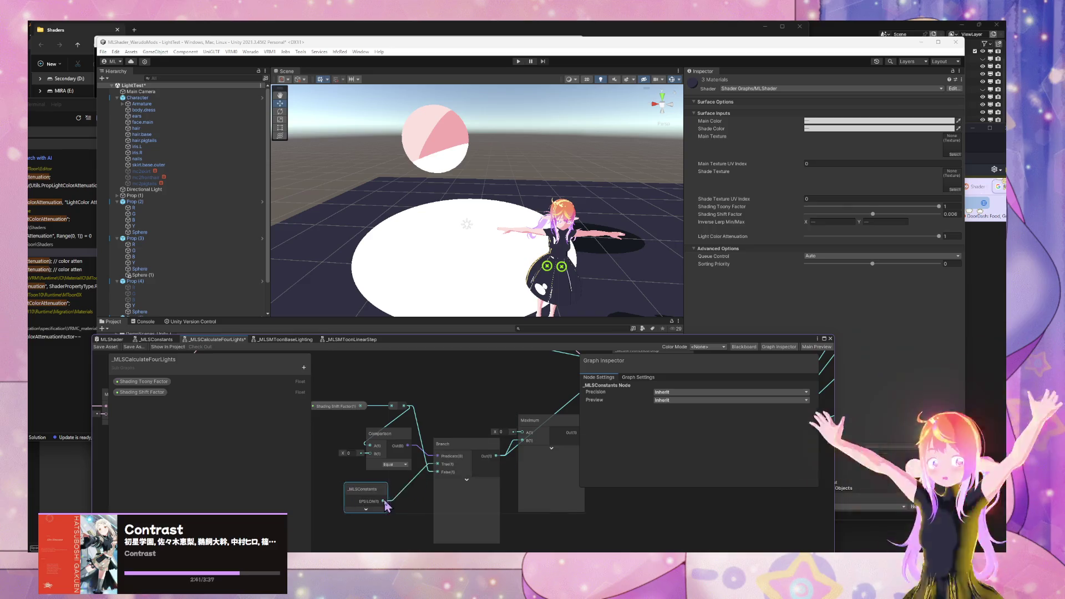
left_click_drag(366, 497, 522, 440)
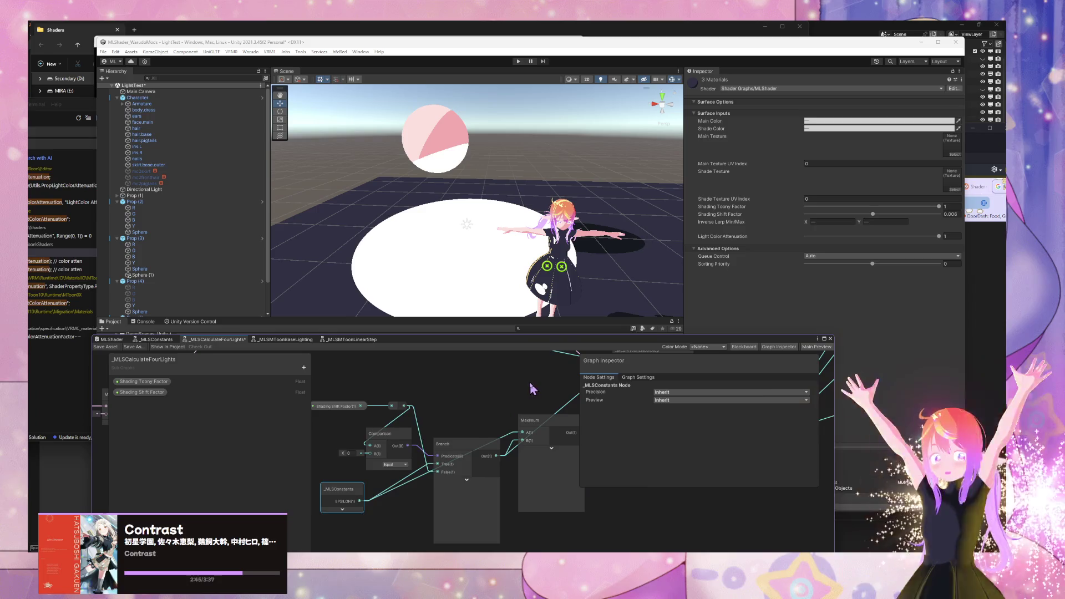
left_click_drag(528, 381, 496, 393)
mouse_move(517, 438)
left_mouse_down()
mouse_move(511, 411)
mouse_move(431, 426)
mouse_move(422, 459)
mouse_move(503, 386)
left_mouse_up()
Step: Delete Branch and Comparison, and wire EPSILON into Maximum's B input
left_click(424, 444)
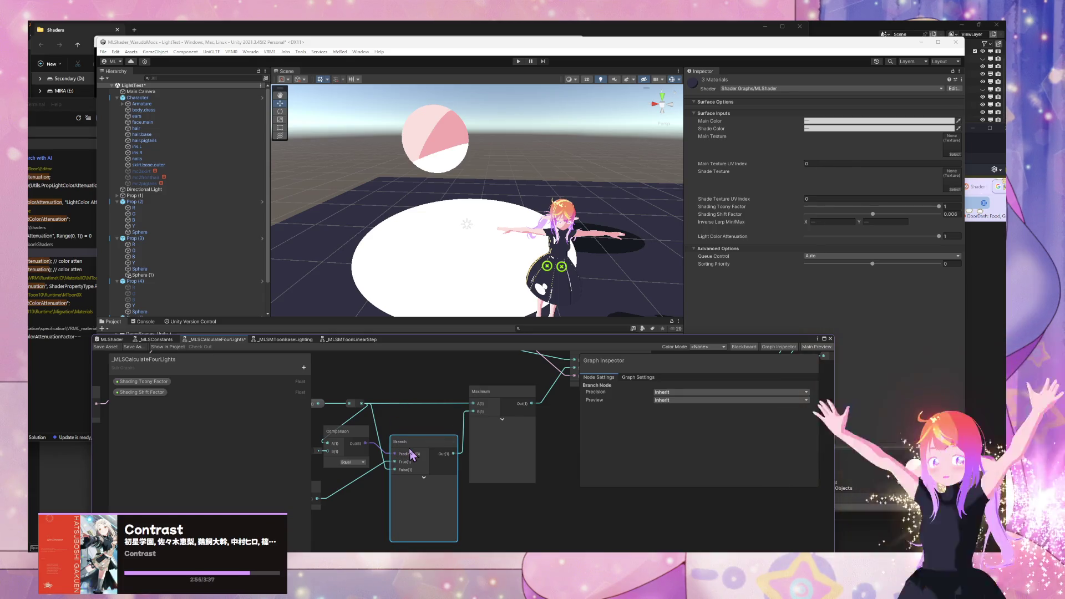
key("Delete")
left_click(385, 476)
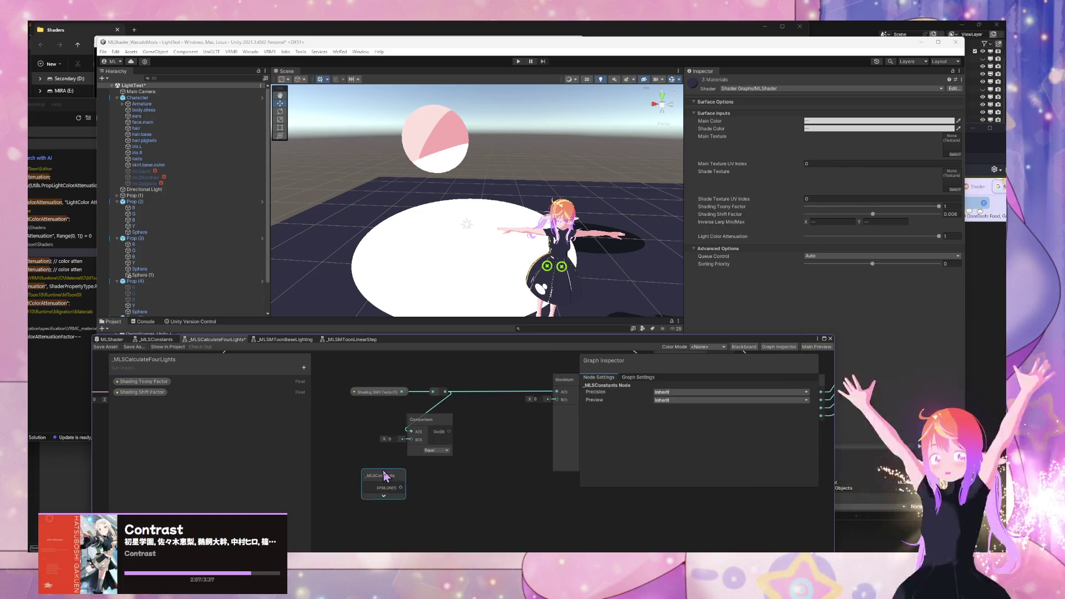
left_click_drag(384, 476, 493, 482)
left_click_drag(551, 411, 555, 400)
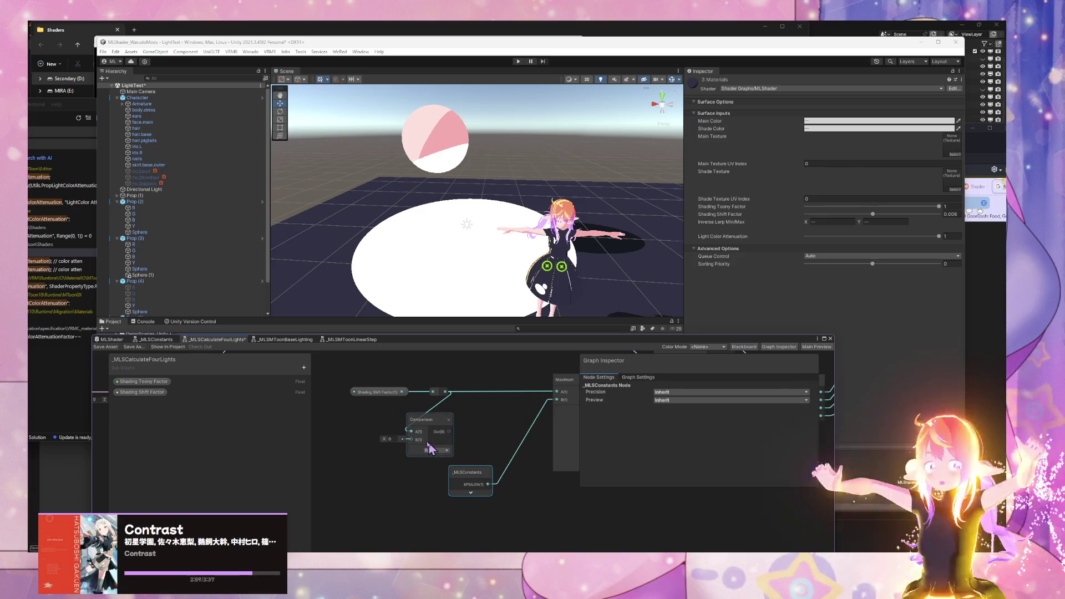
left_click(424, 428)
key("Delete")
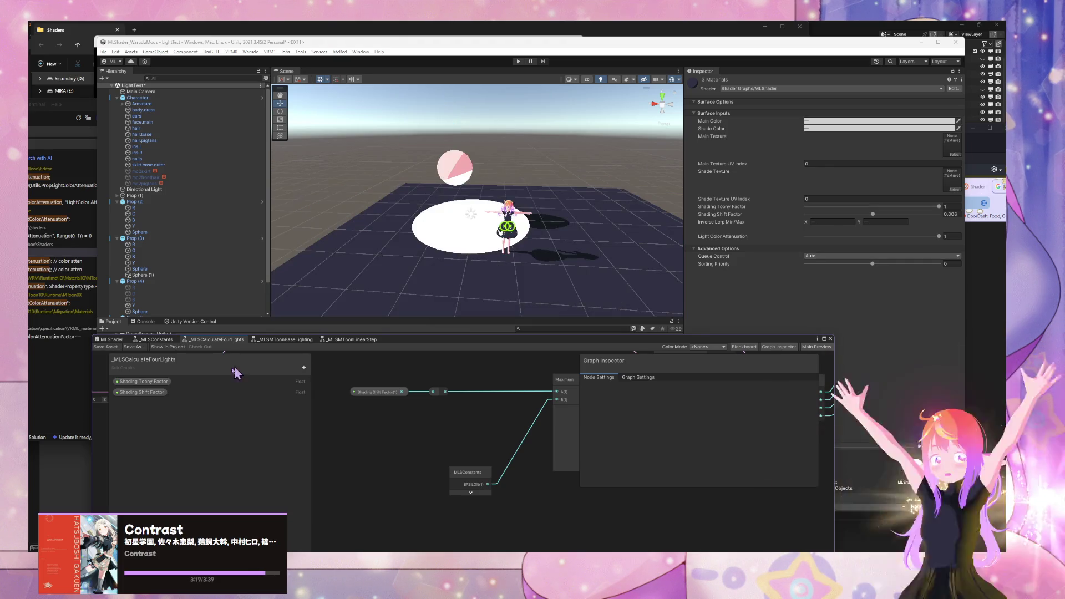
Step: Inspect the _MLSMToonLinearStep subgraph's Subtract, Maximum and Divide nodes, then the _MLSMToonBaseLighting graph
left_click_drag(520, 416, 323, 430)
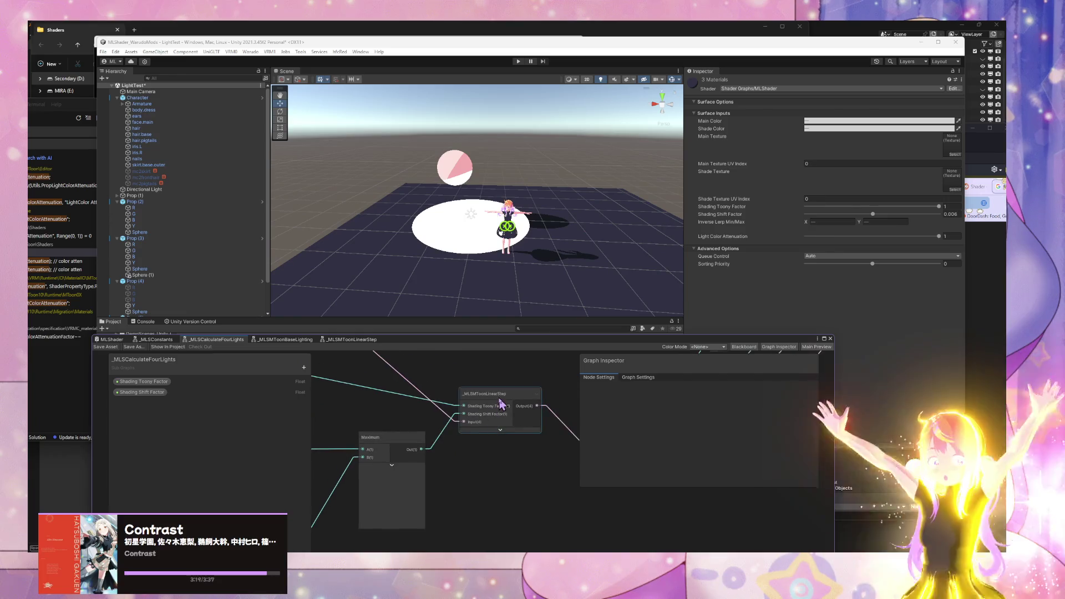
left_click(499, 404)
double_click(500, 404)
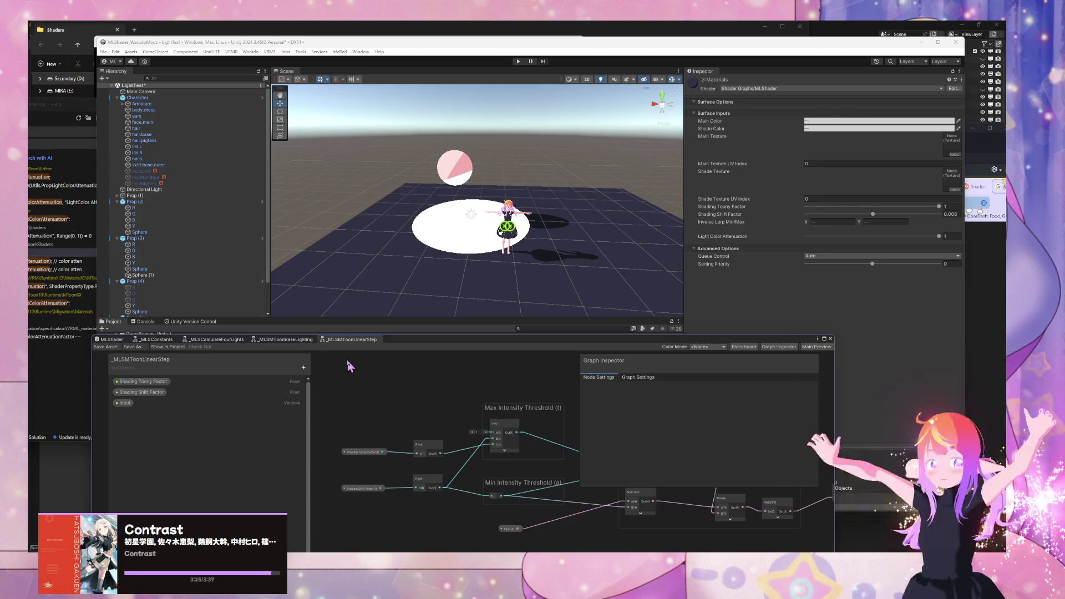
mouse_move(390, 373)
left_mouse_down()
mouse_move(275, 330)
mouse_move(463, 445)
left_mouse_up()
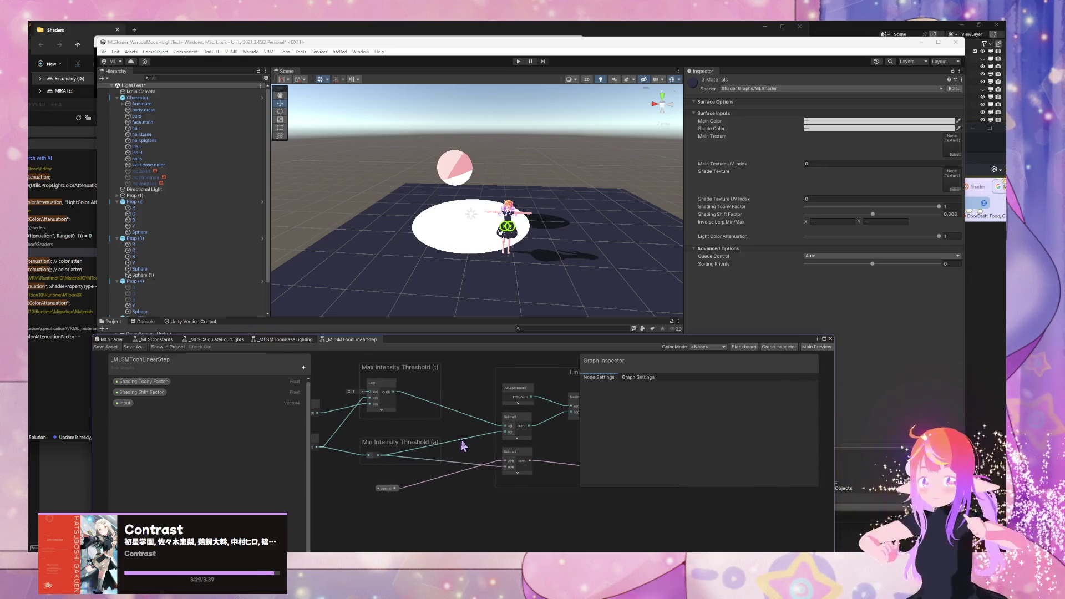
scroll(463, 445, "right", 10)
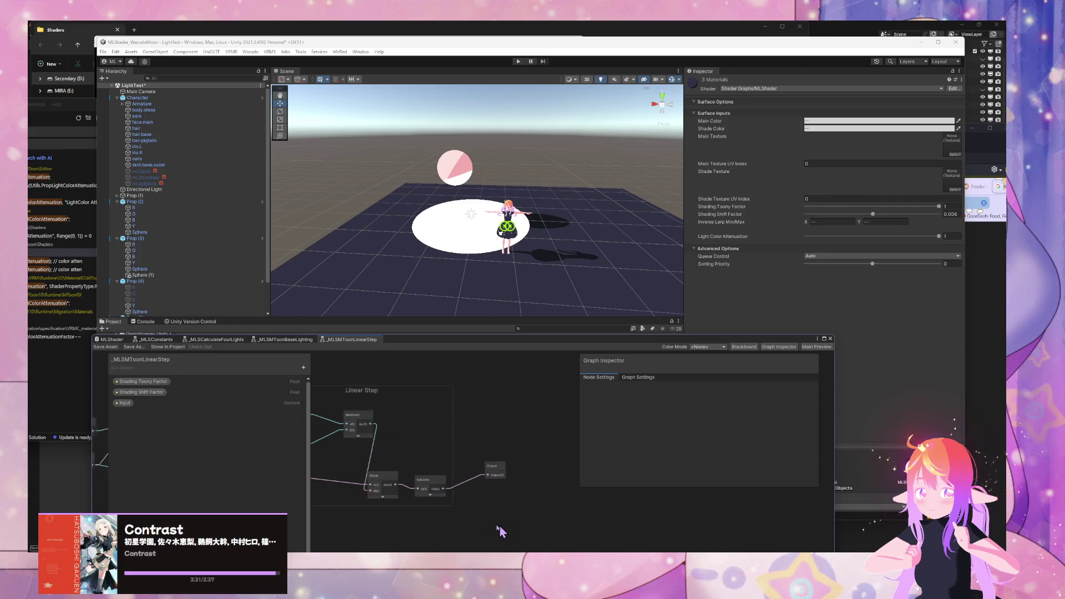
scroll(500, 531, "left", 12)
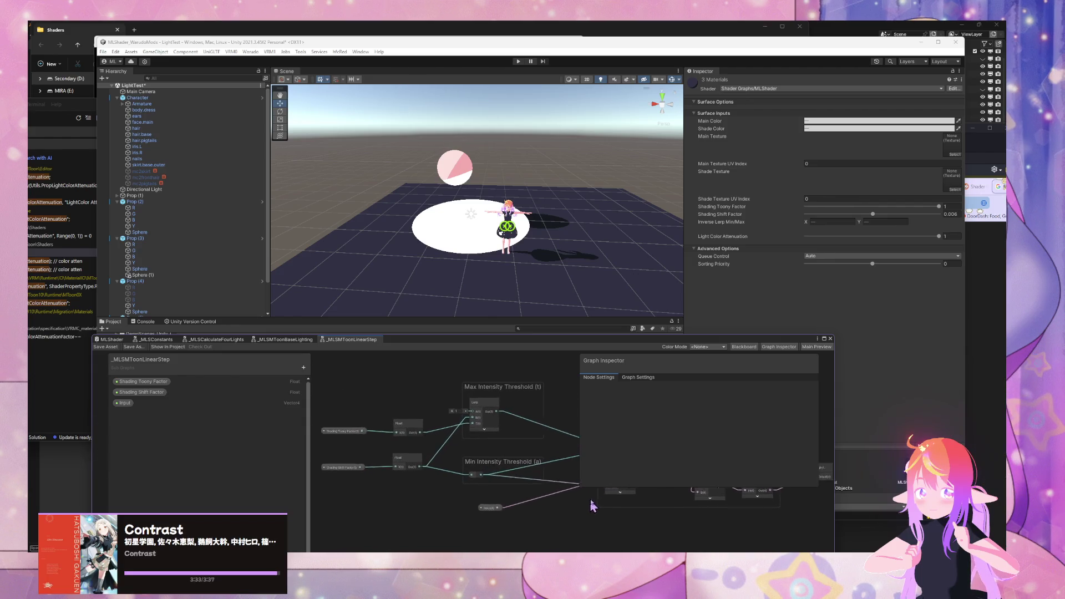
mouse_move(592, 506)
left_mouse_down()
mouse_move(588, 485)
mouse_move(419, 447)
mouse_move(412, 458)
mouse_move(426, 451)
left_mouse_up()
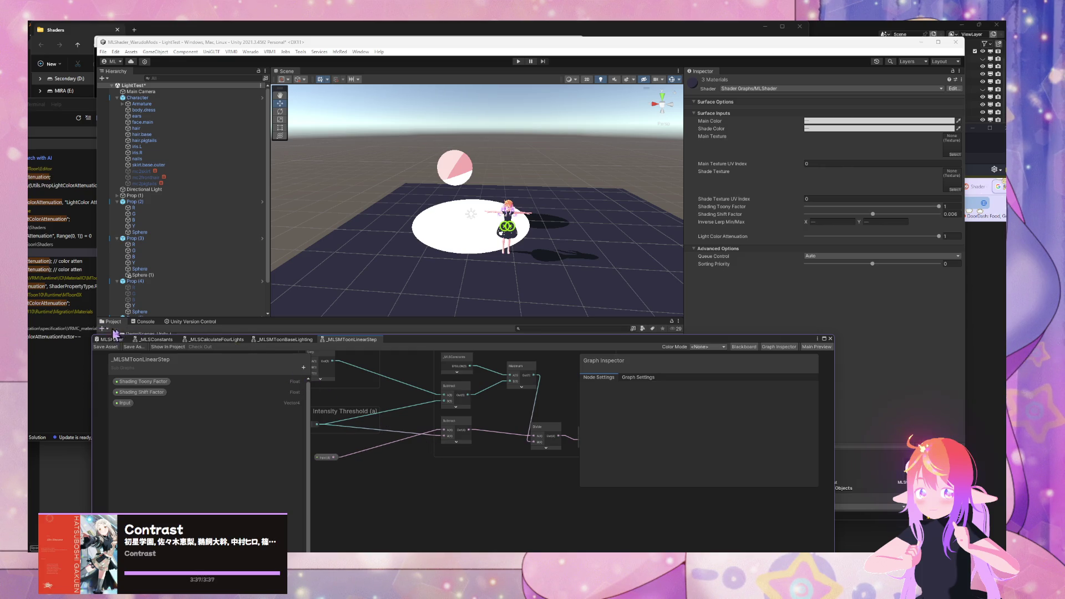
left_click(270, 339)
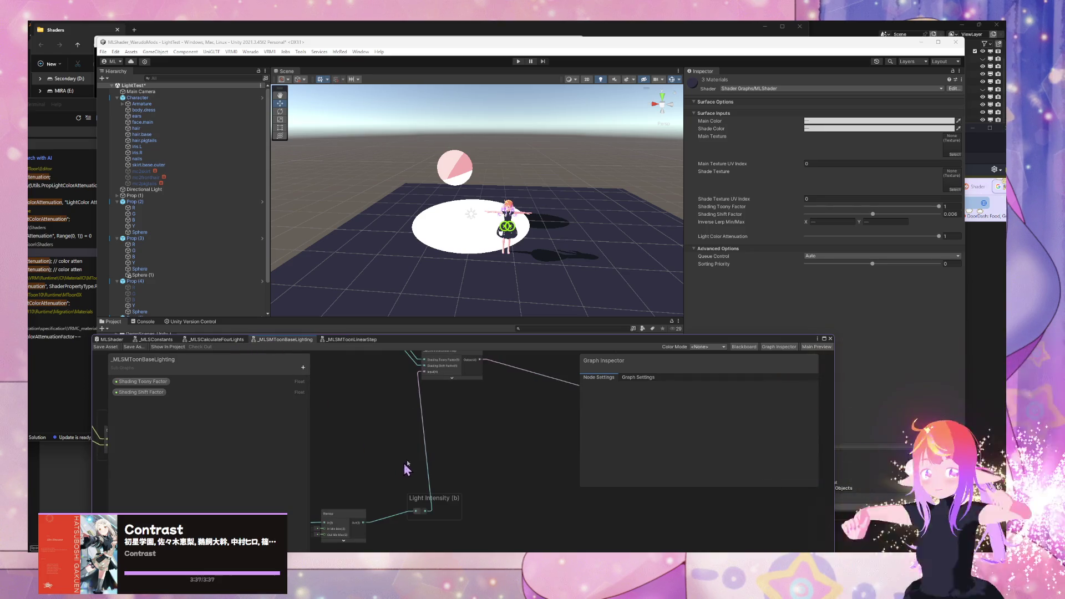
Step: In _MLSCalculateFourLights, move _MLSConstants and Shading Shift Factor up beside the Maximum node
left_click(219, 340)
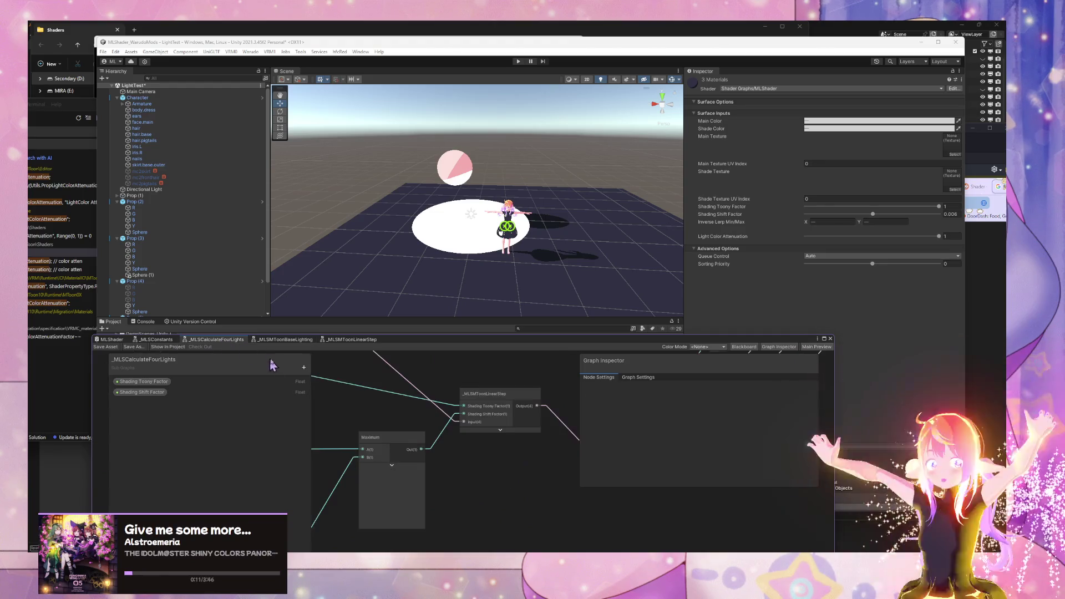
mouse_move(466, 483)
left_mouse_down()
mouse_move(466, 423)
mouse_move(458, 437)
left_mouse_up()
left_click(428, 405)
left_click(371, 392)
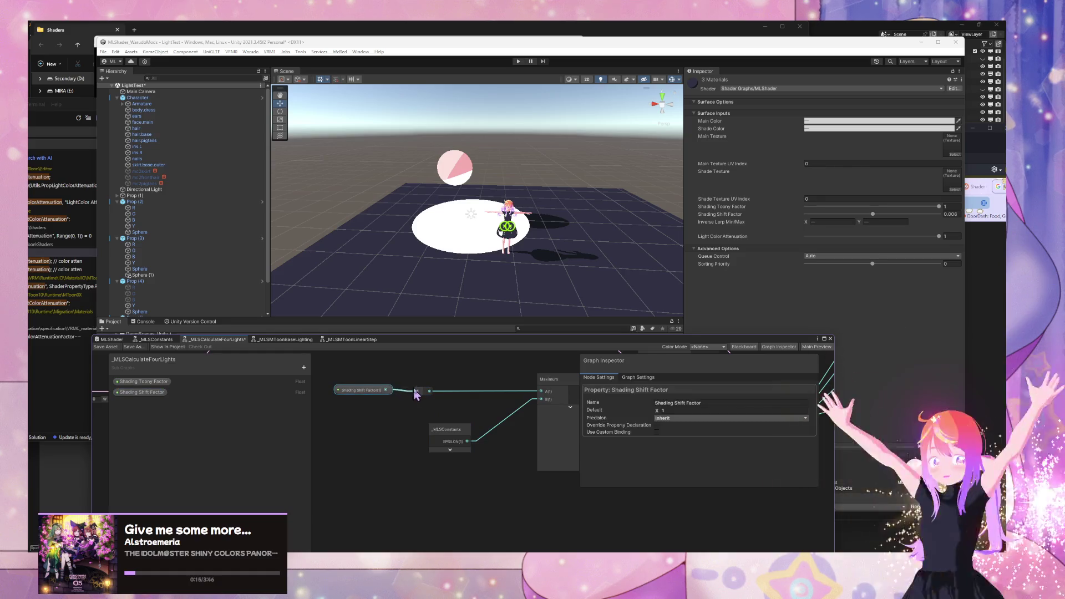
left_click_drag(366, 395, 445, 395)
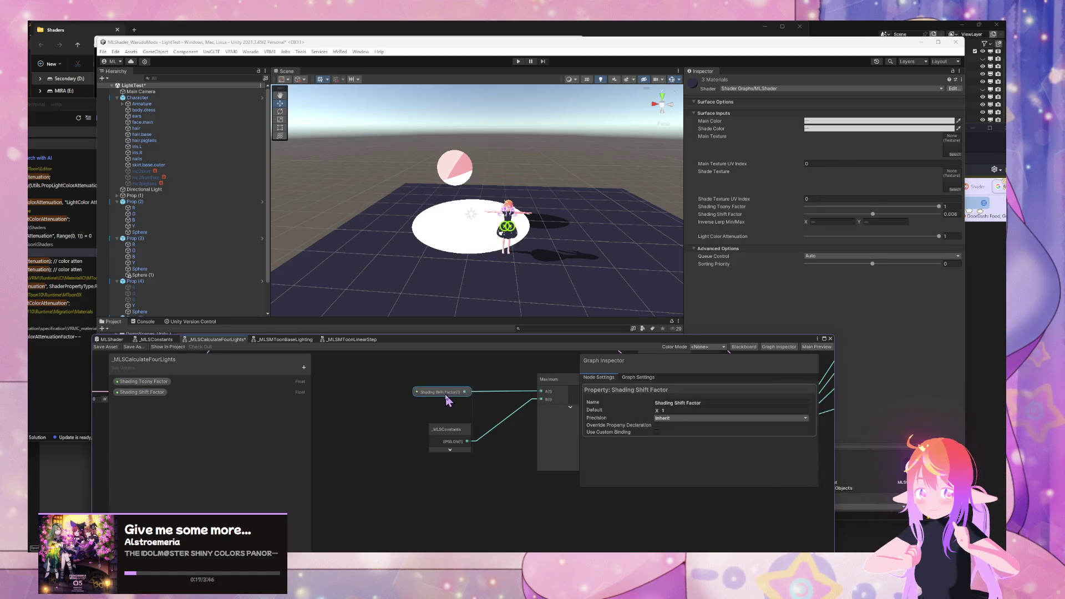
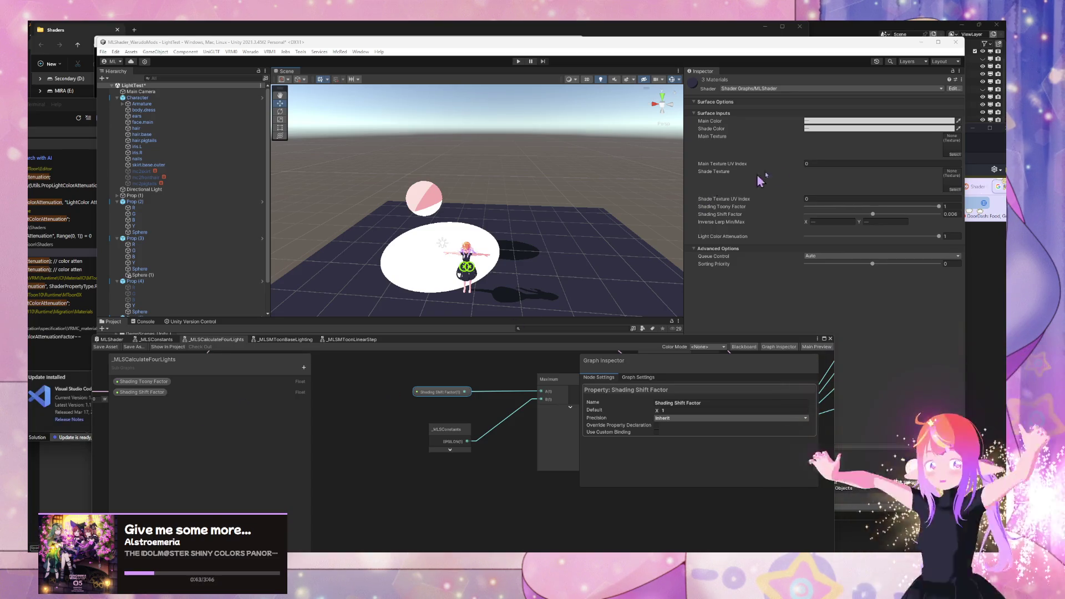
Step: Sweep Shading Shift Factor and drop Shading Toony Factor to about 0.118 to preview shading
left_click(871, 214)
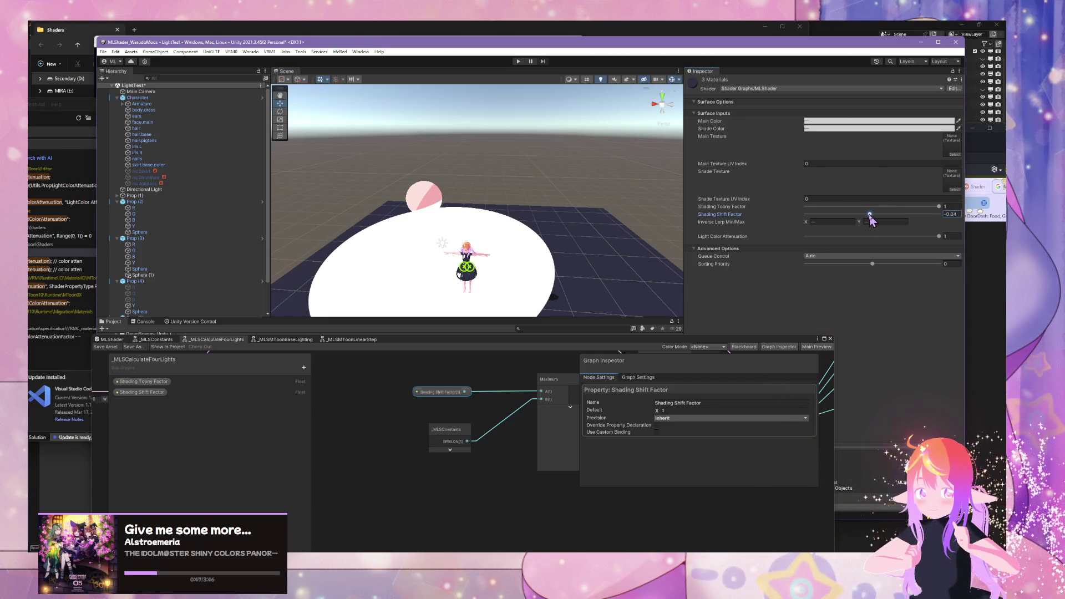
mouse_move(753, 214)
left_mouse_down()
mouse_move(899, 228)
mouse_move(864, 227)
left_mouse_up()
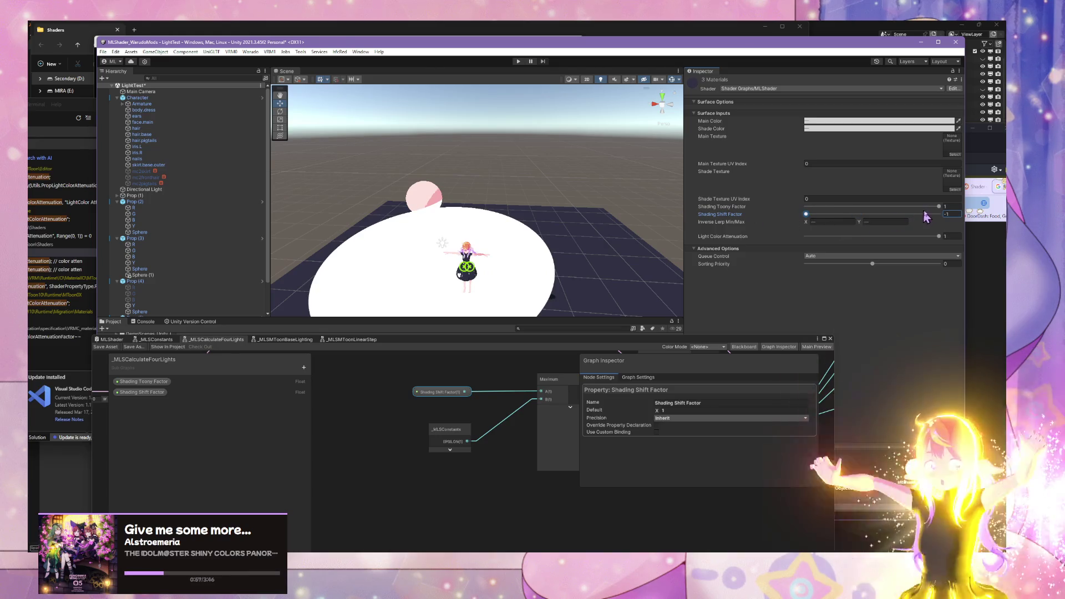
left_click_drag(939, 208, 808, 208)
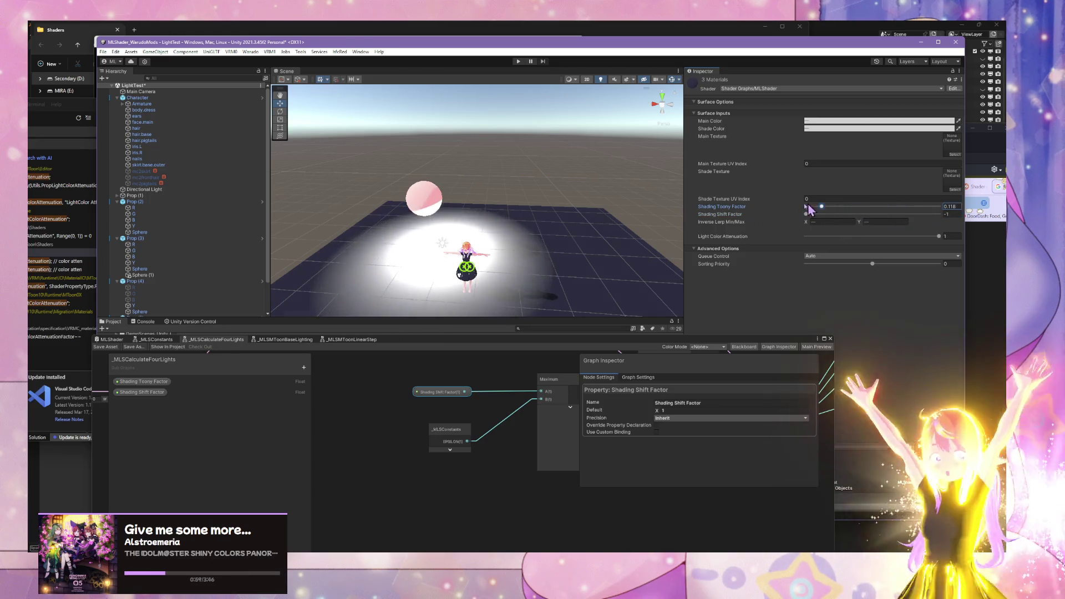
left_click_drag(532, 184, 527, 177)
scroll(528, 178, "down", 5)
Step: Return Shading Toony Factor to 1 and Shading Shift Factor to 0, viewing the graph's Multiply nodes
left_click_drag(857, 208, 1004, 218)
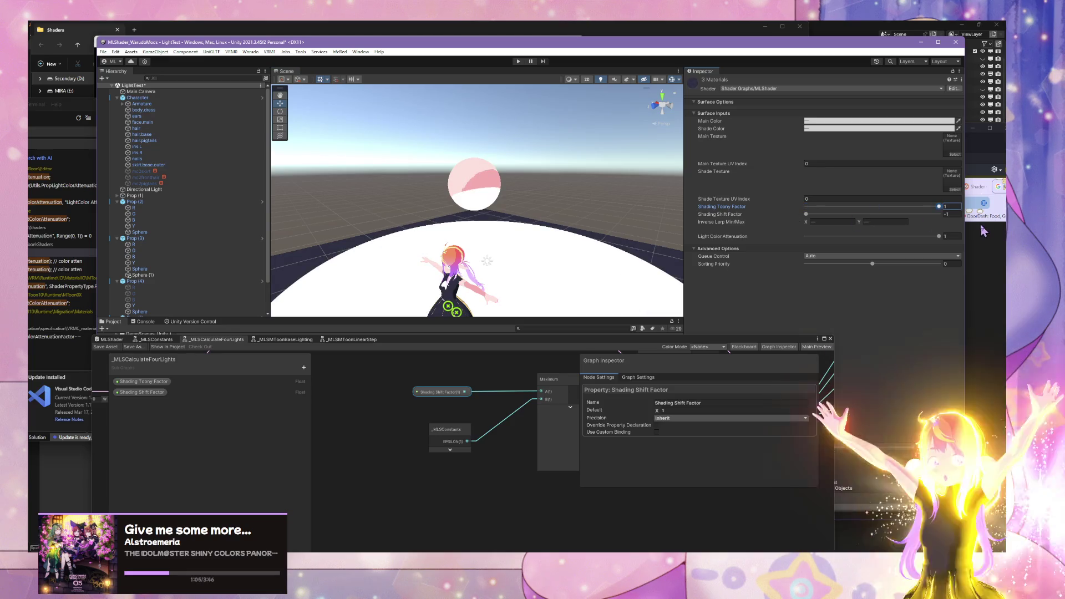
left_click(870, 215)
mouse_move(546, 210)
left_mouse_down()
mouse_move(577, 226)
mouse_move(611, 300)
left_mouse_up()
scroll(611, 300, "up", 5)
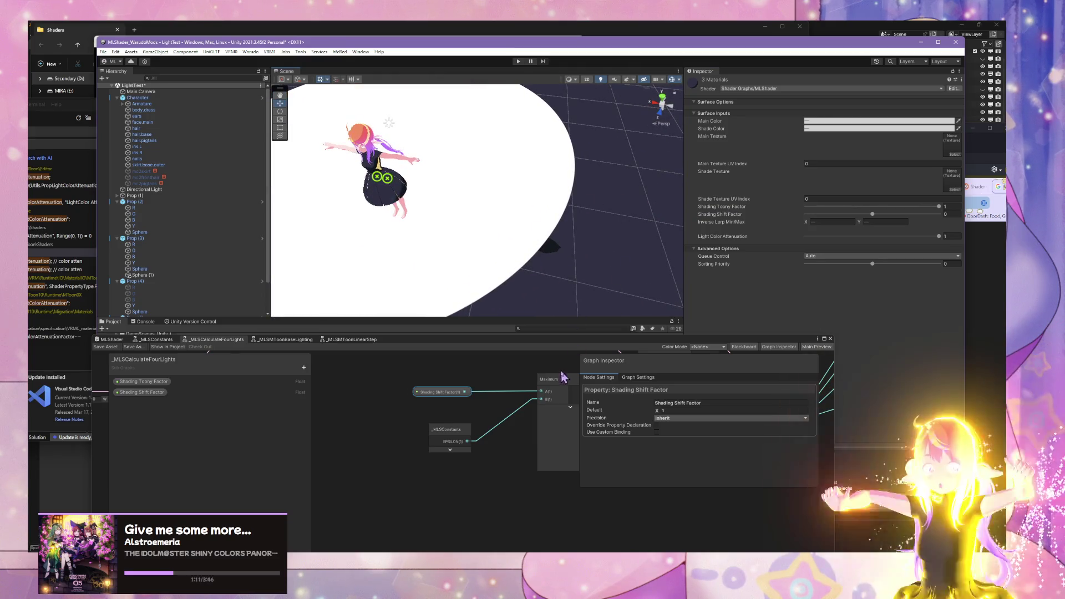
mouse_move(562, 377)
left_mouse_down()
mouse_move(368, 397)
mouse_move(535, 380)
mouse_move(415, 452)
mouse_move(500, 435)
mouse_move(368, 476)
mouse_move(357, 427)
mouse_move(408, 442)
mouse_move(345, 423)
mouse_move(484, 411)
mouse_move(399, 408)
mouse_move(523, 472)
mouse_move(596, 451)
left_mouse_up()
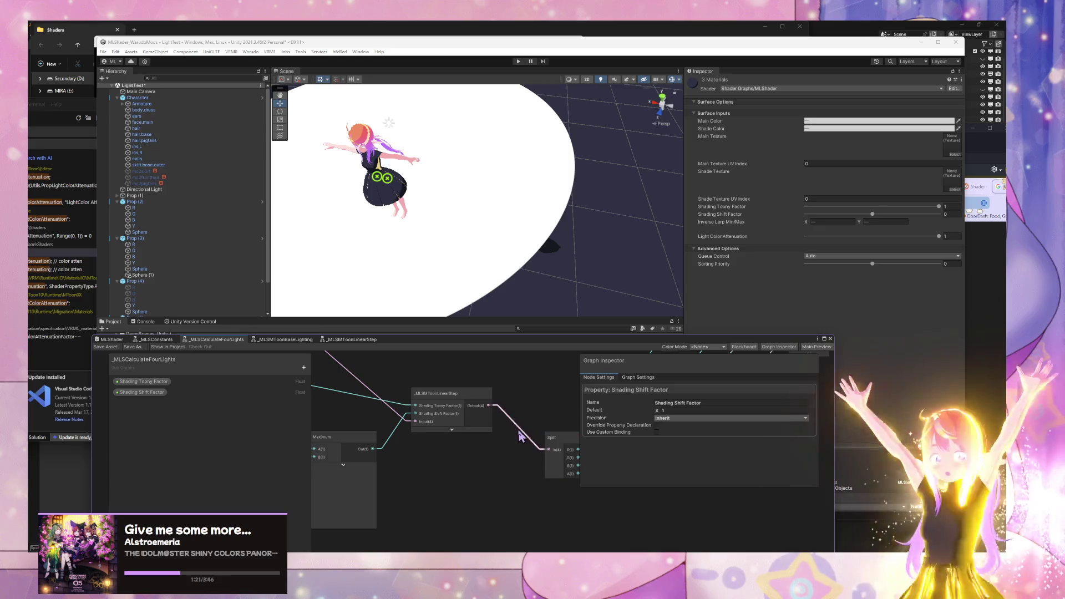
Step: Drop Shading Toony Factor to 0 for soft gradient shading, then select point light Y
mouse_move(549, 418)
left_mouse_down()
mouse_move(459, 368)
mouse_move(516, 442)
mouse_move(441, 499)
mouse_move(551, 464)
mouse_move(333, 381)
mouse_move(261, 373)
mouse_move(371, 379)
mouse_move(403, 393)
left_mouse_up()
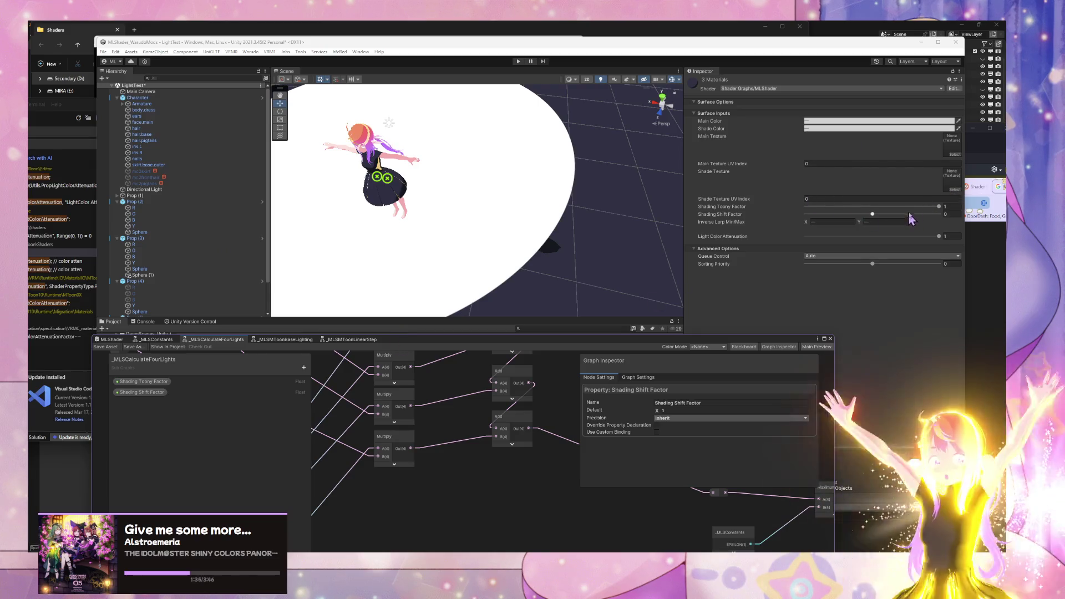
left_click_drag(937, 210, 806, 207)
mouse_move(583, 210)
left_mouse_down()
mouse_move(414, 122)
mouse_move(489, 179)
left_mouse_up()
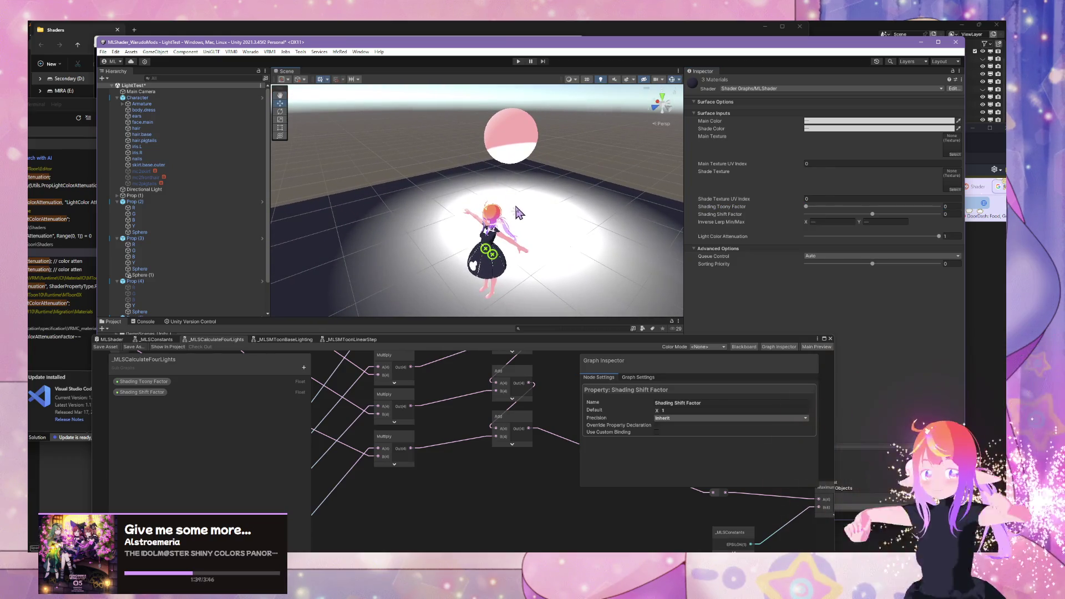
left_click(517, 213)
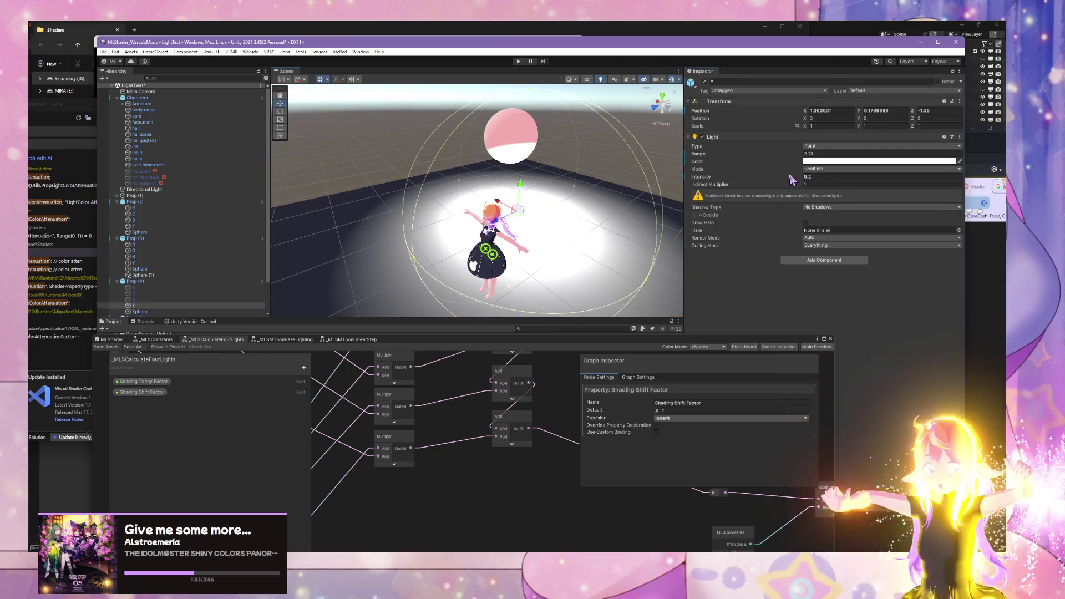
Step: Give point light Y an Intensity of about 1.19 and Range 8.22, moving the Shader Graph window aside
double_click(808, 176)
type("1")
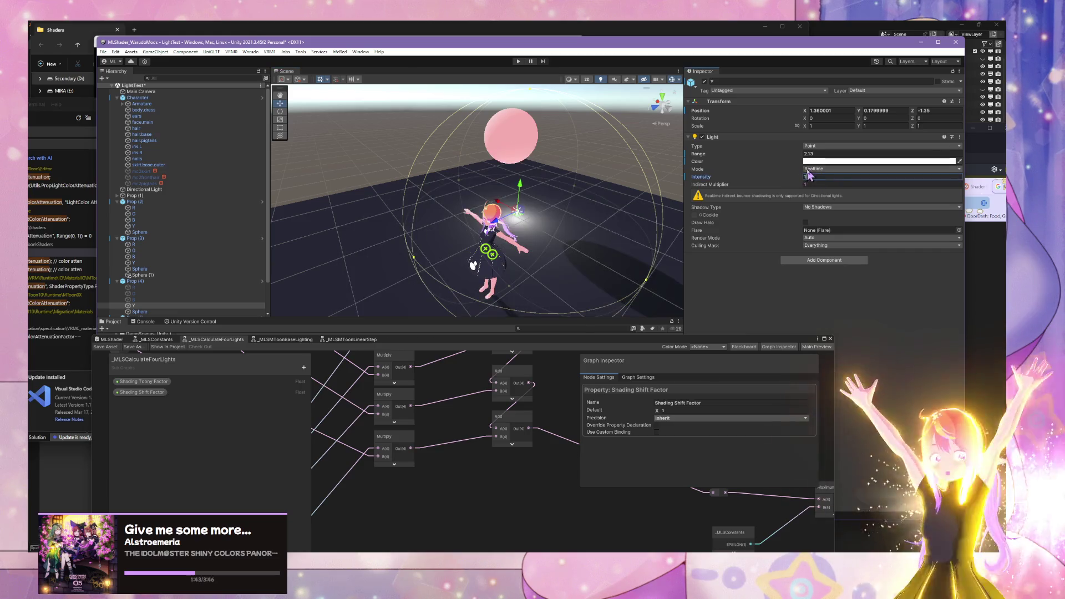
mouse_move(564, 164)
left_mouse_down()
mouse_move(606, 143)
mouse_move(589, 166)
left_mouse_up()
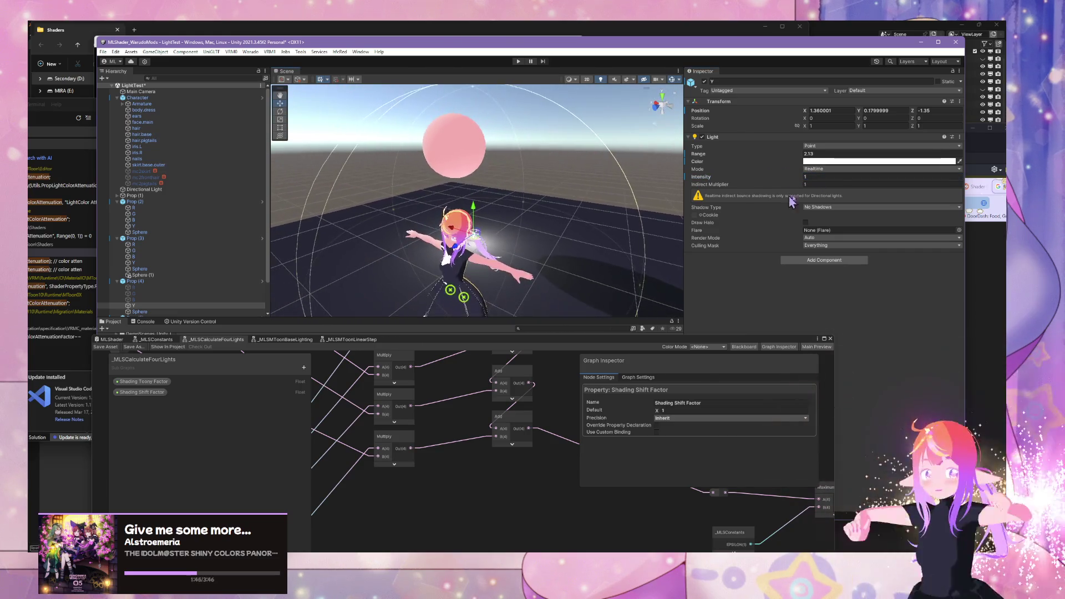
double_click(816, 153)
type("8.87")
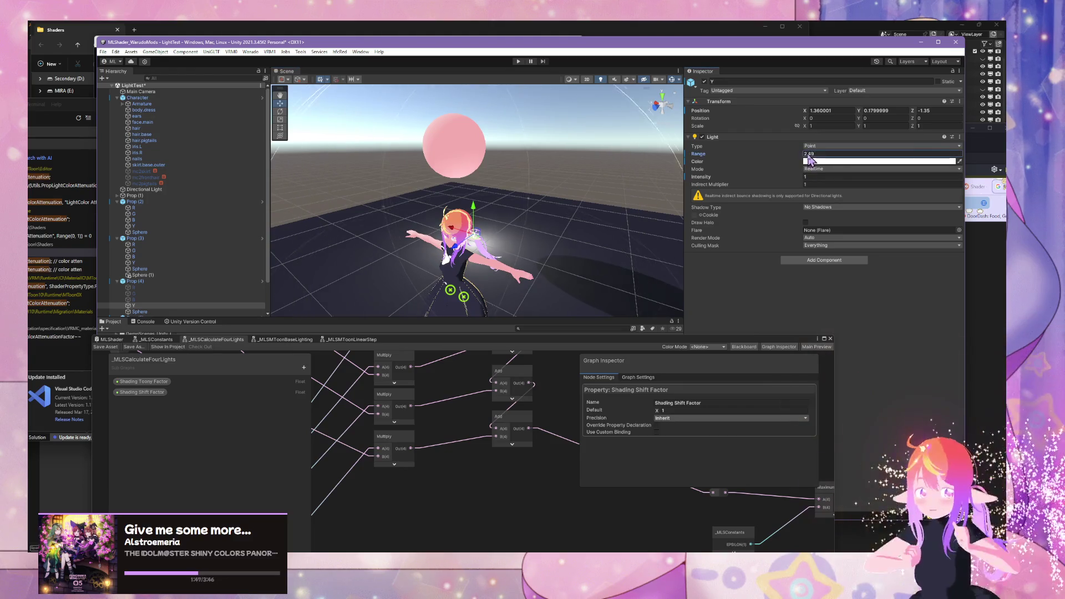
key("BackSpace")
key("BackSpace")
key("BackSpace")
type("6.12")
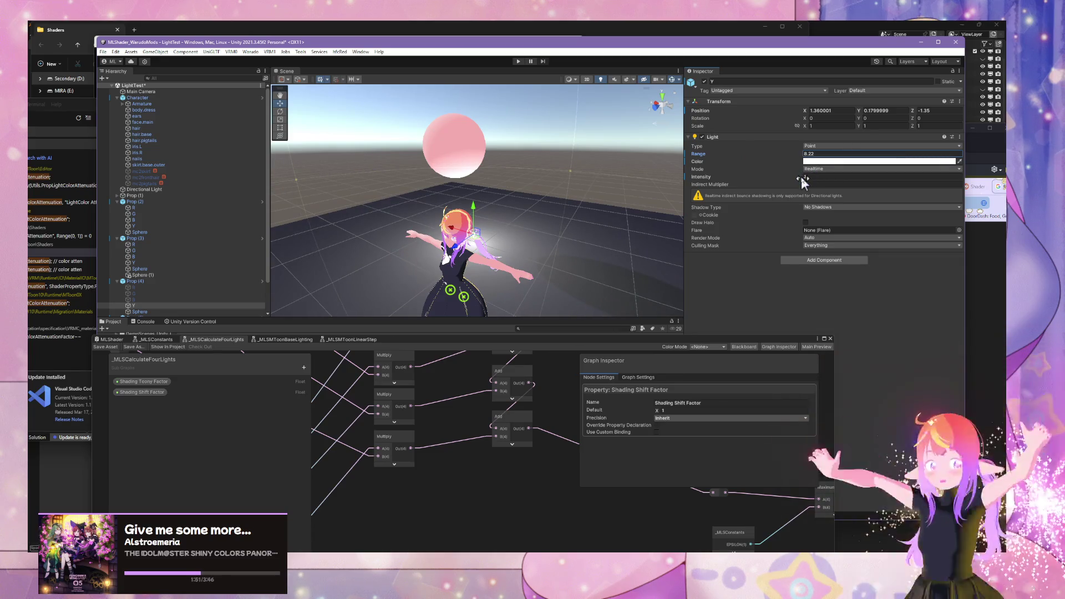
left_click_drag(800, 178, 801, 174)
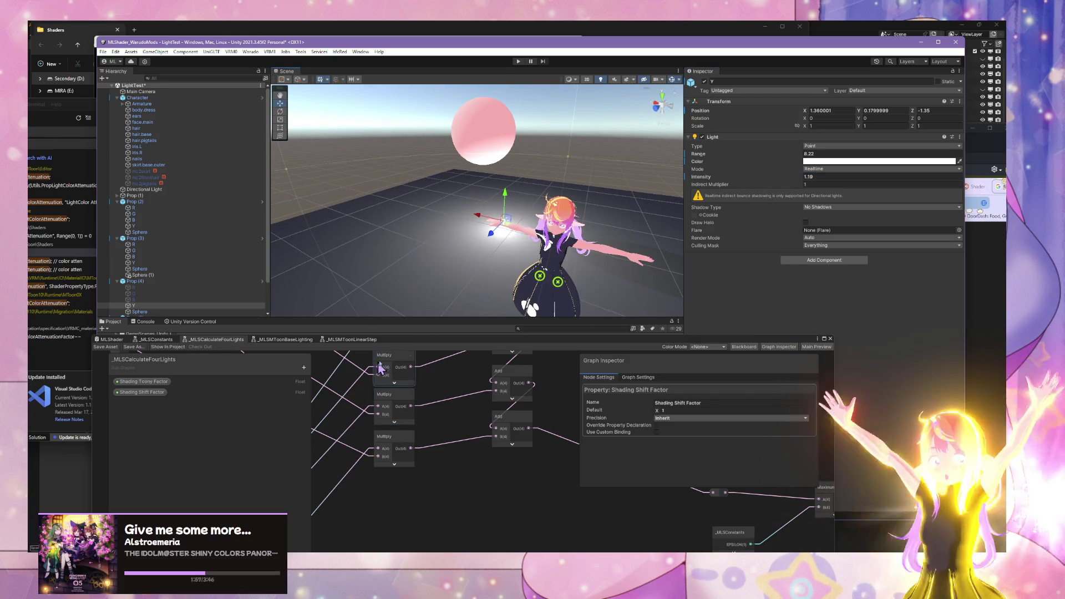
left_click_drag(410, 339, 705, 397)
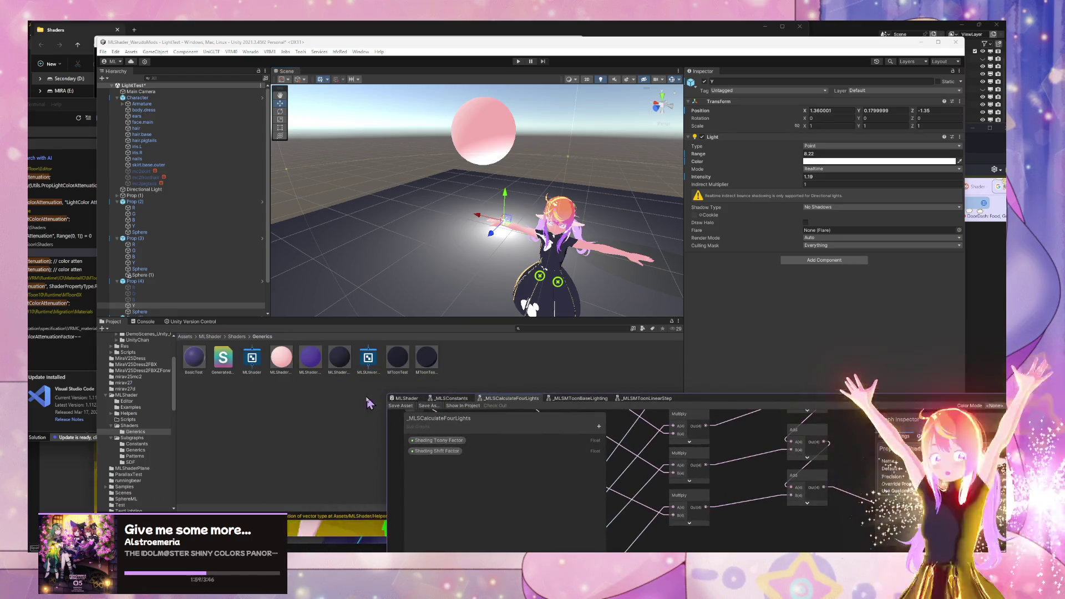
Step: Select the three MLShader materials in Generics and raise their Shading Toony Factor to 1
left_click_drag(710, 438, 517, 409)
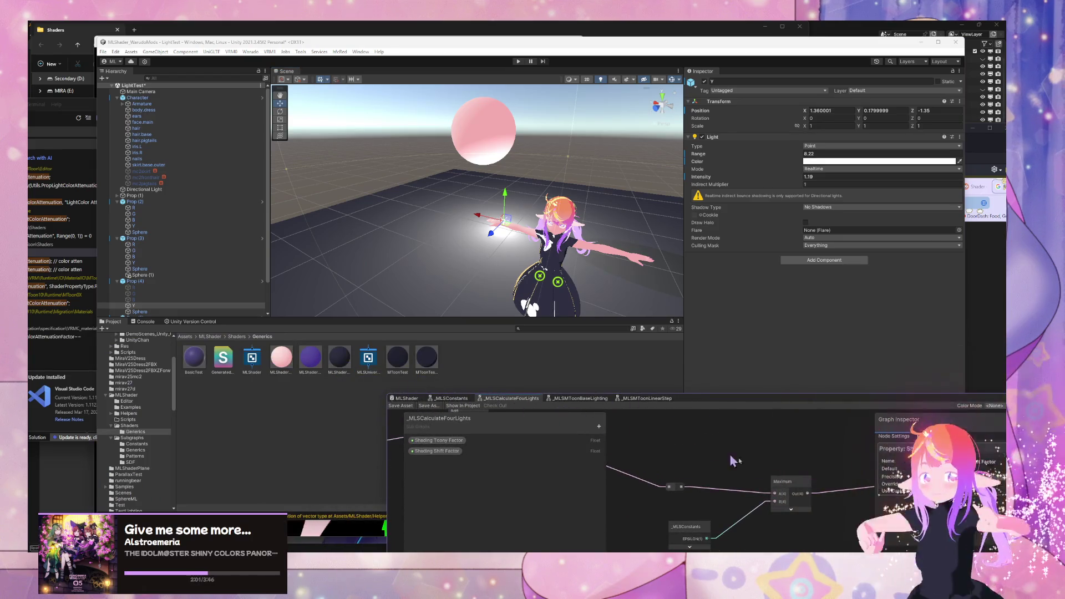
scroll(734, 460, "down", 2)
scroll(642, 466, "down", 2)
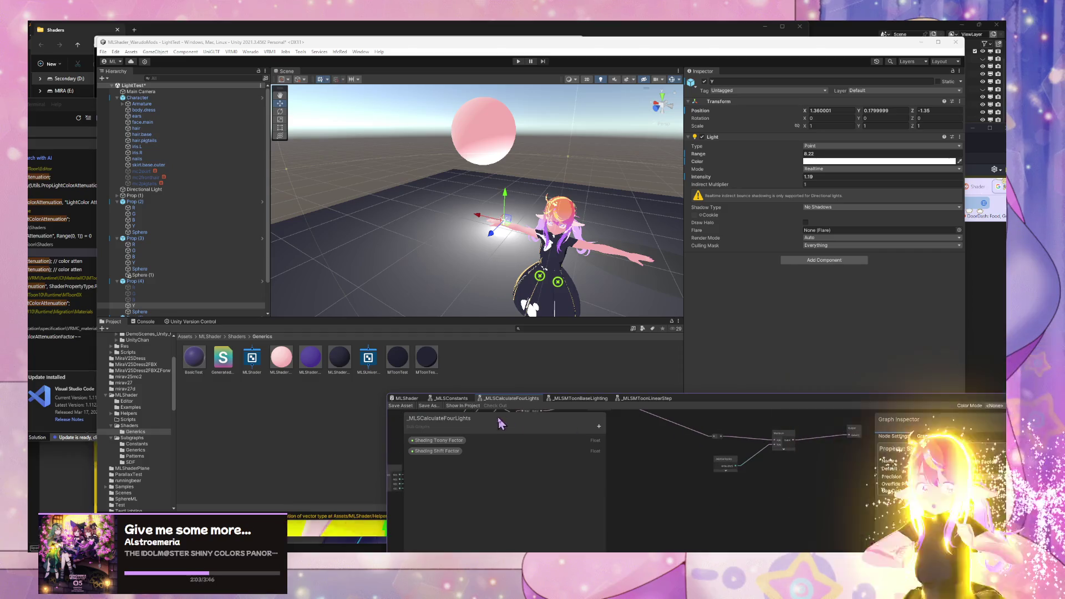
left_click(306, 369)
left_click(340, 369, "shift")
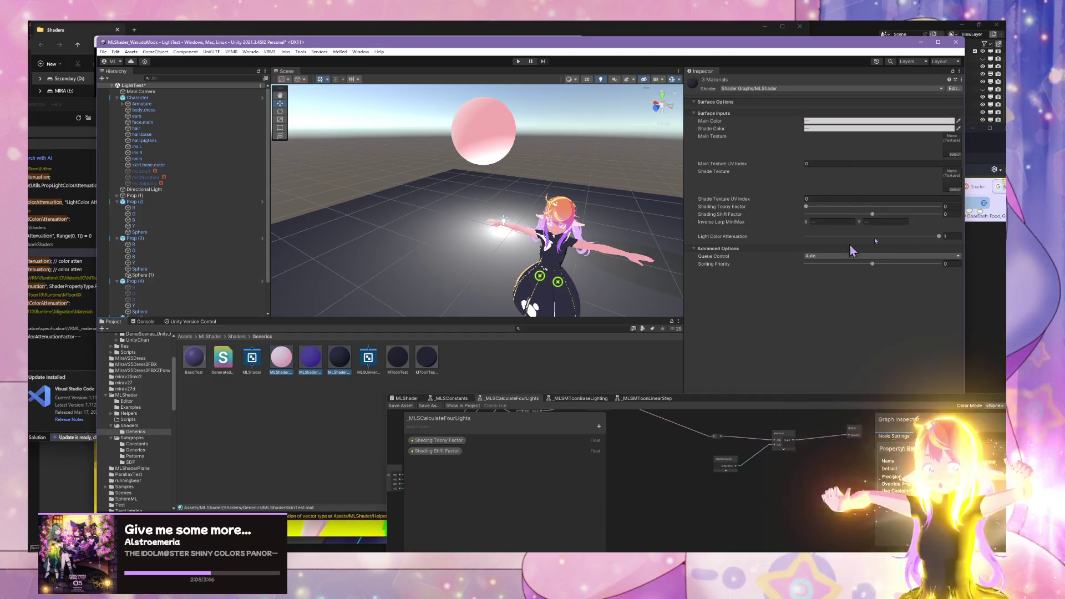
mouse_move(810, 209)
left_mouse_down()
mouse_move(979, 220)
mouse_move(934, 211)
mouse_move(928, 221)
mouse_move(963, 219)
left_mouse_up()
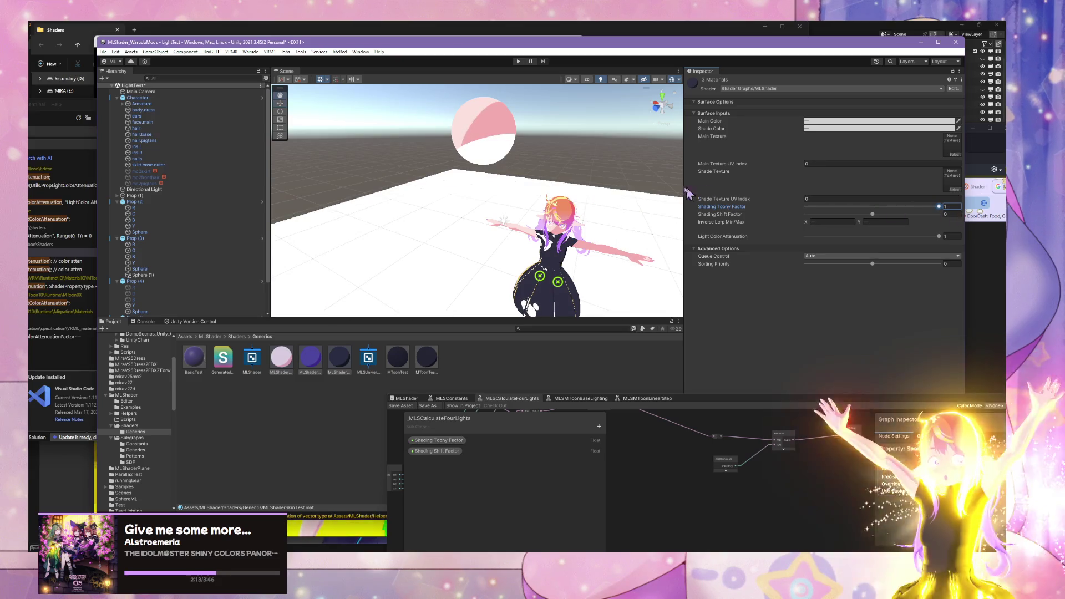
Step: Inspect the lit character from close up and above, then select the Prop (4) floor plane
scroll(590, 185, "down", 10)
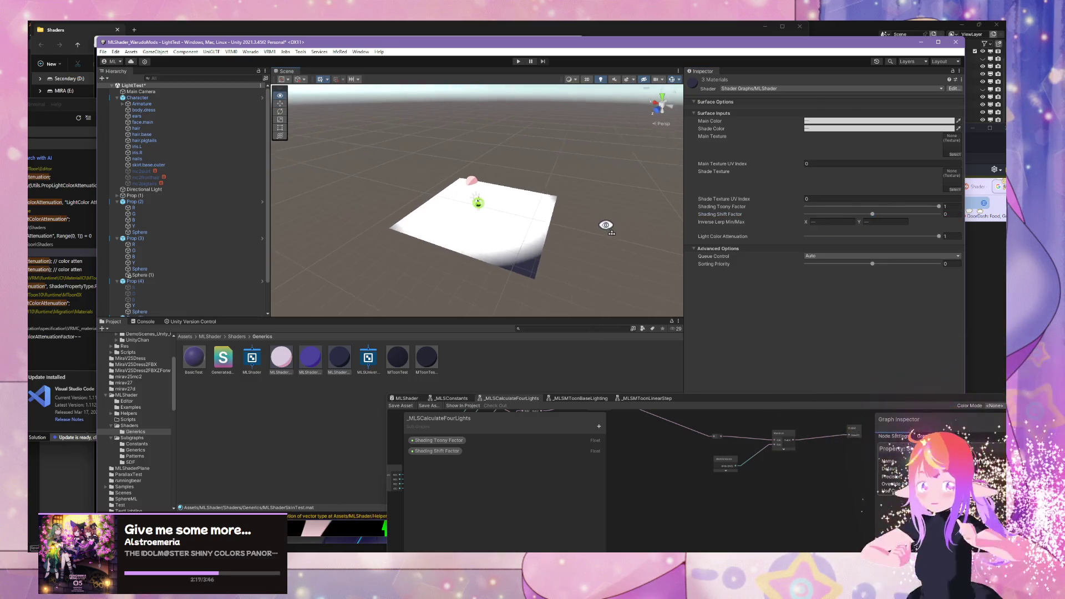
scroll(609, 225, "up", 10)
mouse_move(609, 226)
left_mouse_down()
mouse_move(625, 277)
mouse_move(602, 221)
left_mouse_up()
left_click(490, 209)
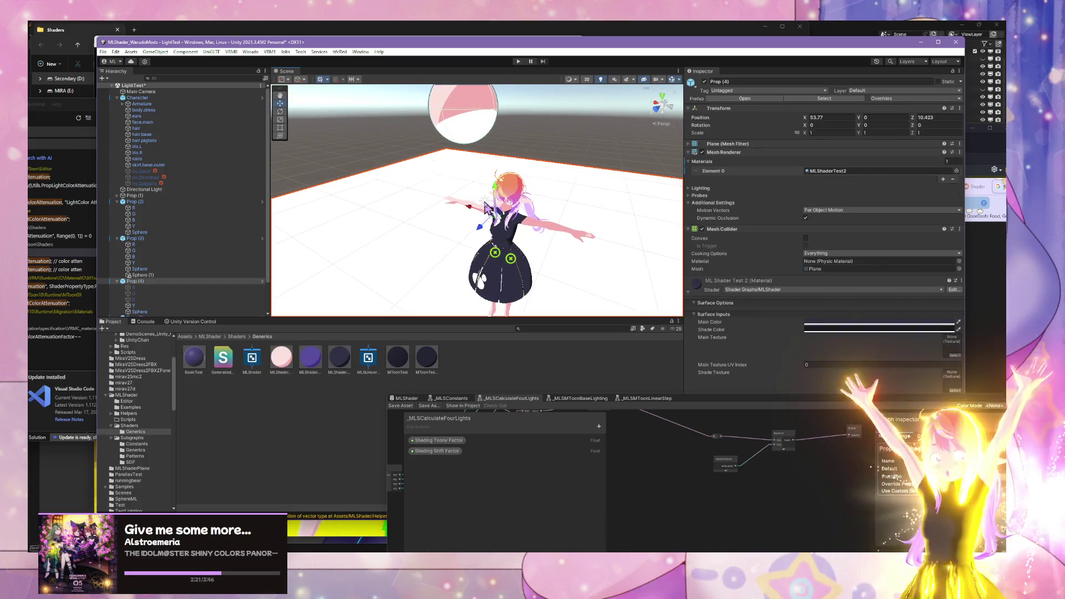
scroll(558, 195, "down", 3)
mouse_move(559, 195)
left_mouse_down()
mouse_move(547, 238)
mouse_move(400, 260)
mouse_move(326, 255)
mouse_move(564, 255)
mouse_move(659, 229)
mouse_move(602, 181)
mouse_move(651, 205)
mouse_move(621, 218)
mouse_move(655, 211)
mouse_move(631, 216)
left_mouse_up()
left_click(620, 235)
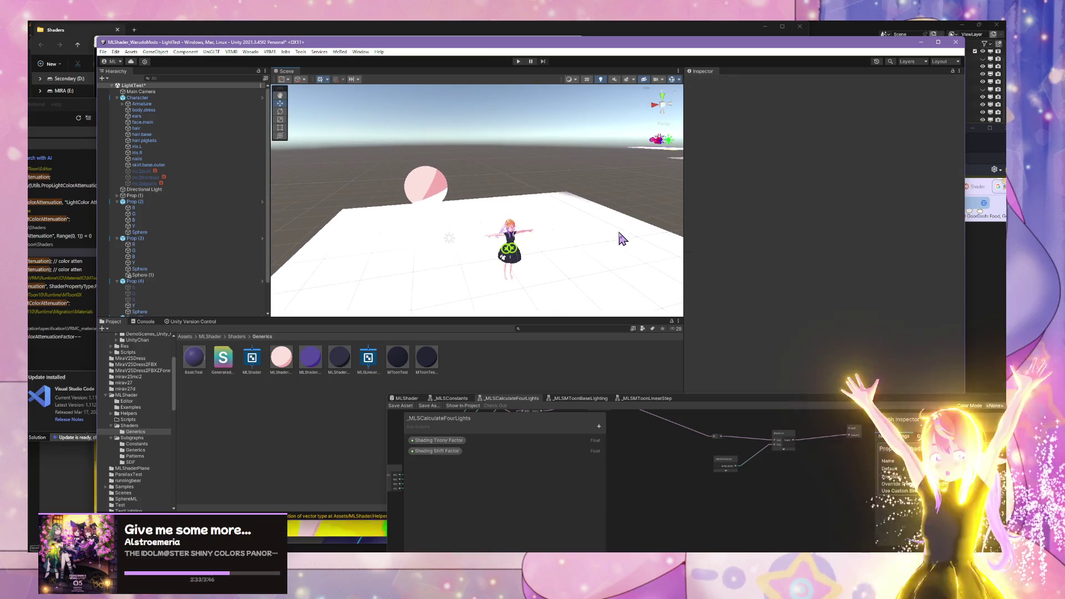
Step: Frame the Prop (4) floor plane and edit its Scale X, checking it in 2D and 3D views
key("f")
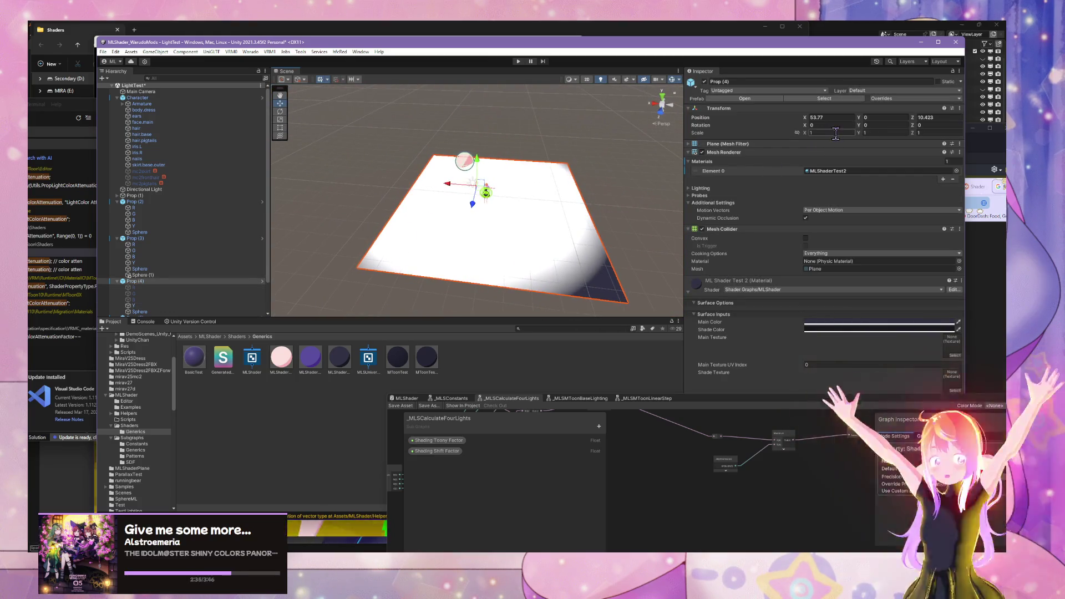
type("0")
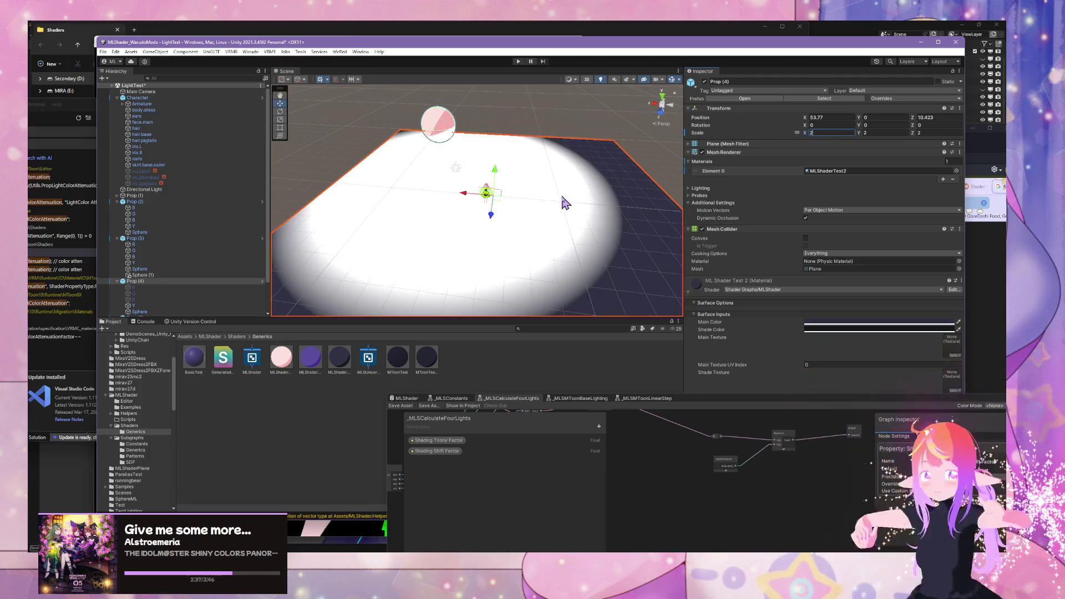
key("BackSpace")
key("2")
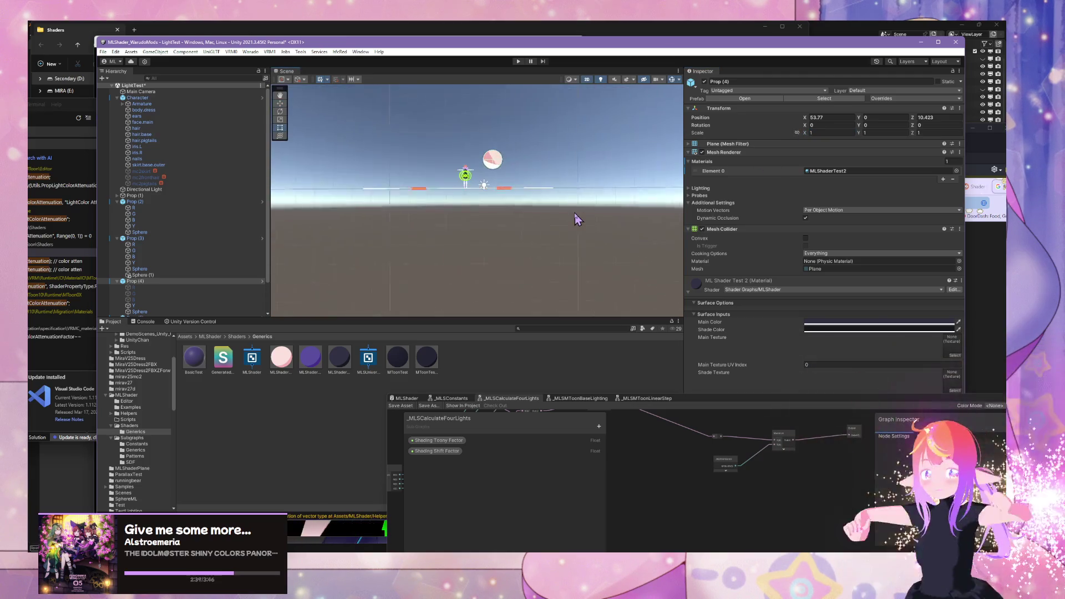
left_click(560, 243)
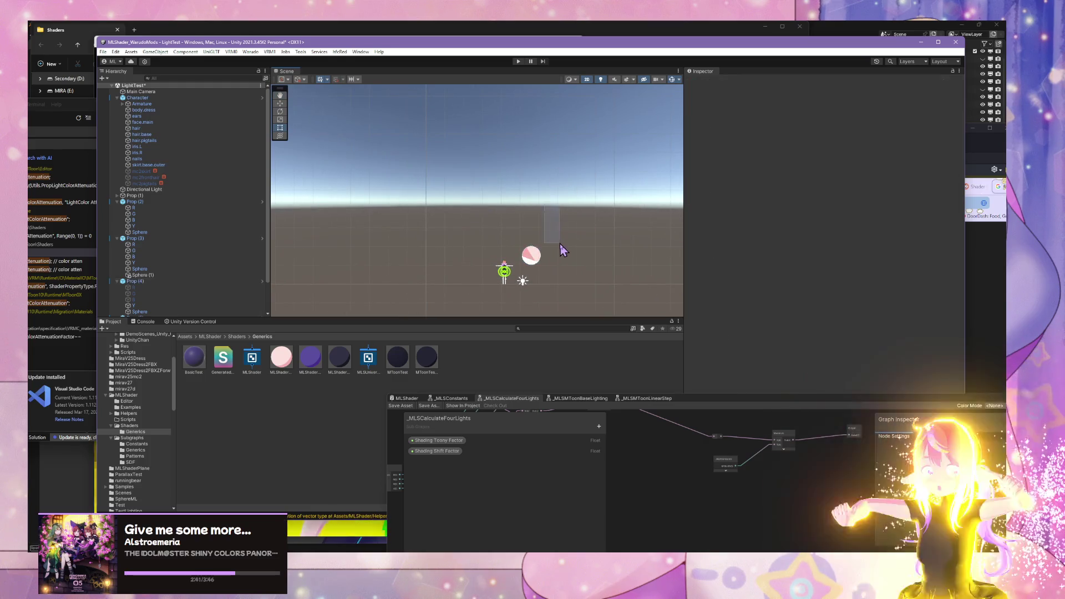
left_click_drag(591, 157, 580, 219)
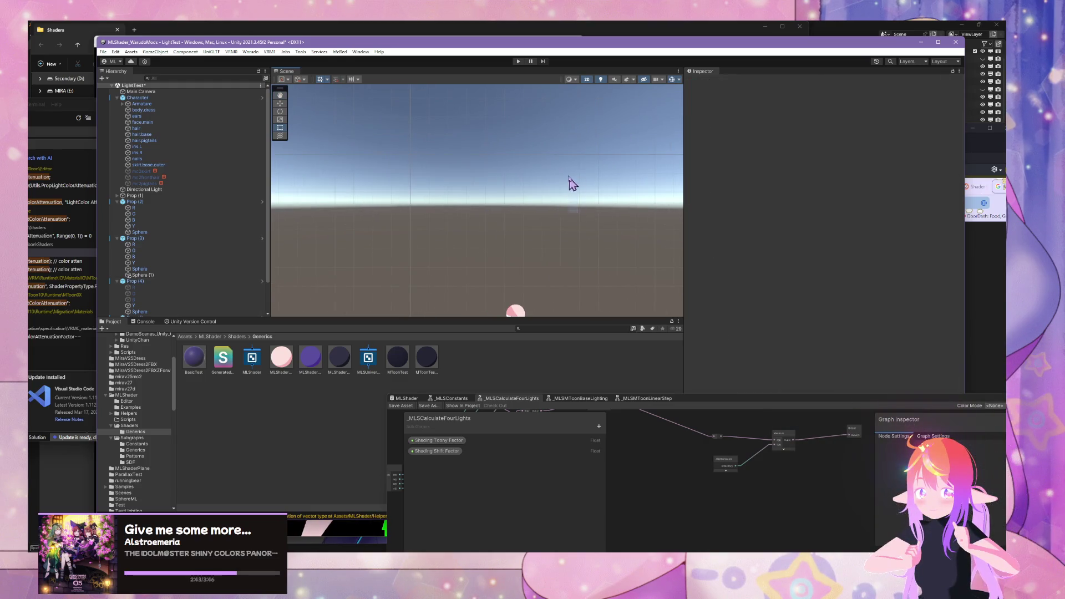
left_click_drag(571, 183, 507, 194)
scroll(530, 151, "down", 3)
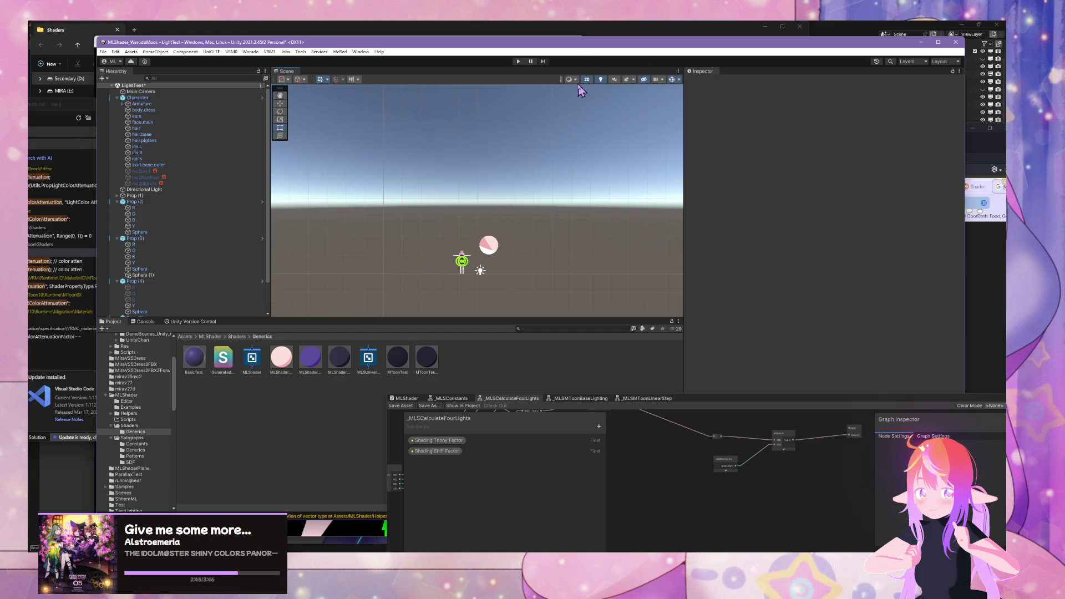
left_click(586, 80)
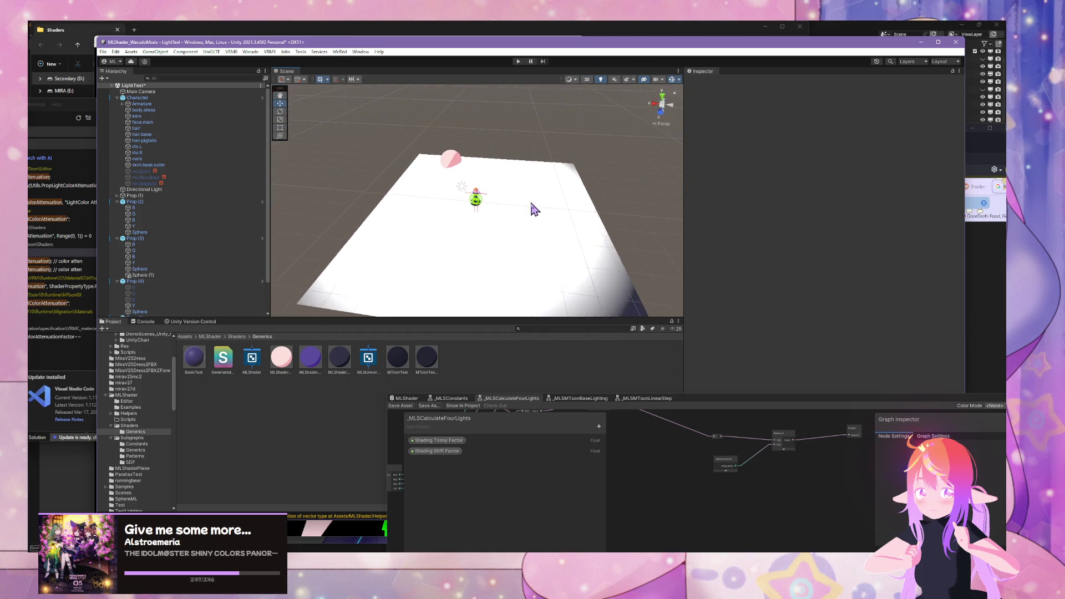
left_click(534, 210)
left_click_drag(535, 214, 558, 159)
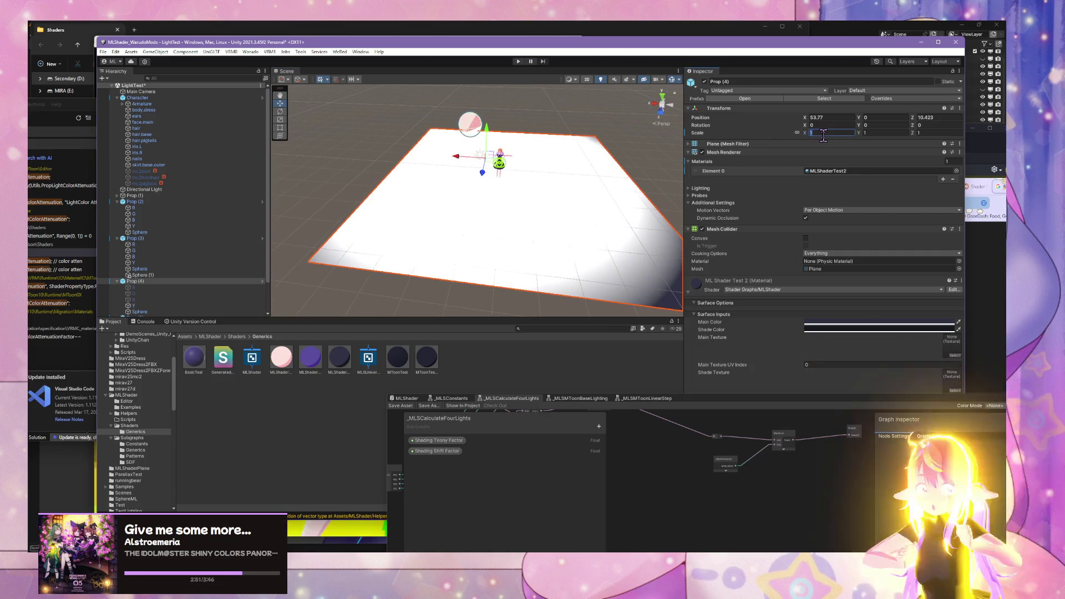
type("10")
Step: Lower the pink sphere to Y 1.01 just above the plane, then select point light Y
left_click(436, 107)
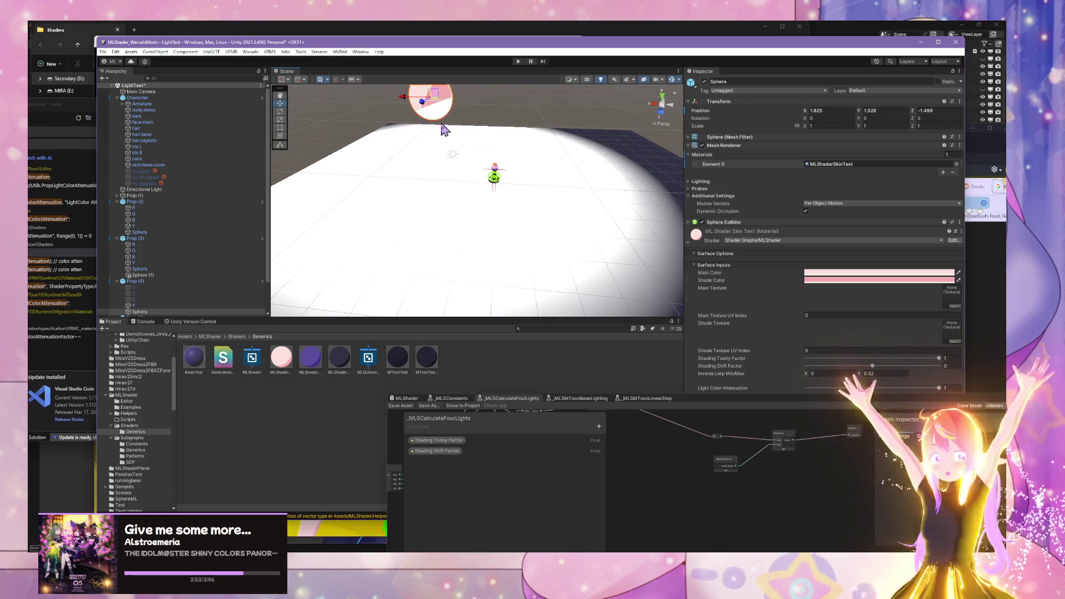
scroll(444, 147, "down", 2)
mouse_move(444, 109)
left_mouse_down()
mouse_move(466, 97)
mouse_move(468, 125)
mouse_move(505, 167)
mouse_move(497, 199)
mouse_move(262, 205)
mouse_move(610, 207)
left_mouse_up()
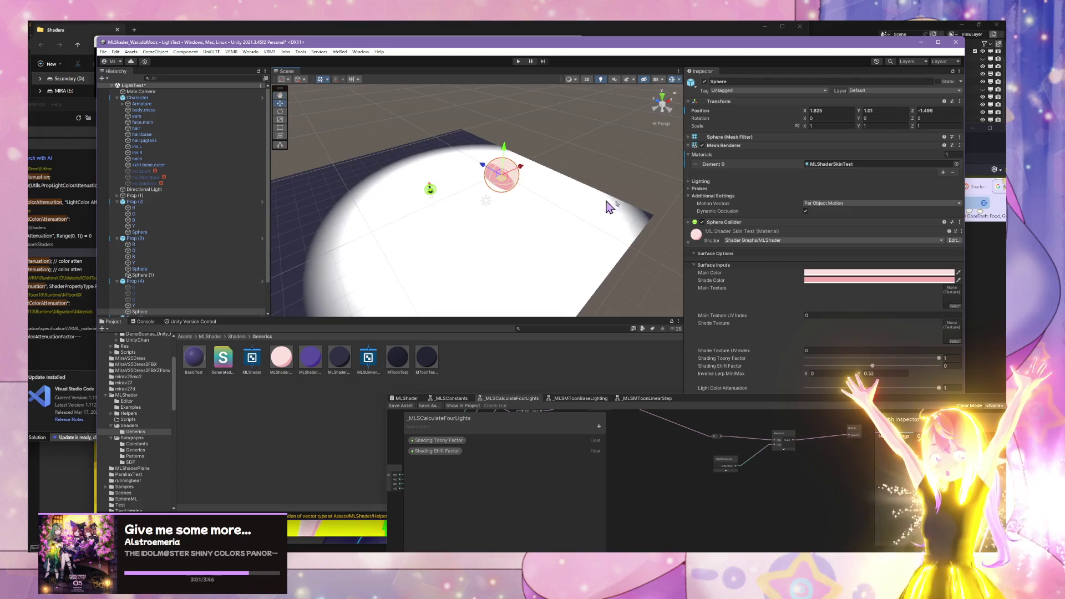
left_click(487, 203)
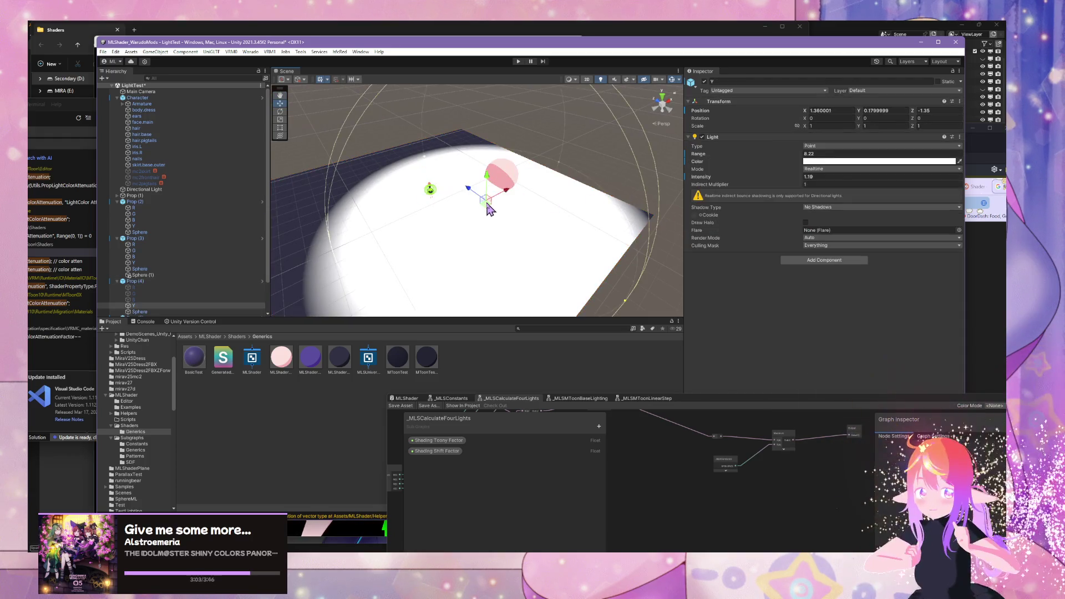
Step: Reposition the Shader Graph window higher and select the floor plane and pink sphere
mouse_move(492, 215)
left_mouse_down()
mouse_move(582, 244)
mouse_move(731, 205)
mouse_move(807, 159)
mouse_move(650, 179)
mouse_move(621, 331)
left_mouse_up()
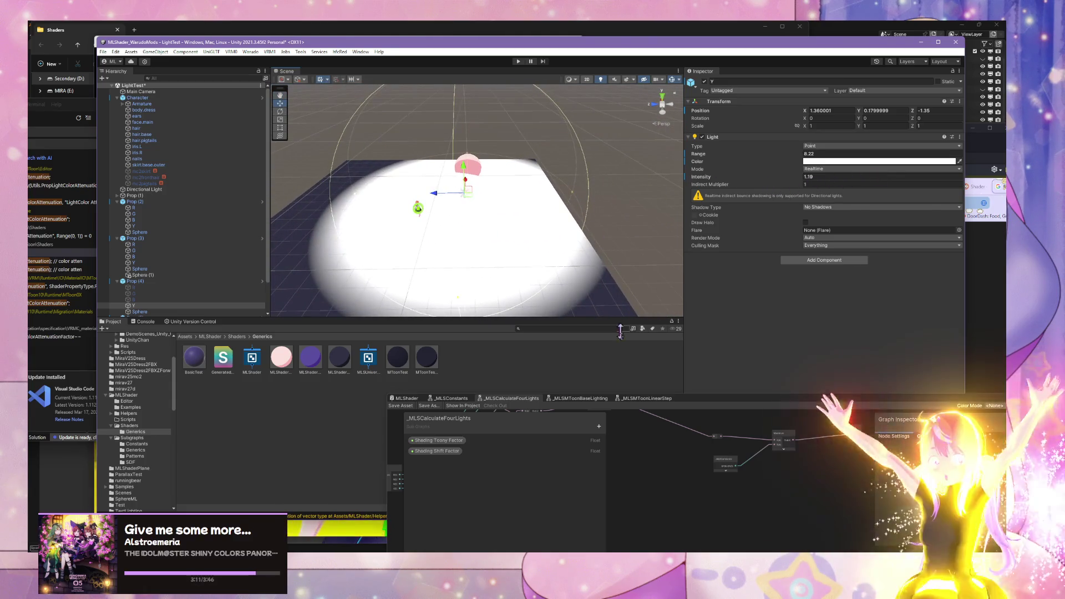
left_click(708, 411)
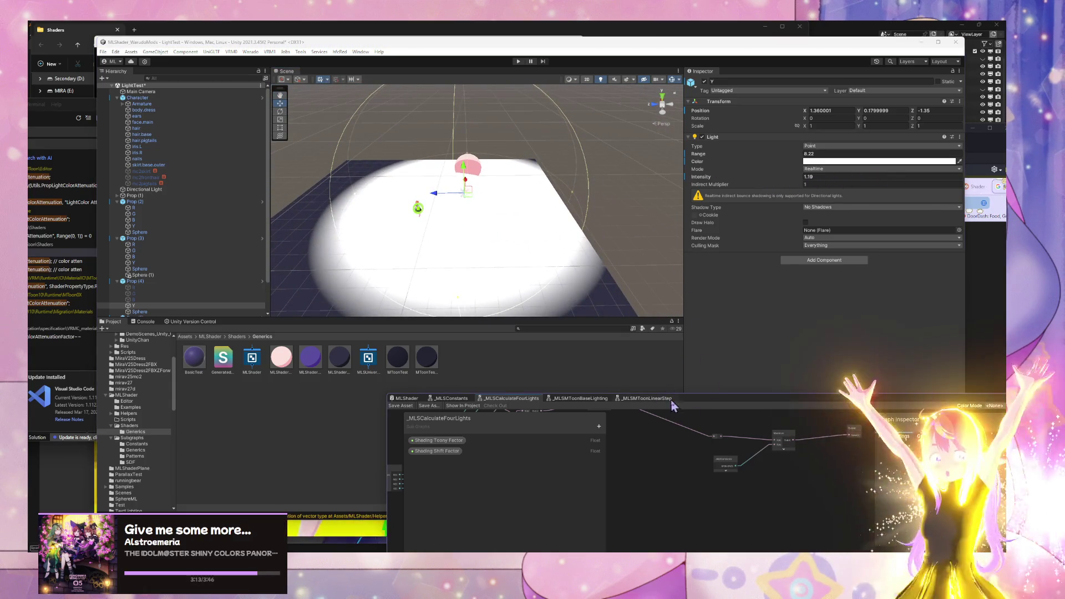
left_click_drag(692, 401, 668, 355)
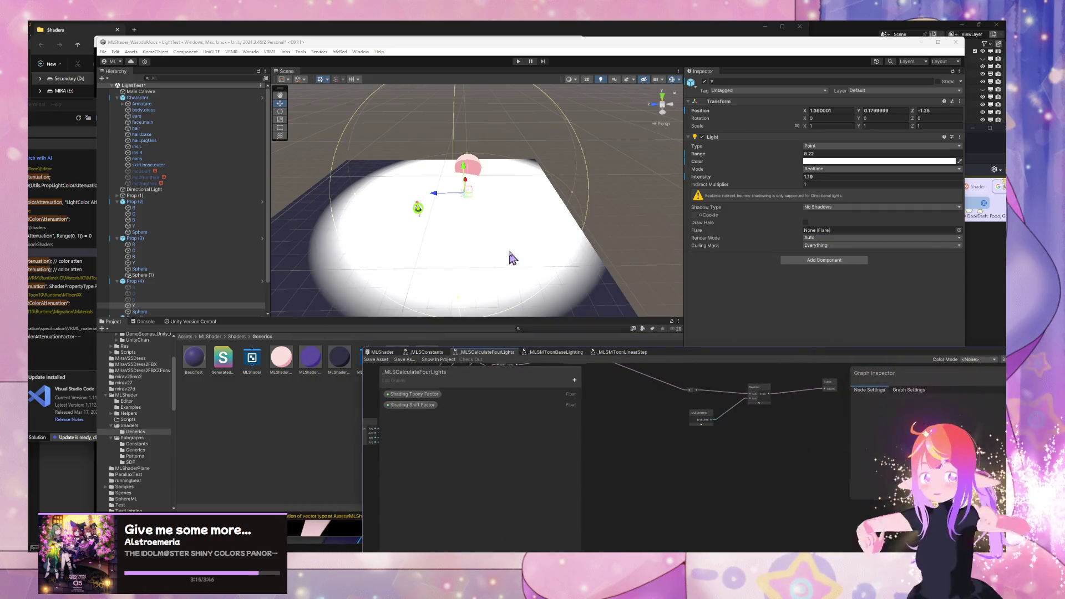
left_click(593, 279)
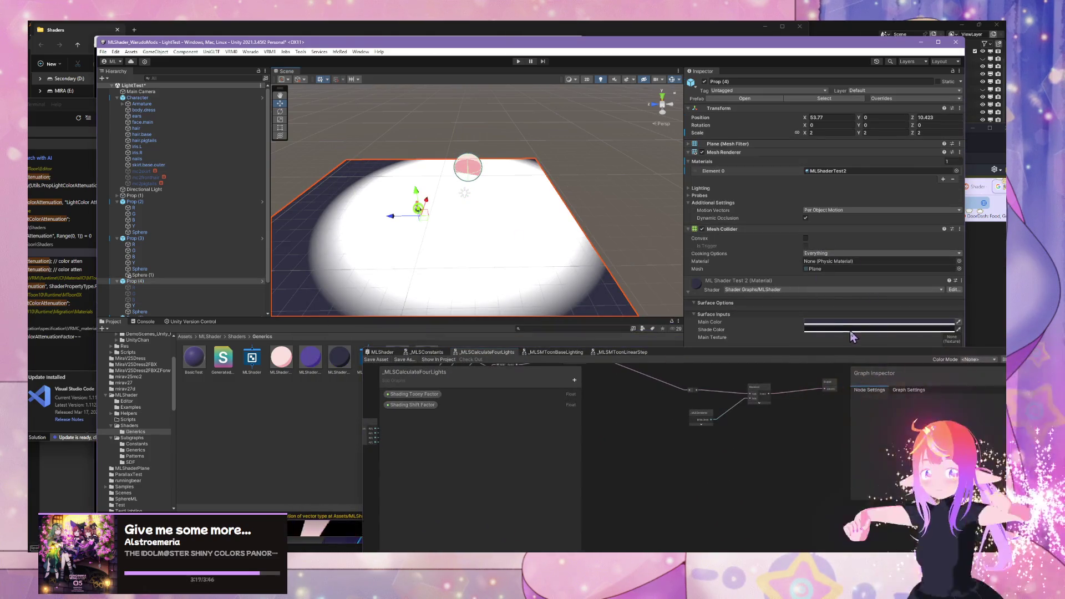
left_click(478, 169)
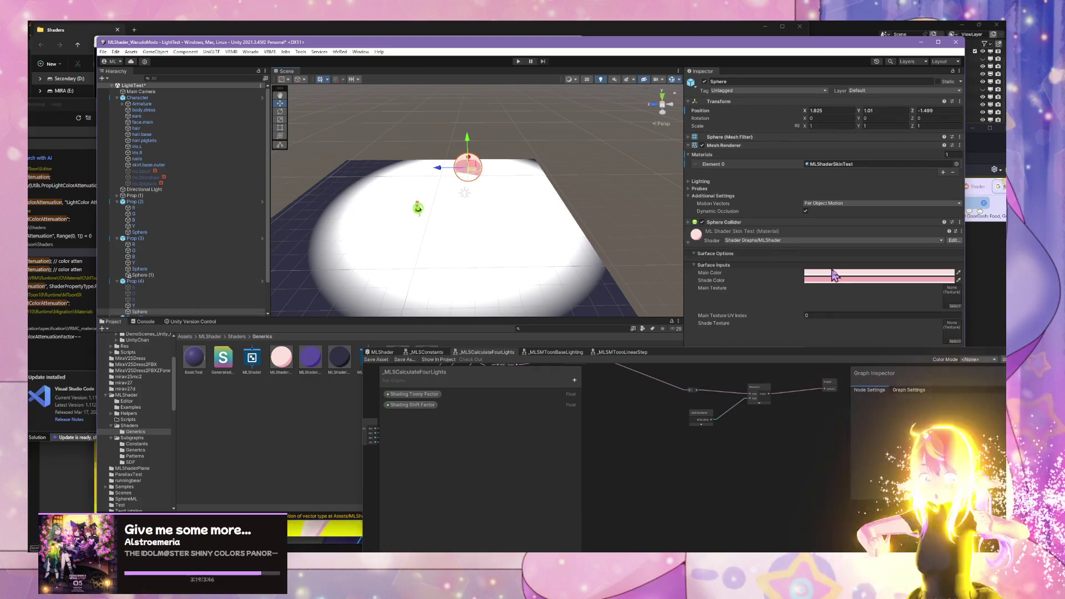
Step: Select the three MLShader materials and test Shading Shift Factor, leaving it around -0.03
left_click(304, 376, "shift")
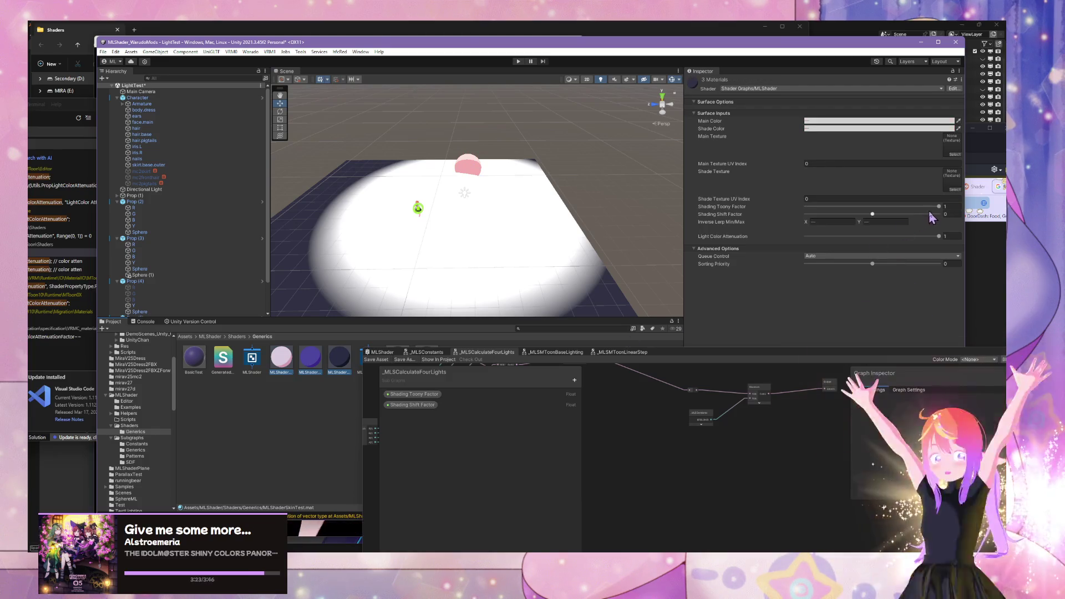
left_click_drag(873, 217, 871, 217)
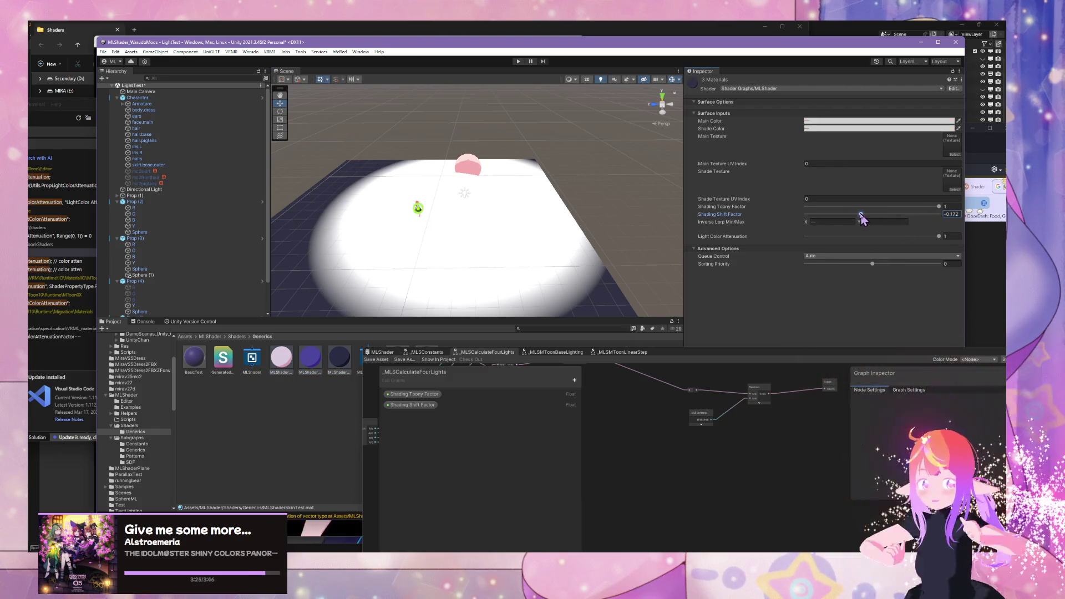
left_click_drag(797, 217, 889, 222)
left_click_drag(879, 218, 875, 217)
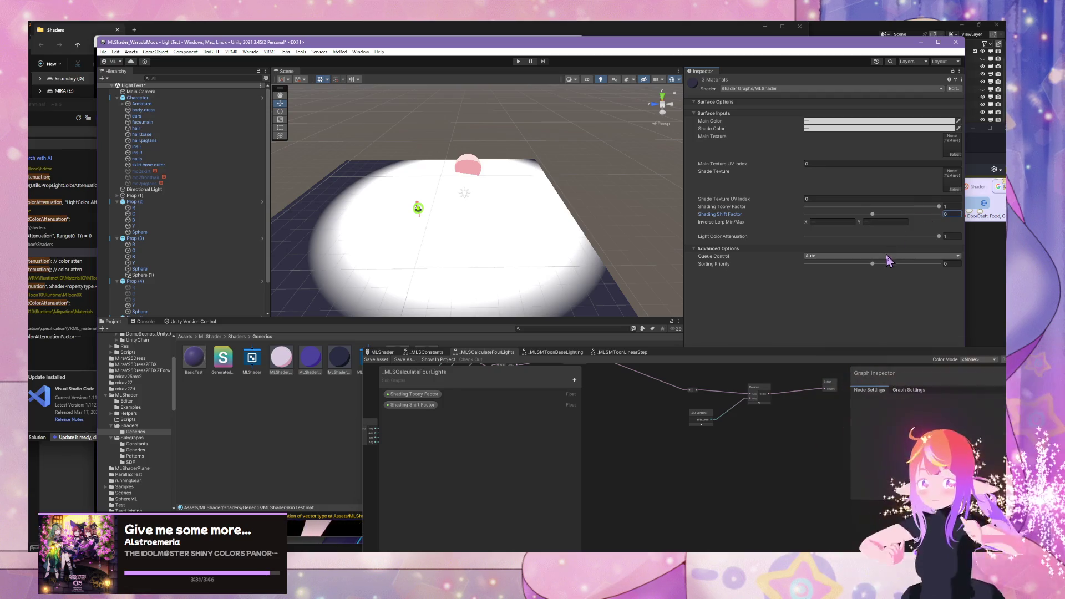
Step: Check the _MLSConstants subgraph, then zoom to the Maximum node in _MLSCalculateFourLights and nudge it
left_click(434, 353)
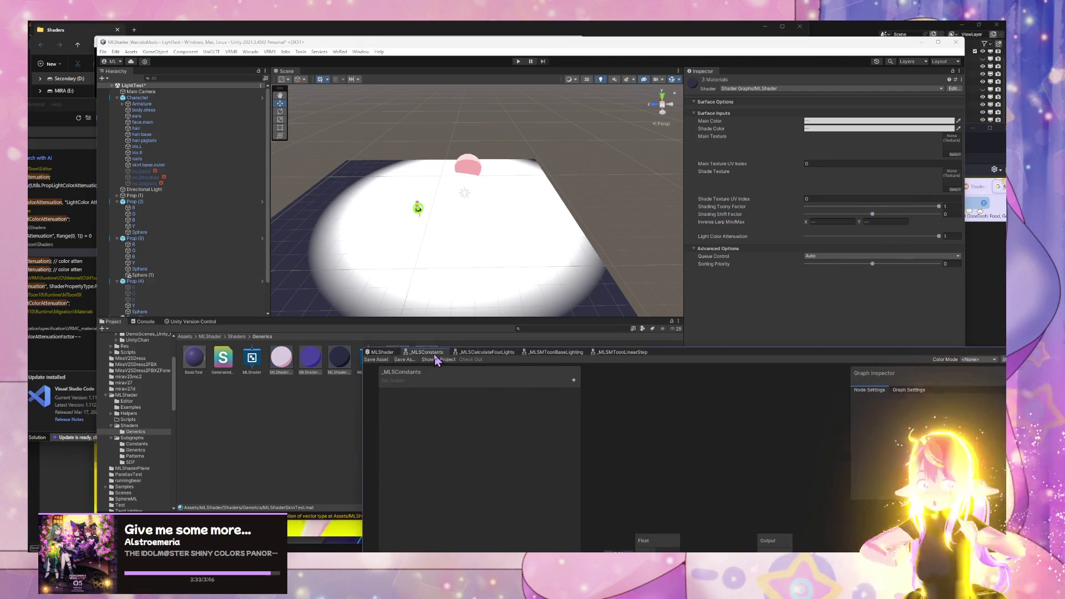
mouse_move(590, 283)
left_mouse_down()
mouse_move(602, 295)
mouse_move(589, 240)
mouse_move(563, 251)
mouse_move(571, 292)
left_mouse_up()
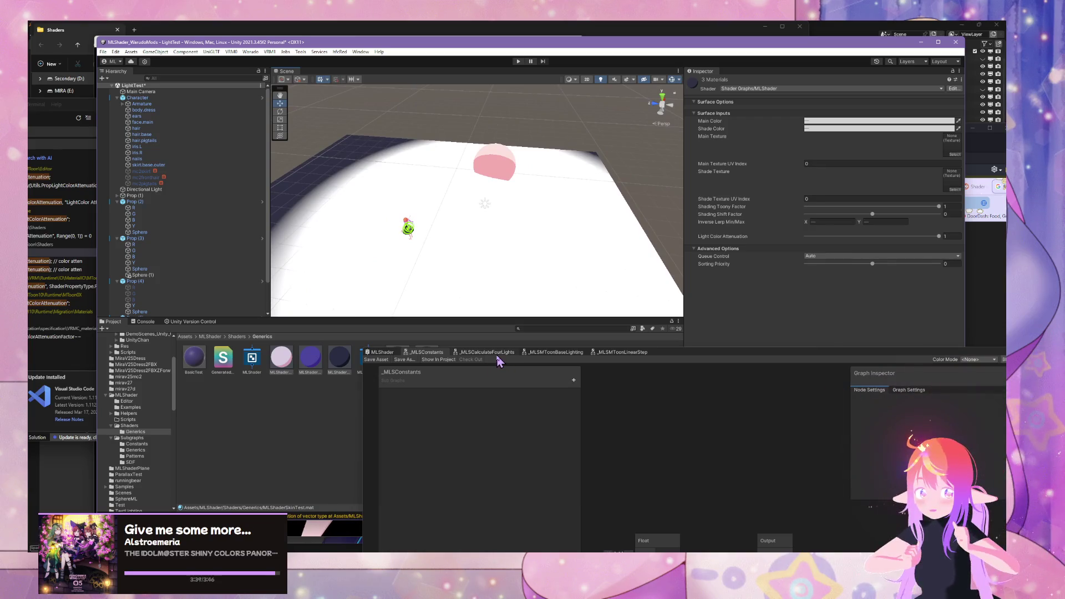
left_click(488, 352)
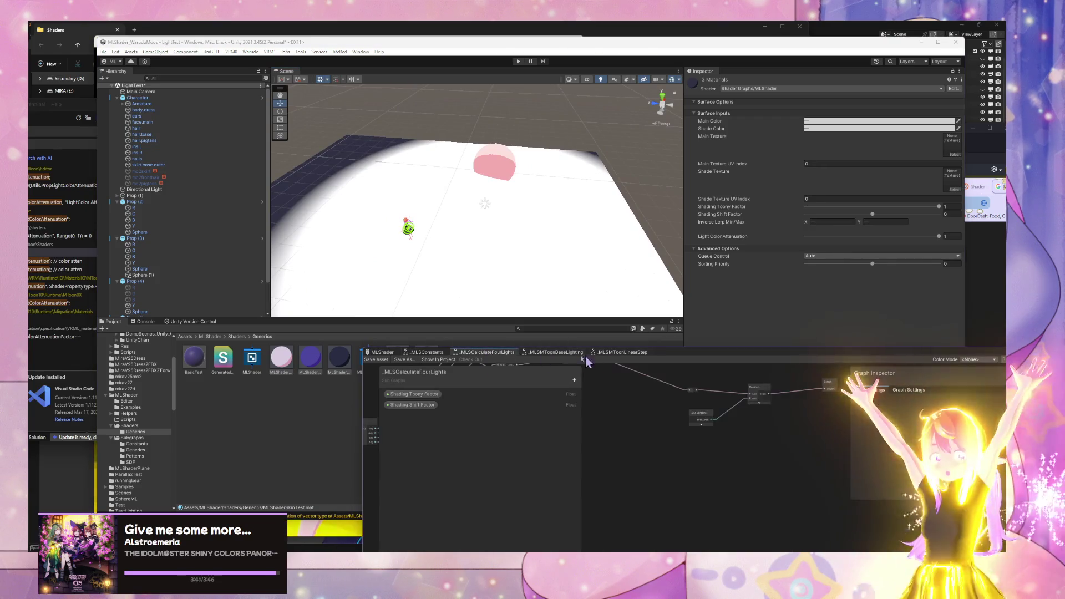
scroll(714, 469, "up", 3)
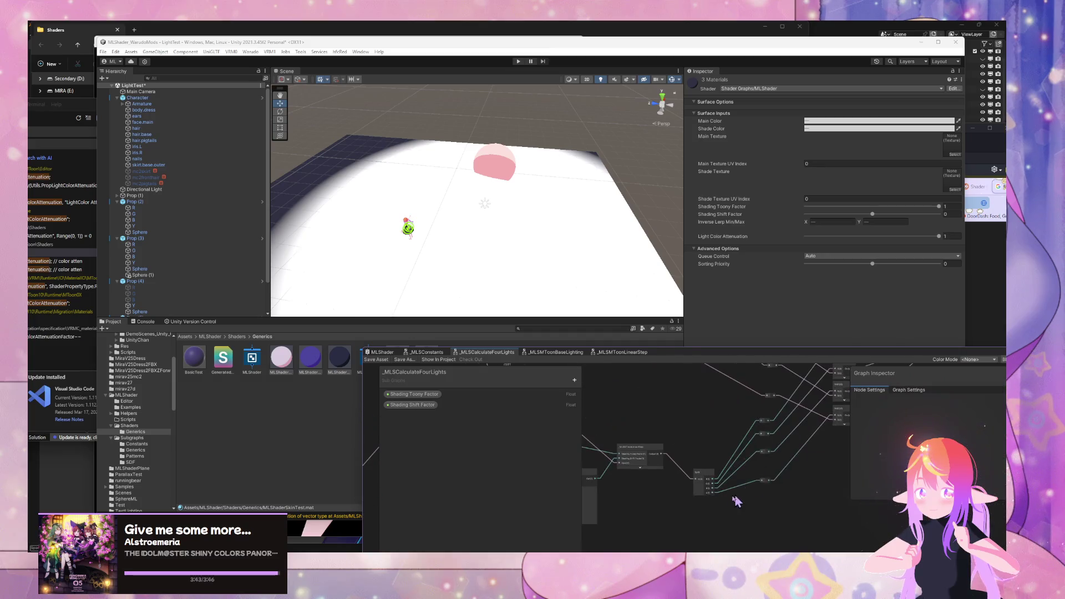
scroll(690, 425, "up", 4)
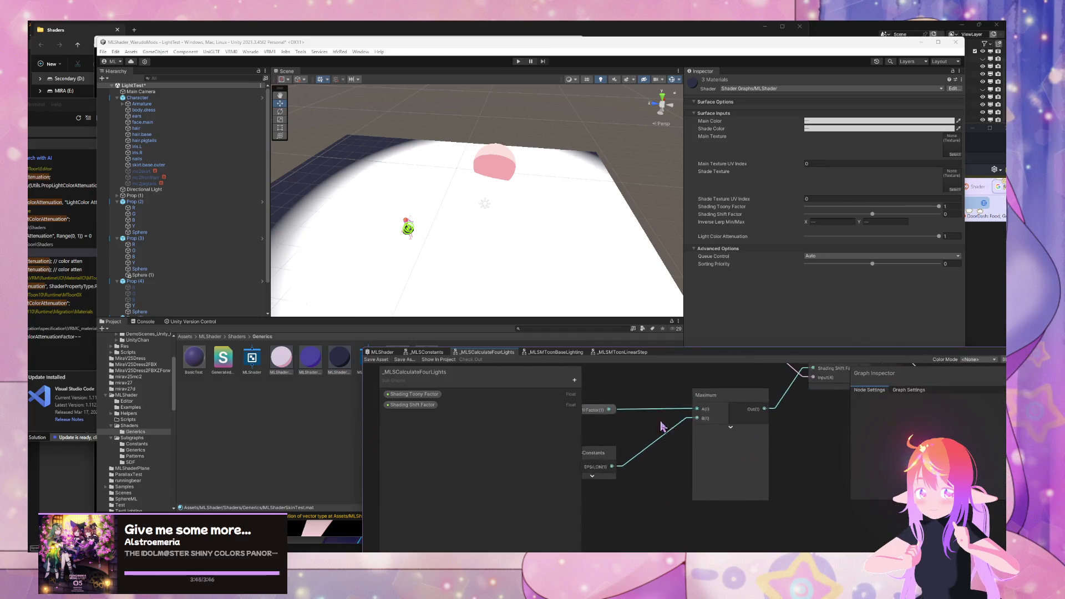
scroll(715, 421, "down", 2)
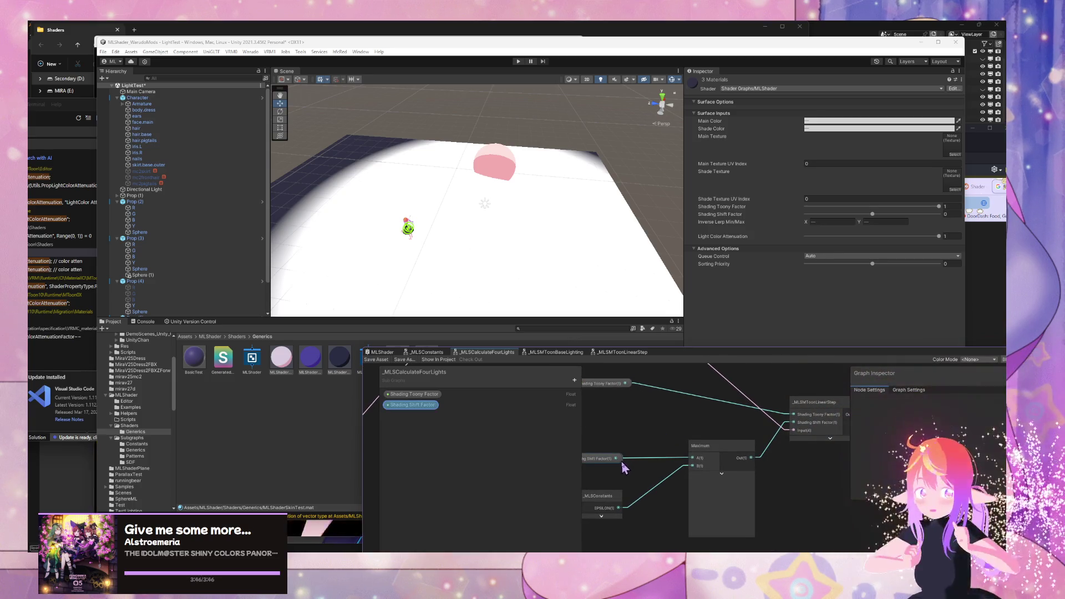
left_click_drag(716, 446, 722, 450)
left_click(674, 450)
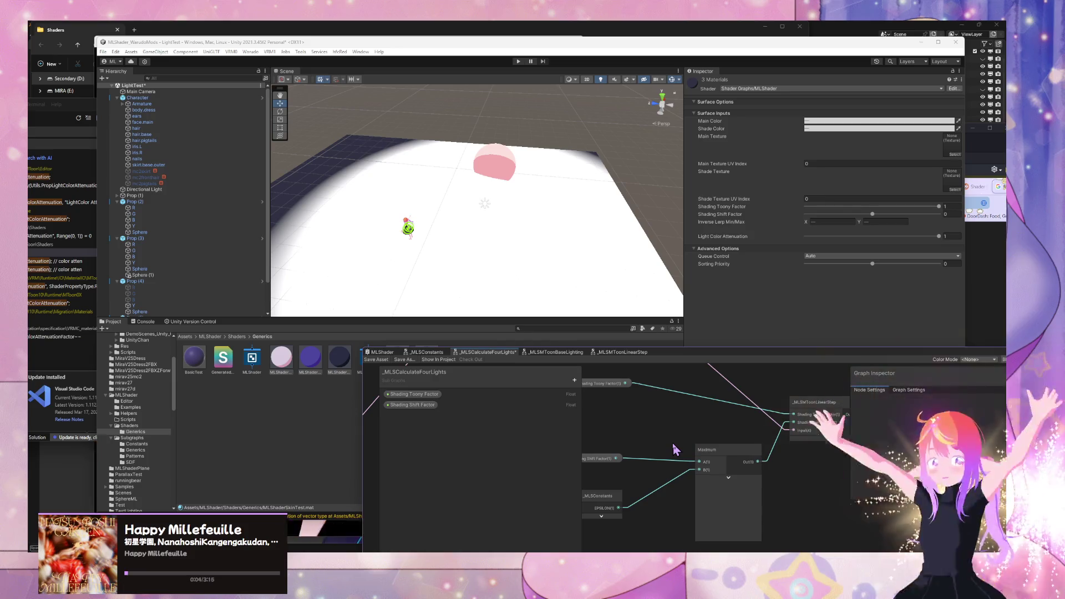
Step: Add a Branch node and a Comparison node to the _MLSCalculateFourLights subgraph
key("space")
type("if")
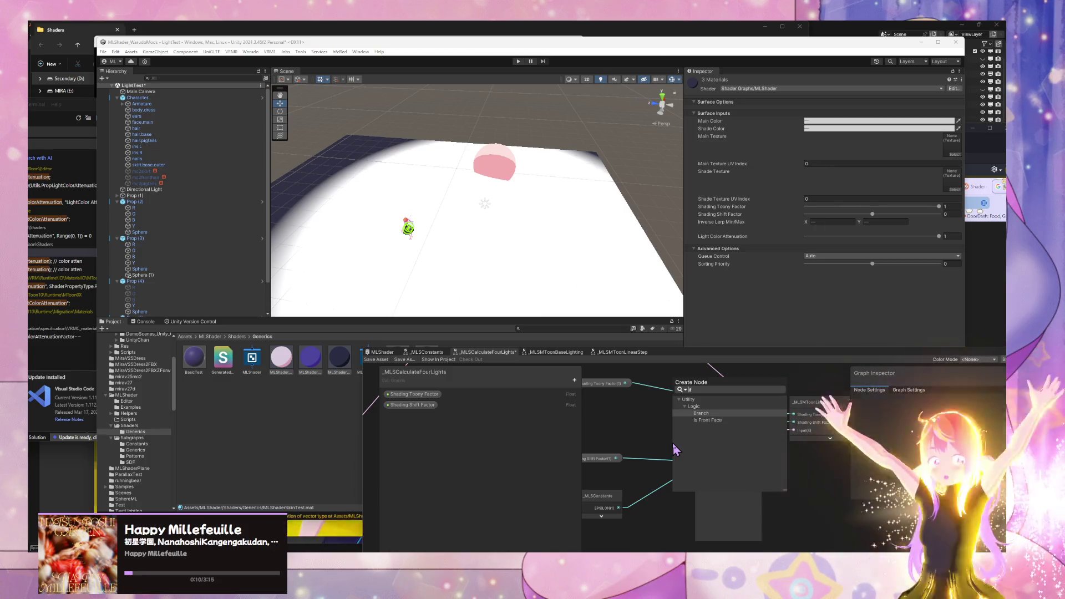
key("Return")
key("grave")
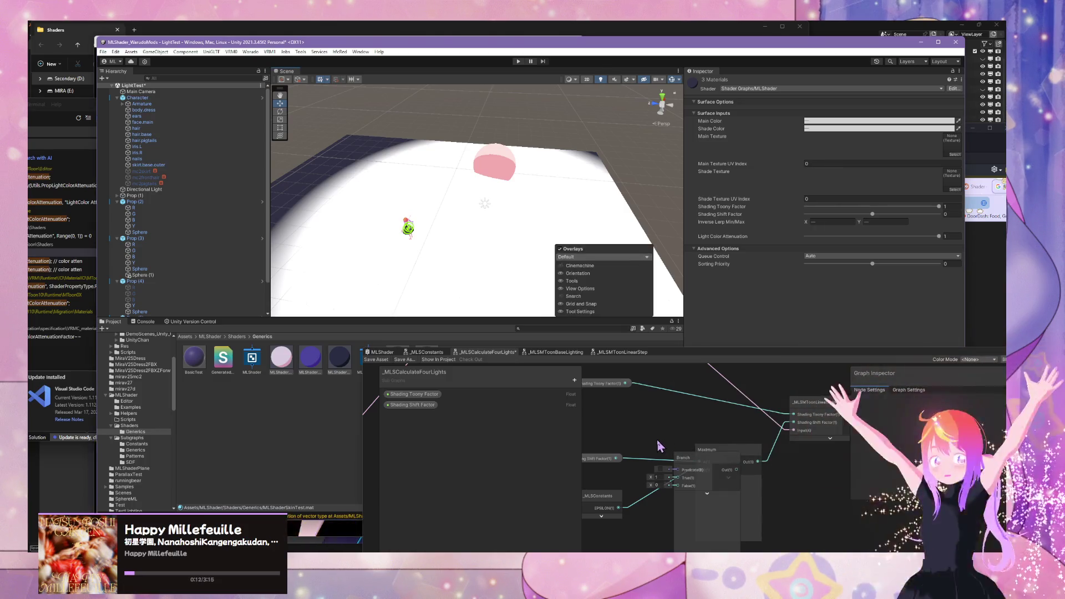
key("Escape")
key("space")
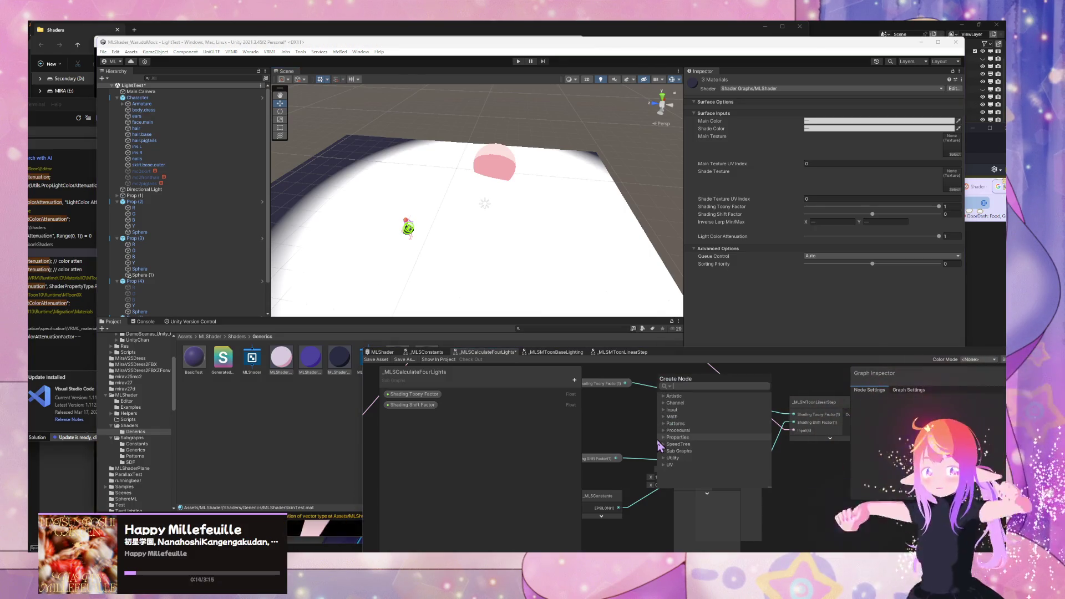
type("co")
key("Return")
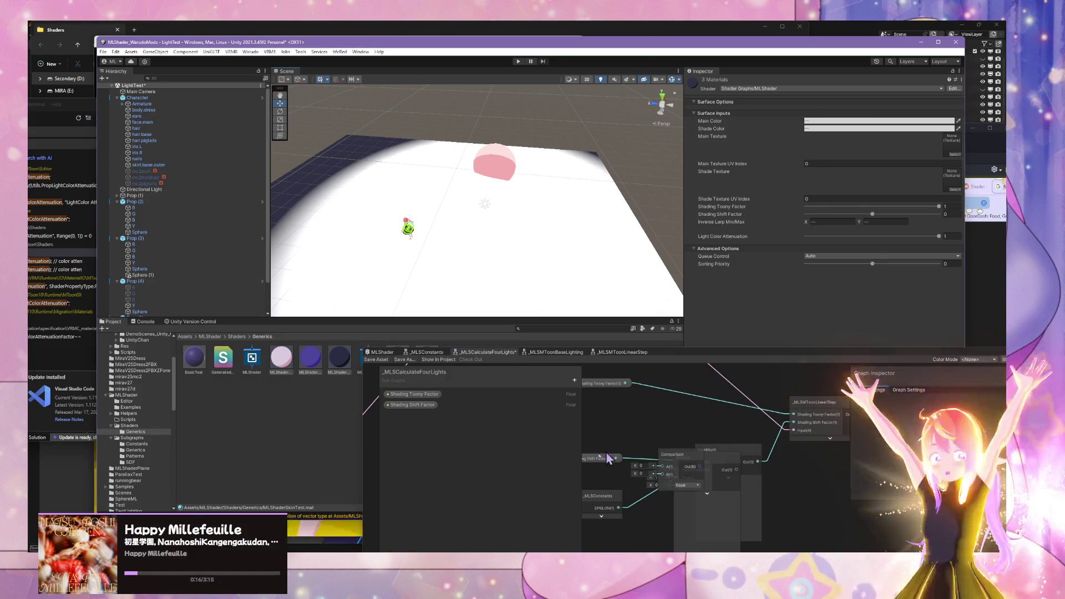
Step: Wire Shading Shift Factor through Comparison into the Branch predicate, delete Maximum, and tidy the nodes
mouse_move(615, 458)
left_mouse_down()
mouse_move(664, 472)
mouse_move(681, 498)
mouse_move(665, 500)
mouse_move(710, 488)
mouse_move(734, 487)
mouse_move(709, 493)
mouse_move(731, 500)
left_mouse_up()
left_click(754, 480)
key("Delete")
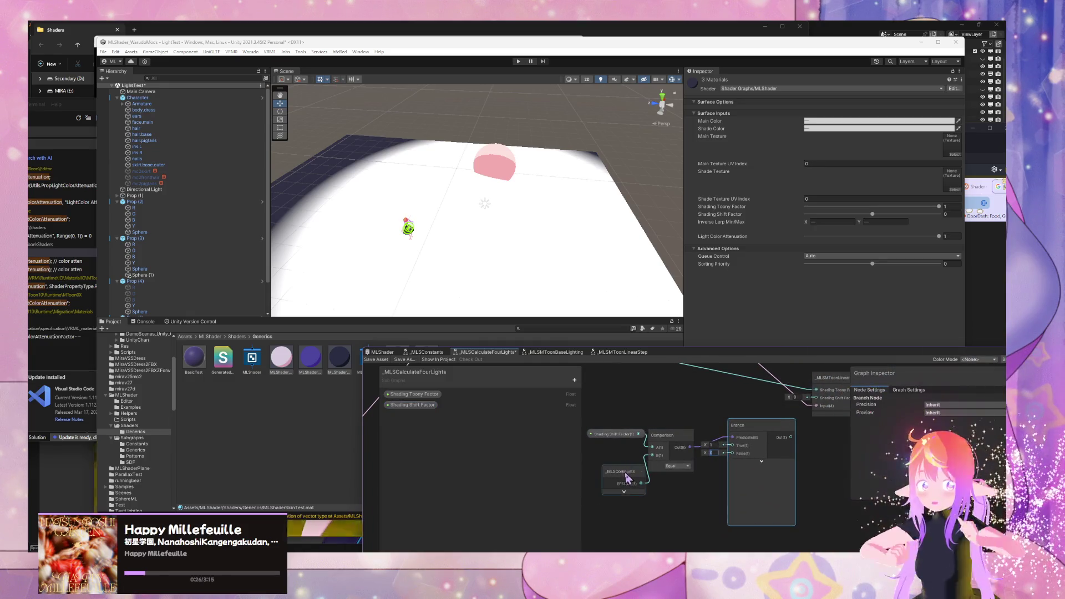
left_click_drag(620, 473, 605, 472)
left_click_drag(762, 429, 769, 439)
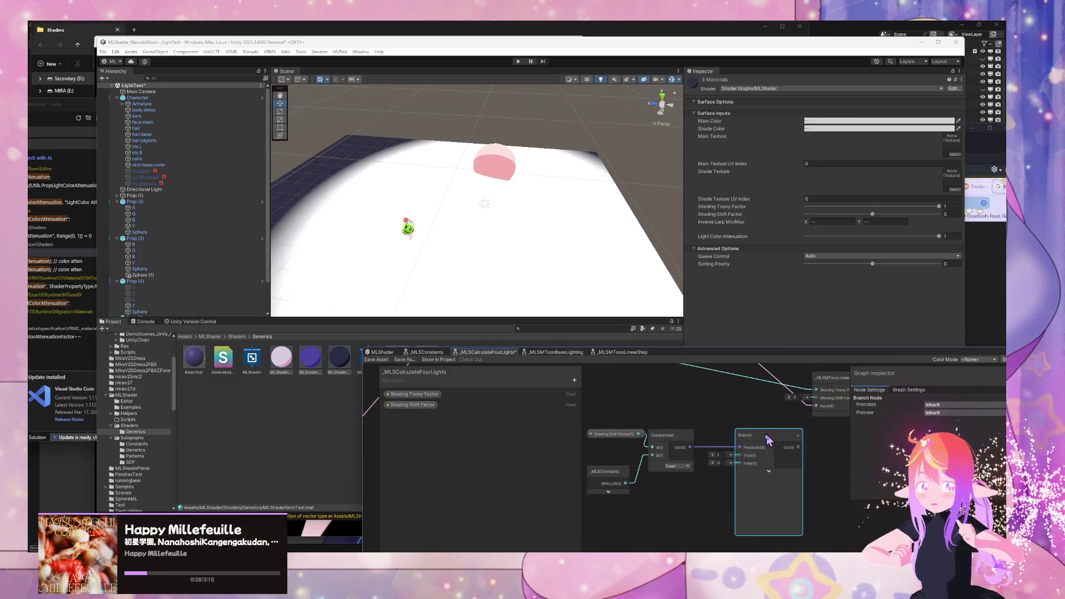
mouse_move(633, 437)
left_mouse_down()
mouse_move(612, 442)
mouse_move(747, 472)
mouse_move(653, 485)
mouse_move(645, 470)
mouse_move(625, 483)
mouse_move(689, 502)
left_mouse_up()
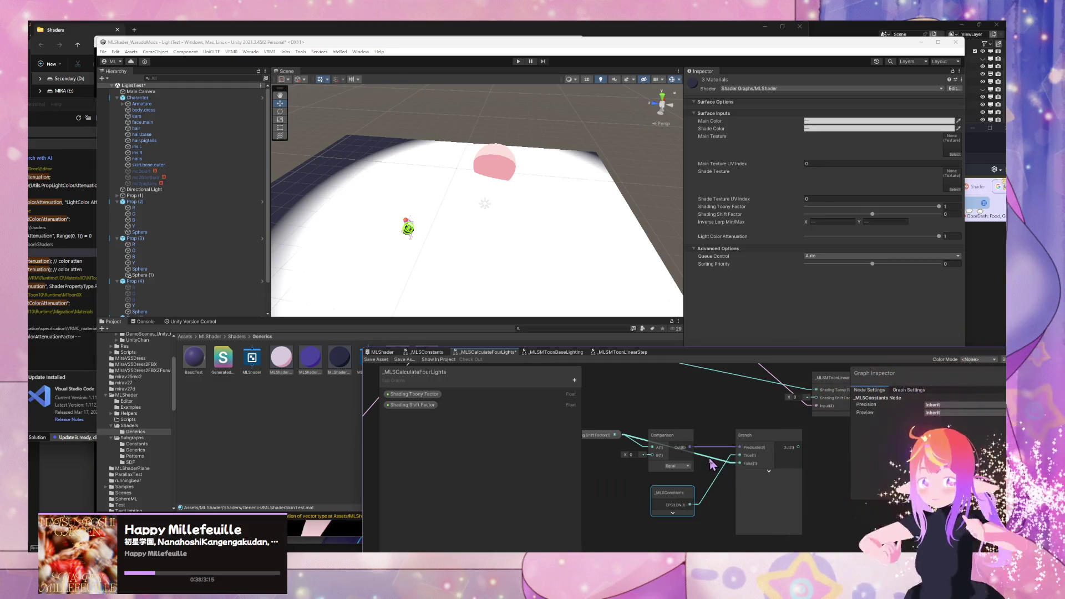
scroll(812, 423, "up", 1)
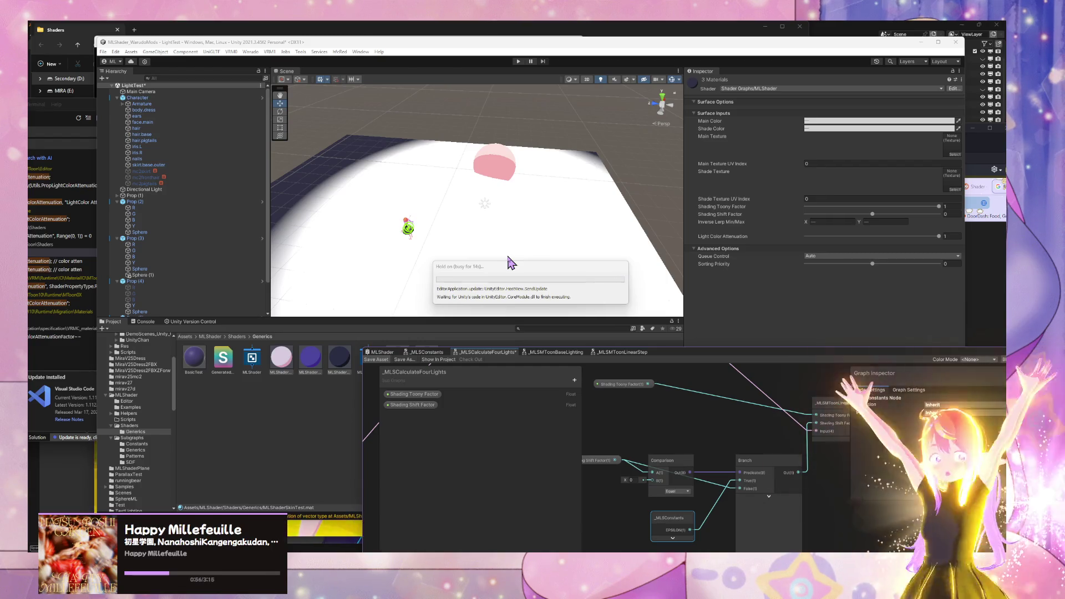
mouse_move(499, 255)
left_mouse_down()
mouse_move(503, 244)
mouse_move(485, 240)
mouse_move(700, 272)
left_mouse_up()
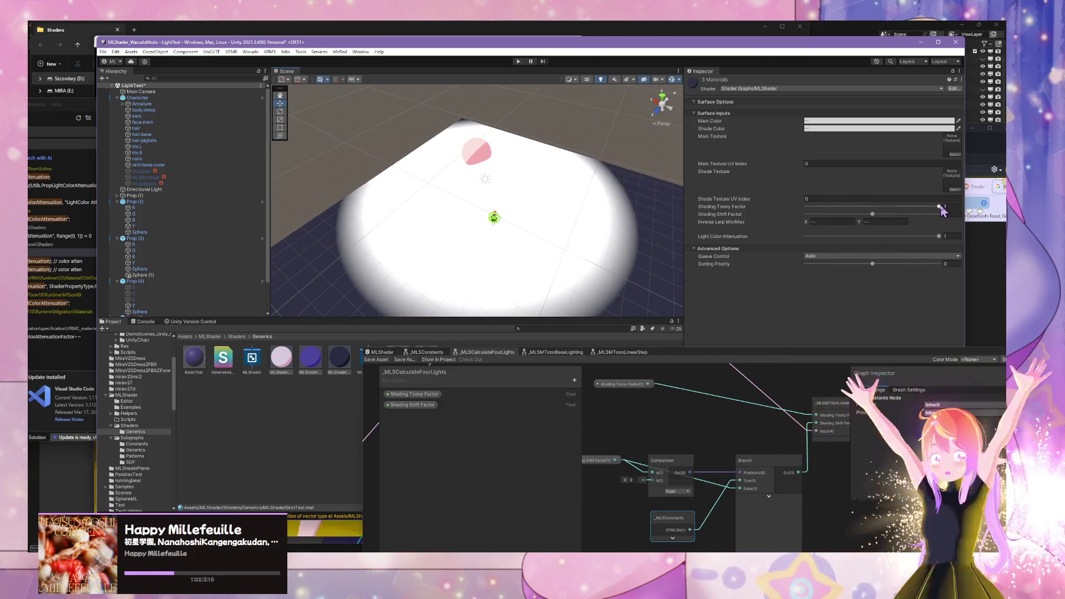
Step: Test the rebuilt shader by changing Shading Toony Factor and setting Shading Shift Factor just above zero
mouse_move(941, 212)
left_mouse_down()
mouse_move(751, 209)
mouse_move(974, 216)
left_mouse_up()
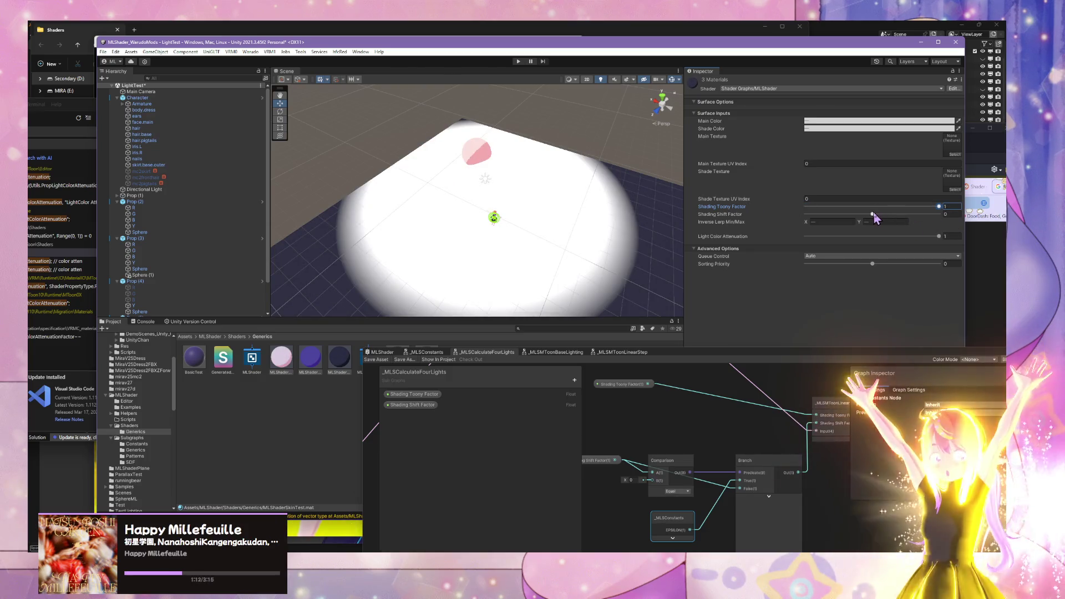
left_click_drag(874, 215, 875, 218)
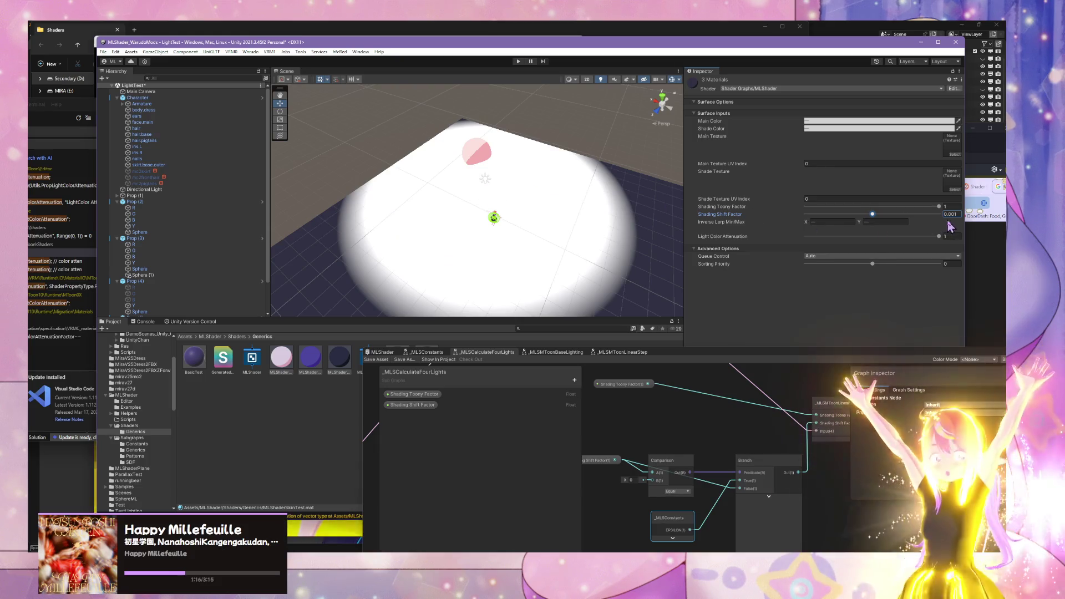
mouse_move(549, 233)
left_mouse_down()
mouse_move(590, 101)
mouse_move(656, 100)
mouse_move(668, 183)
mouse_move(471, 153)
left_mouse_up()
Step: Move the pink sphere to X about 0.1, scale it to 2, and settle it at height 1.54
left_click(471, 153)
key("f")
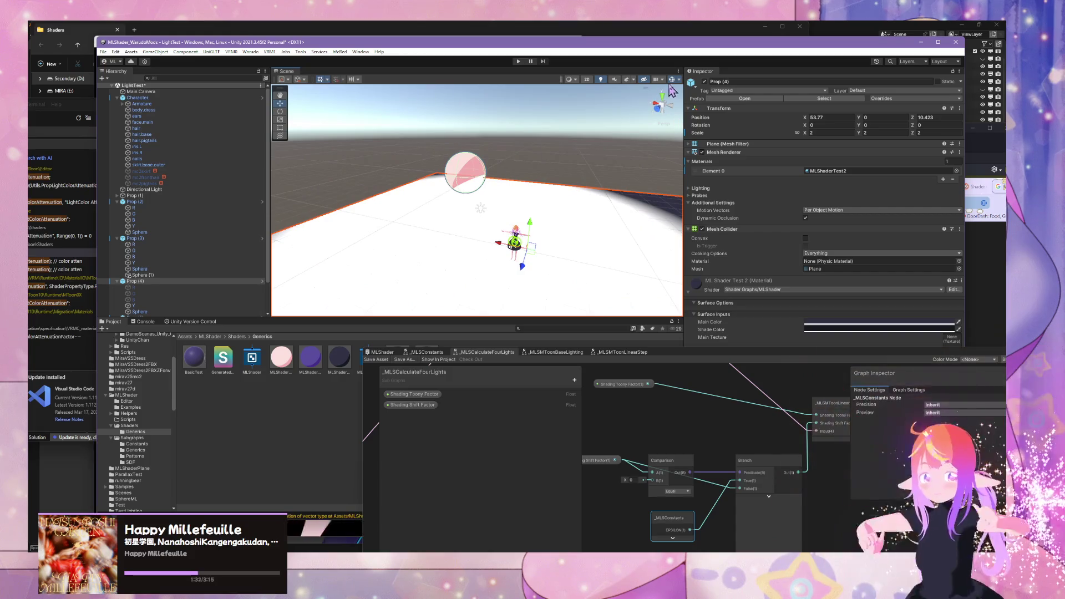
left_click(447, 177)
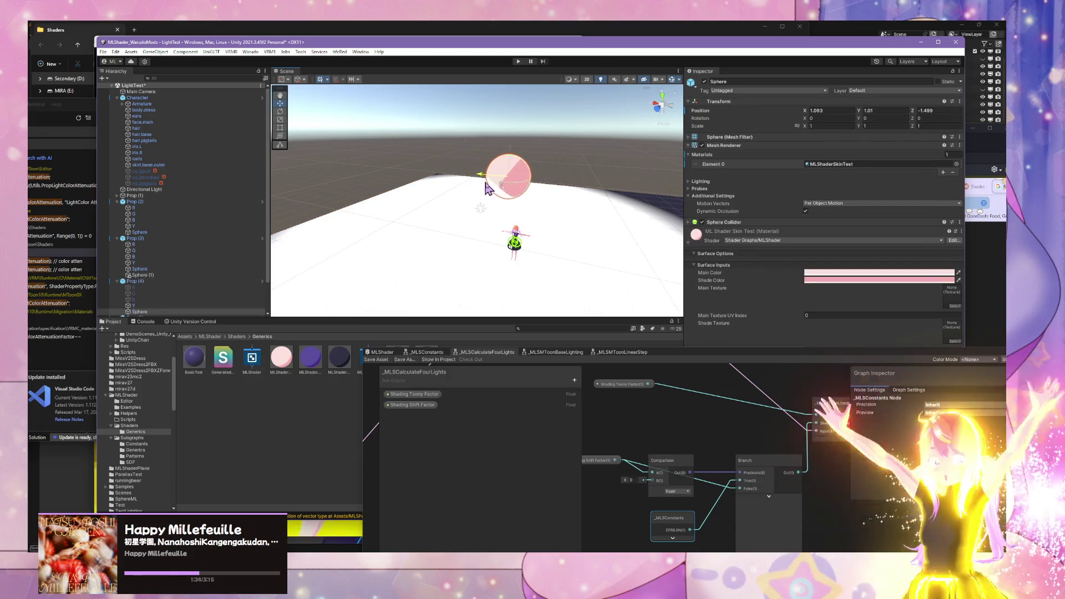
mouse_move(487, 188)
left_mouse_down()
mouse_move(557, 210)
mouse_move(502, 212)
left_mouse_up()
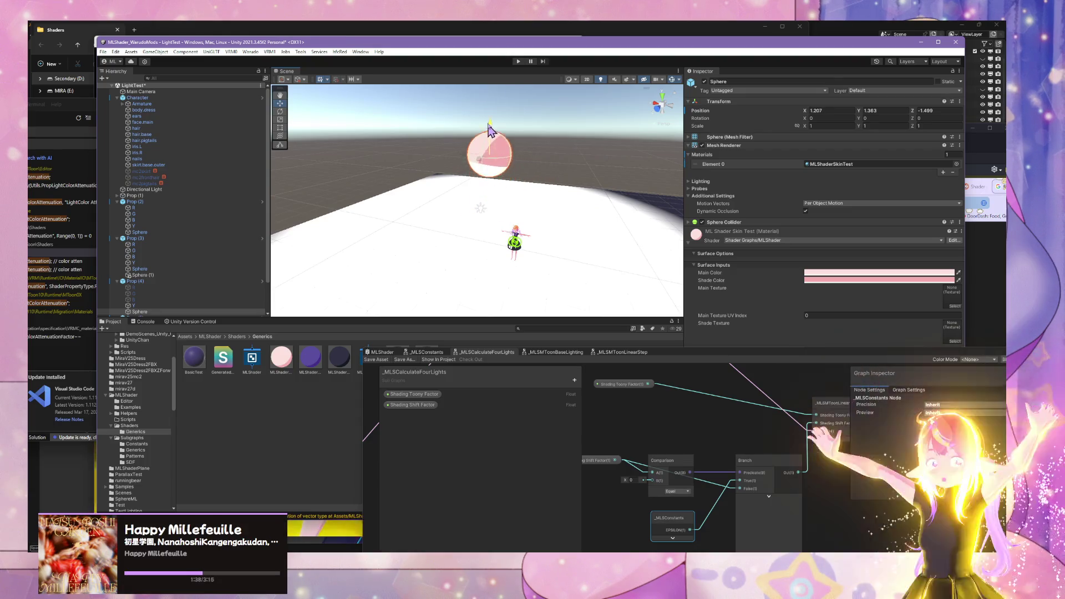
left_click_drag(490, 130, 490, 76)
mouse_move(483, 155)
left_mouse_down()
mouse_move(474, 162)
mouse_move(481, 164)
left_mouse_up()
double_click(827, 126)
type("2")
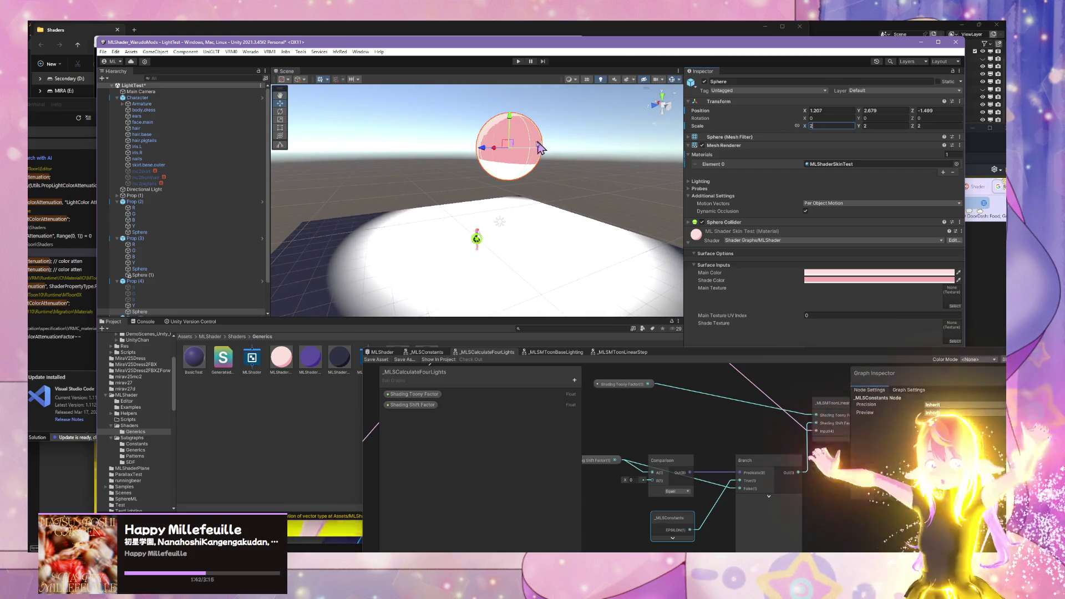
mouse_move(511, 129)
left_mouse_down()
mouse_move(515, 185)
mouse_move(522, 138)
mouse_move(533, 165)
mouse_move(479, 176)
mouse_move(634, 207)
mouse_move(366, 186)
mouse_move(533, 208)
mouse_move(406, 209)
mouse_move(465, 215)
left_mouse_up()
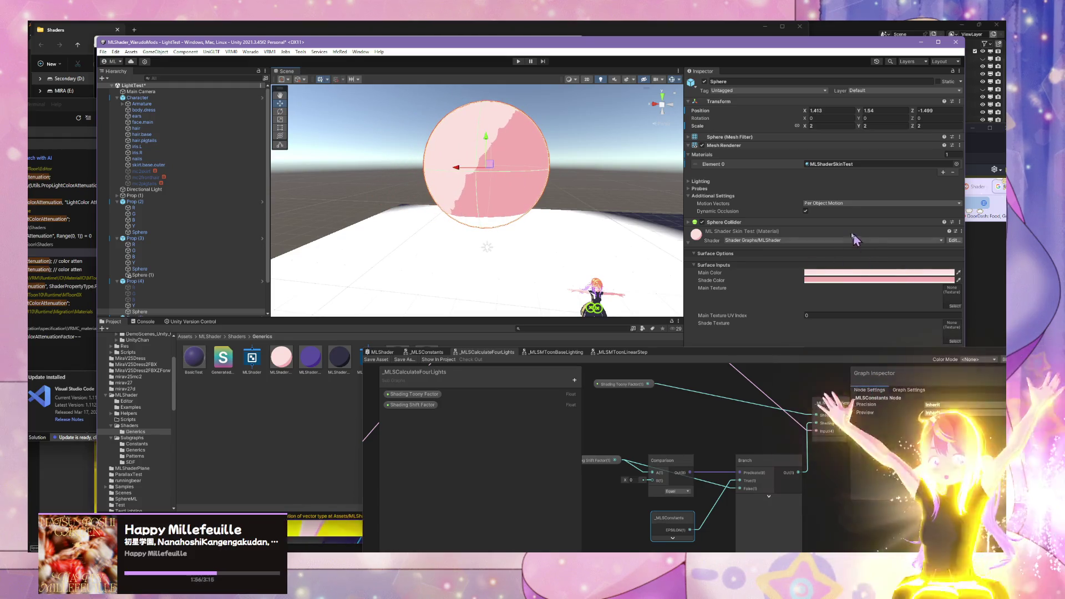
Step: Lower Shading Shift Factor to -0.011 so the sphere renders fully white
left_click(835, 371)
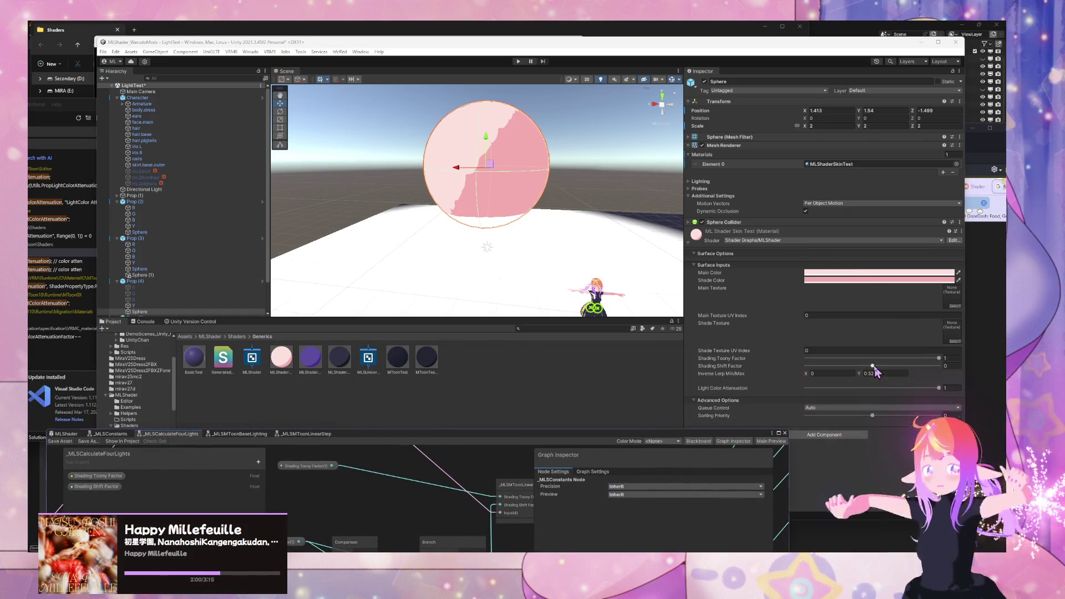
left_click_drag(874, 367, 873, 367)
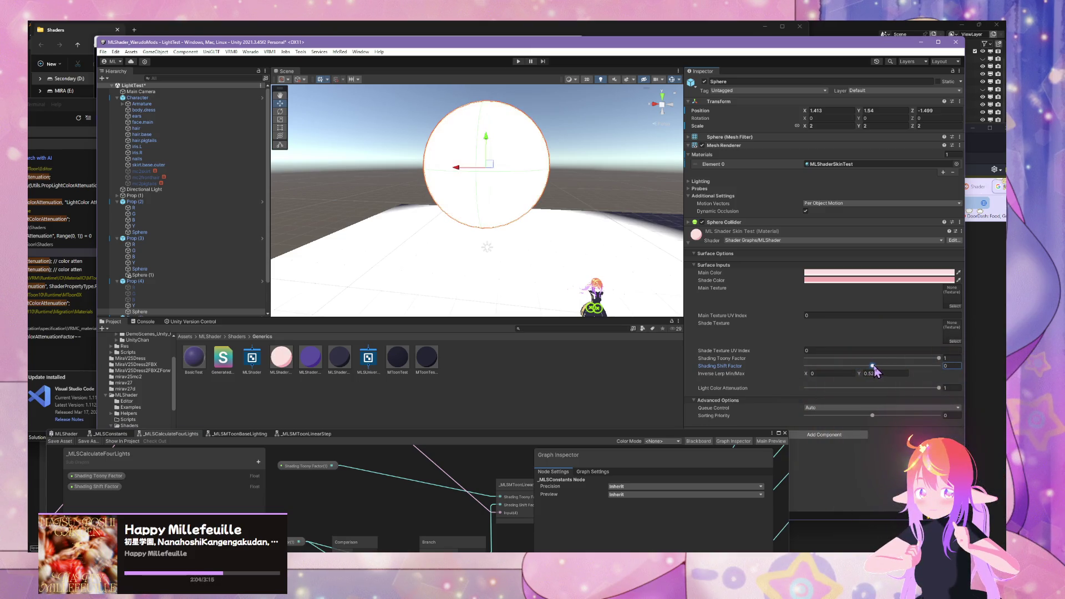
mouse_move(620, 440)
left_mouse_down()
mouse_move(588, 366)
mouse_move(565, 239)
mouse_move(690, 240)
left_mouse_up()
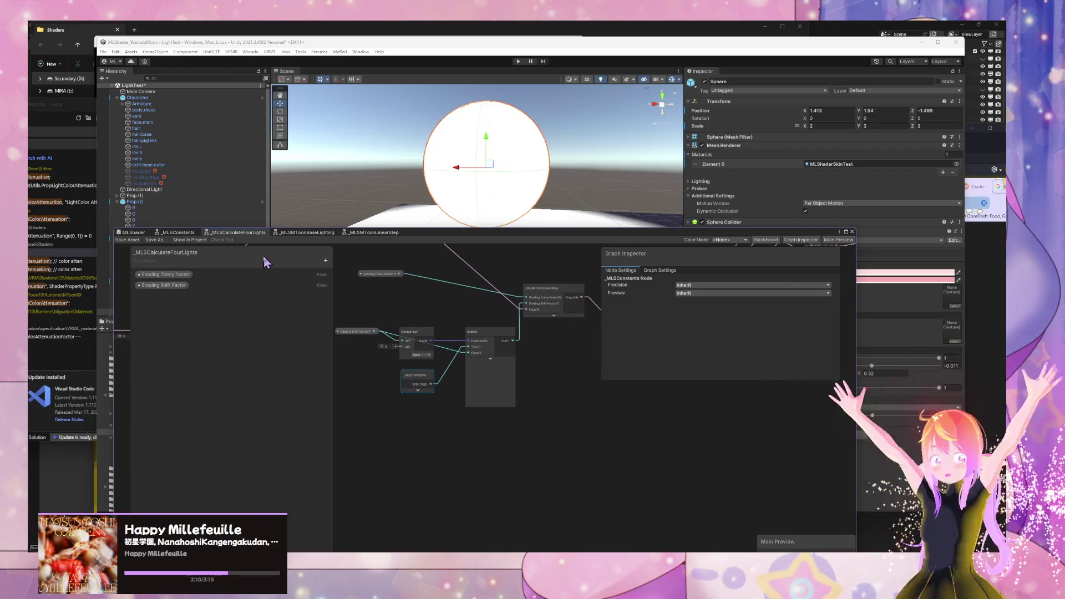
Step: Browse the MLShader and _MLSMToonBaseLighting graphs, then return to _MLSCalculateFourLights and move it aside
left_click(142, 233)
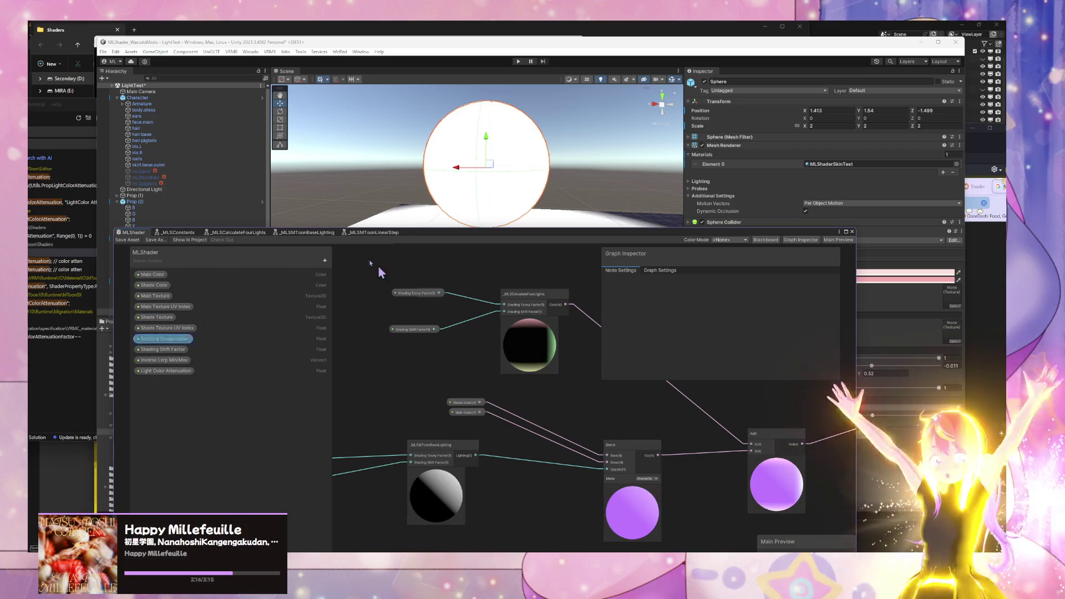
left_click(308, 233)
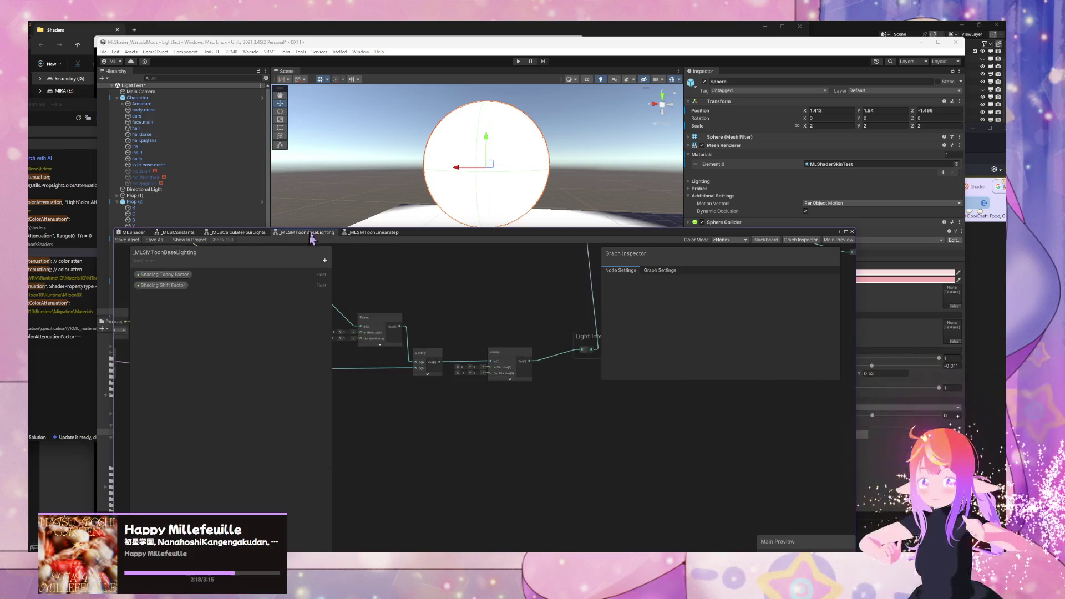
left_click(231, 233)
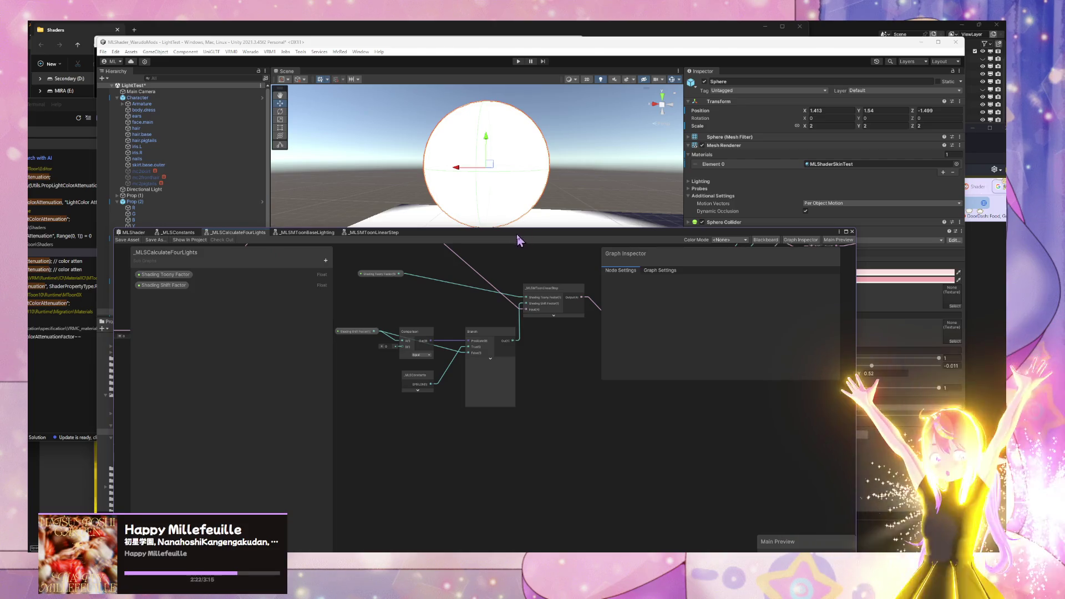
left_click_drag(517, 240, 353, 281)
Step: Sweep Shading Shift Factor from -1 through positive values, settling at -0.028
left_click_drag(869, 366, 872, 372)
mouse_move(342, 352)
left_mouse_down()
mouse_move(435, 347)
mouse_move(377, 351)
left_mouse_up()
left_click_drag(872, 367, 776, 363)
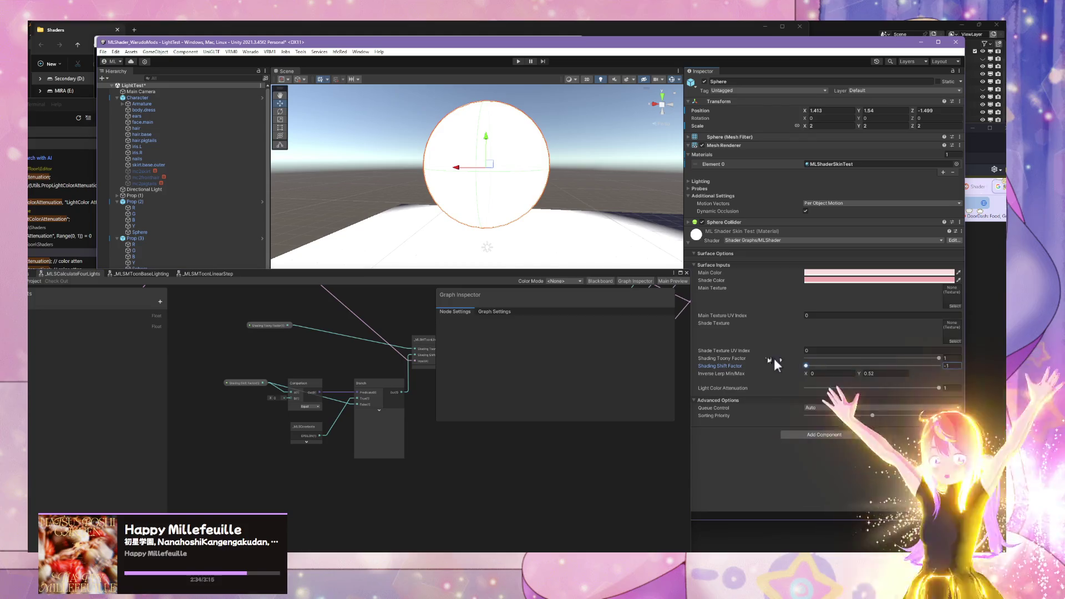
left_click_drag(872, 368, 871, 374)
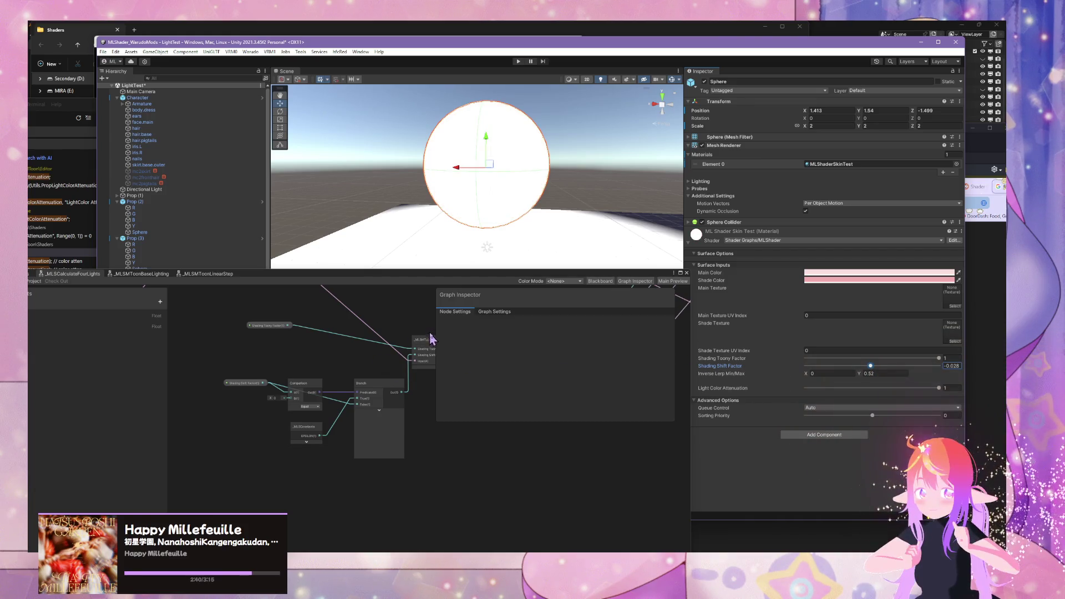
mouse_move(433, 339)
left_mouse_down()
mouse_move(377, 317)
mouse_move(312, 352)
mouse_move(252, 361)
mouse_move(375, 373)
mouse_move(257, 388)
mouse_move(309, 370)
mouse_move(288, 376)
mouse_move(470, 433)
mouse_move(477, 394)
mouse_move(340, 387)
mouse_move(392, 397)
mouse_move(293, 413)
left_mouse_up()
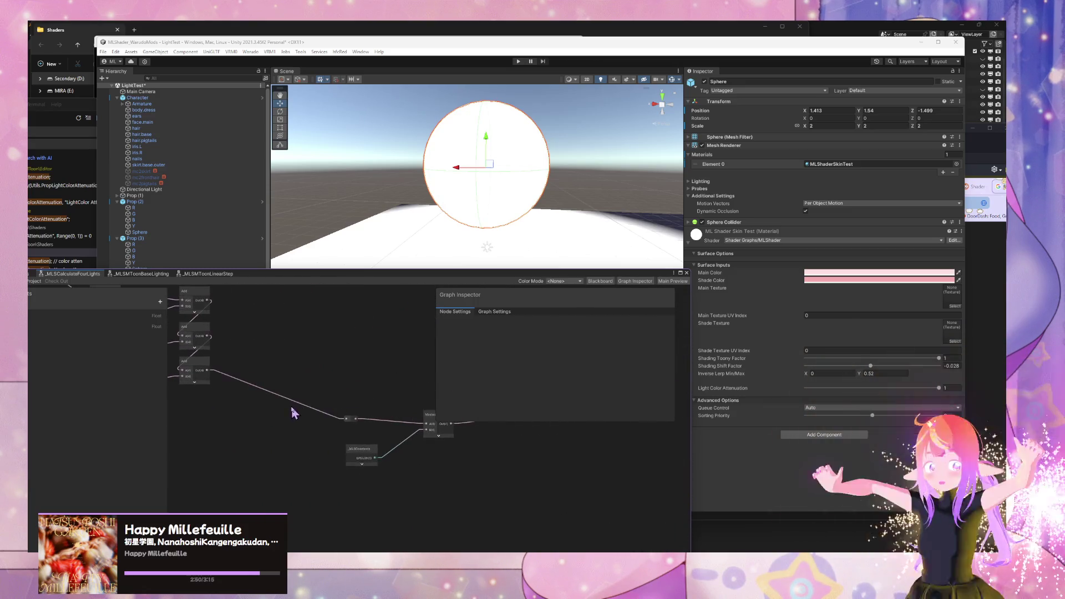
Step: Remove the loose connection and delete the Maximum node feeding Output
mouse_move(469, 454)
left_mouse_down()
mouse_move(335, 475)
mouse_move(387, 466)
mouse_move(516, 487)
left_mouse_up()
scroll(517, 486, "down", 3)
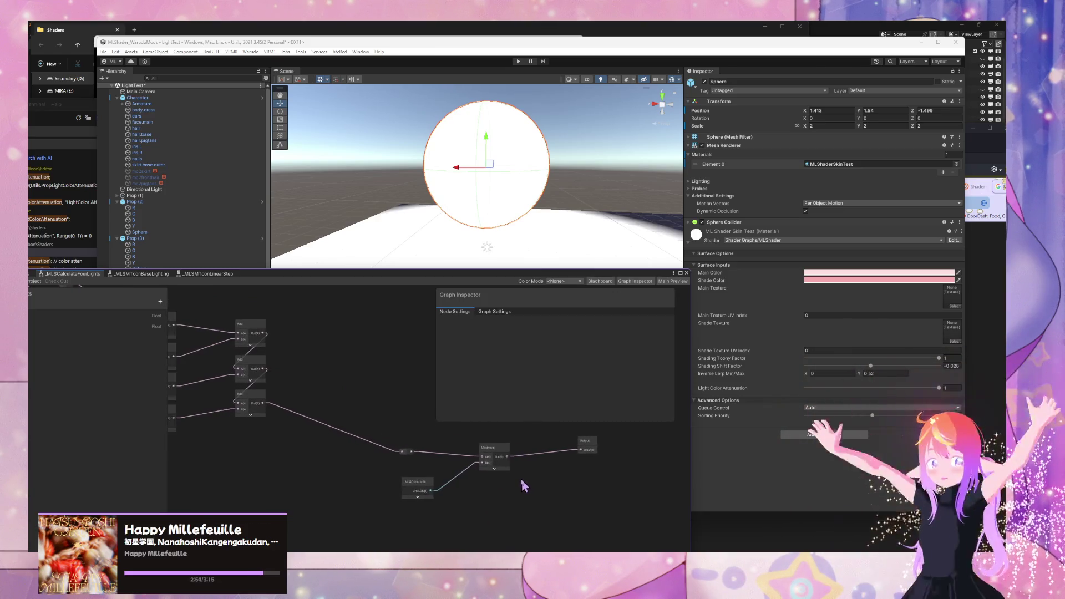
scroll(525, 483, "up", 1)
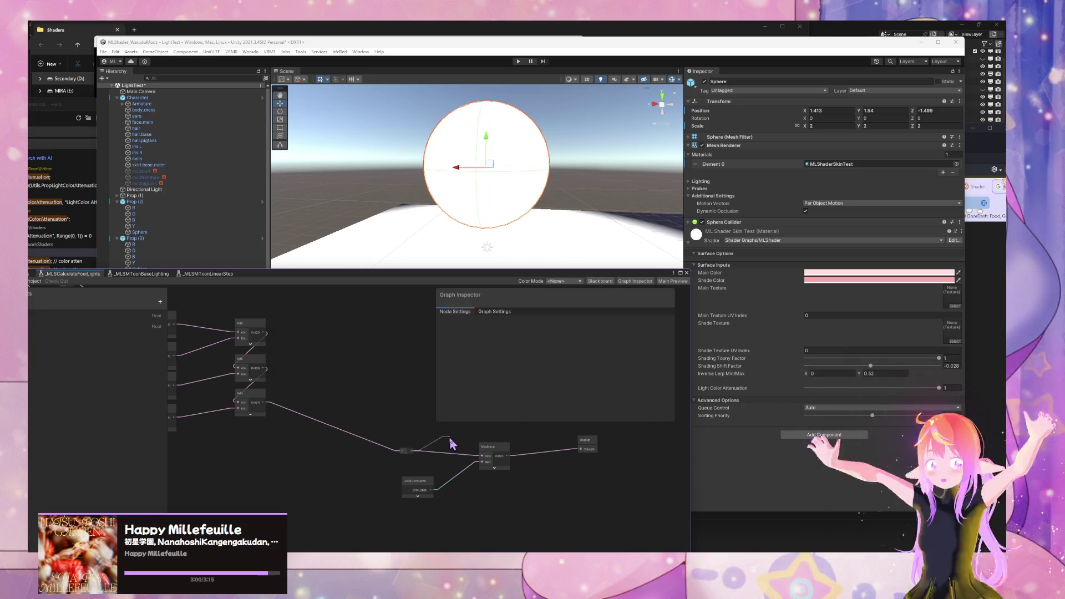
mouse_move(453, 443)
left_mouse_down()
mouse_move(582, 442)
mouse_move(563, 451)
left_mouse_up()
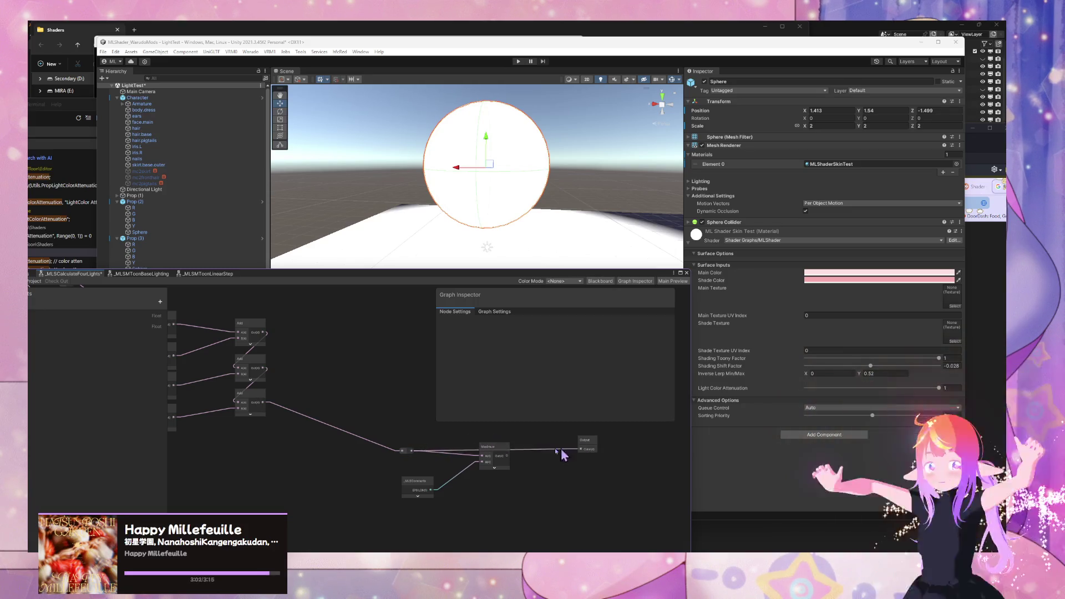
left_click(498, 452)
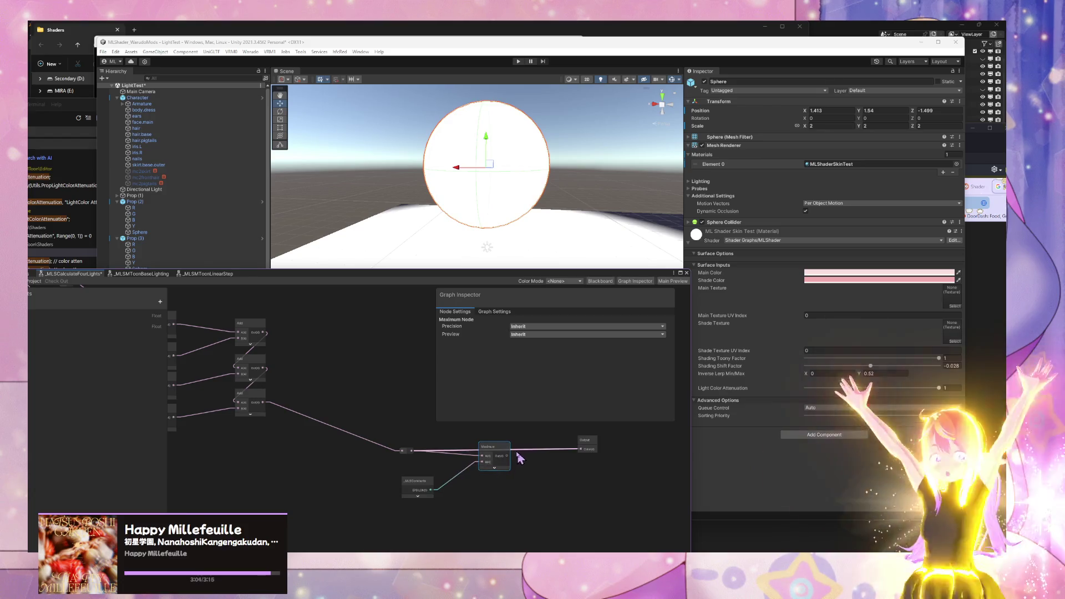
key("Delete")
key("Delete")
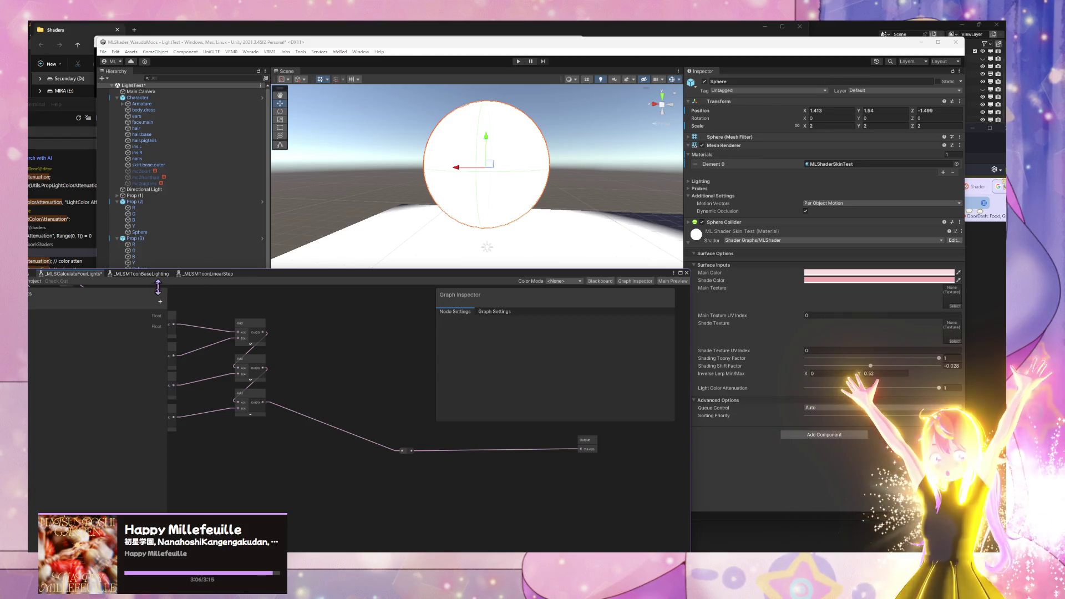
Step: Insert a Saturate node between LinearStep's output and the Split node
left_click_drag(308, 277, 459, 290)
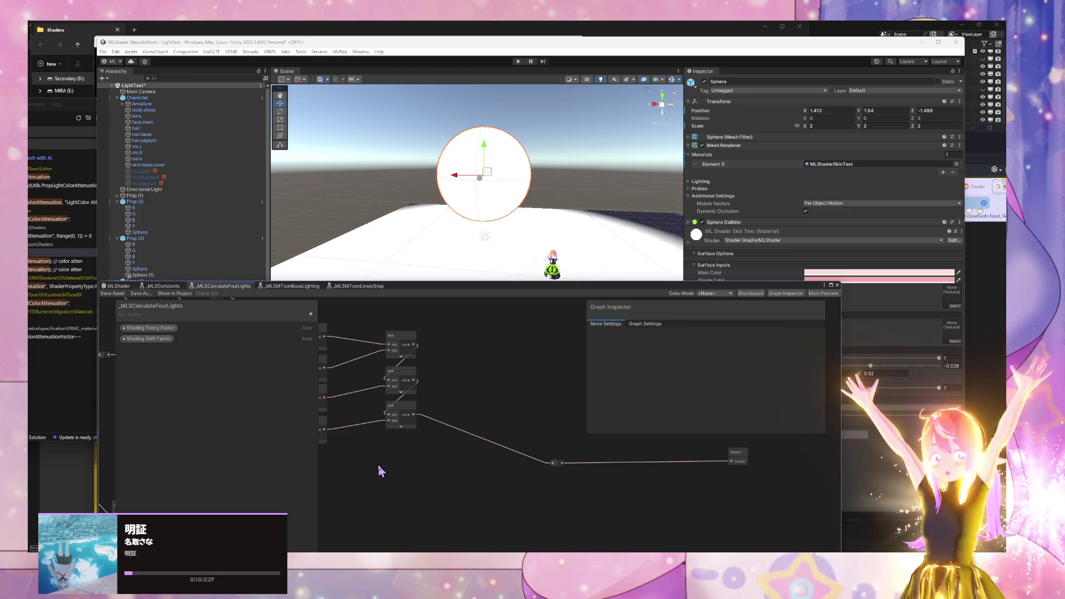
left_click_drag(381, 468, 716, 441)
mouse_move(496, 521)
left_mouse_down()
mouse_move(607, 451)
mouse_move(442, 459)
mouse_move(460, 446)
mouse_move(411, 428)
mouse_move(556, 460)
mouse_move(420, 451)
left_mouse_up()
left_click(515, 425)
left_click_drag(514, 424, 526, 428)
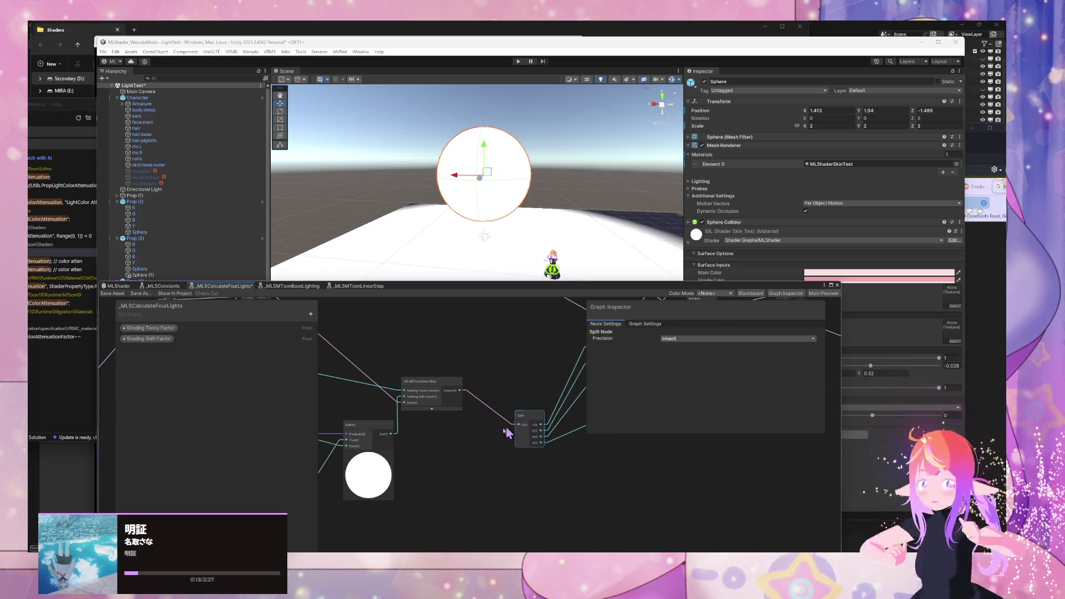
key("space")
type("sat")
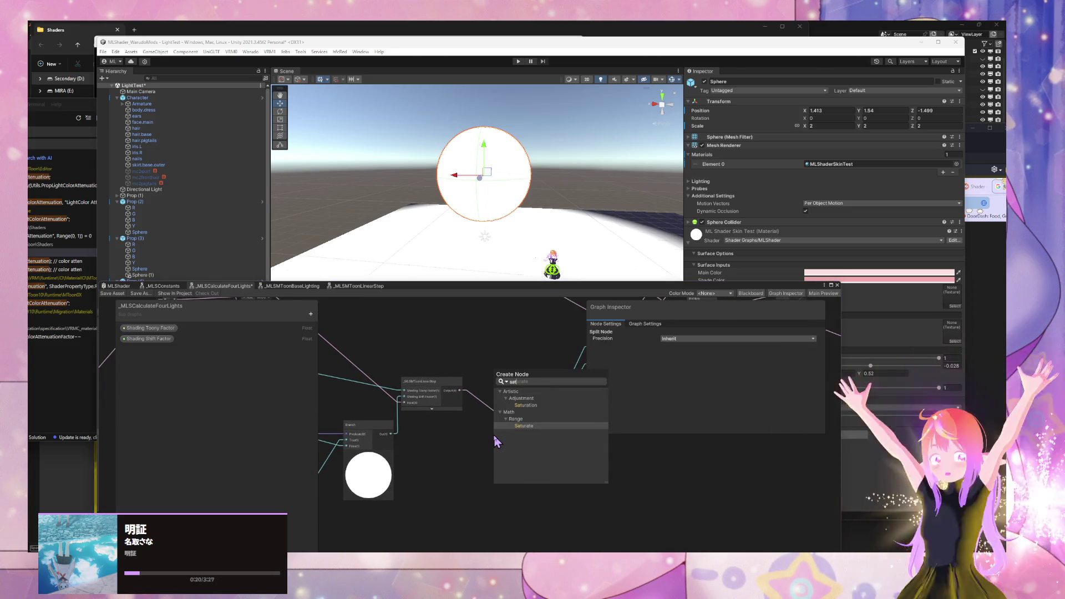
key("Return")
mouse_move(516, 452)
left_mouse_down()
mouse_move(480, 452)
mouse_move(518, 425)
left_mouse_up()
left_click_drag(460, 390, 456, 453)
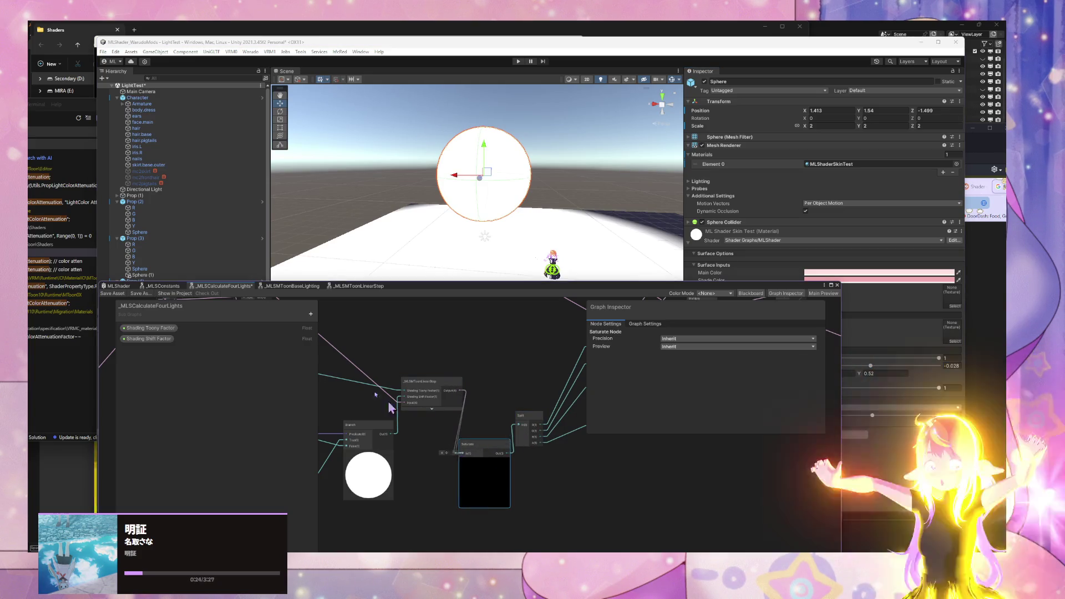
Step: Inspect the _MLSMToonLinearStep subgraph, then wire LinearStep straight into Split and delete Saturate
left_click(431, 388)
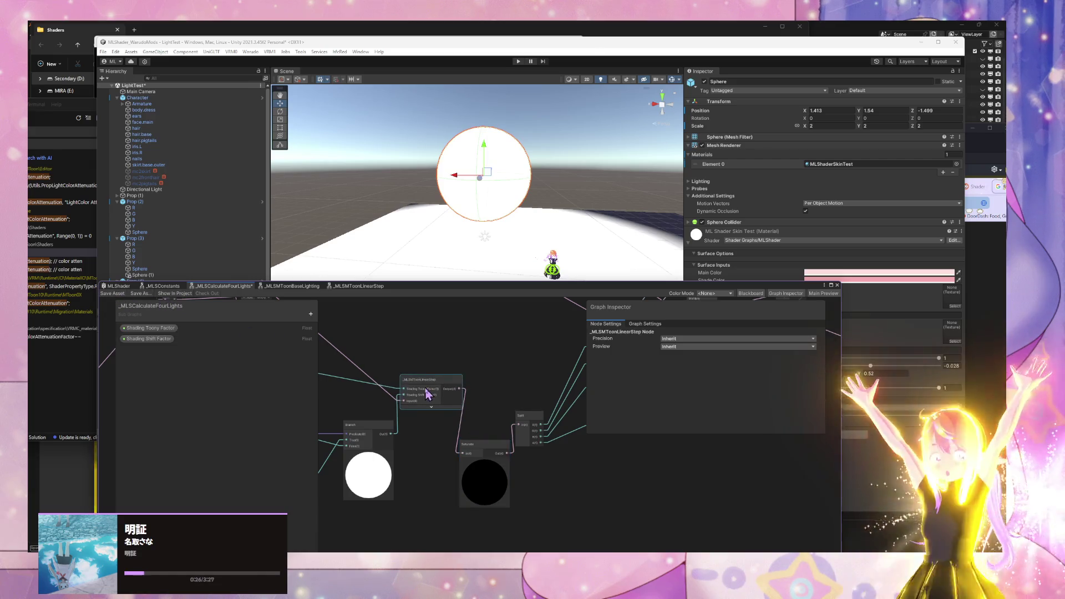
double_click(427, 392)
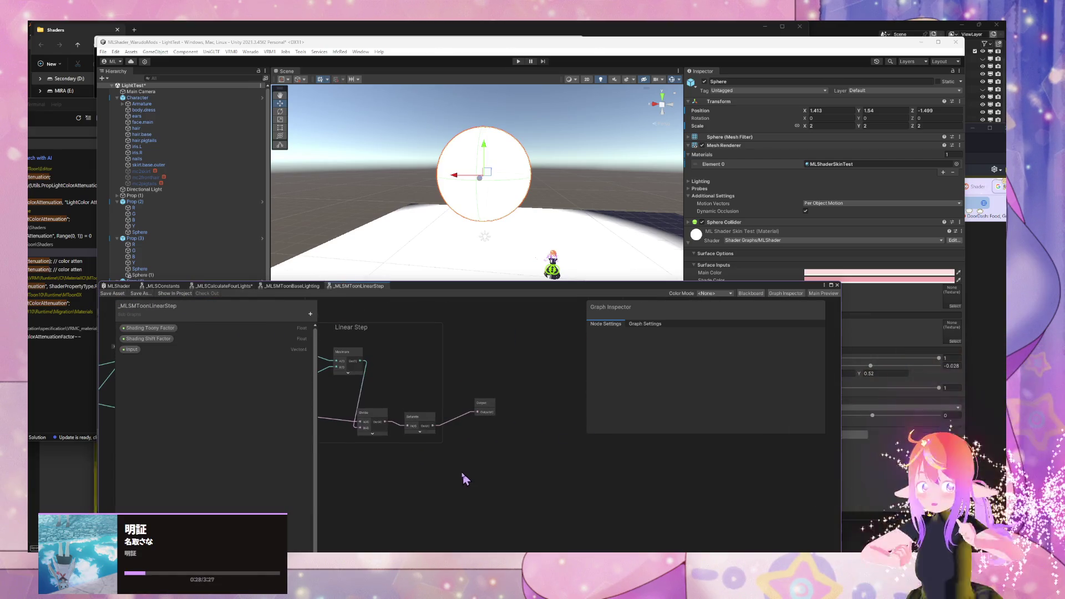
left_click(166, 286)
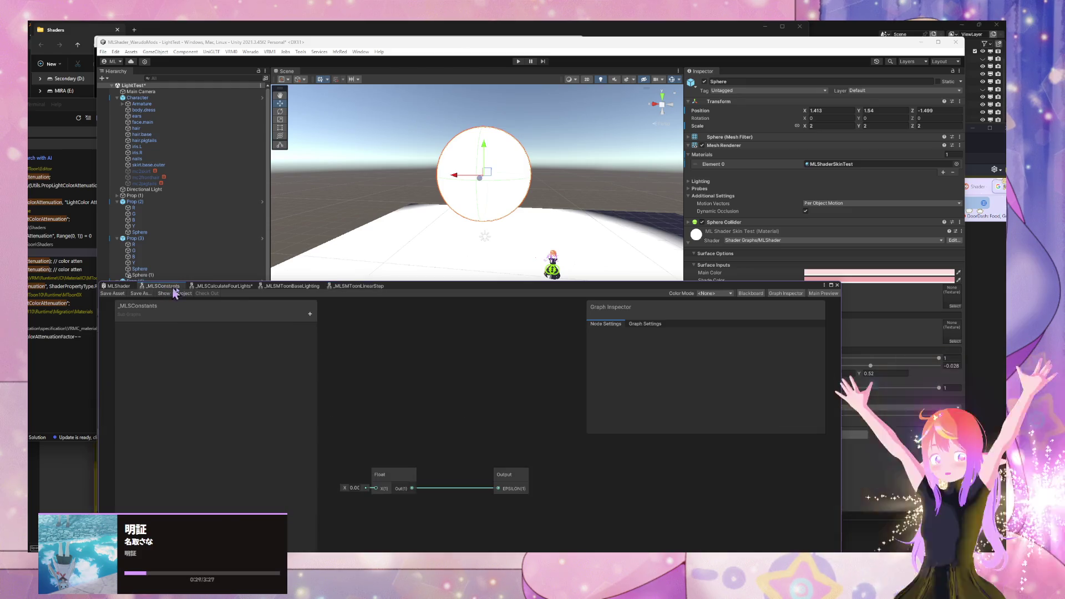
left_click(232, 287)
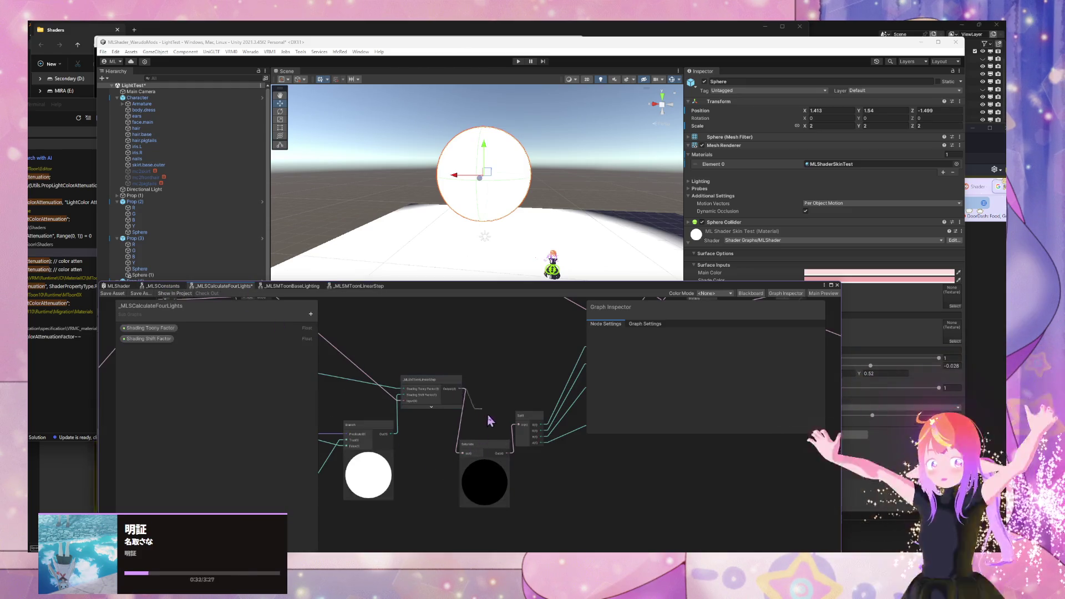
mouse_move(490, 420)
left_mouse_down()
mouse_move(518, 425)
mouse_move(466, 441)
mouse_move(475, 459)
mouse_move(390, 436)
mouse_move(411, 409)
mouse_move(528, 409)
left_mouse_up()
left_click(488, 442)
key("Delete")
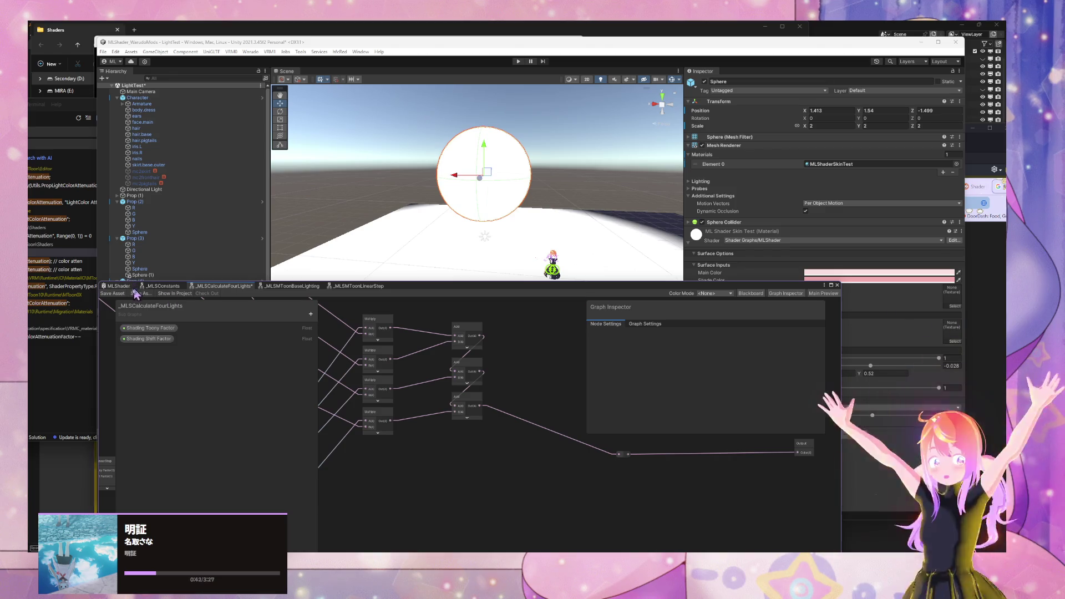
Step: Save the subgraph, then lower the plane material's Shading Toony Factor from 0.966 to 0
left_click(113, 294)
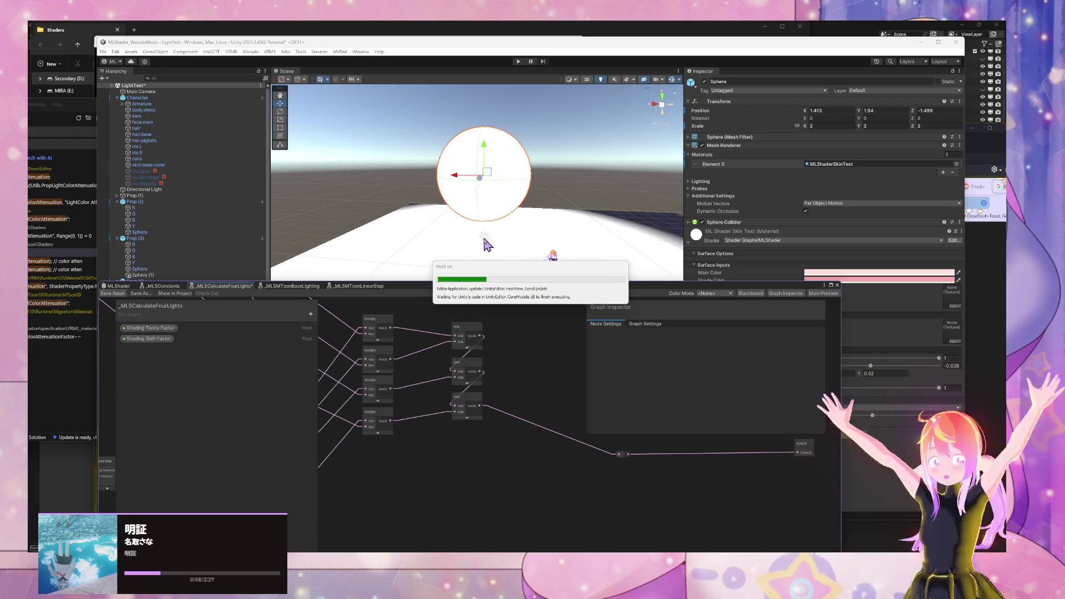
mouse_move(636, 551)
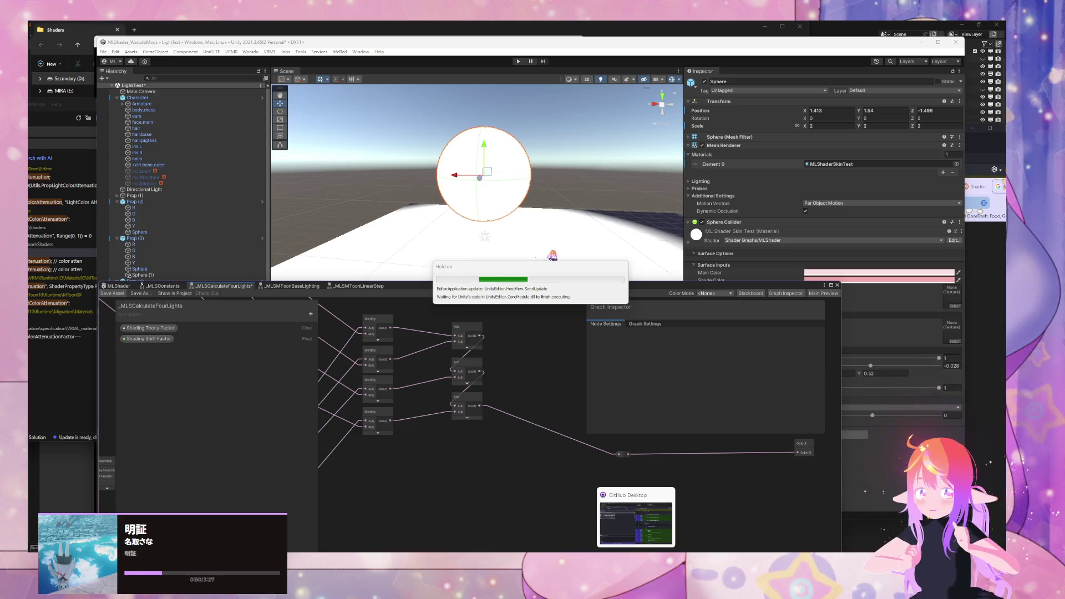
mouse_move(703, 551)
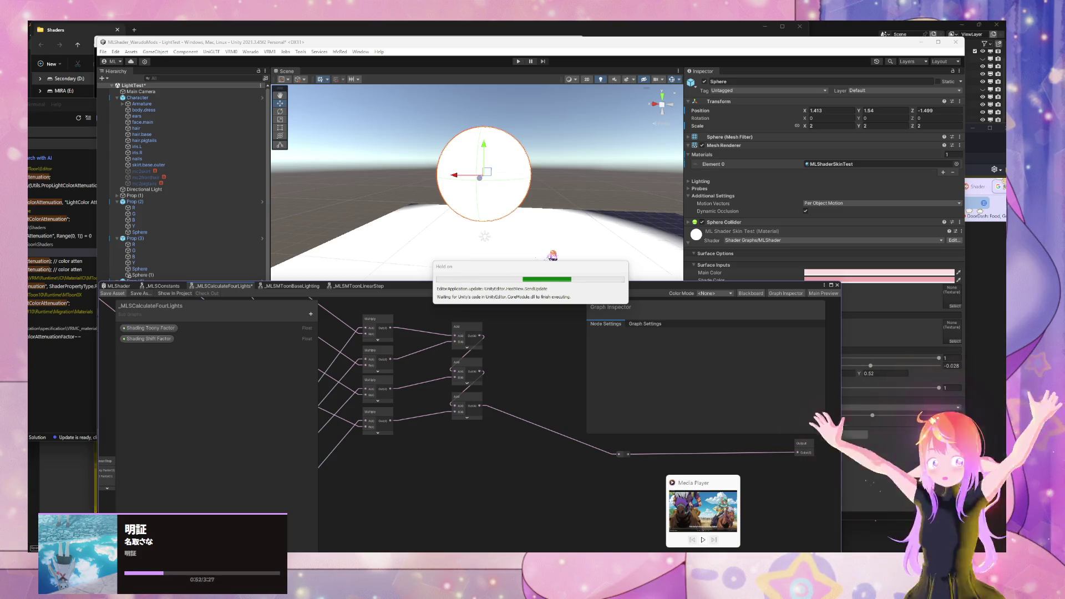
mouse_move(754, 552)
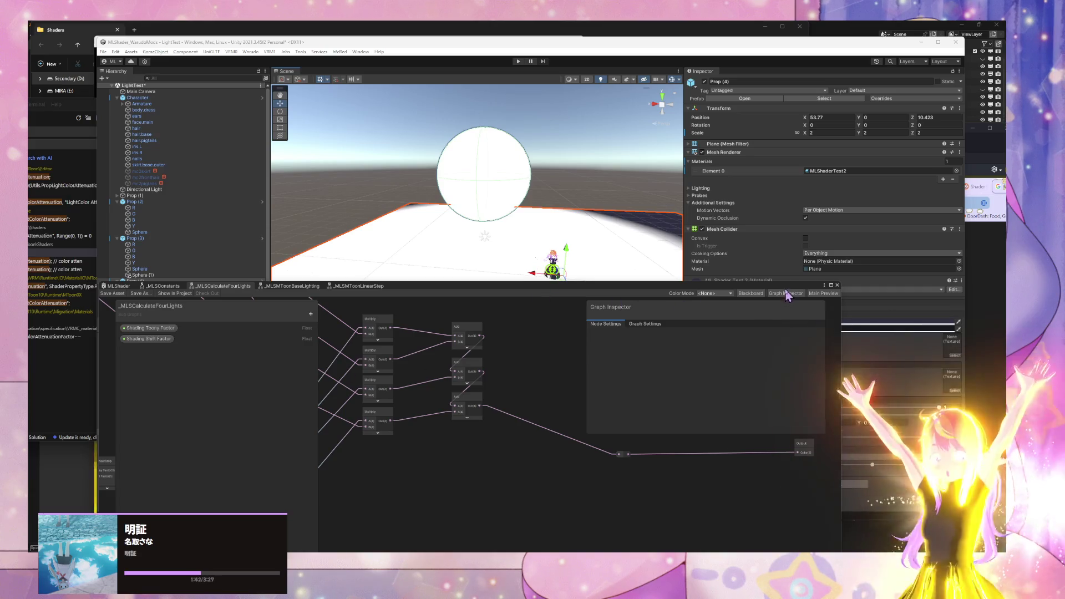
mouse_move(791, 295)
left_mouse_down()
mouse_move(674, 367)
mouse_move(620, 383)
left_mouse_up()
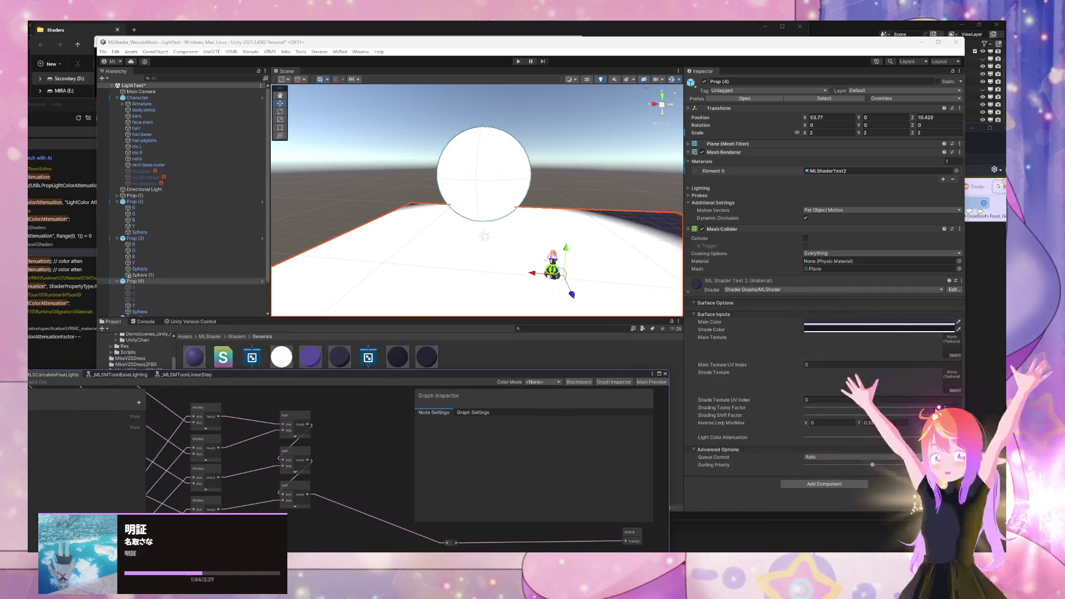
mouse_move(887, 407)
left_mouse_down()
mouse_move(832, 409)
mouse_move(952, 409)
mouse_move(815, 407)
mouse_move(954, 411)
mouse_move(799, 404)
mouse_move(912, 406)
mouse_move(750, 383)
mouse_move(910, 407)
mouse_move(777, 403)
left_mouse_up()
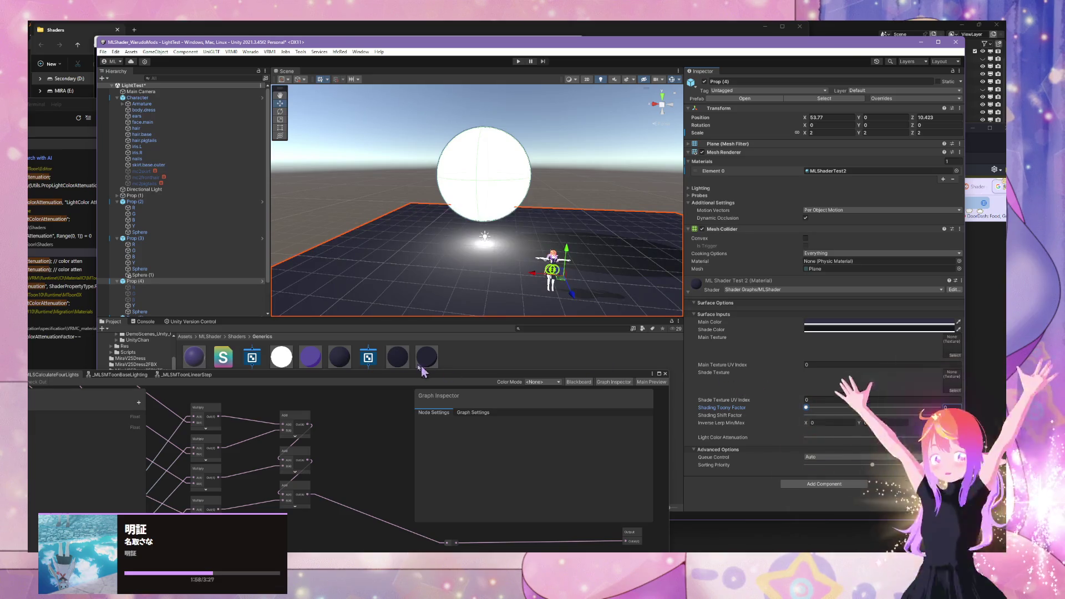
left_click_drag(448, 380, 452, 378)
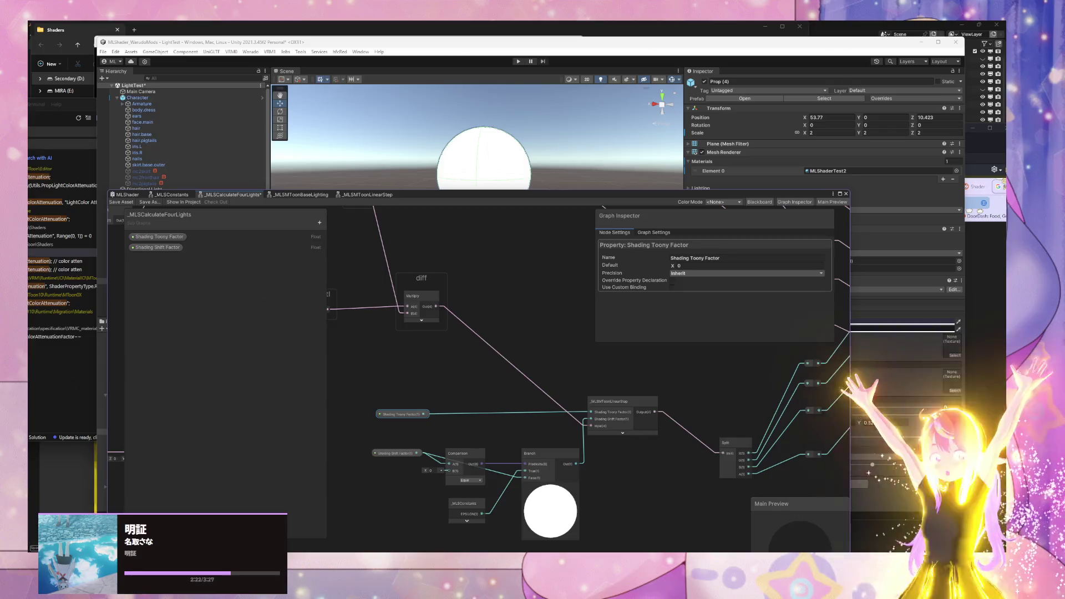
Step: Add a Multiply node between LinearStep's output and the Split node
left_click_drag(553, 191, 472, 188)
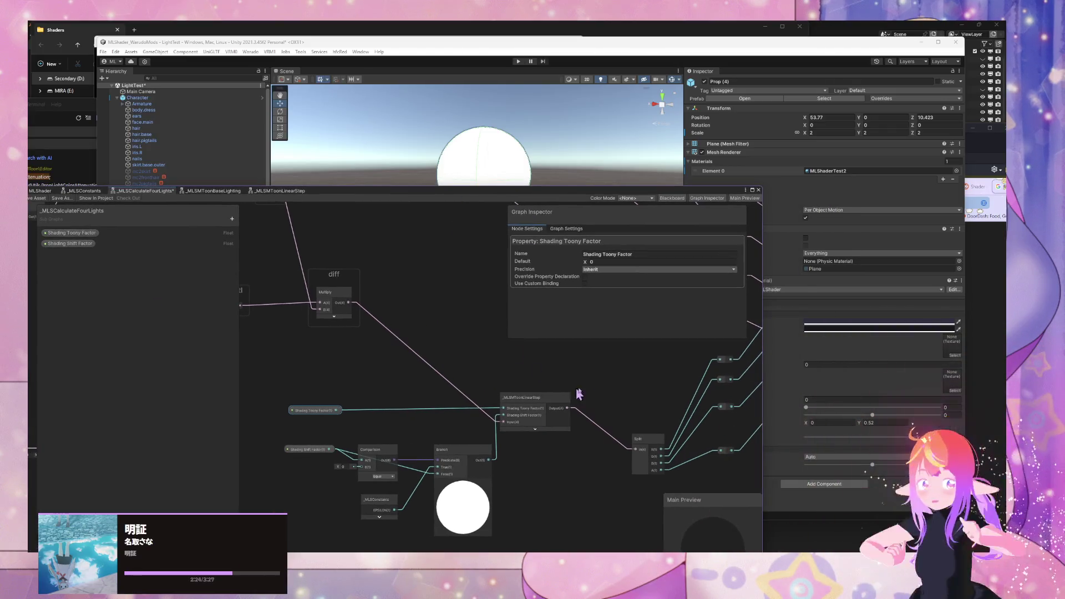
left_click(595, 382)
key("space")
type("multiply")
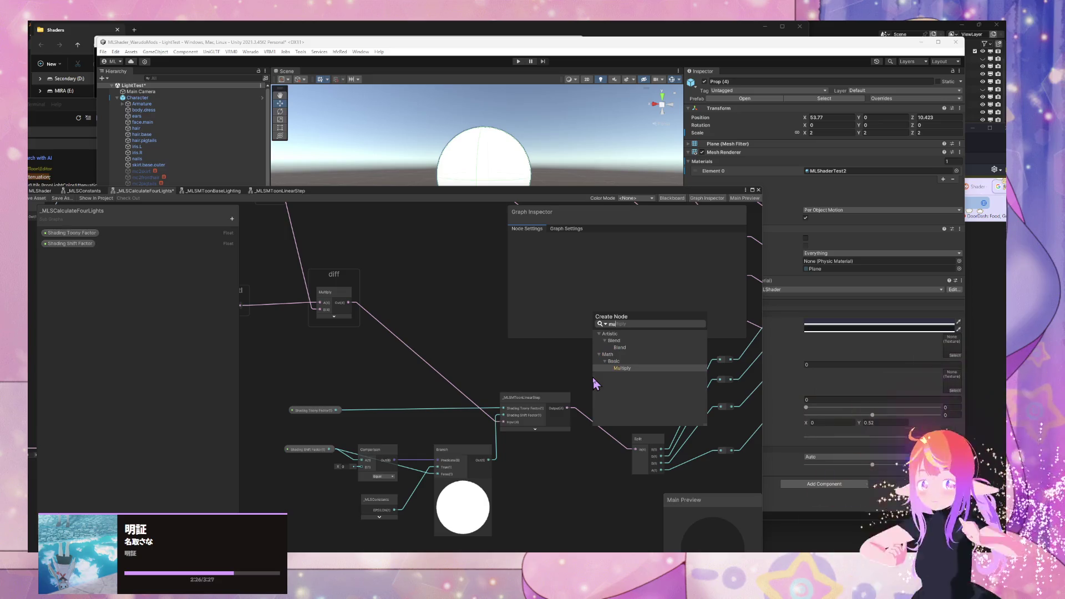
key("Return")
mouse_move(546, 406)
left_mouse_down()
mouse_move(527, 404)
mouse_move(598, 409)
mouse_move(605, 340)
mouse_move(629, 383)
mouse_move(634, 449)
left_mouse_up()
left_click(638, 417)
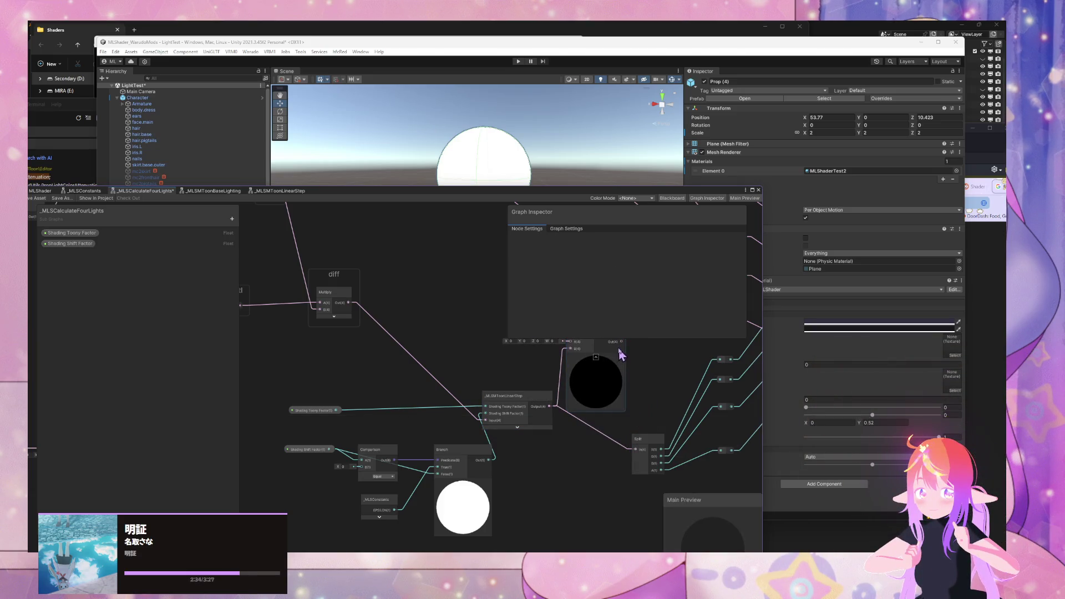
left_click_drag(622, 341, 635, 448)
Step: Add a Float node set to 0.5 beside Multiply and move the graph window down
key("space")
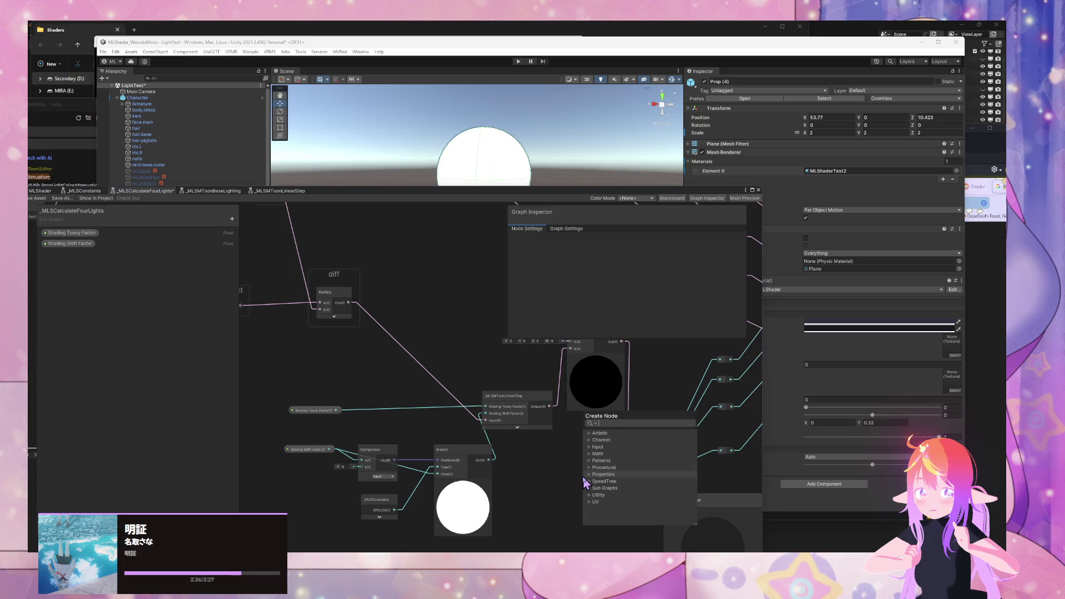
type("float")
key("Return")
left_click(574, 500)
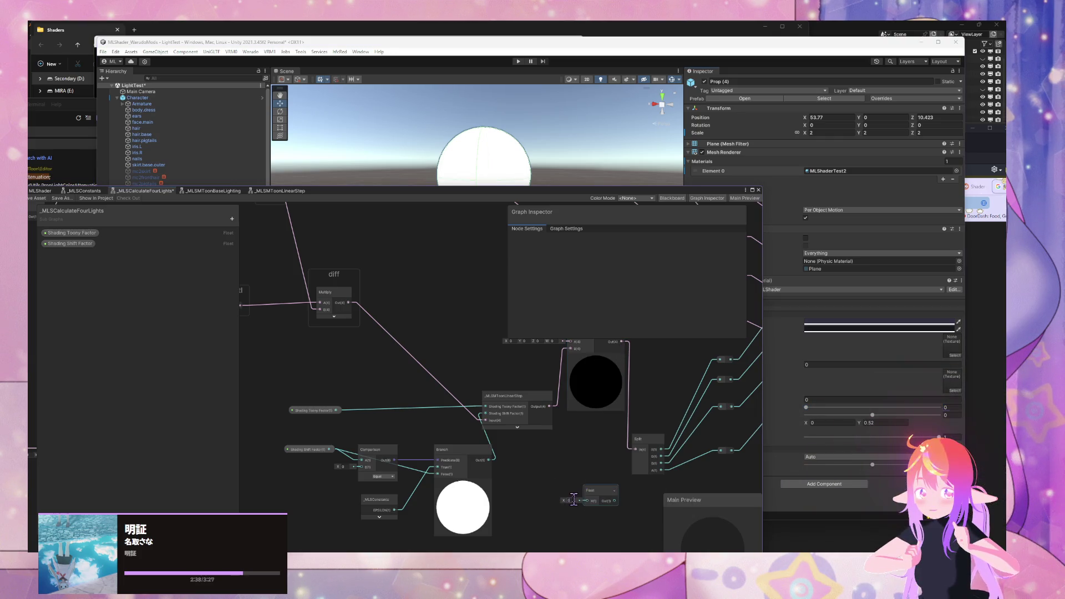
type("0.5")
mouse_move(600, 501)
left_mouse_down()
mouse_move(564, 430)
mouse_move(499, 364)
mouse_move(570, 342)
left_mouse_up()
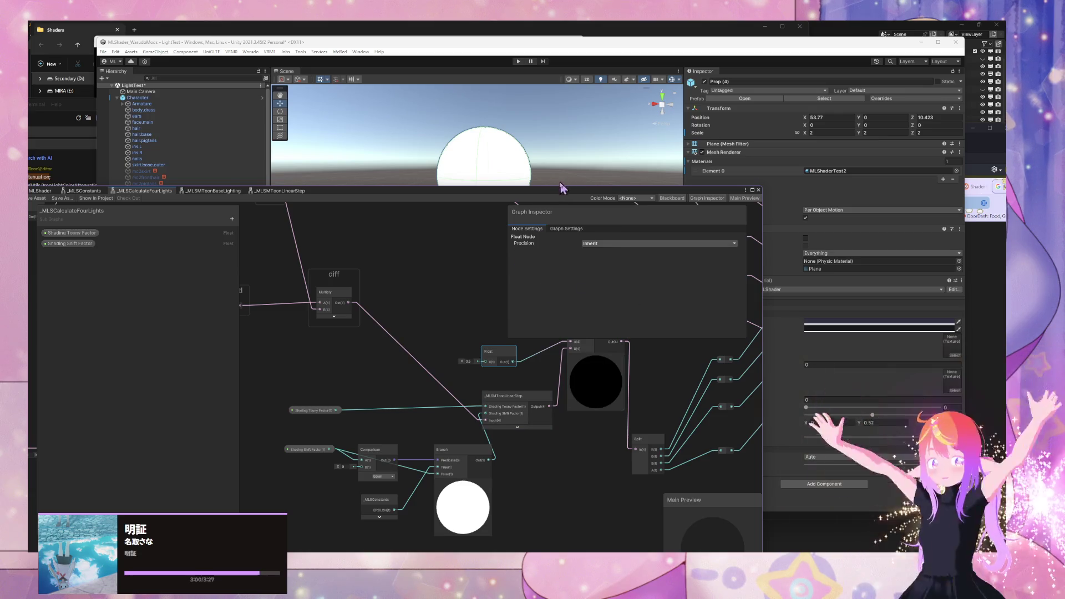
mouse_move(553, 196)
left_mouse_down()
mouse_move(596, 355)
mouse_move(602, 278)
mouse_move(503, 349)
left_mouse_up()
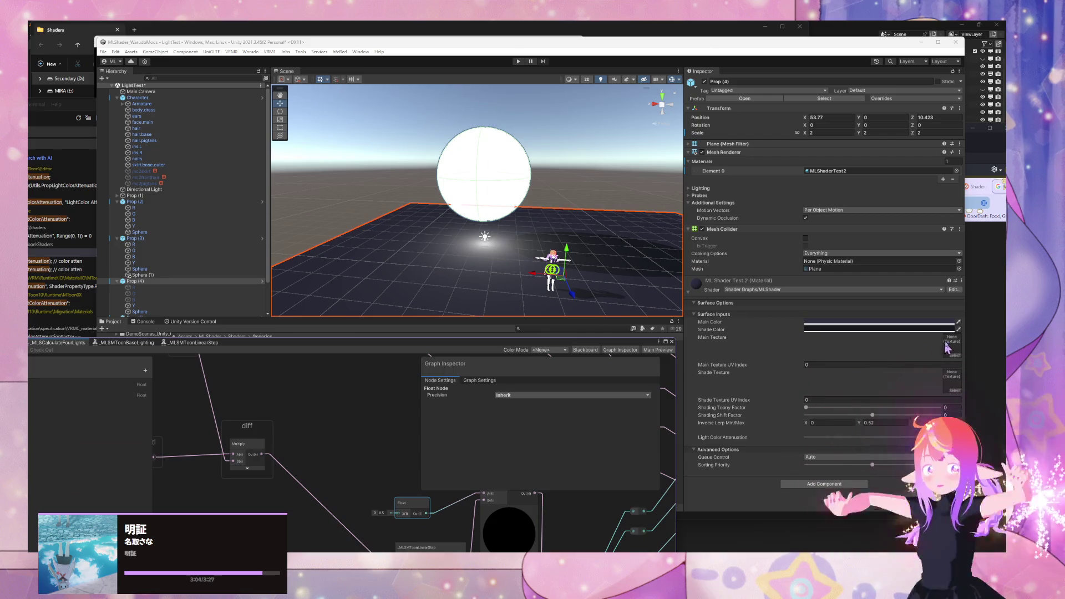
Step: Test Shading Toony Factor, then orbit the scene and select the Sphere
mouse_move(807, 408)
left_mouse_down()
mouse_move(865, 411)
mouse_move(806, 407)
left_mouse_up()
mouse_move(590, 257)
left_mouse_down()
mouse_move(525, 189)
mouse_move(510, 138)
mouse_move(519, 105)
mouse_move(550, 222)
mouse_move(575, 123)
left_mouse_up()
left_click(525, 185)
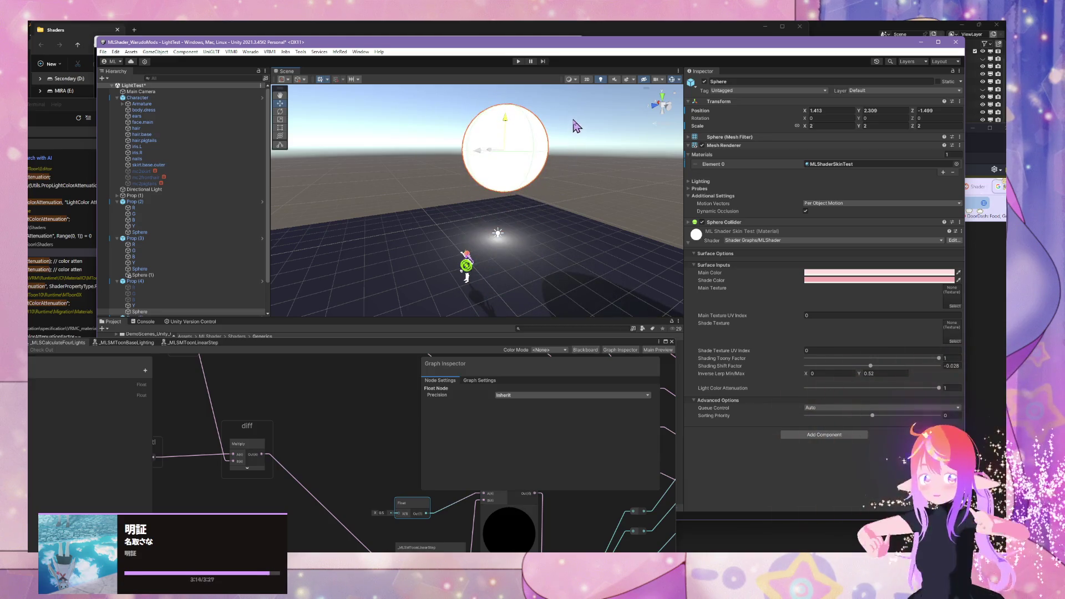
Step: Pan the graph to the Reciprocal Square Root nodes and enlarge the Shader Graph window
scroll(365, 415, "down", 3)
scroll(355, 451, "up", 5)
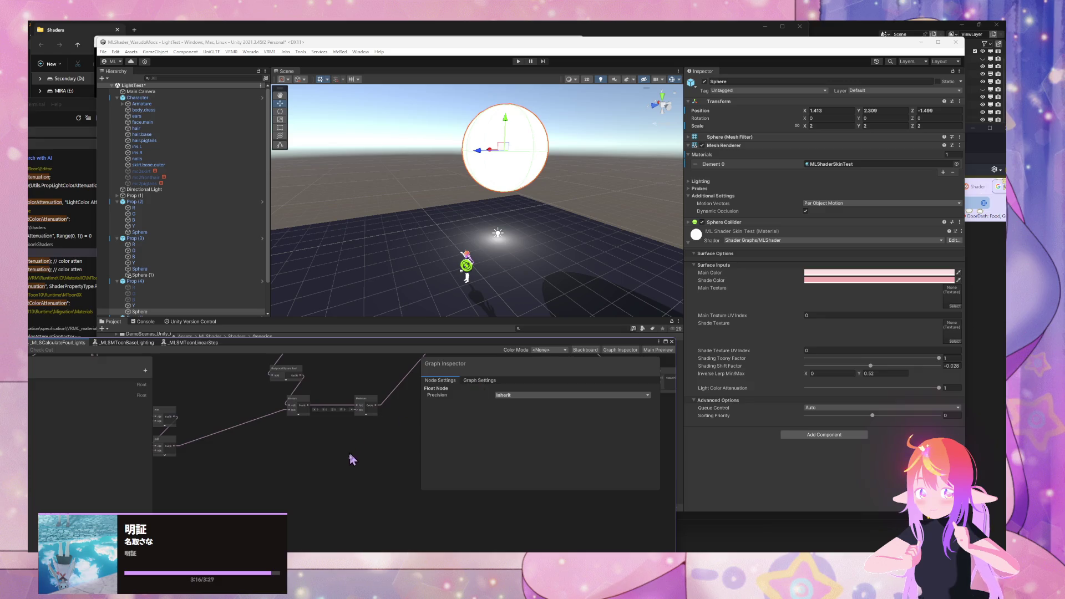
scroll(342, 477, "up", 5)
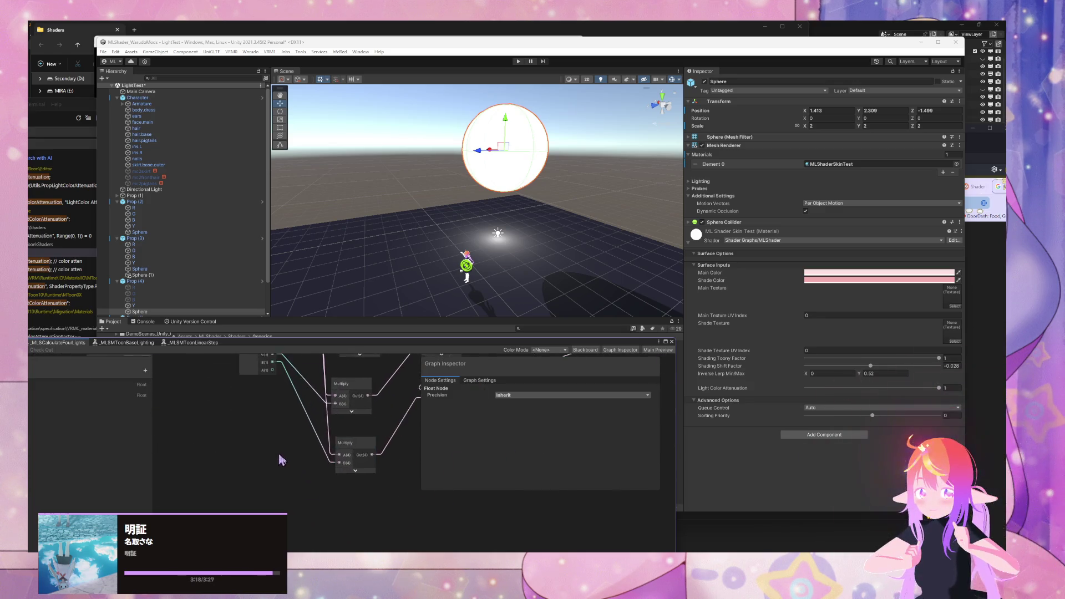
mouse_move(430, 506)
left_mouse_down()
mouse_move(369, 482)
mouse_move(335, 514)
left_mouse_up()
scroll(331, 486, "down", 2)
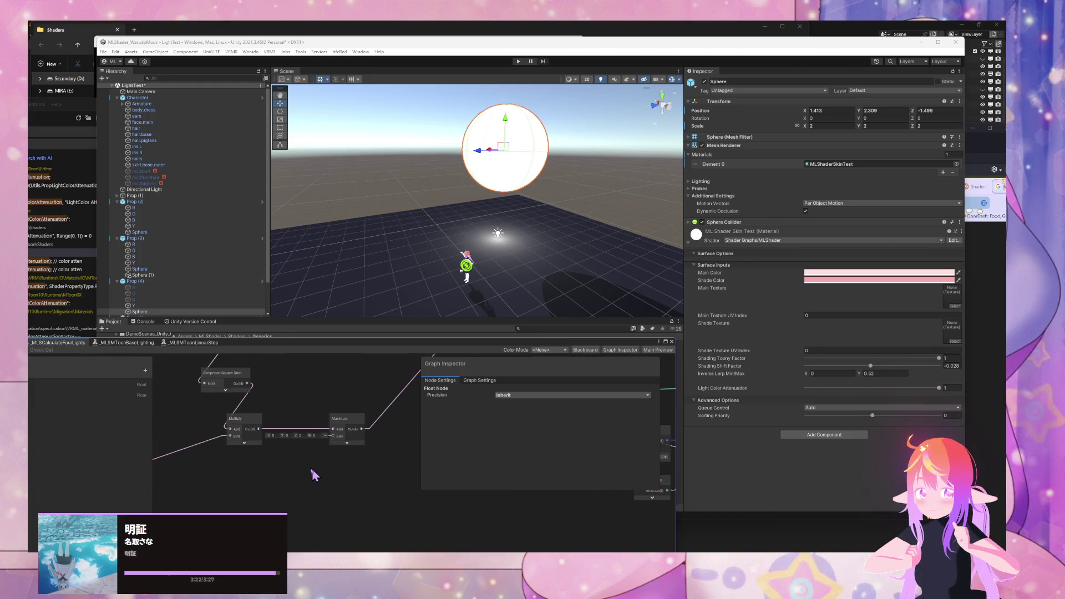
double_click(273, 349)
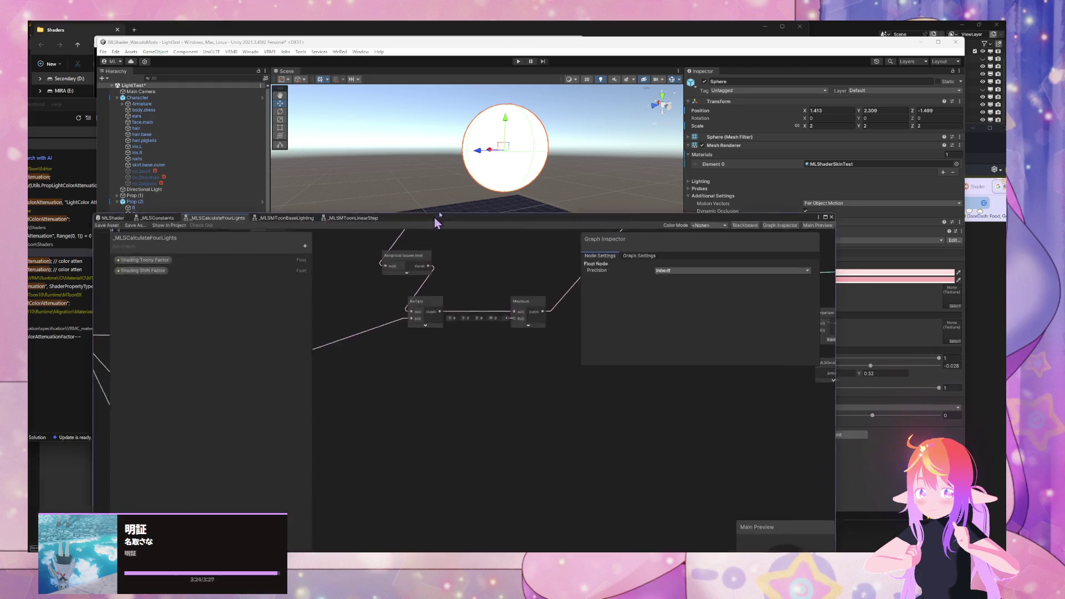
Step: Rewire Shading Shift Factor from Comparison directly into MLSToonLinearStep's shift input
scroll(630, 447, "down", 3)
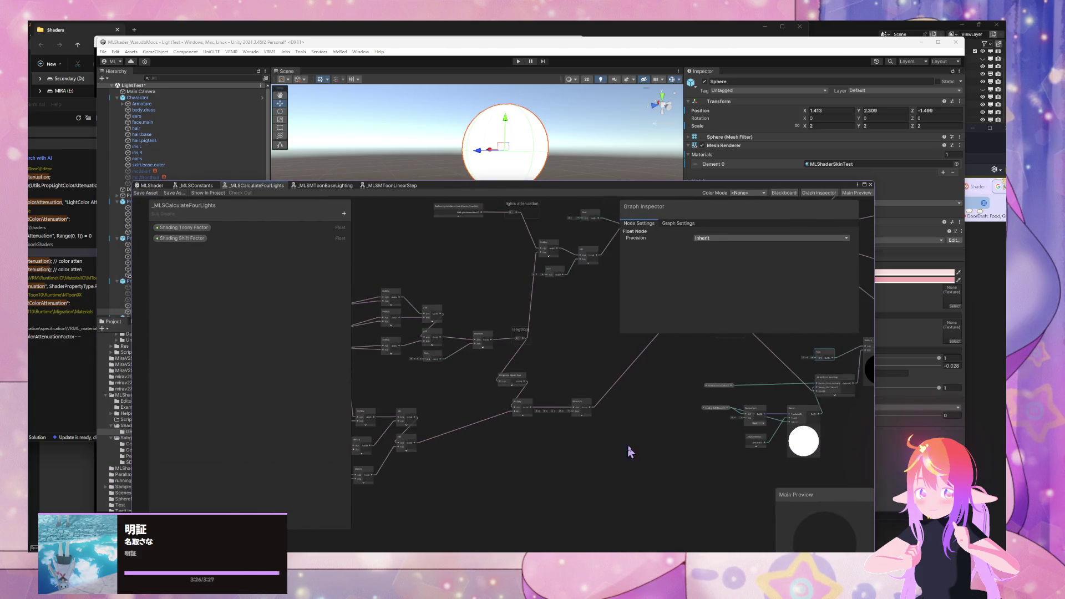
left_click_drag(631, 447, 431, 507)
scroll(596, 442, "up", 3)
scroll(594, 432, "down", 3)
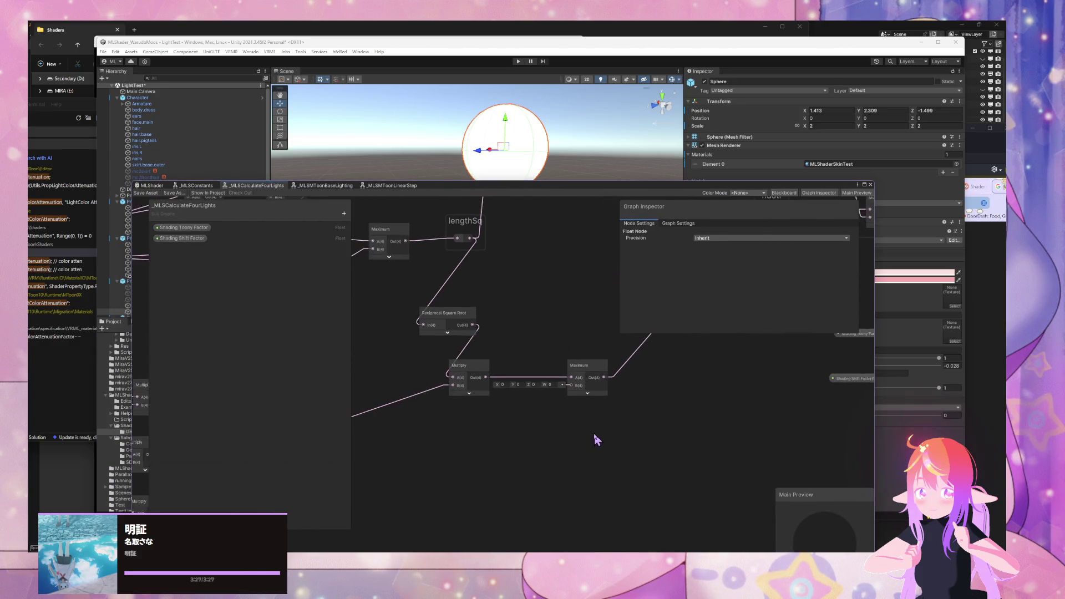
left_click_drag(593, 433, 348, 445)
scroll(563, 442, "up", 3)
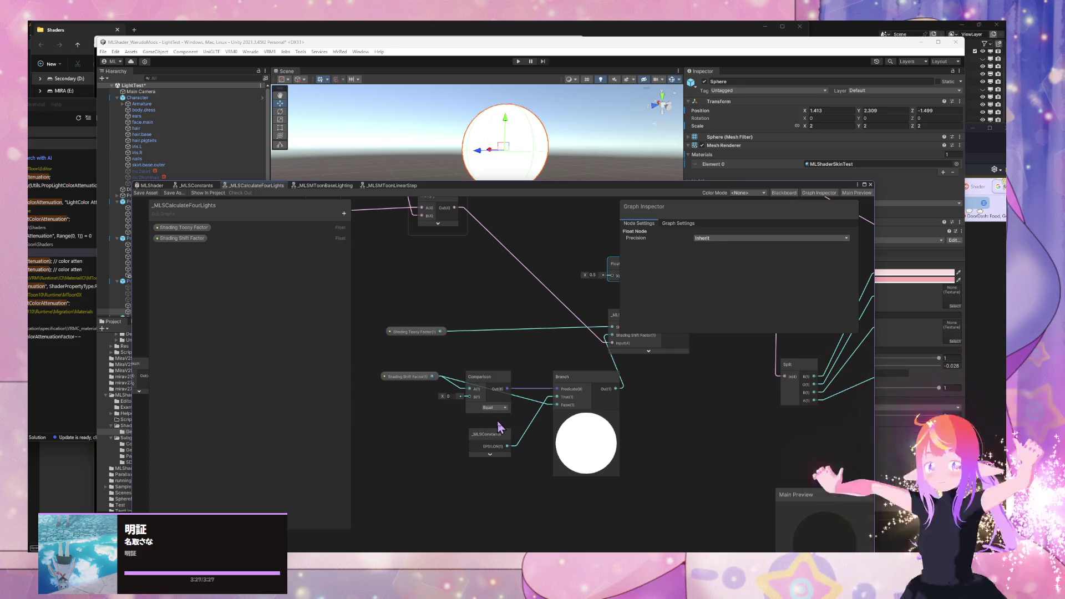
mouse_move(501, 443)
left_mouse_down()
mouse_move(436, 447)
mouse_move(487, 454)
mouse_move(450, 462)
left_mouse_up()
mouse_move(398, 426)
left_mouse_down()
mouse_move(388, 414)
mouse_move(551, 361)
mouse_move(566, 380)
left_mouse_up()
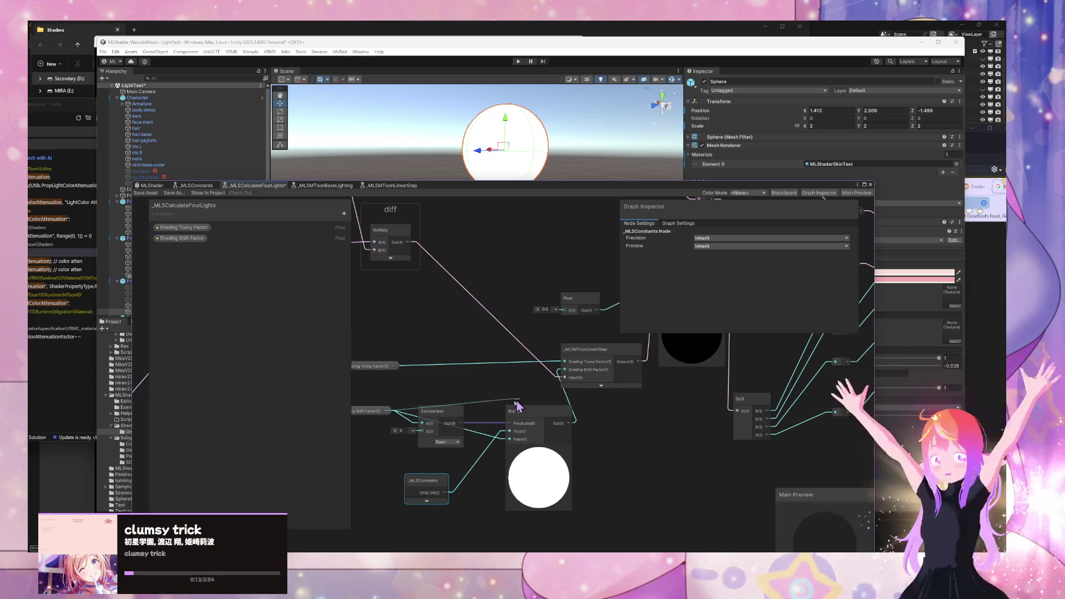
left_click_drag(465, 414, 566, 369)
Step: Delete the Branch, Comparison and _MLSConstants nodes and save the graph
left_click(558, 416)
key("Delete")
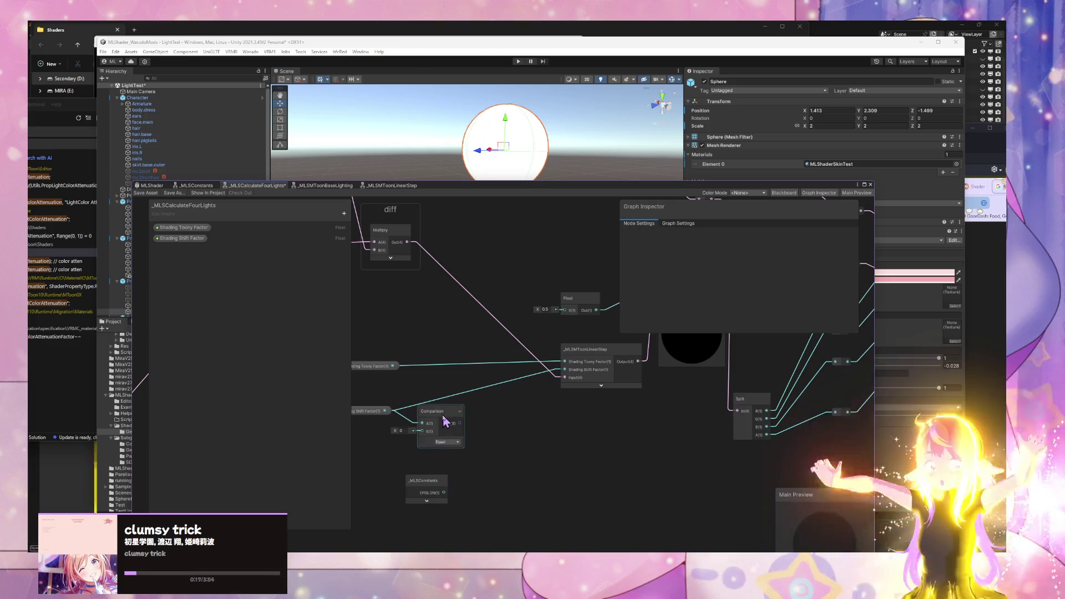
left_click(440, 422)
key("Delete")
left_click(429, 480)
key("Delete")
key("a")
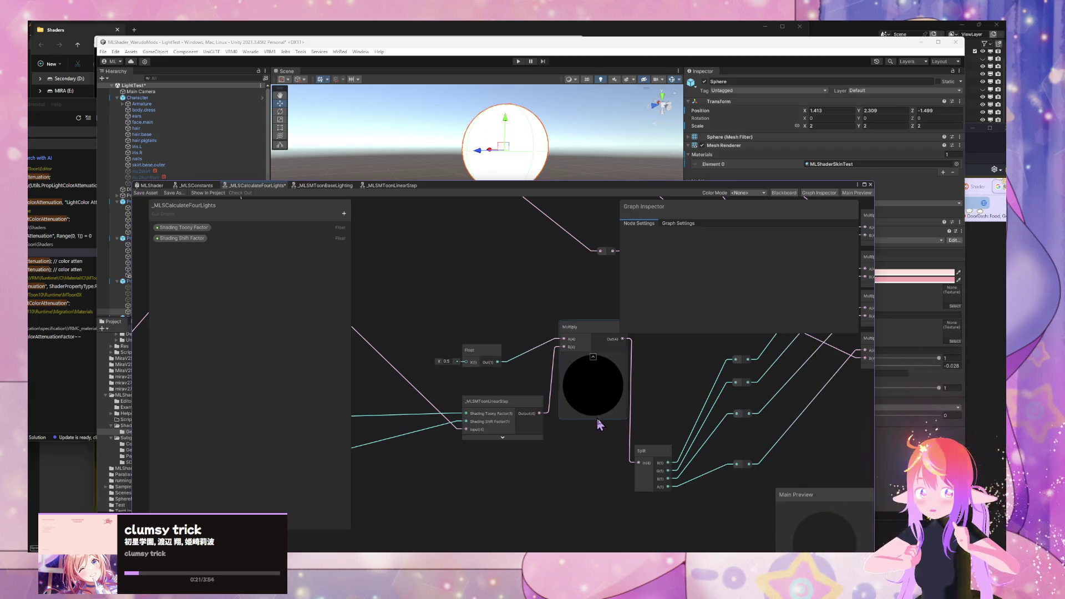
left_click(149, 193)
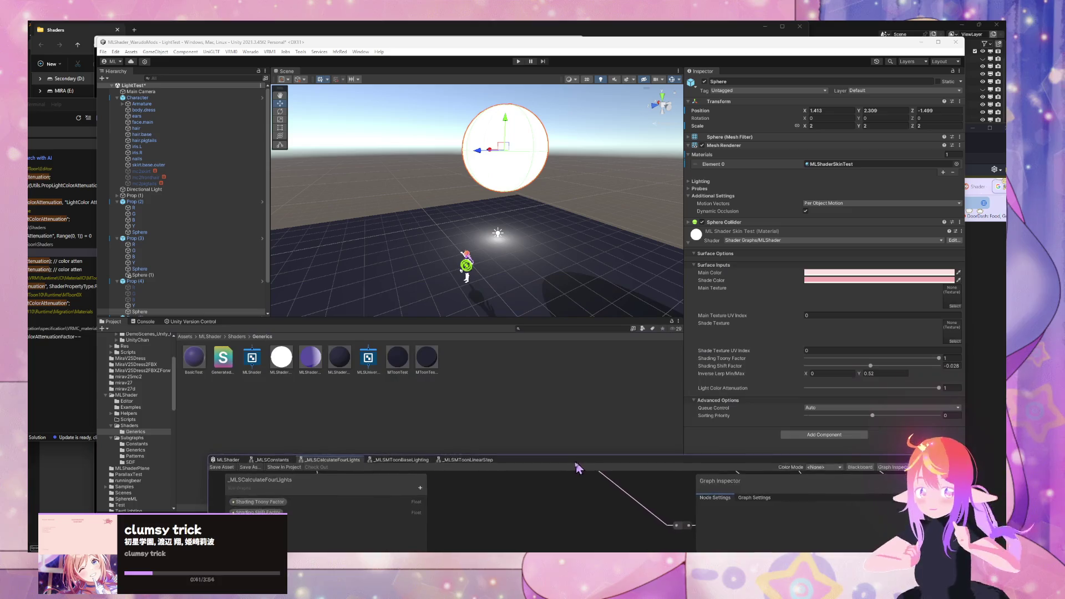
Step: Select the three MLShader materials and raise Shading Toony Factor to 0.956
left_click(310, 358)
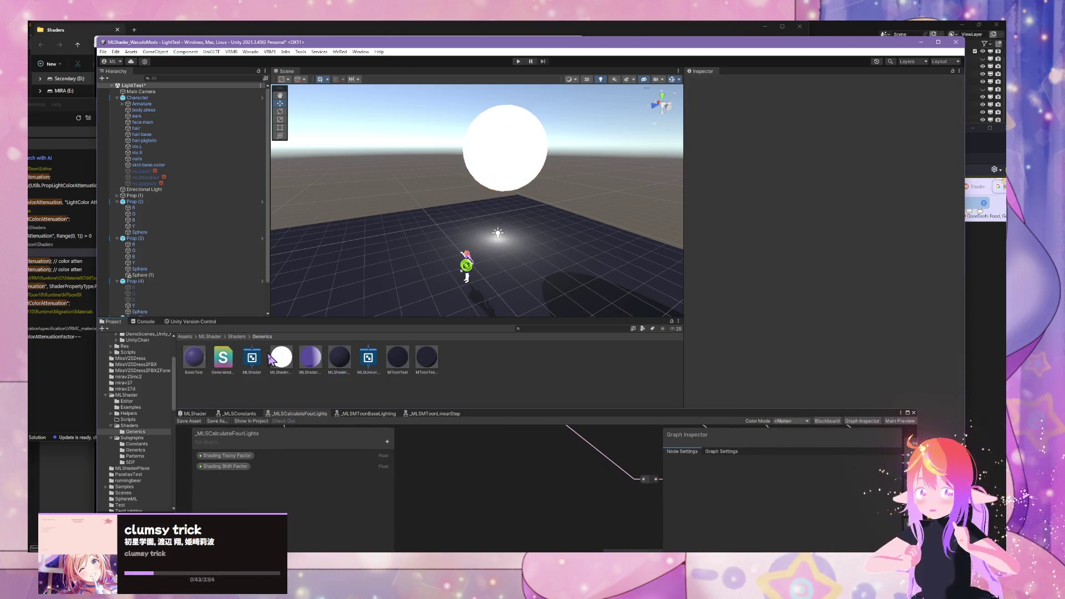
left_click(281, 357, "ctrl")
left_click(341, 363, "ctrl")
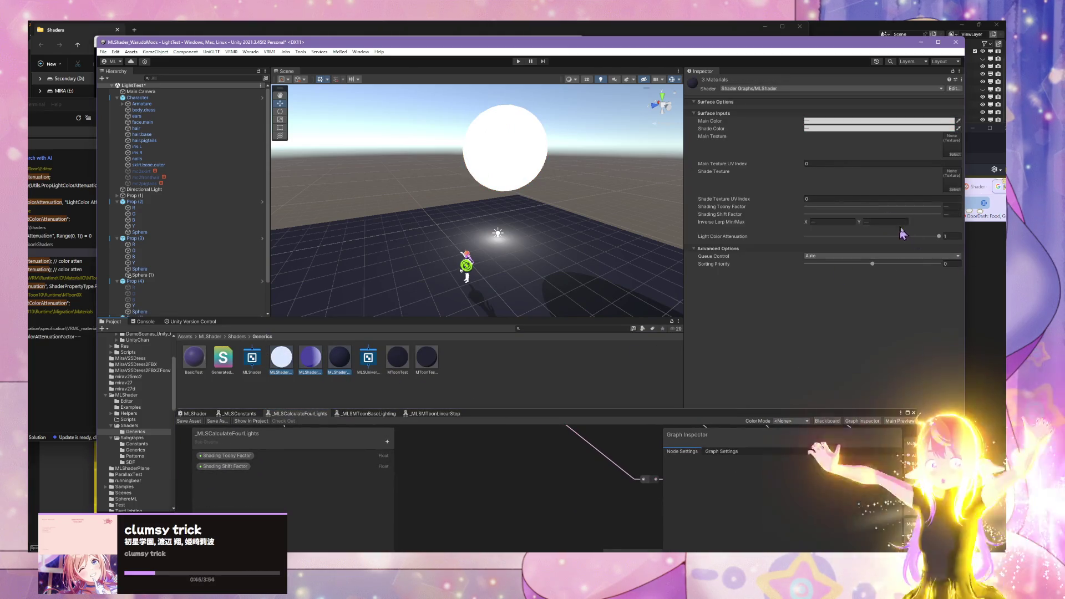
mouse_move(917, 207)
left_mouse_down()
mouse_move(955, 213)
mouse_move(874, 221)
left_mouse_up()
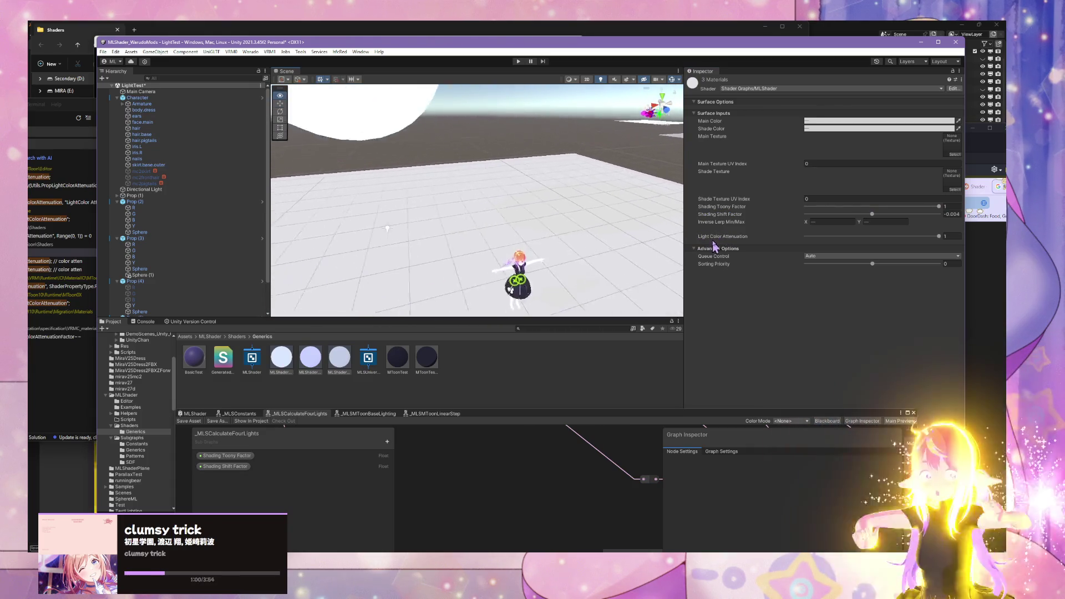
mouse_move(715, 248)
left_mouse_down()
mouse_move(647, 239)
mouse_move(678, 267)
mouse_move(675, 246)
left_mouse_up()
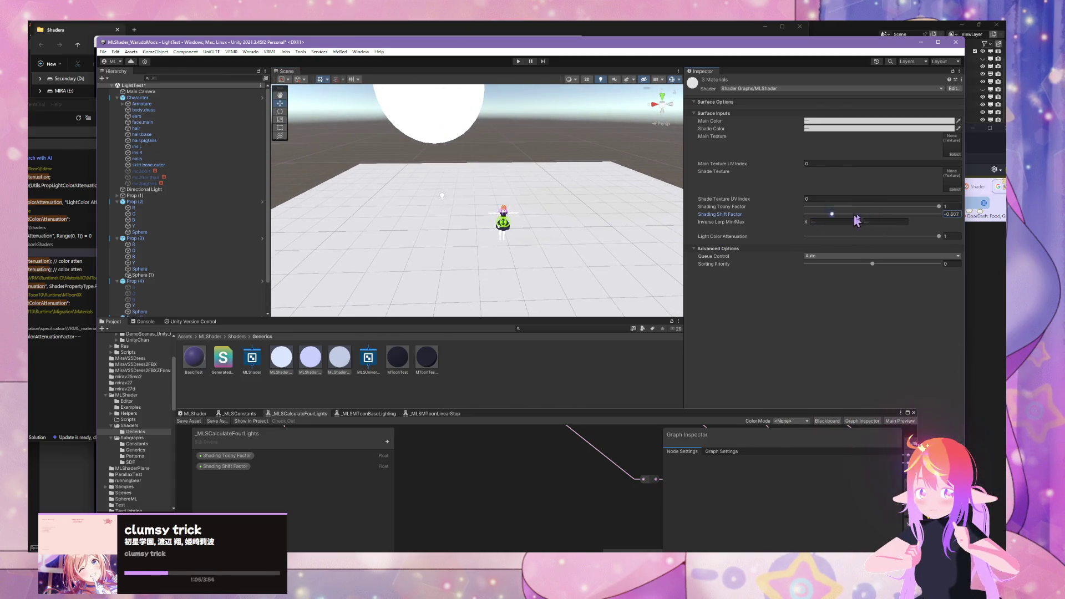
Step: Tune Shading Shift Factor down to 0.001, keeping Shading Toony Factor at 1
mouse_move(856, 215)
left_mouse_down()
mouse_move(881, 215)
mouse_move(871, 215)
left_mouse_up()
mouse_move(546, 201)
left_mouse_down()
mouse_move(577, 200)
mouse_move(499, 207)
left_mouse_up()
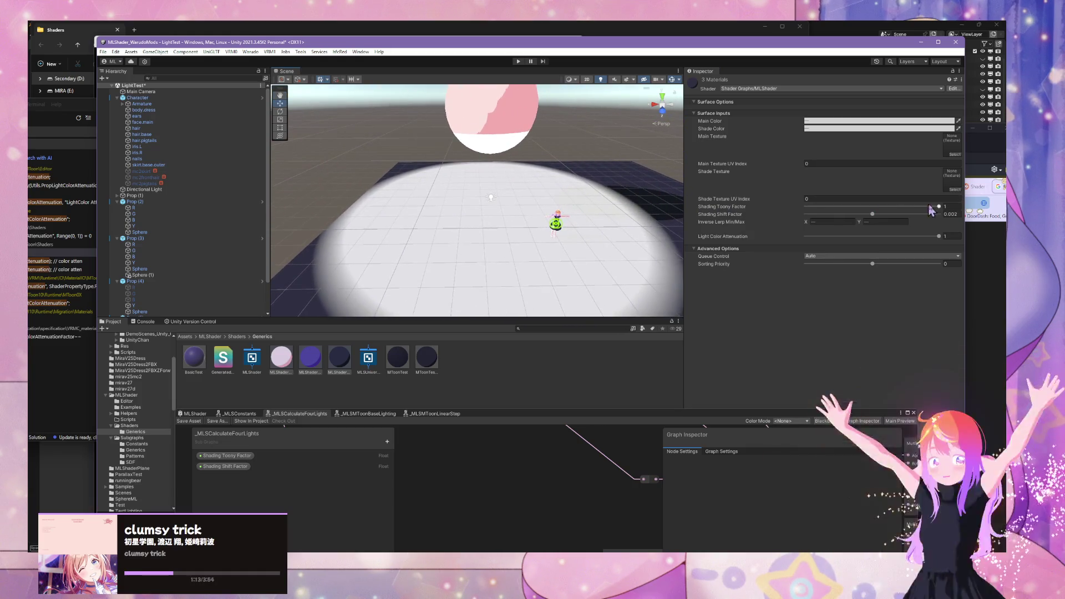
left_click_drag(939, 206, 725, 206)
key("ctrl+z")
left_click_drag(872, 214, 876, 216)
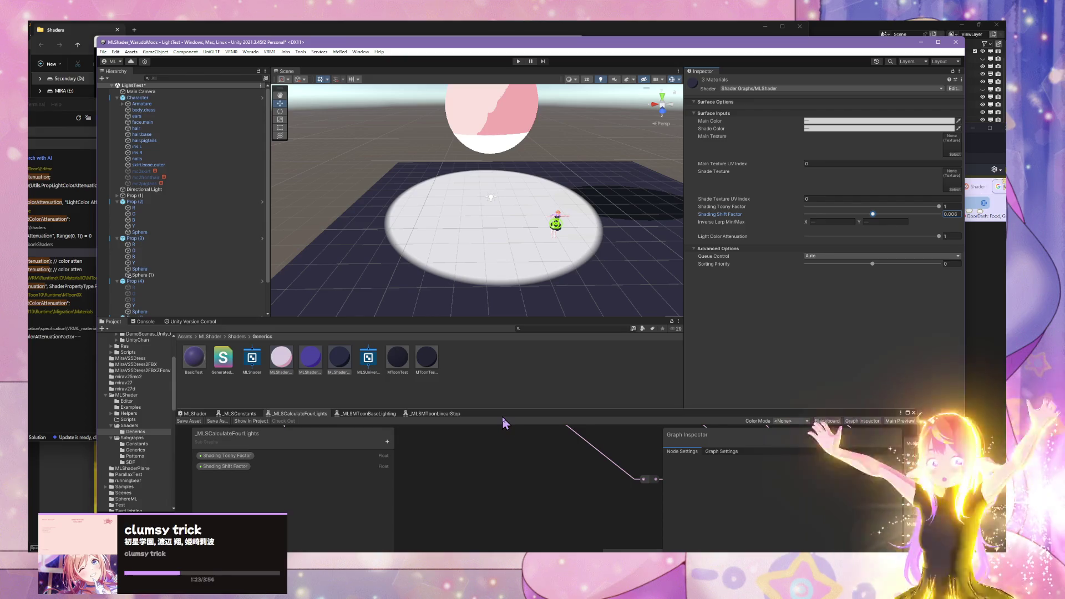
mouse_move(504, 424)
left_mouse_down()
mouse_move(610, 252)
mouse_move(548, 149)
mouse_move(544, 157)
left_mouse_up()
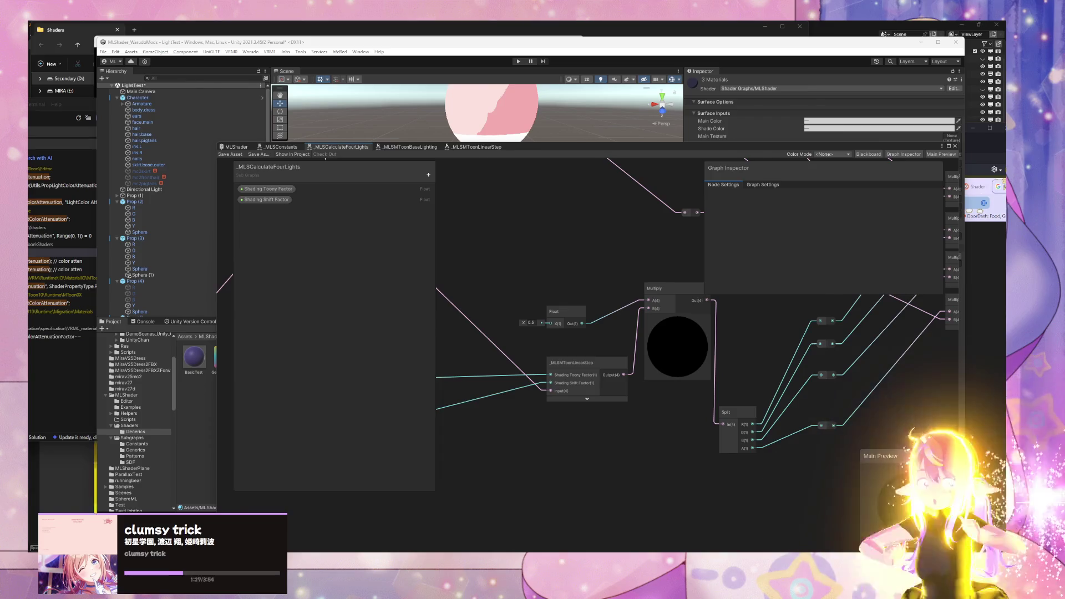
key("super+d")
key("super+d")
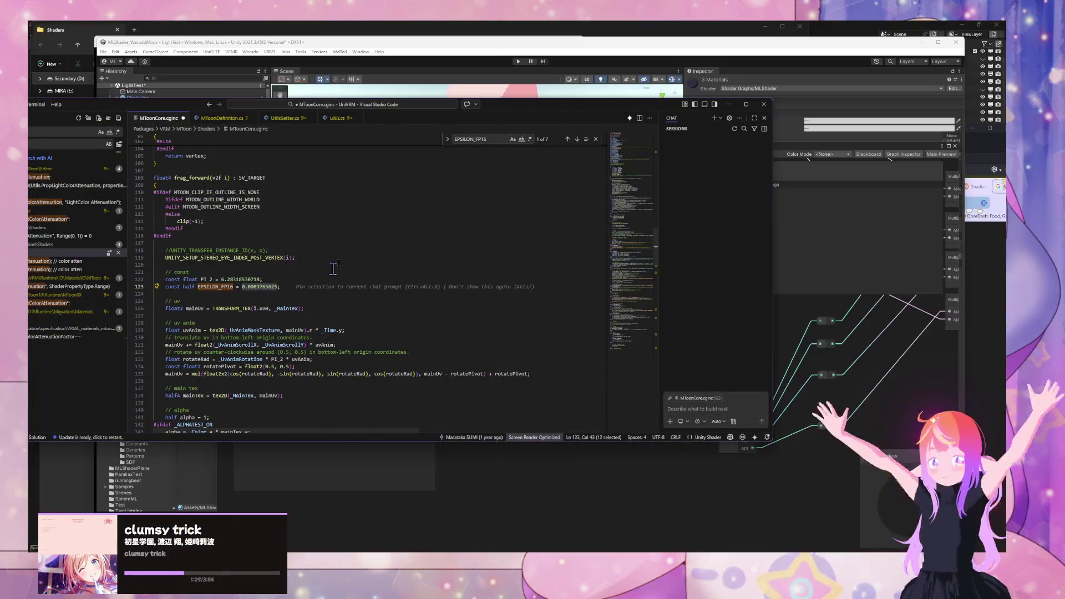
Step: Scroll MToonCore.cginc to line 200 and select _LightColorAttenuation
scroll(259, 248, "down", 4)
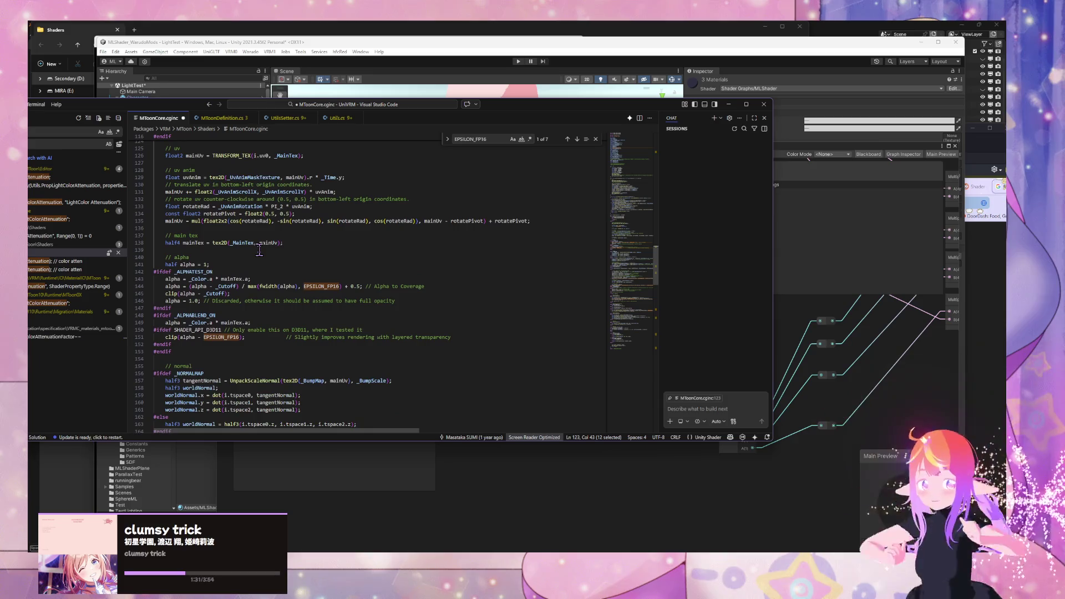
scroll(259, 250, "down", 3)
scroll(259, 249, "down", 4)
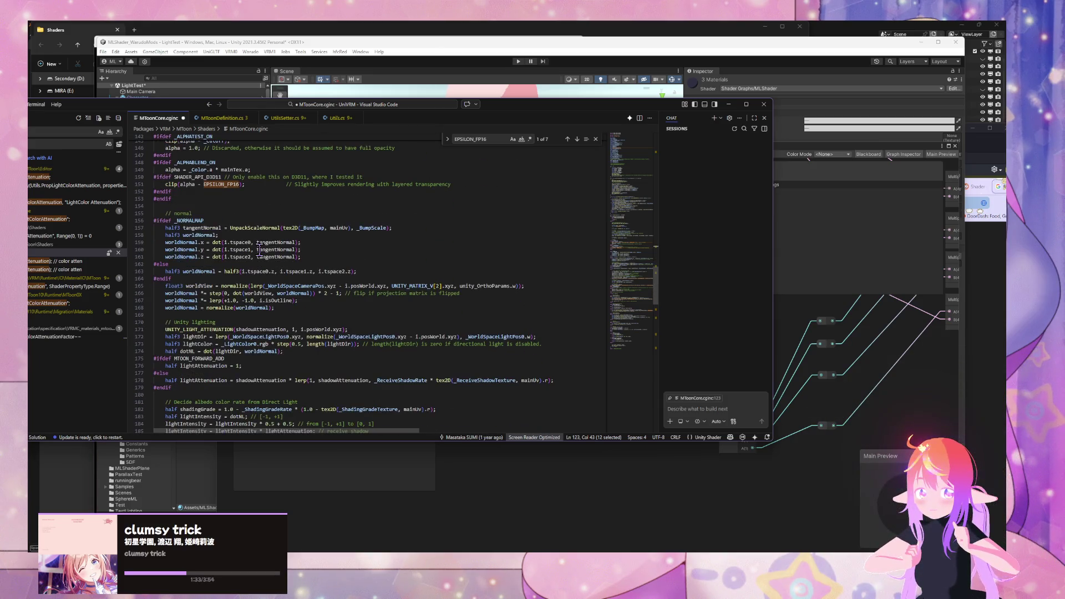
scroll(259, 249, "down", 1)
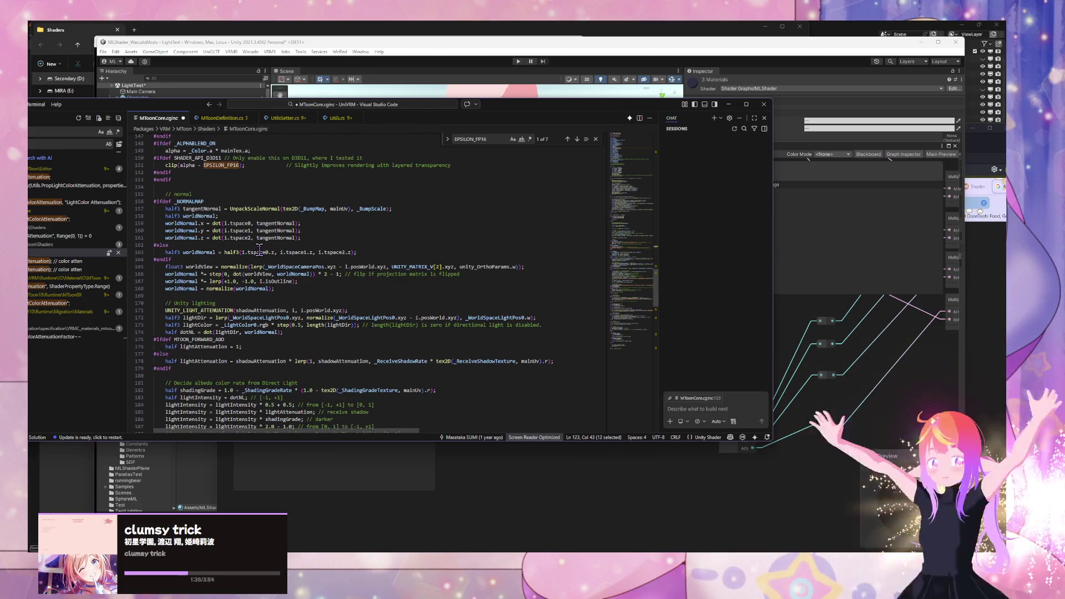
scroll(269, 250, "down", 4)
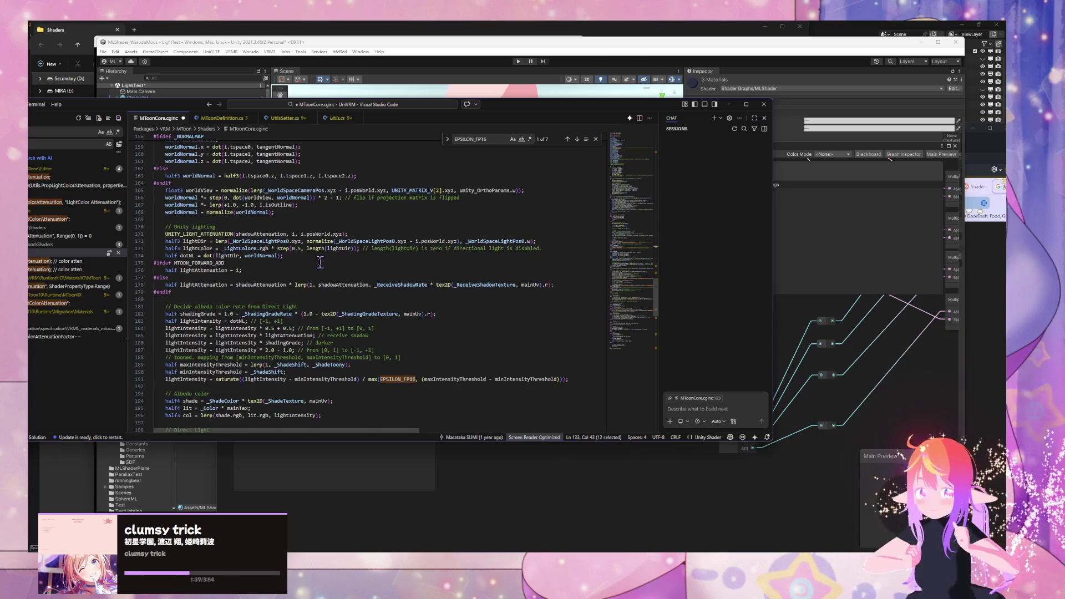
scroll(320, 263, "down", 4)
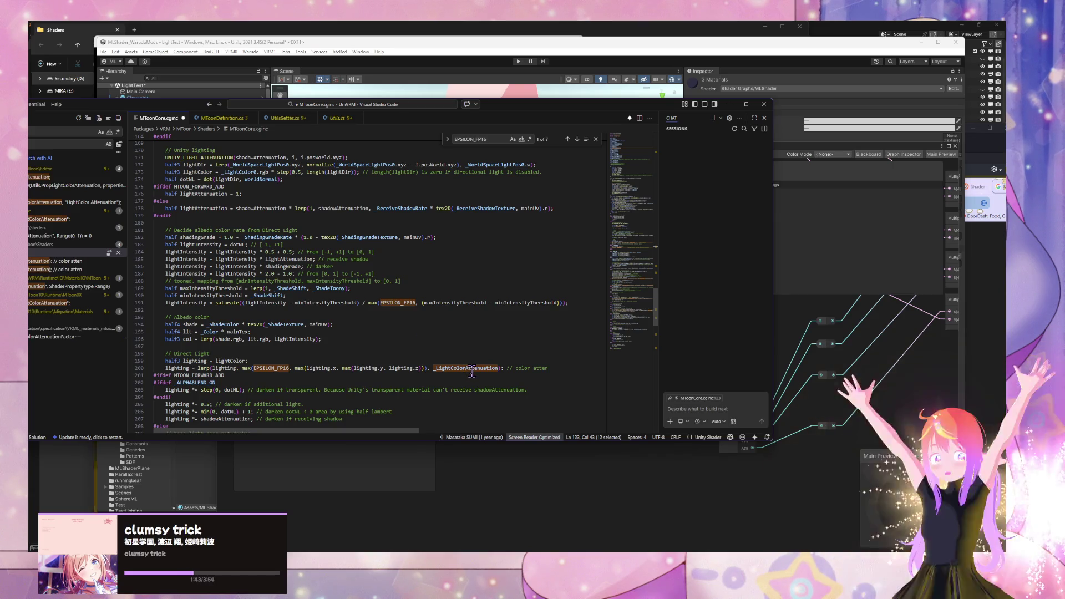
scroll(444, 311, "down", 3)
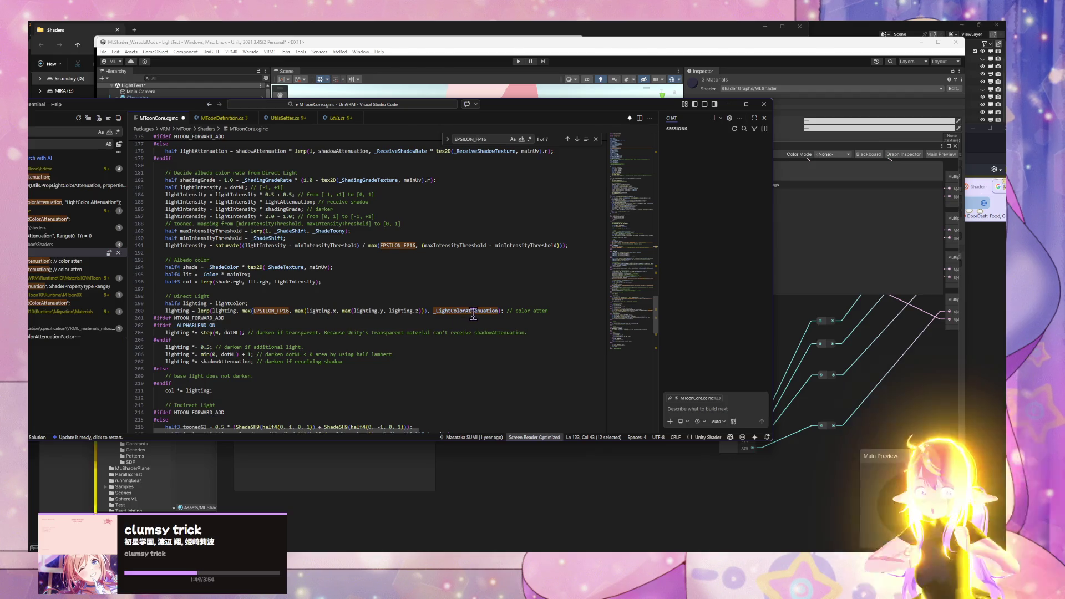
double_click(472, 312)
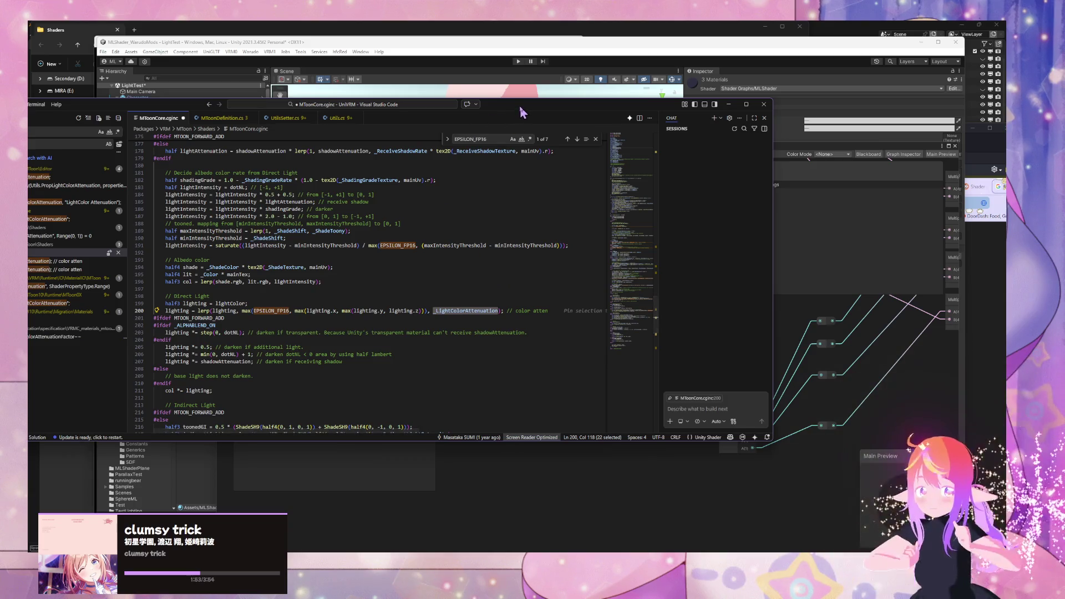
Step: Search all files for _LightColorAttenuation, finding 13 results in 8 files, then return to Unity
left_click_drag(518, 105, 706, 127)
left_click(183, 154)
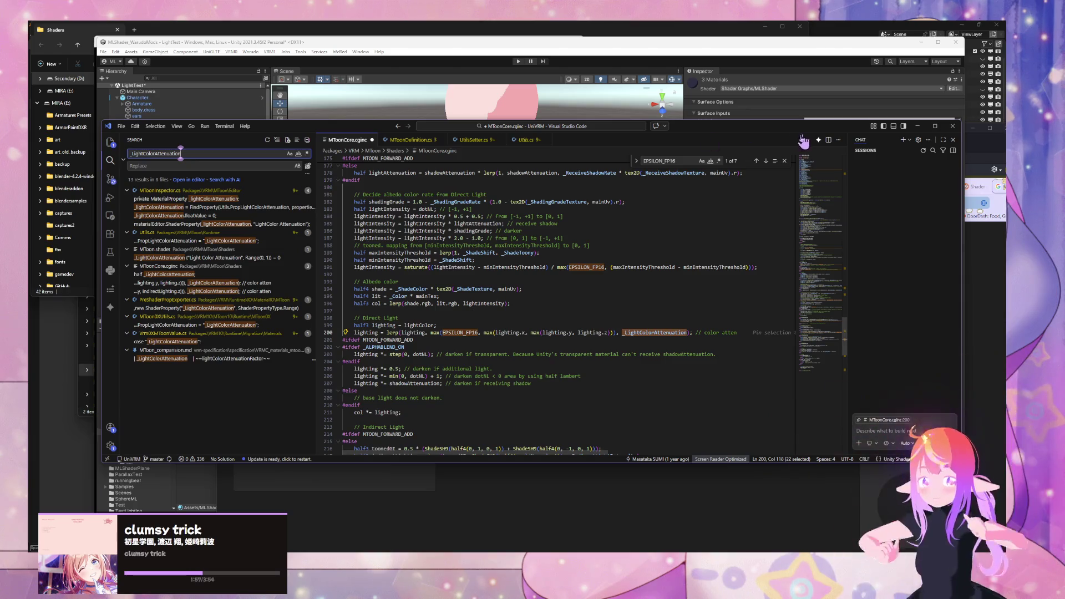
mouse_move(743, 129)
left_mouse_down()
mouse_move(428, 217)
mouse_move(361, 224)
mouse_move(317, 203)
mouse_move(78, 178)
mouse_move(87, 152)
left_mouse_up()
left_click(615, 157)
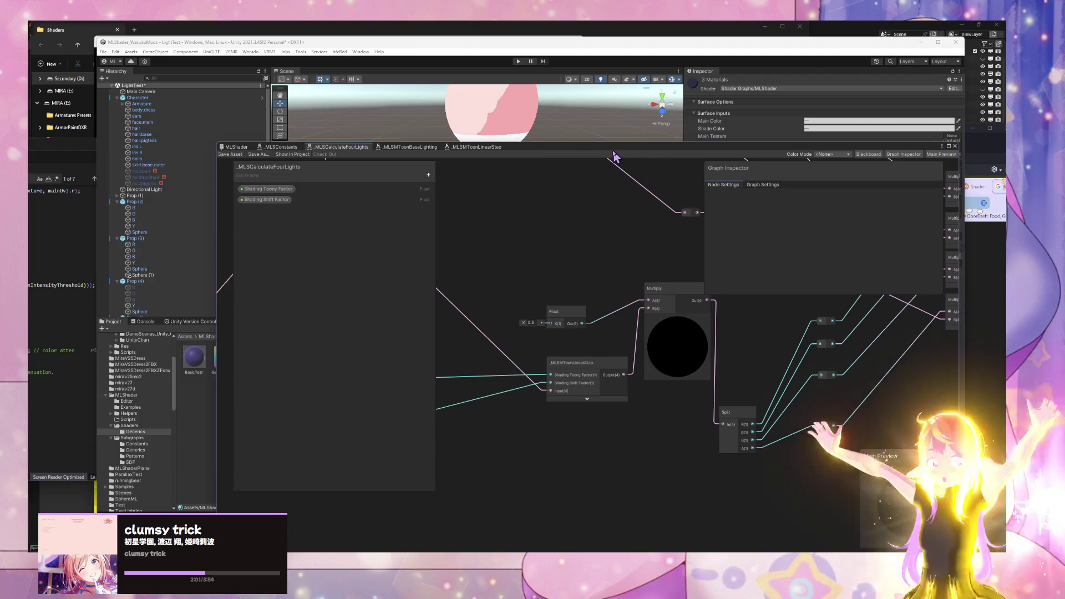
Step: Test the Shift and Toony sliders, leaving Toony Factor at 1 and Shift Factor at 0.001
mouse_move(614, 157)
left_mouse_down()
mouse_move(447, 148)
mouse_move(433, 295)
mouse_move(478, 255)
left_mouse_up()
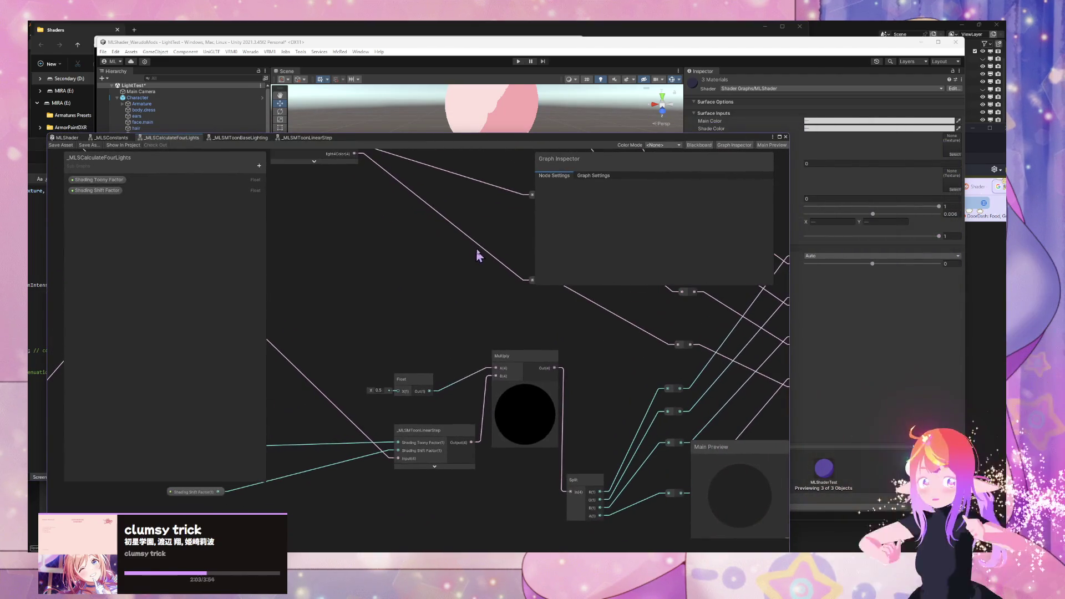
left_click_drag(611, 142, 574, 300)
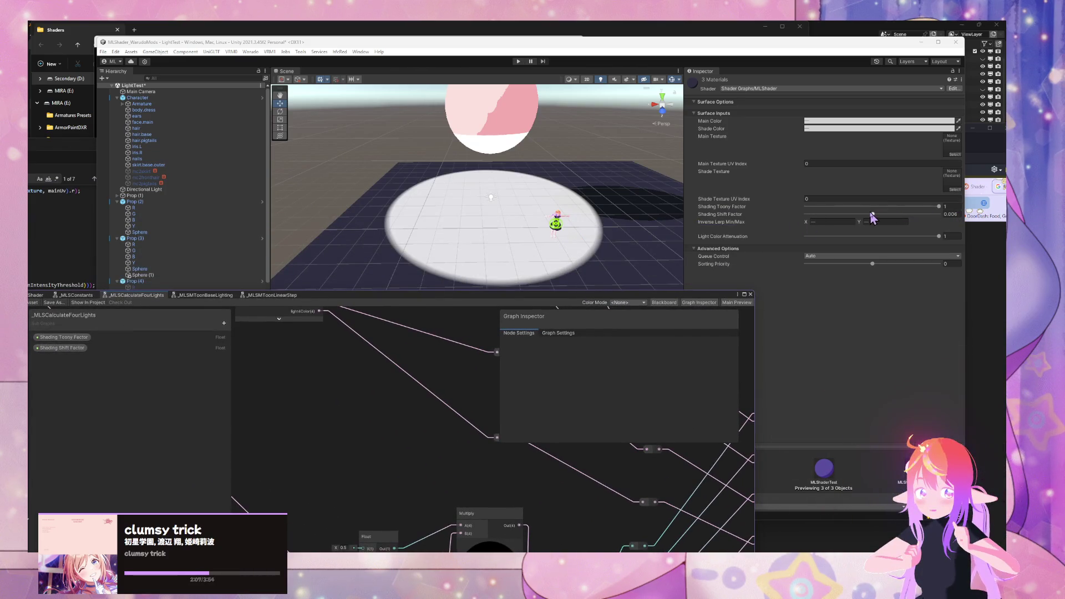
left_click_drag(873, 217, 876, 218)
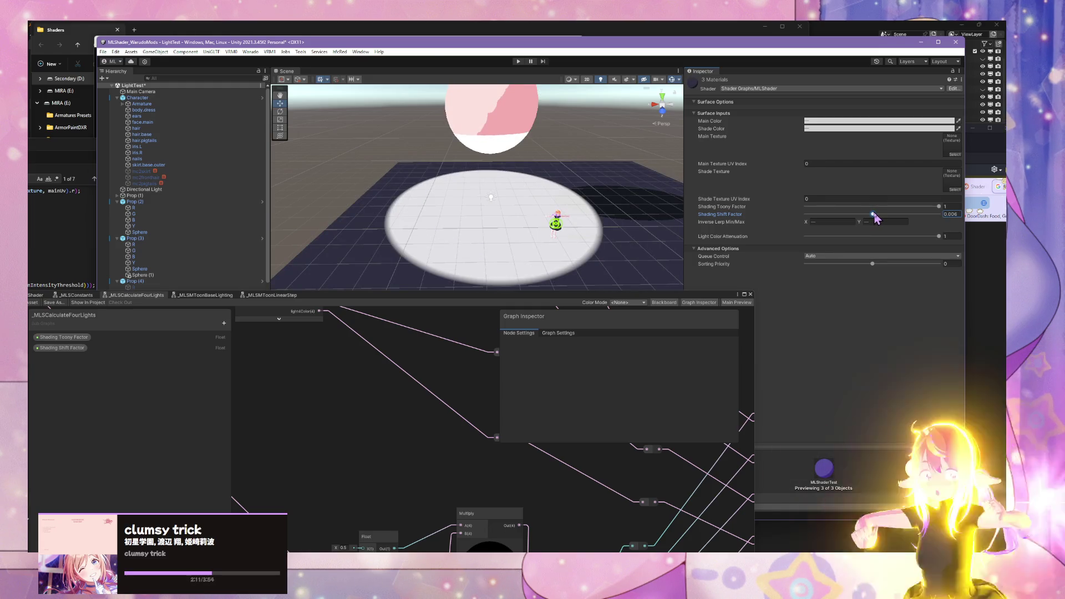
mouse_move(939, 206)
left_mouse_down()
mouse_move(868, 207)
mouse_move(947, 225)
left_mouse_up()
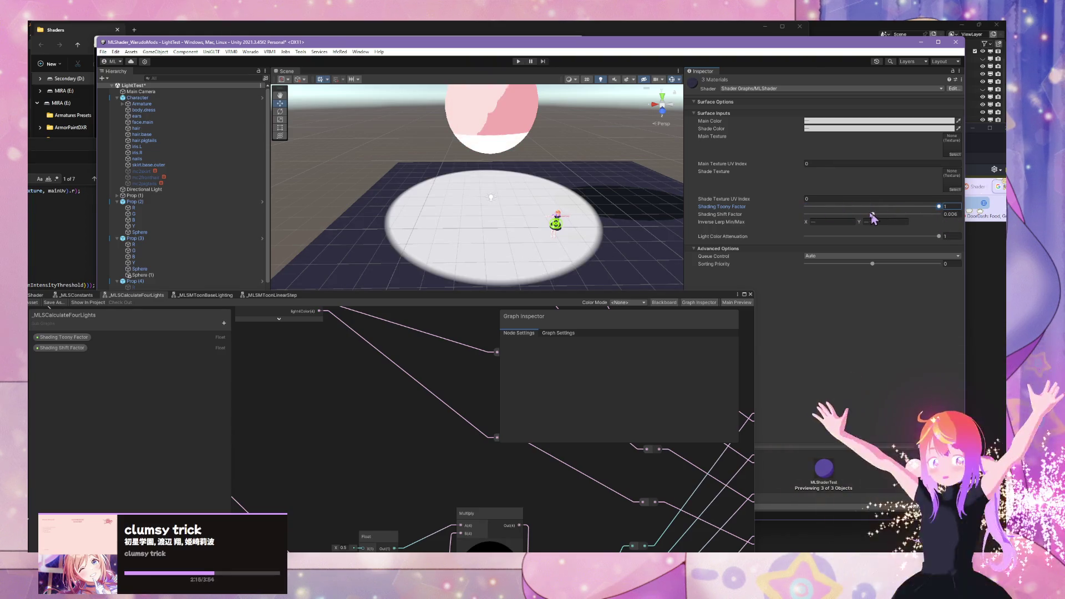
mouse_move(873, 217)
left_mouse_down()
mouse_move(836, 216)
mouse_move(874, 215)
left_mouse_up()
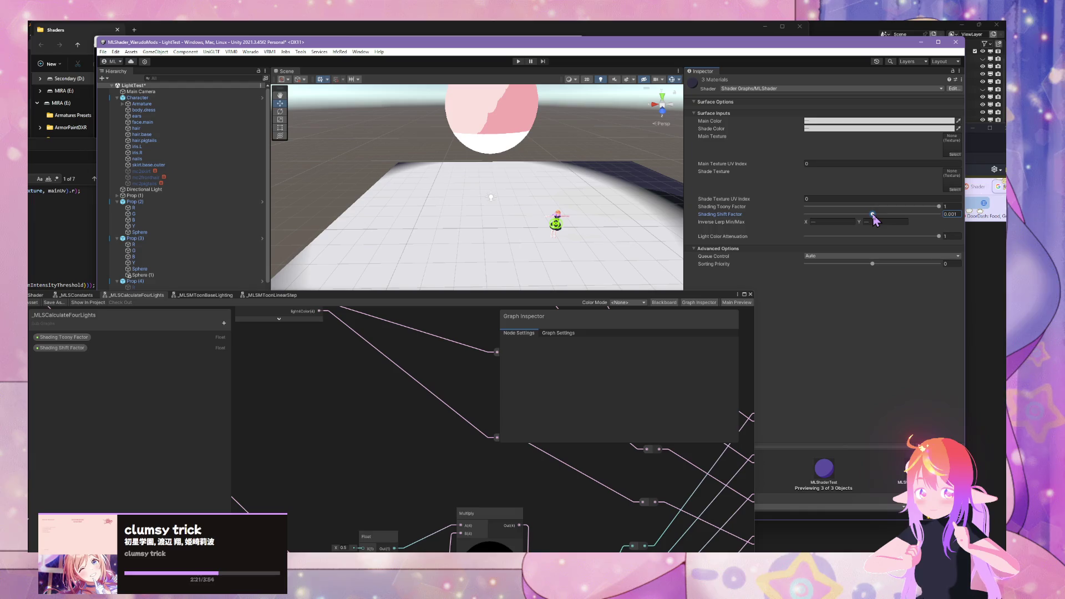
left_click(950, 214)
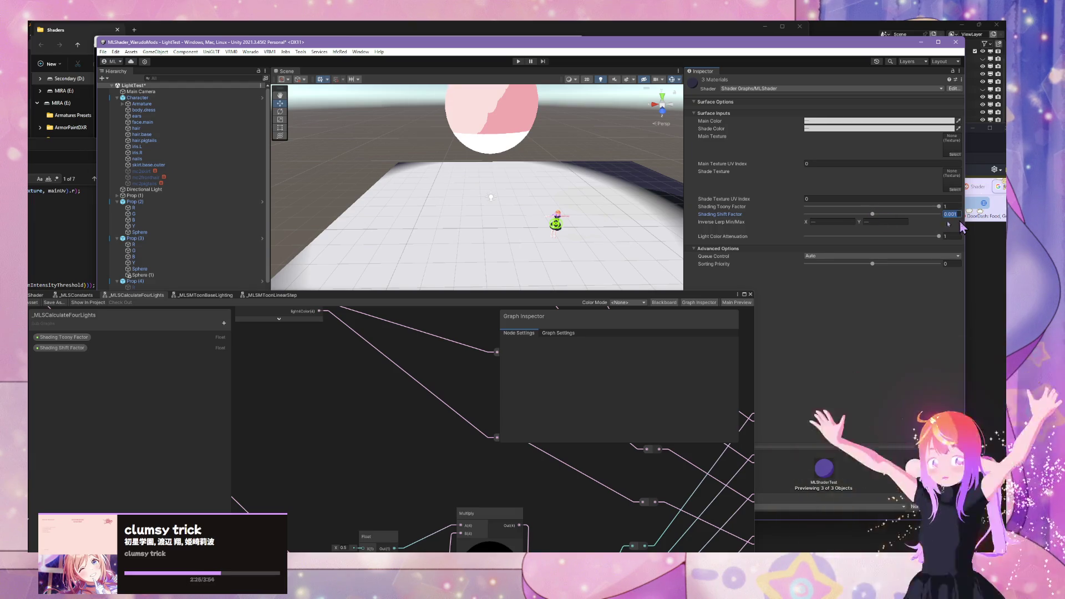
left_click(372, 438)
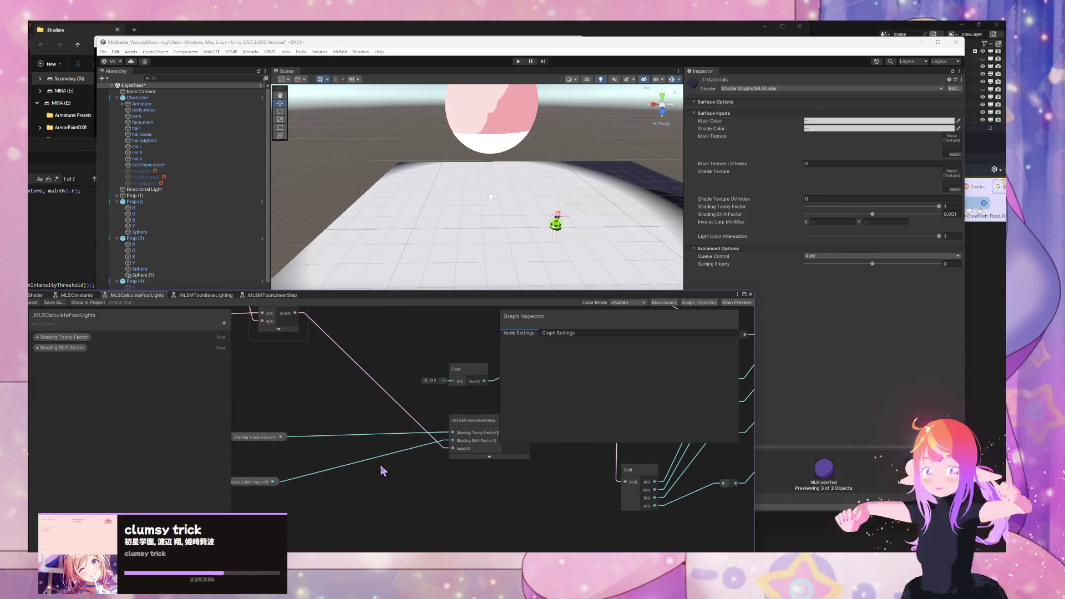
Step: Add a 'max' Maximum node taking Shading Shift Factor into A, outputting to _MLSMToonLinearStep's shift input
key("space")
type("max")
key("Return")
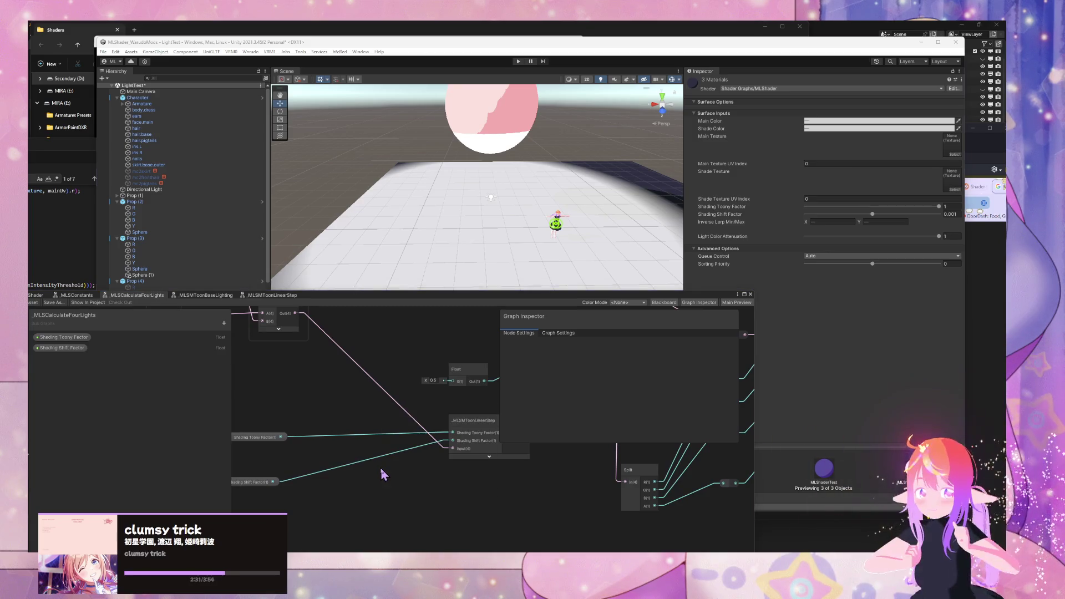
left_click(415, 519)
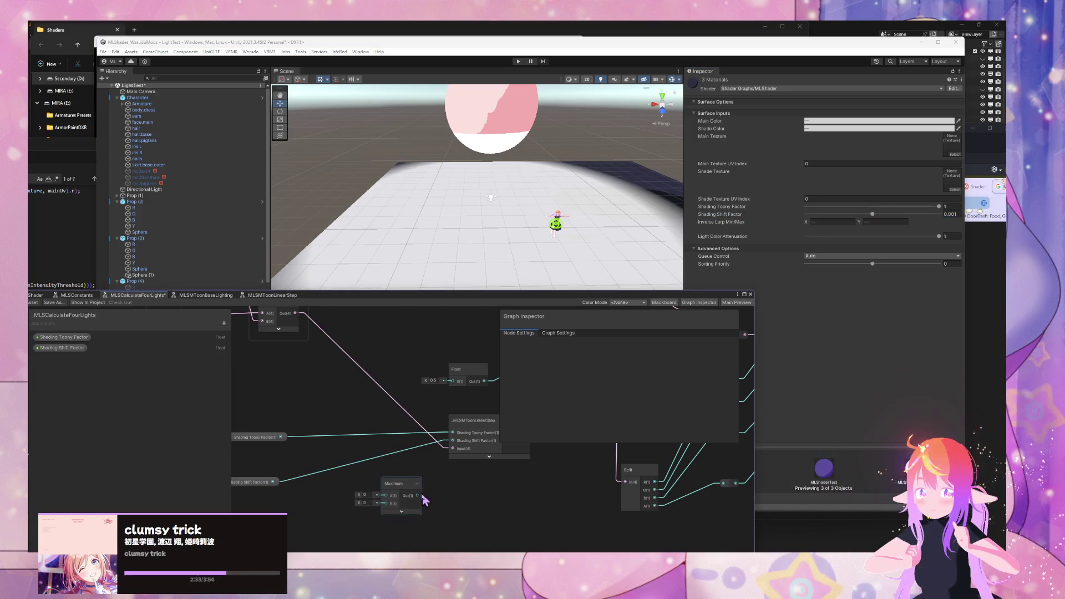
left_click_drag(454, 444, 454, 441)
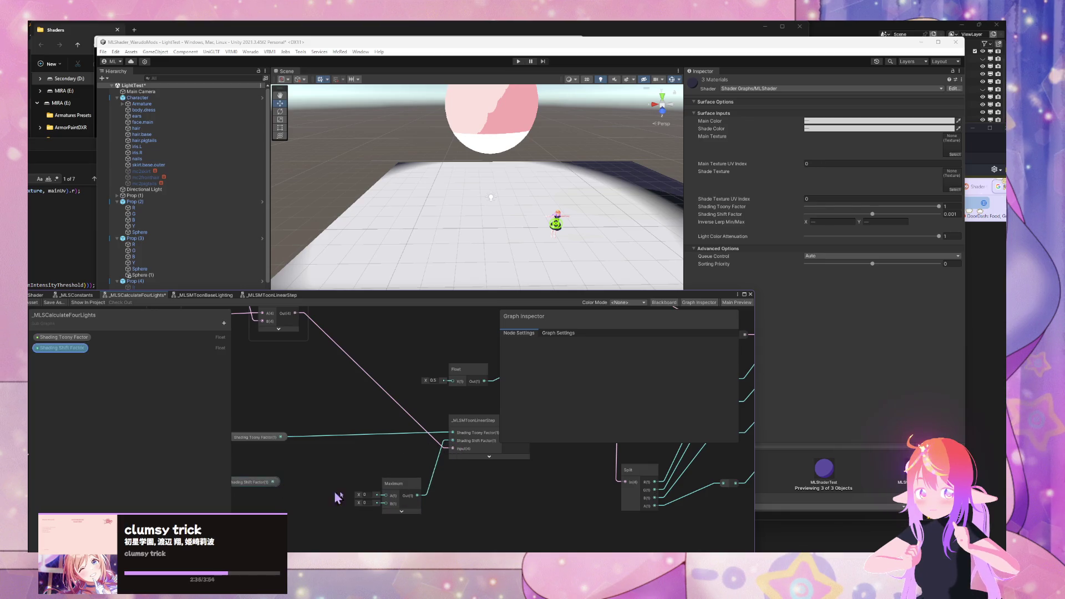
left_click_drag(273, 482, 386, 496)
left_click_drag(394, 483, 383, 468)
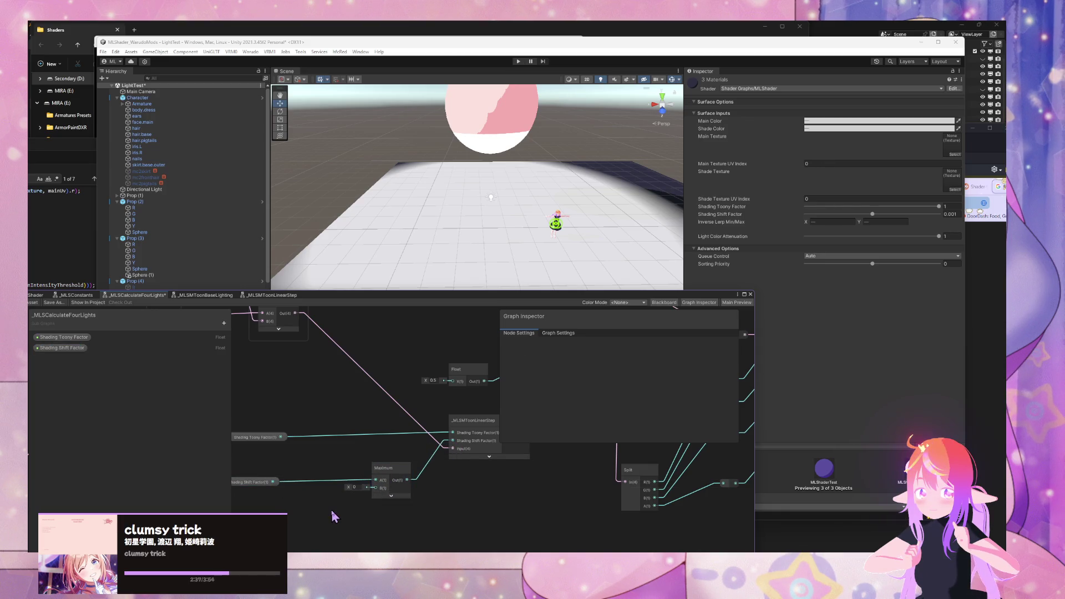
scroll(362, 443, "up", 2)
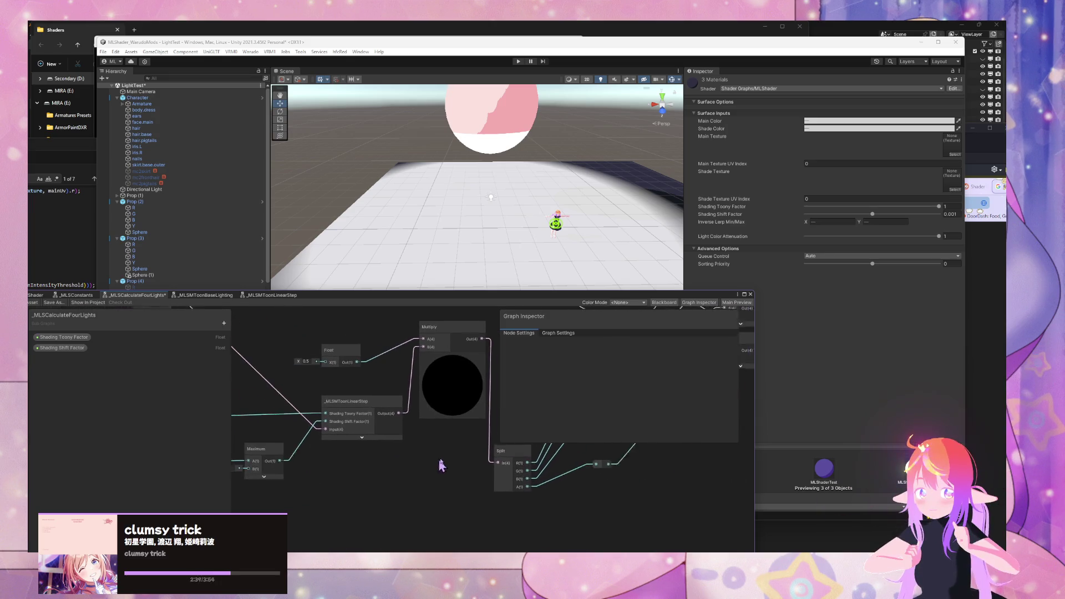
scroll(354, 498, "down", 2)
left_click_drag(354, 497, 427, 492)
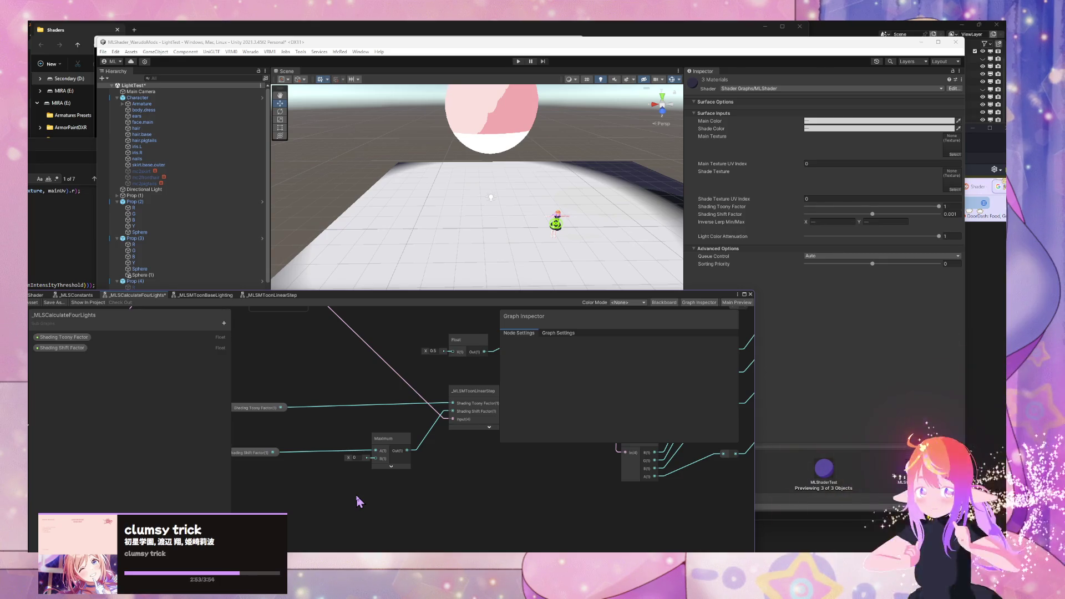
Step: Add a Constant node beside the Maximum node, then delete it as unwanted
key("space")
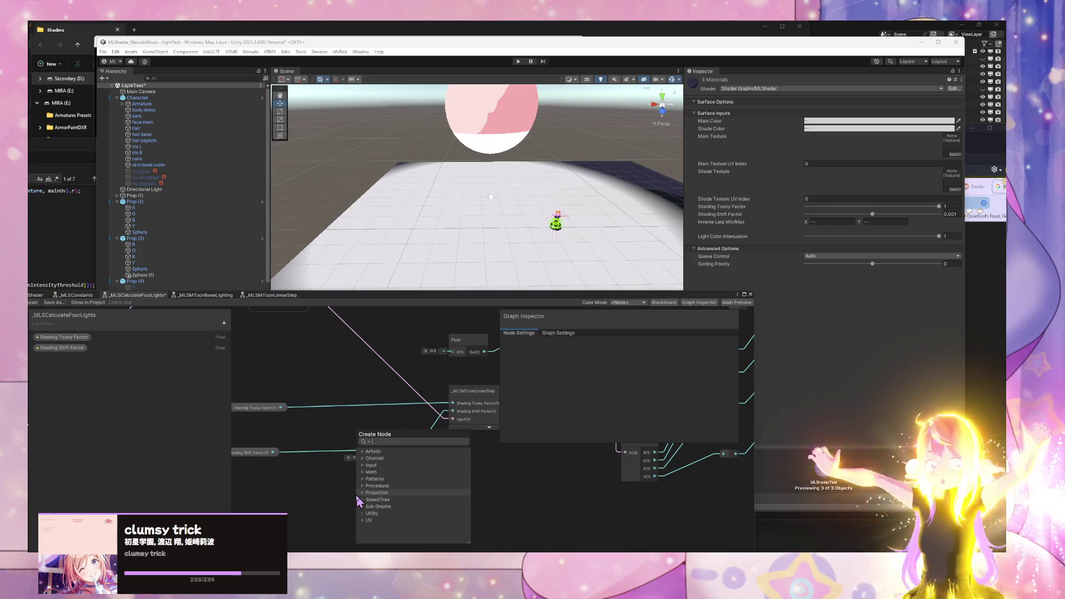
type("constant")
key("Return")
mouse_move(369, 504)
left_mouse_down()
mouse_move(324, 502)
mouse_move(260, 477)
left_mouse_up()
left_click(281, 500)
left_click(340, 509)
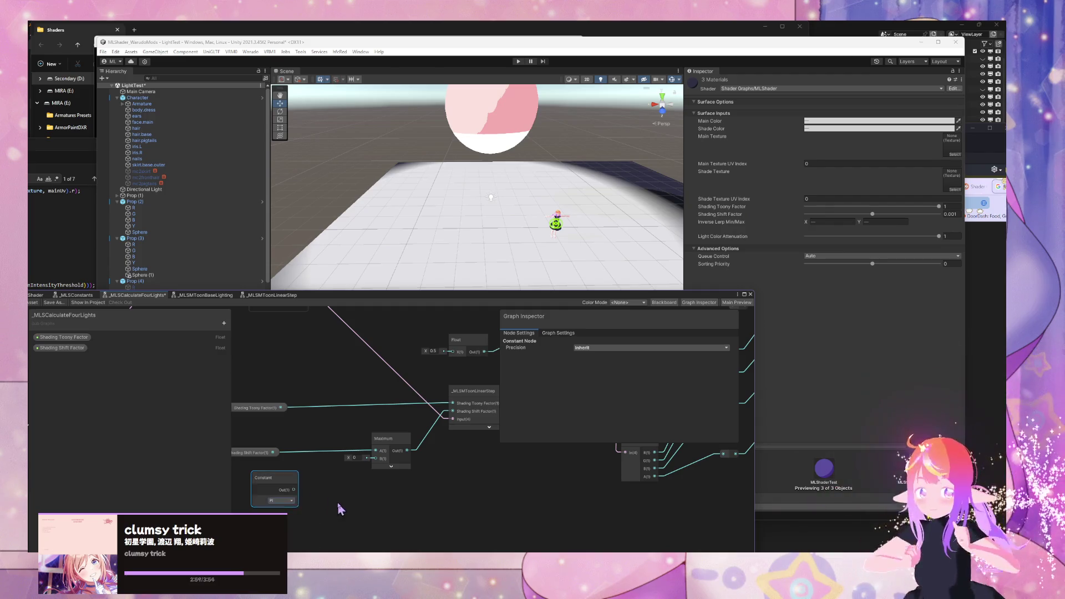
key("Delete")
Step: Add an _MLSConstants node, wire EPSILON into Maximum's B input, and collapse its preview
key("space")
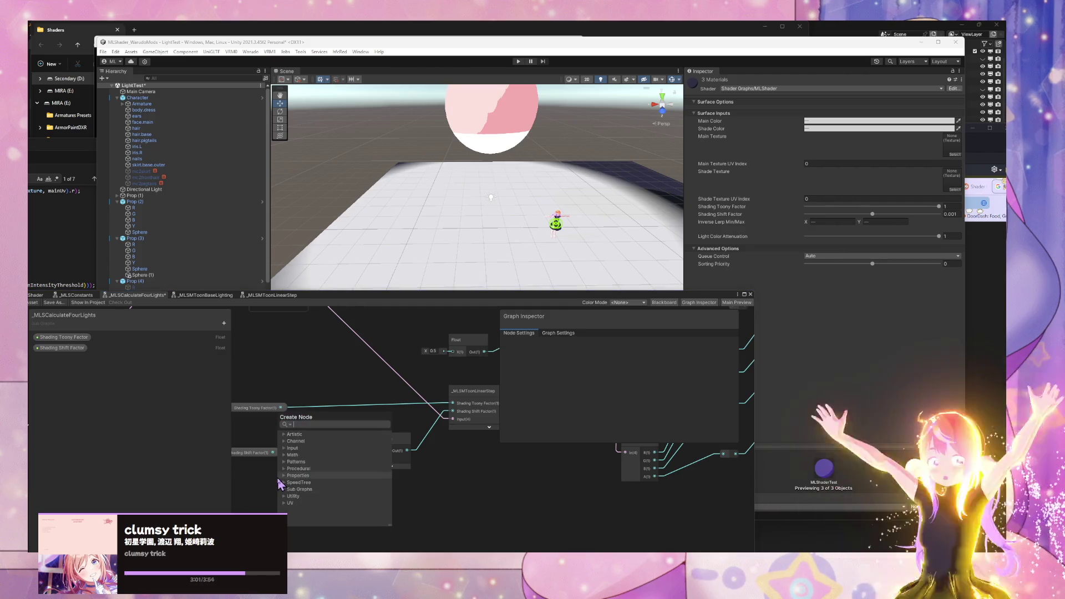
type("col")
key("BackSpace")
type("nst")
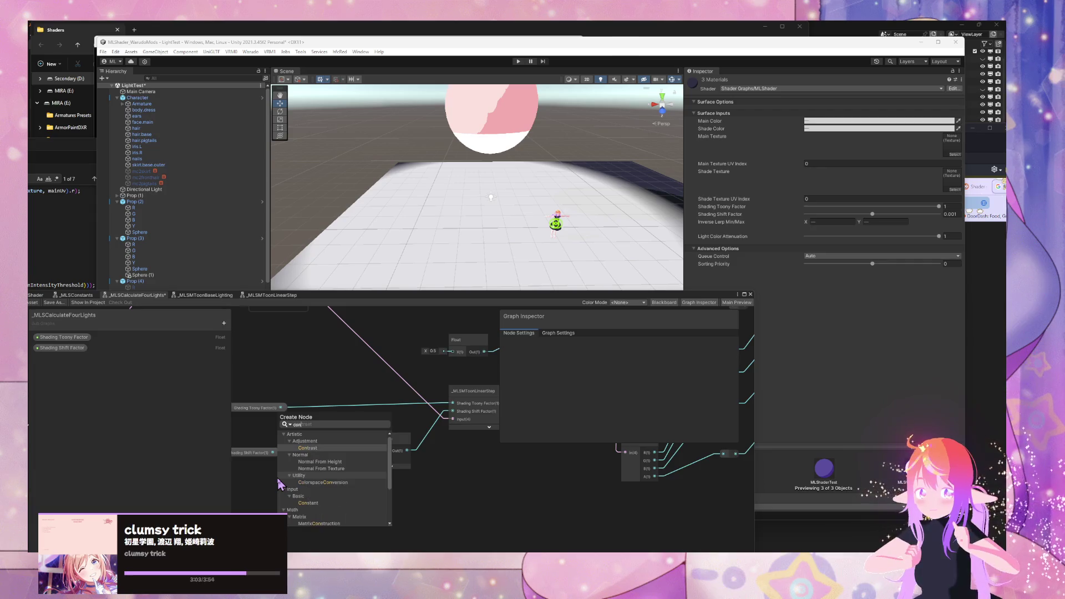
key("BackSpace")
key("BackSpace")
key("BackSpace")
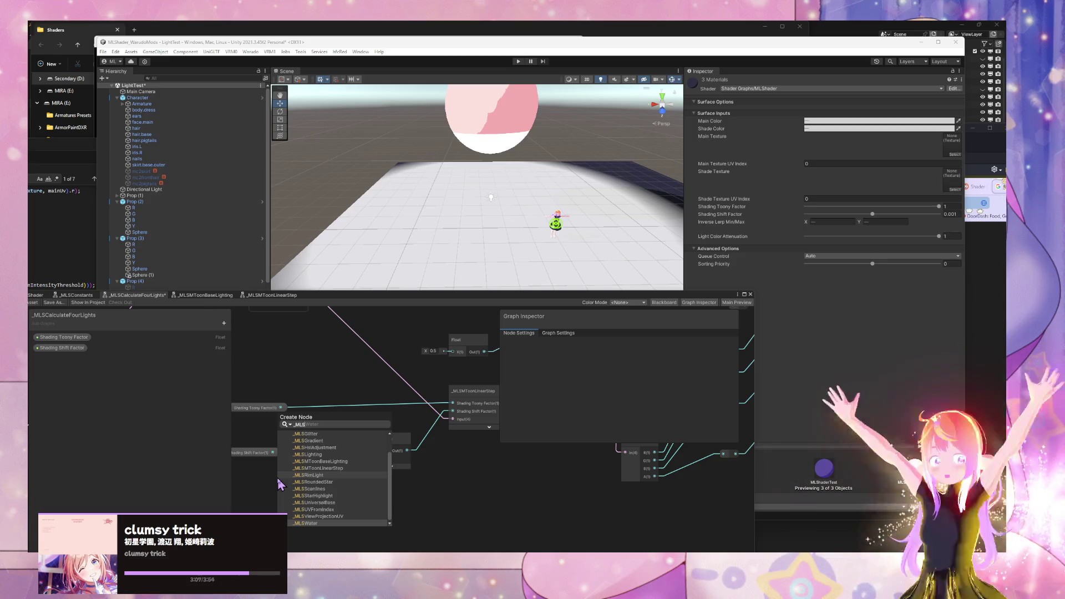
type("Con")
key("Return")
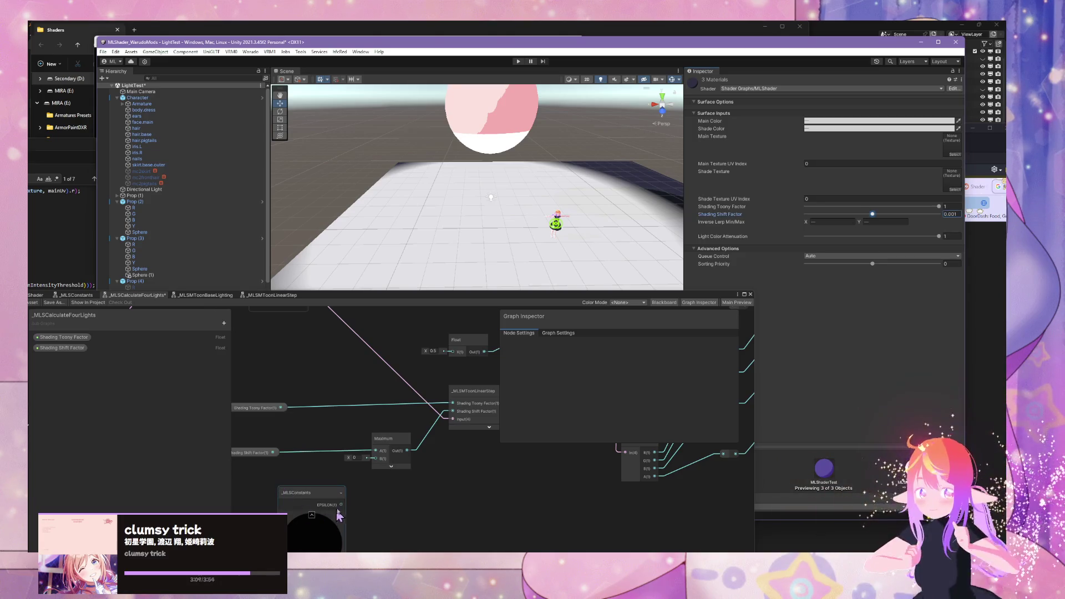
left_click_drag(341, 505, 375, 458)
left_click(312, 514)
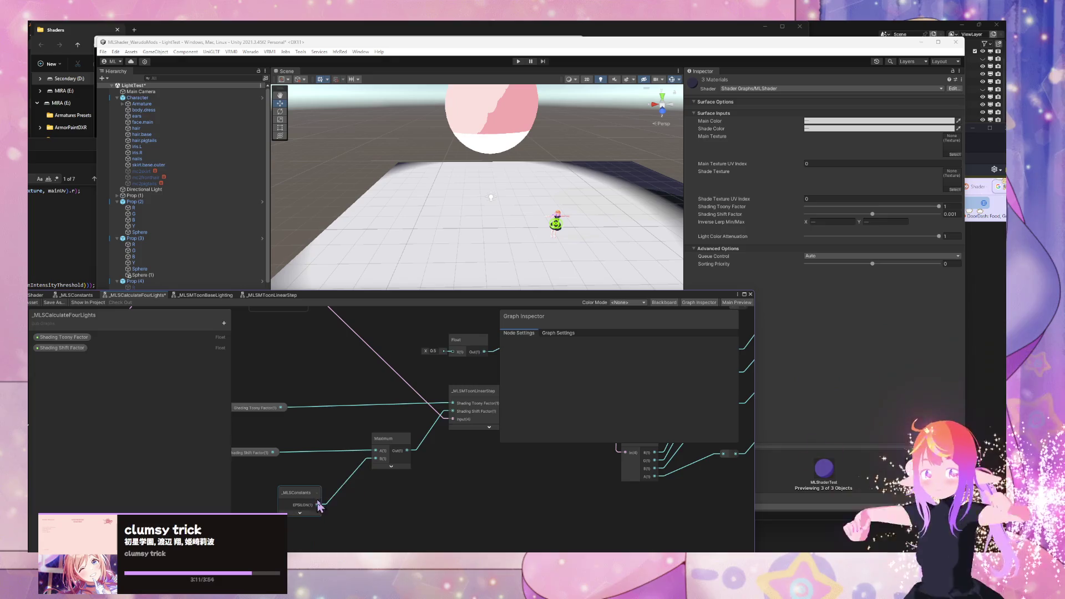
left_click_drag(302, 504, 259, 473)
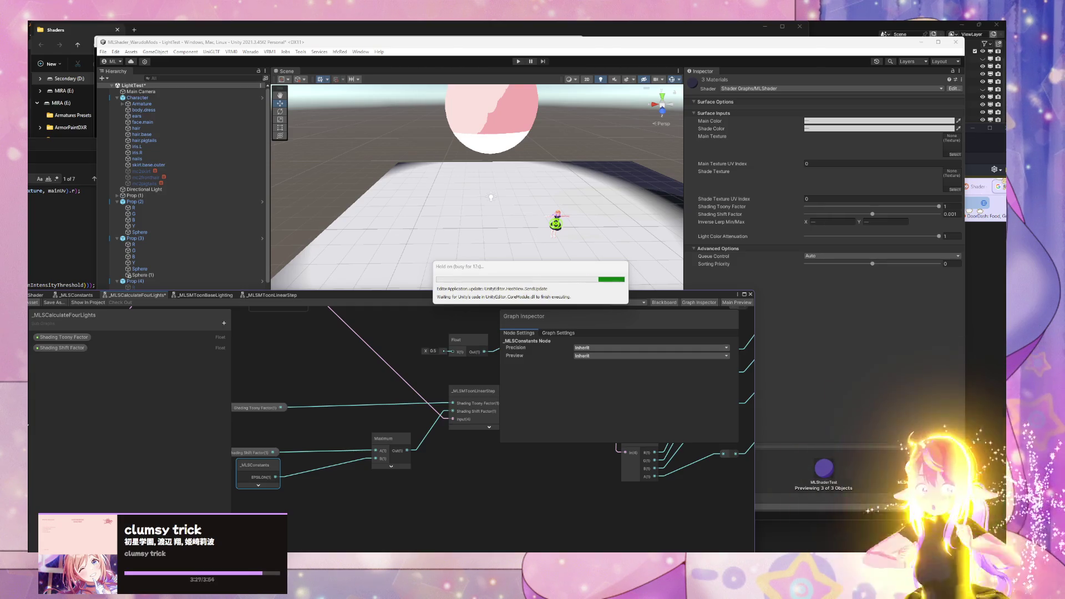
Step: Sweep Shading Shift Factor and Shading Toony Factor on the scene, then set Shift Factor to 0
key("super+d")
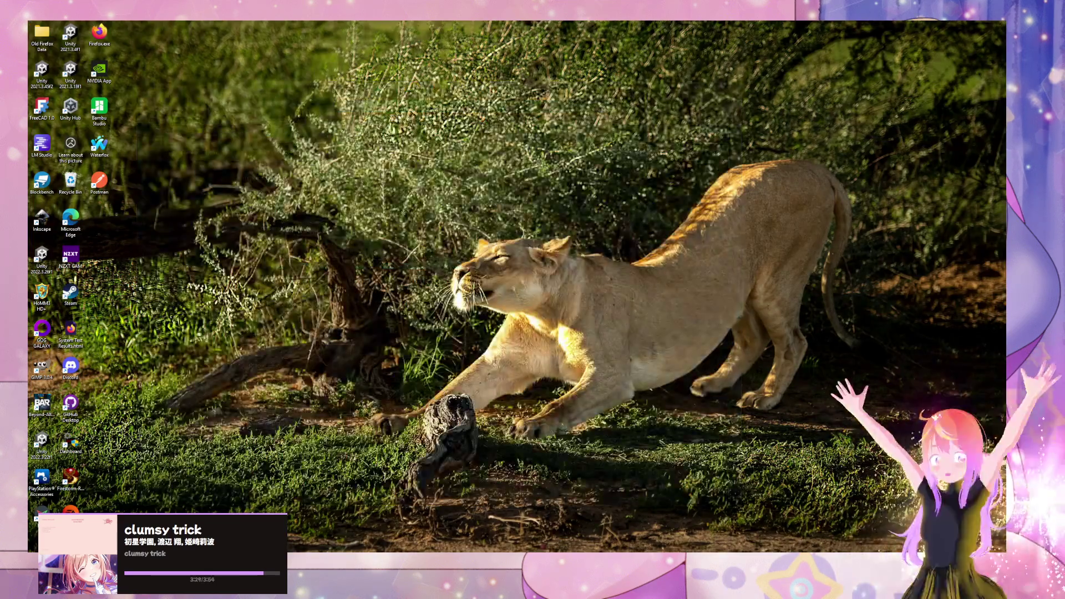
key("super+d")
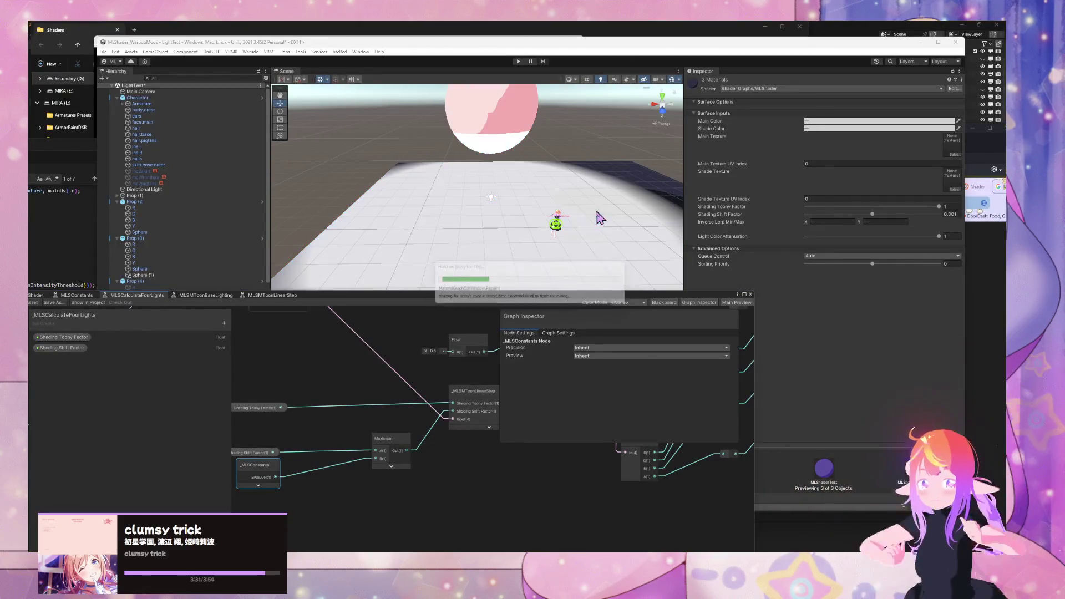
mouse_move(583, 213)
left_mouse_down()
mouse_move(553, 213)
mouse_move(561, 225)
mouse_move(577, 222)
left_mouse_up()
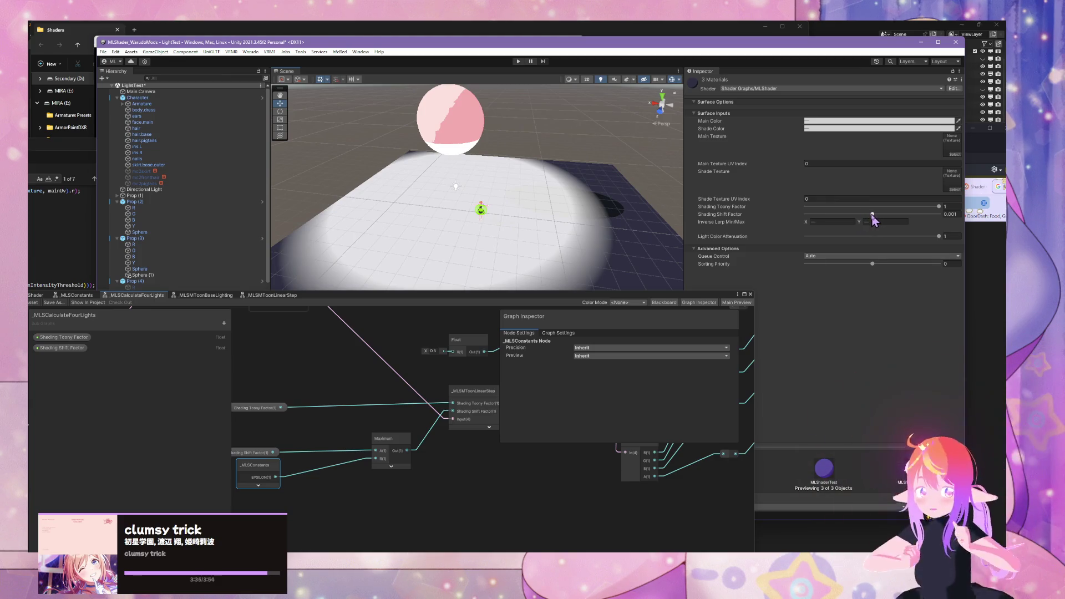
mouse_move(873, 218)
left_mouse_down()
mouse_move(821, 218)
mouse_move(971, 214)
mouse_move(821, 217)
mouse_move(943, 208)
mouse_move(857, 214)
mouse_move(881, 215)
mouse_move(873, 214)
left_mouse_up()
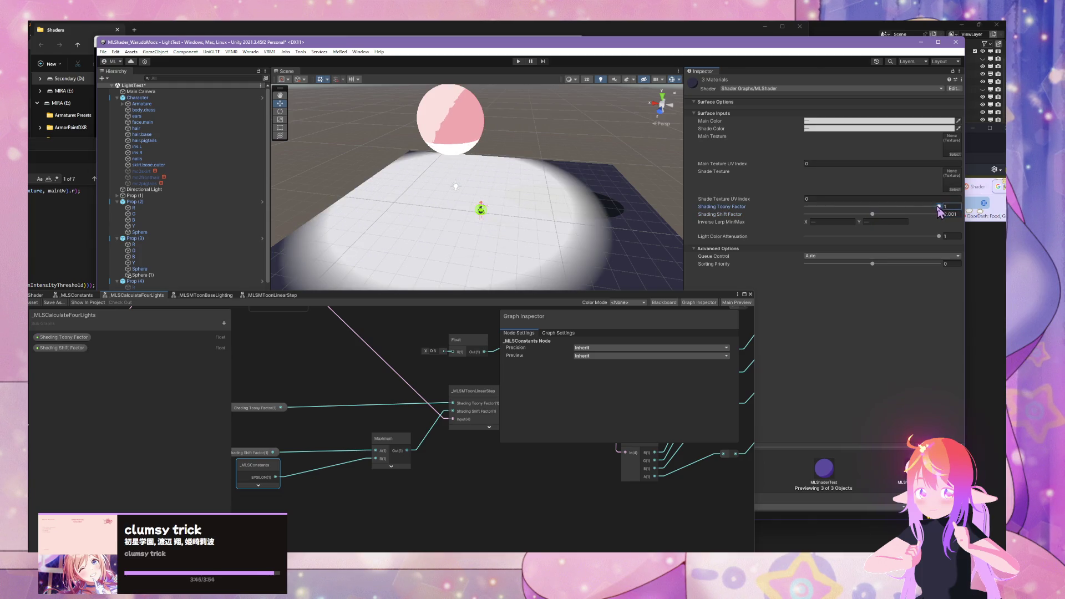
mouse_move(939, 211)
left_mouse_down()
mouse_move(794, 207)
mouse_move(965, 222)
mouse_move(731, 204)
left_mouse_up()
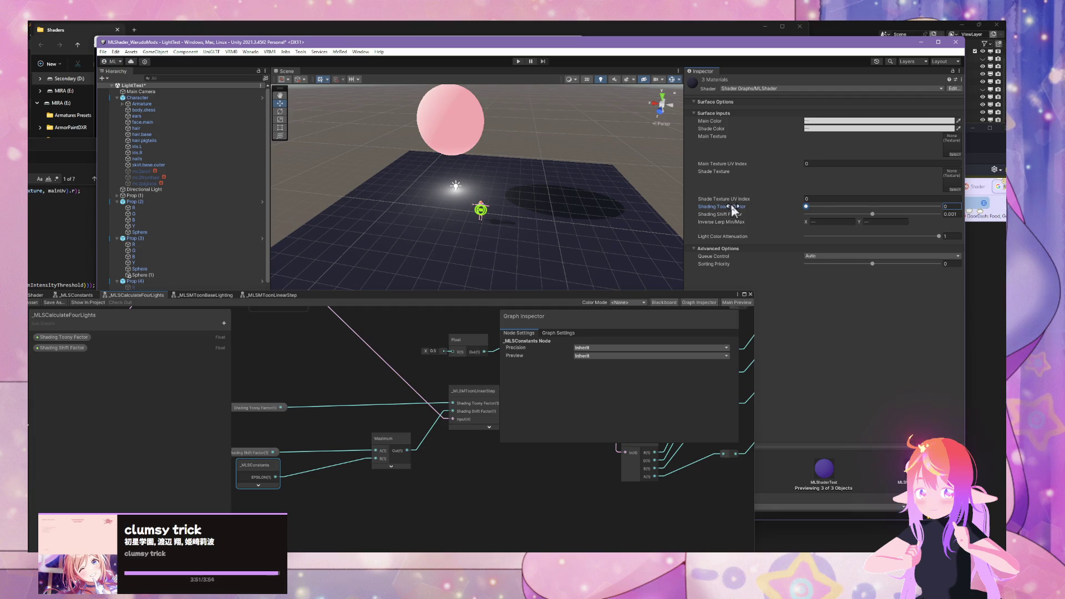
mouse_move(872, 215)
left_mouse_down()
mouse_move(954, 220)
mouse_move(864, 219)
left_mouse_up()
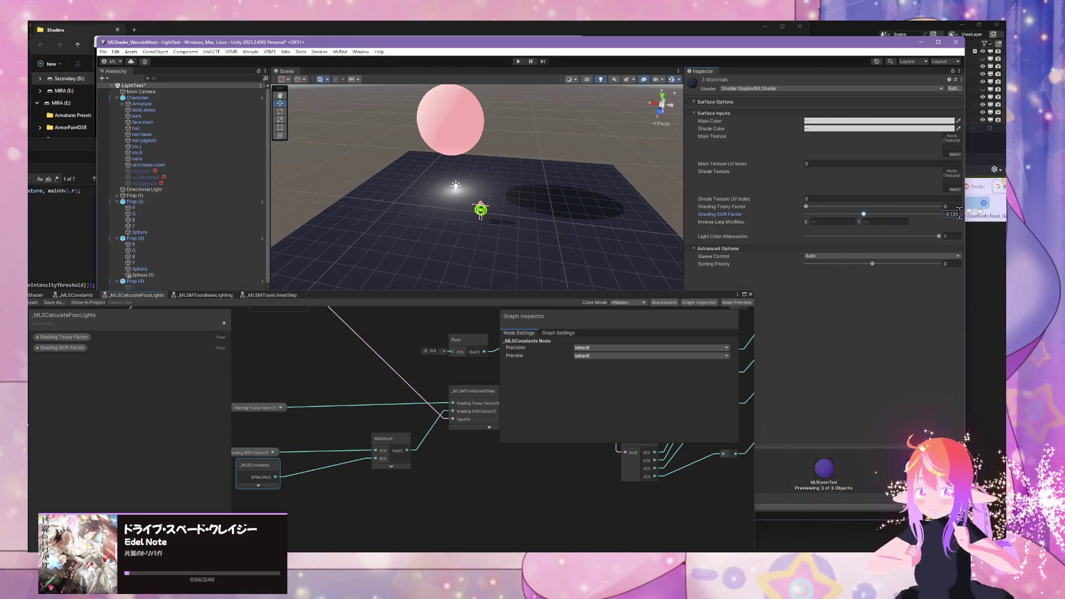
type("0")
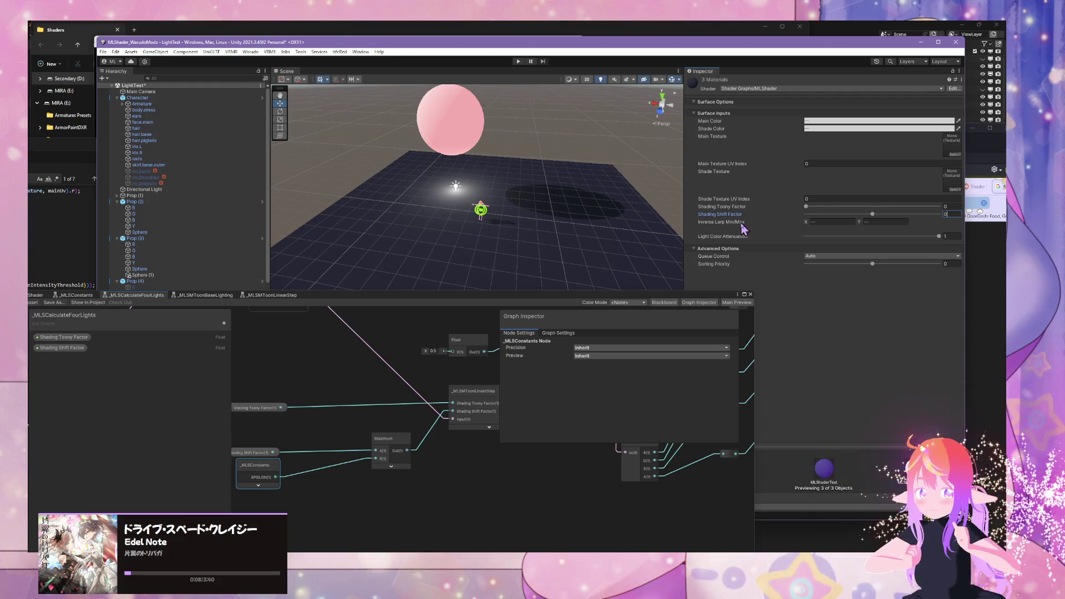
scroll(542, 240, "up", 5)
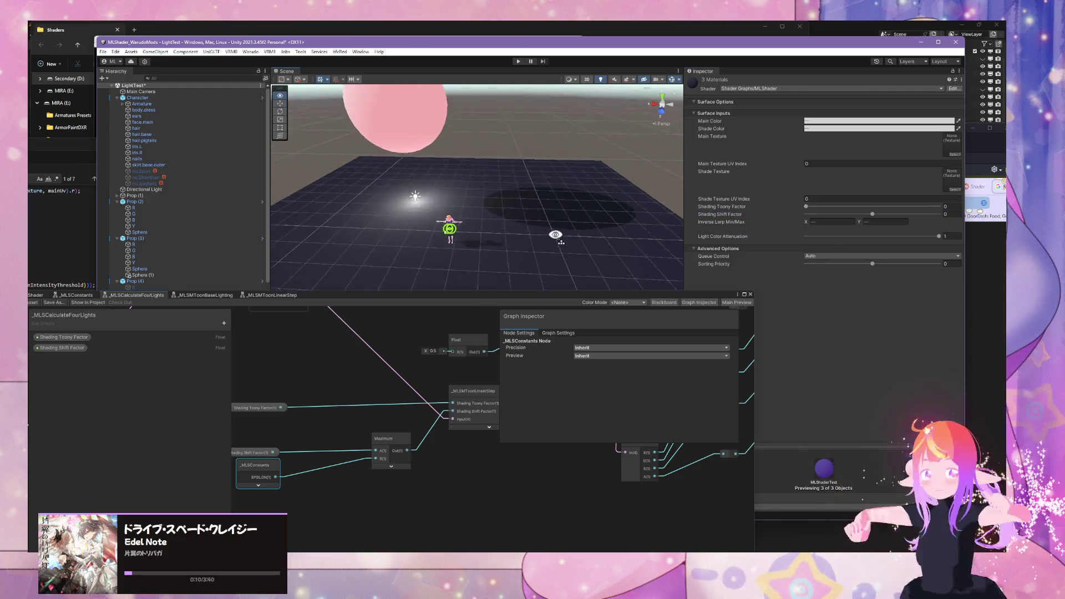
Step: Bring the 0.5 Float node into view and move it above _MLSMToonLinearStep
scroll(552, 236, "down", 5)
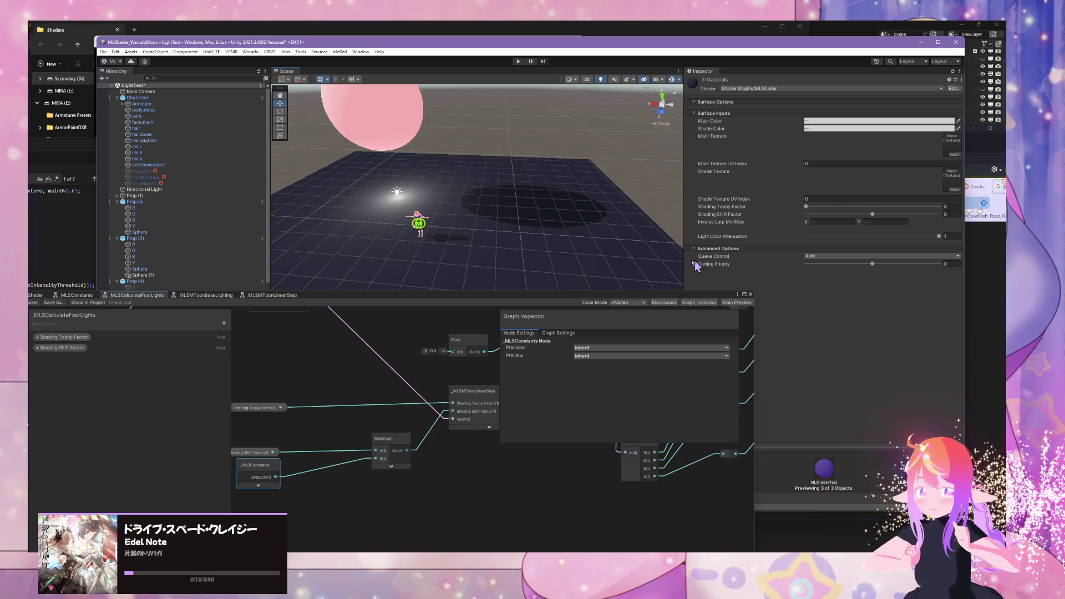
scroll(543, 297, "down", 3)
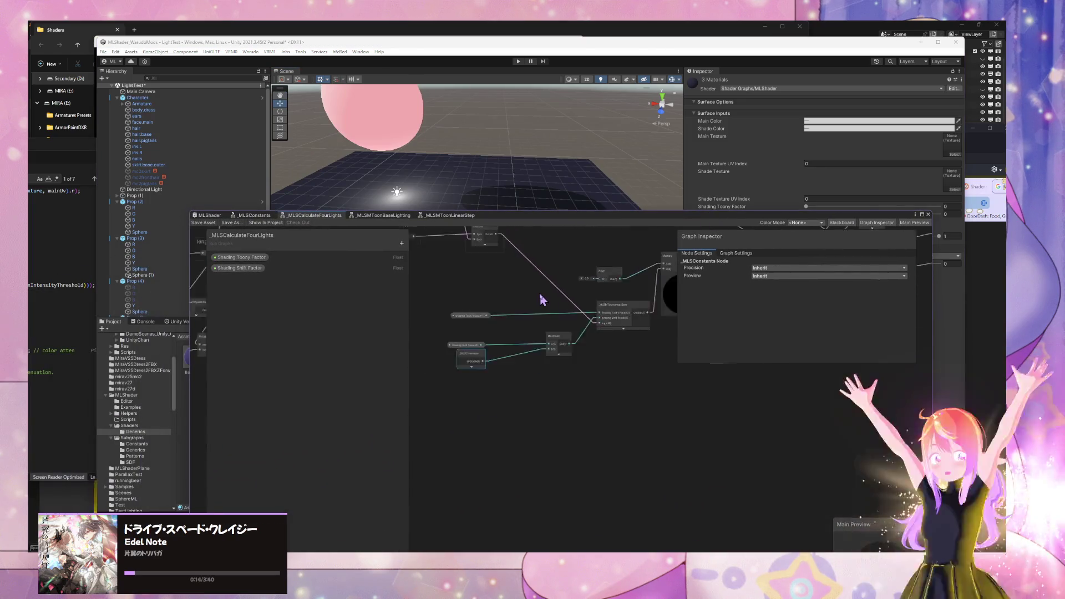
scroll(585, 350, "up", 8)
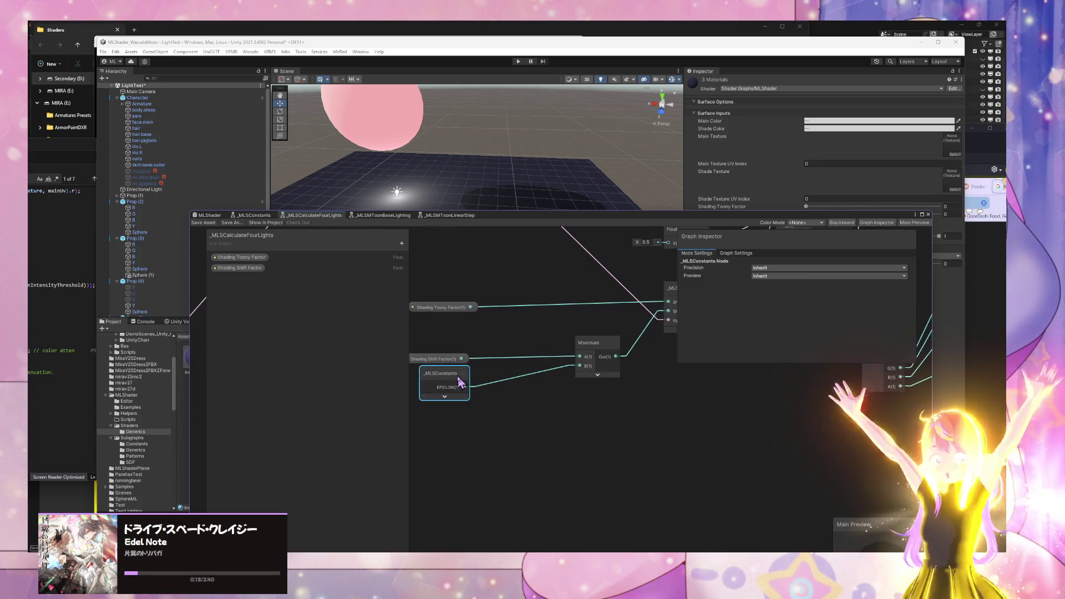
left_click_drag(466, 379, 402, 247)
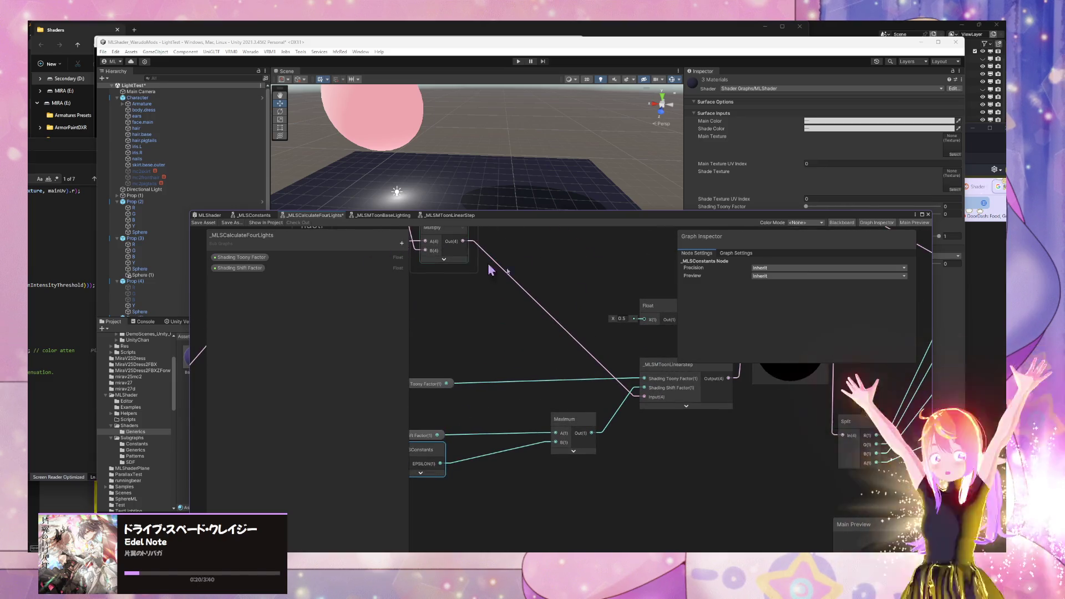
left_click_drag(542, 335, 543, 287)
key("space")
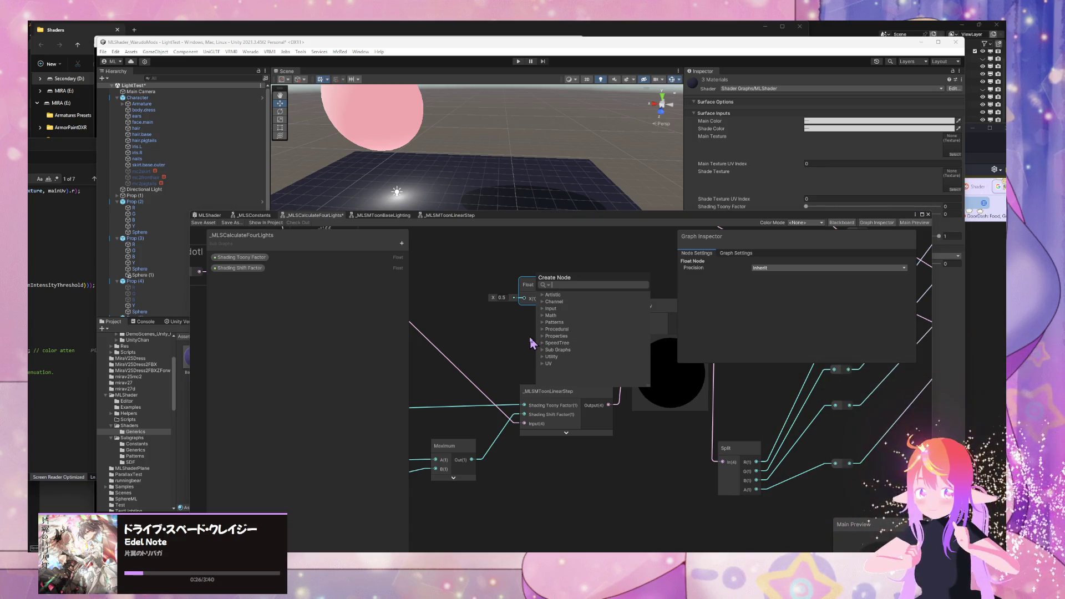
Step: Add a Saturate node to the graph
type("saturate")
key("Return")
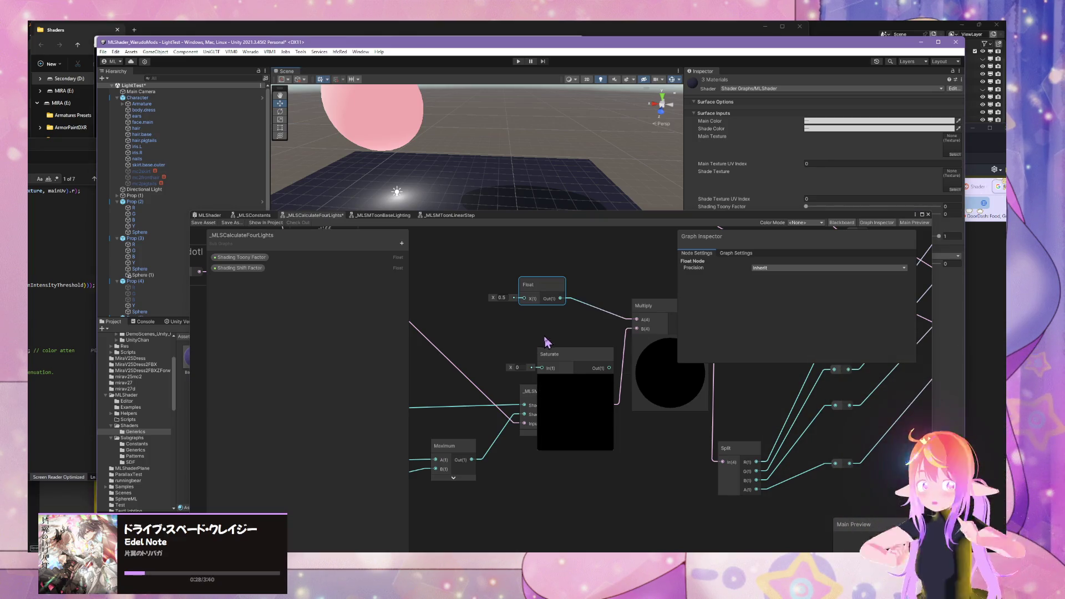
mouse_move(551, 352)
left_mouse_down()
mouse_move(547, 314)
mouse_move(521, 286)
mouse_move(486, 290)
left_mouse_up()
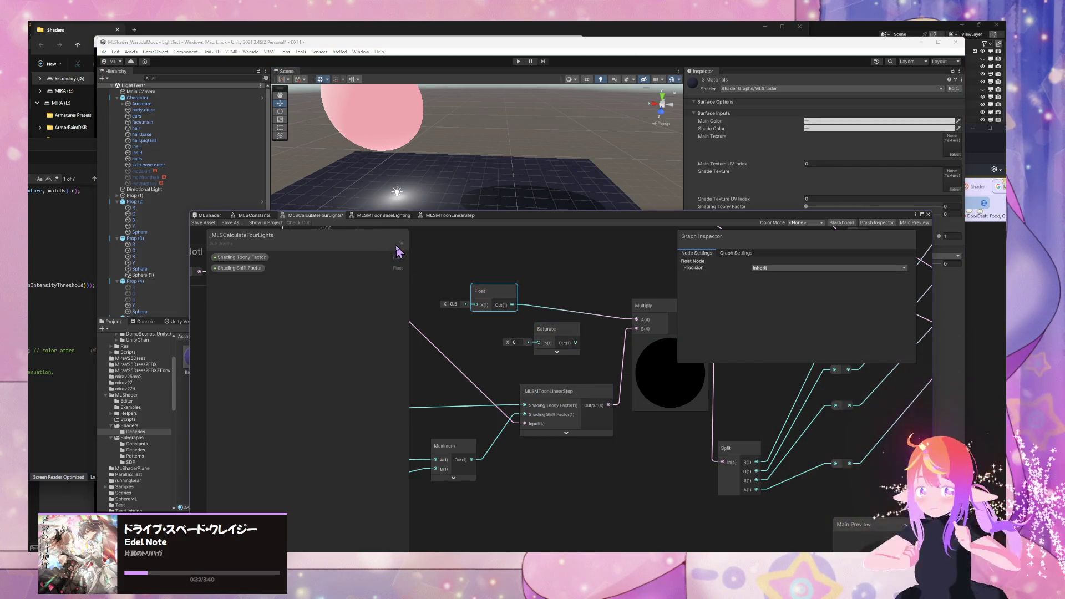
Step: Add a Float blackboard property named Direct Light Attenuation
left_click(401, 243)
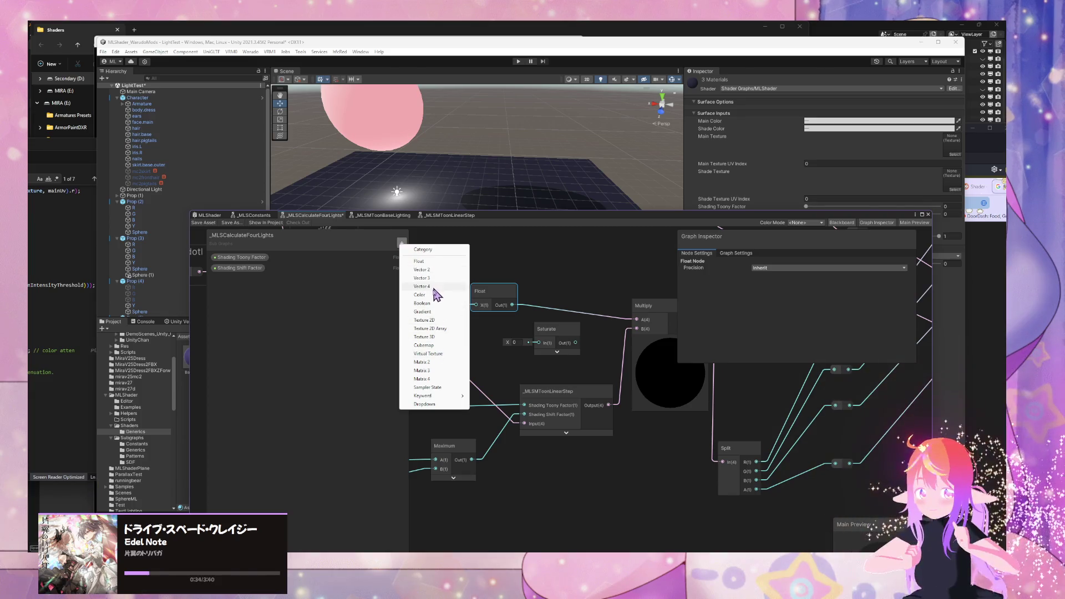
left_click(440, 263)
type("Direc")
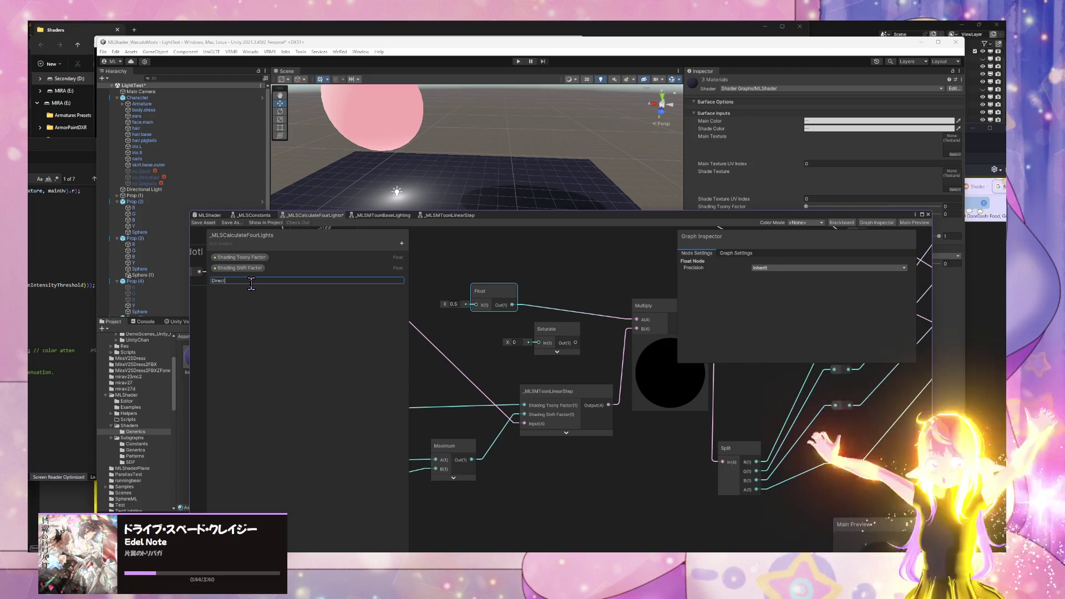
type("Light At")
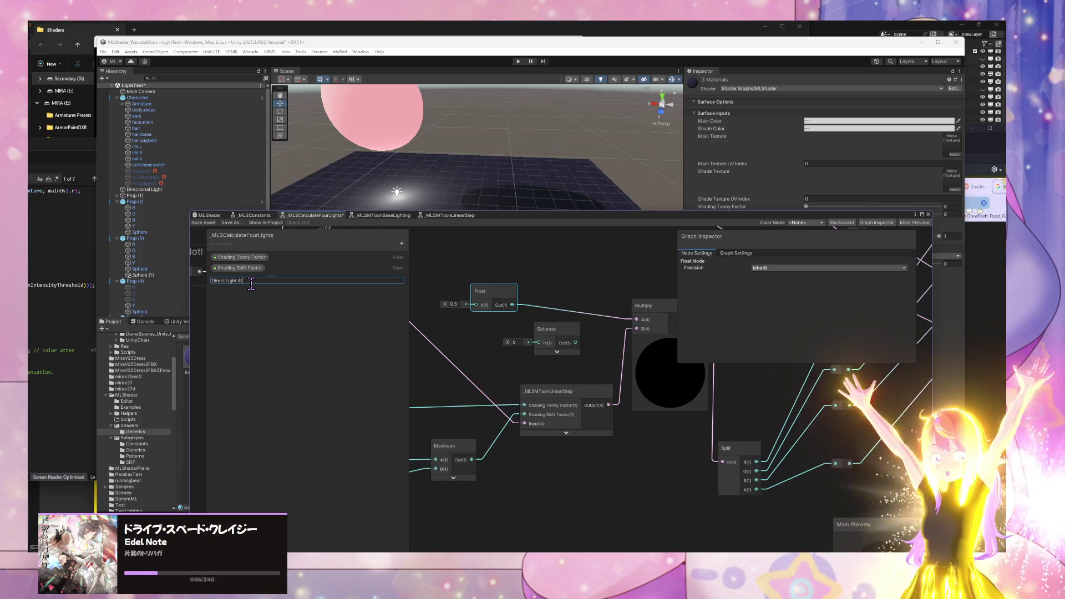
type("tenuation")
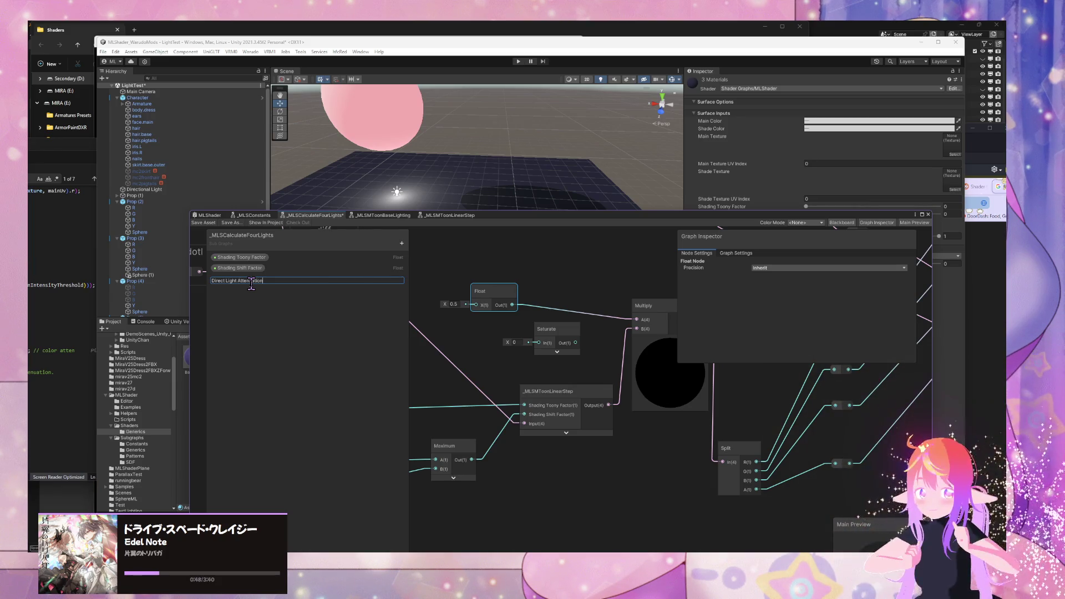
key("Return")
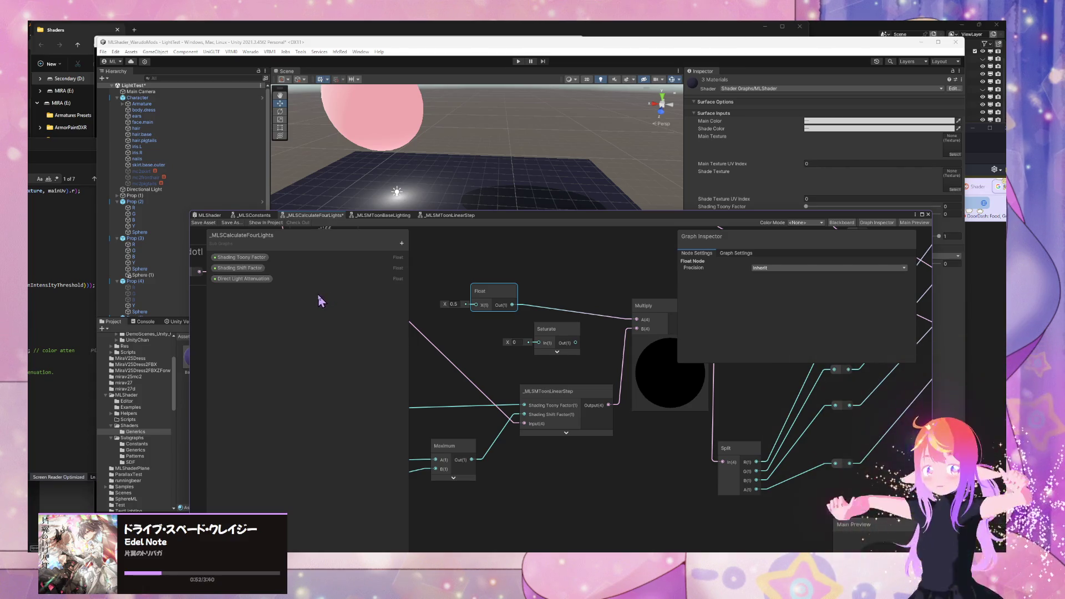
mouse_move(613, 314)
left_mouse_down()
mouse_move(357, 327)
mouse_move(575, 372)
mouse_move(551, 361)
left_mouse_up()
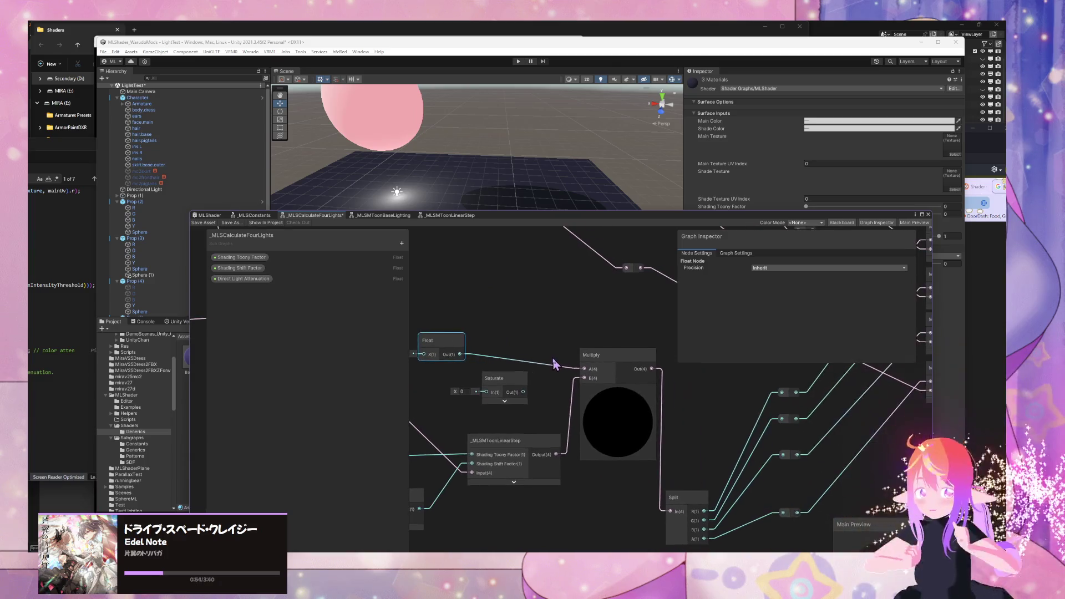
Step: Move the Saturate node above the Float node
left_click(472, 397)
left_click_drag(472, 396, 466, 398)
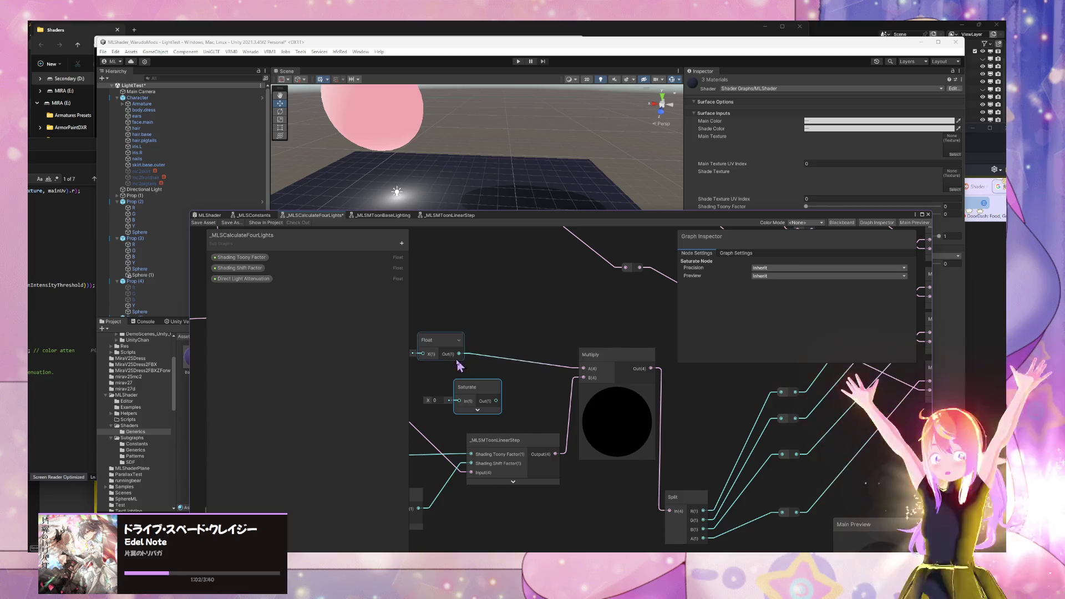
left_click_drag(477, 393, 440, 309)
mouse_move(434, 350)
left_mouse_down()
mouse_move(503, 363)
mouse_move(514, 382)
left_mouse_up()
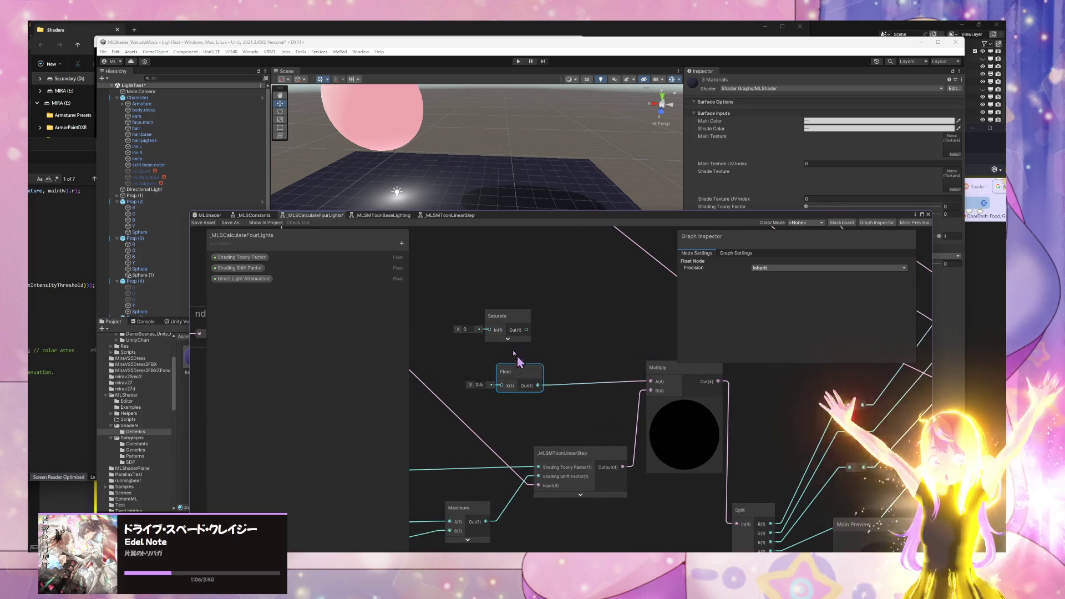
Step: Place a Direct Light Attenuation property node and connect it to Saturate's In
mouse_move(230, 278)
left_mouse_down()
mouse_move(405, 321)
mouse_move(463, 349)
mouse_move(502, 336)
mouse_move(477, 332)
left_mouse_up()
left_click(588, 324)
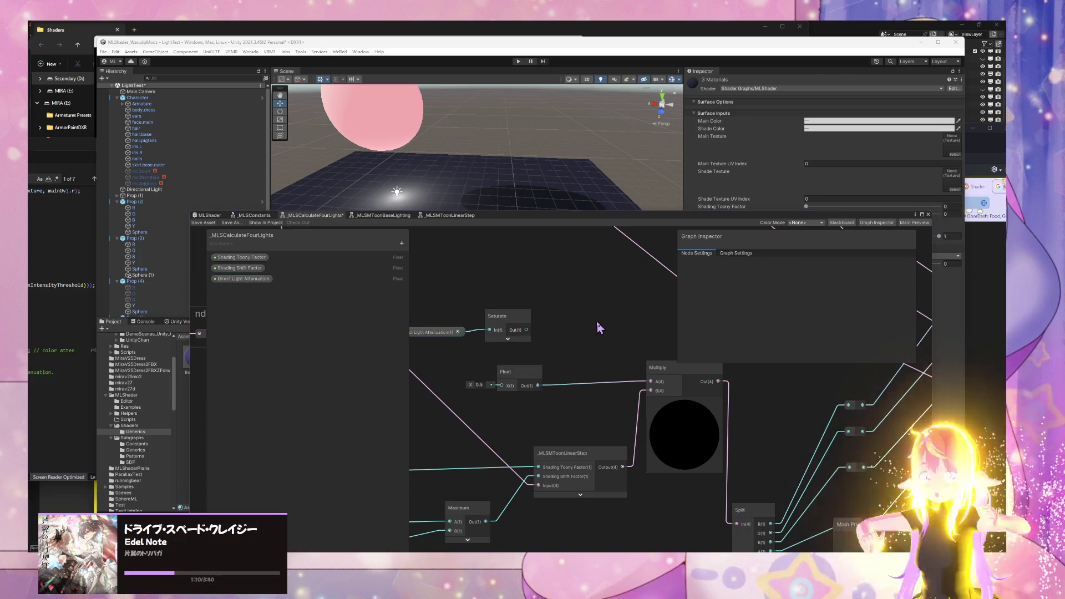
key("space")
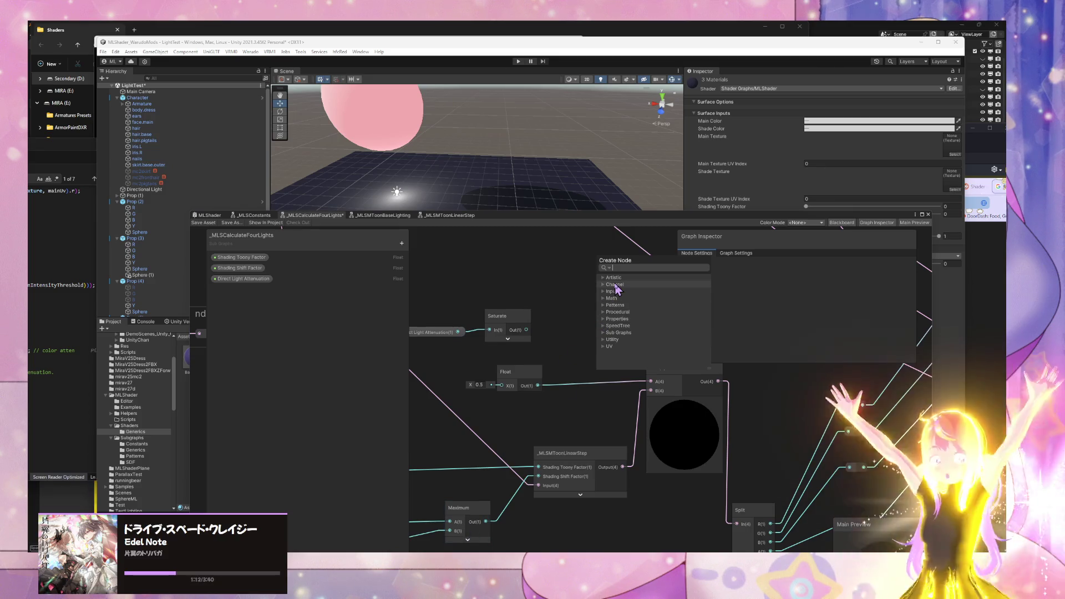
Step: Add a Negate node beside the Saturate node
type("nega")
key("Return")
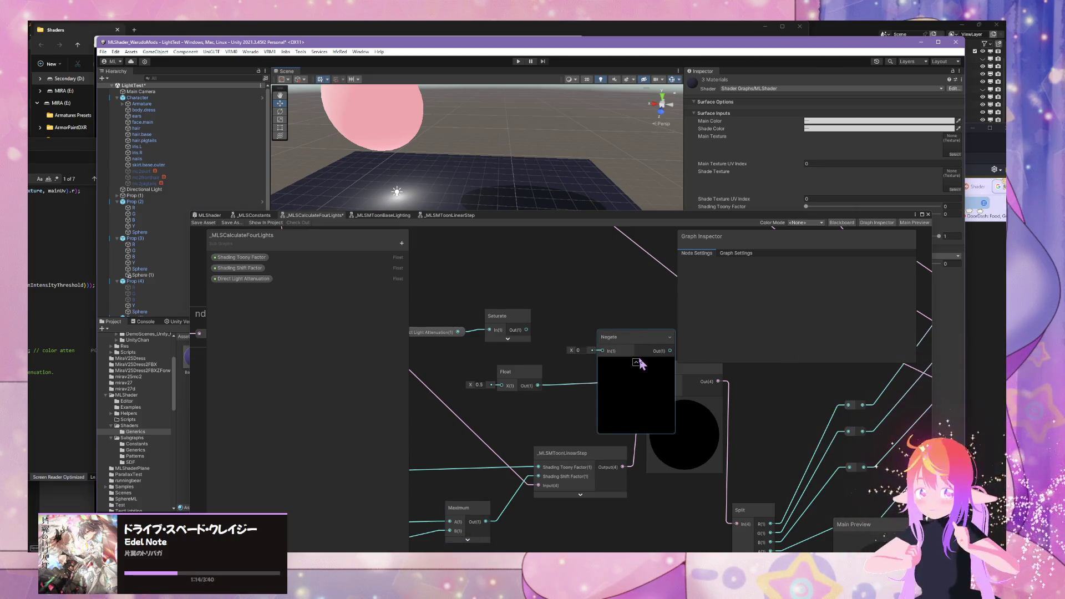
left_click_drag(605, 337, 581, 319)
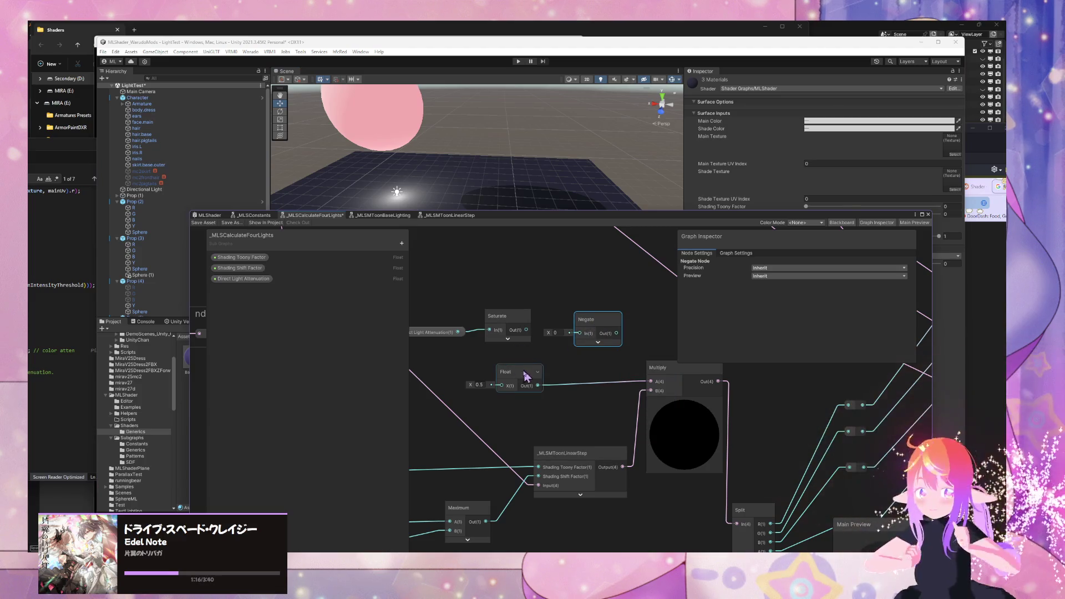
left_click(566, 348)
Step: Browse the Advanced math nodes, adding then deleting a stray Normalize node
key("space")
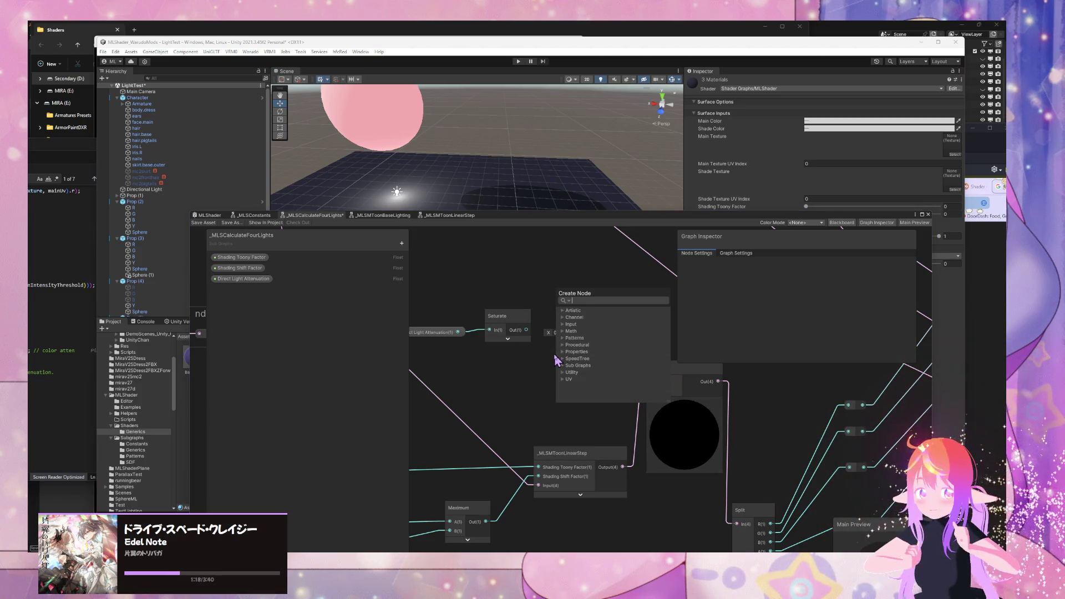
type("ne")
key("BackSpace")
key("BackSpace")
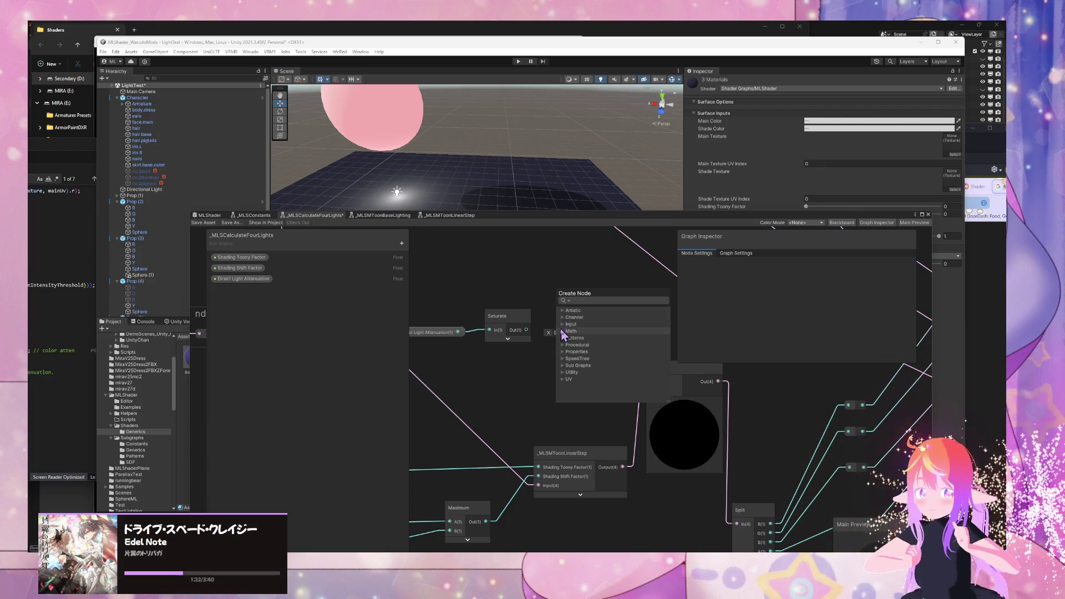
left_click(563, 331)
left_click(567, 338)
scroll(599, 355, "down", 2)
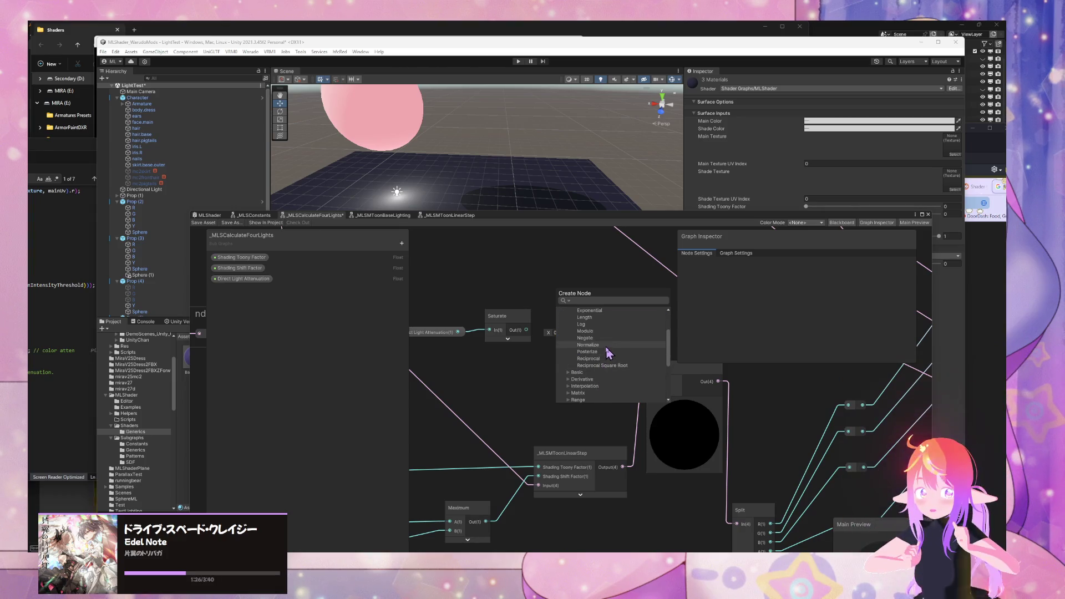
scroll(609, 353, "up", 2)
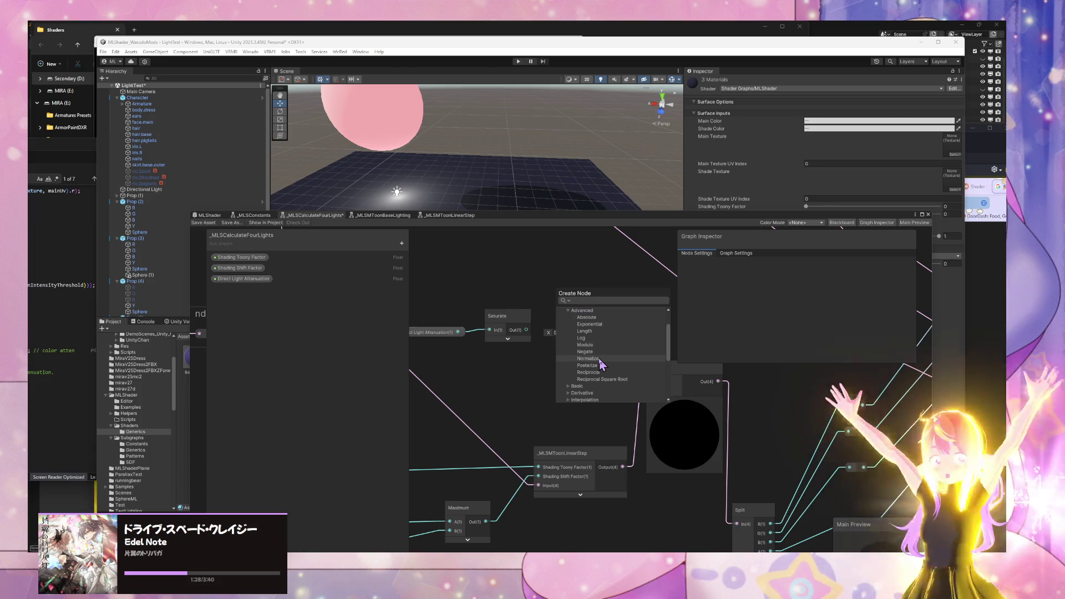
left_click(599, 359)
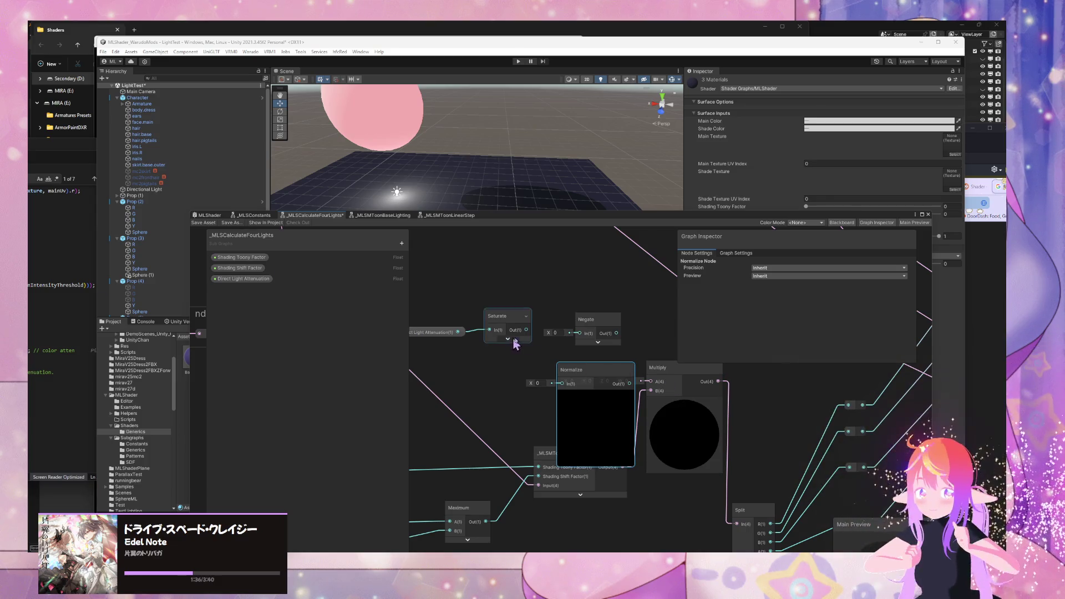
key("Delete")
Step: Add a One Minus node next to Negate
left_click(589, 329)
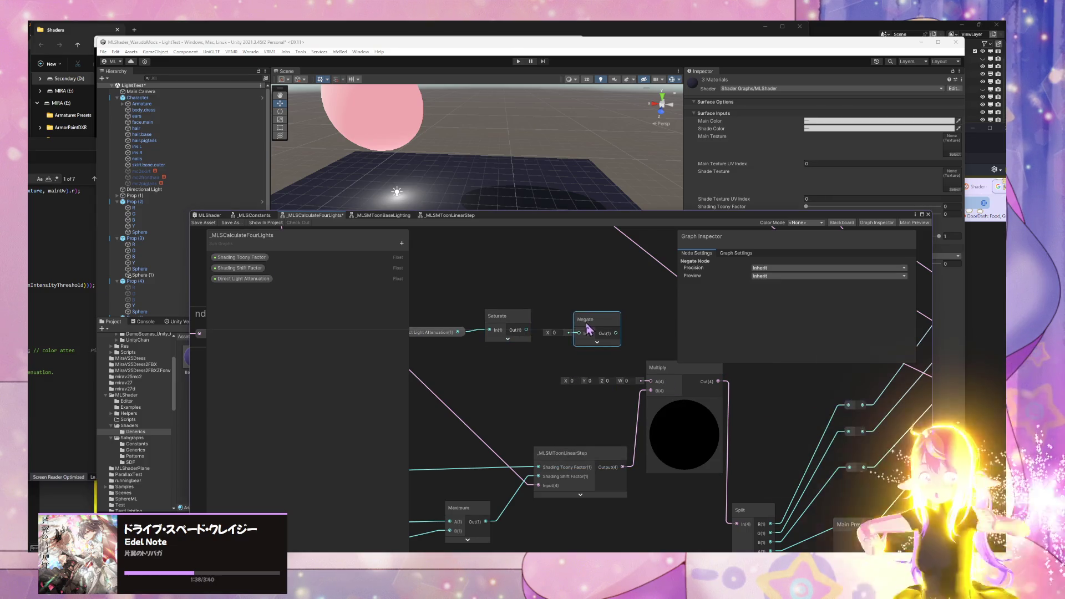
key("space")
type("one")
key("Return")
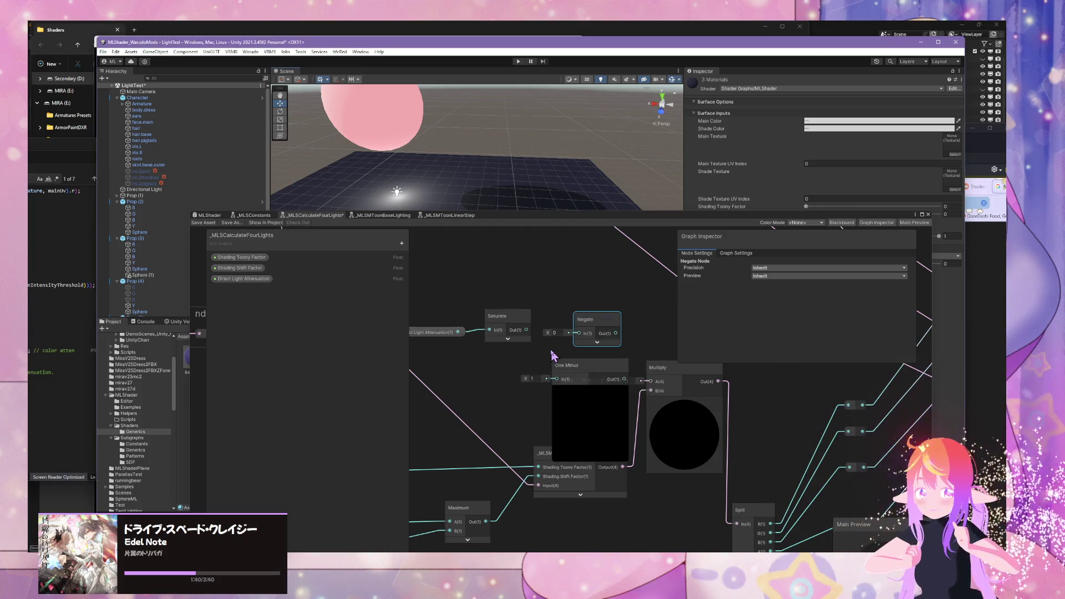
left_click_drag(580, 375, 562, 360)
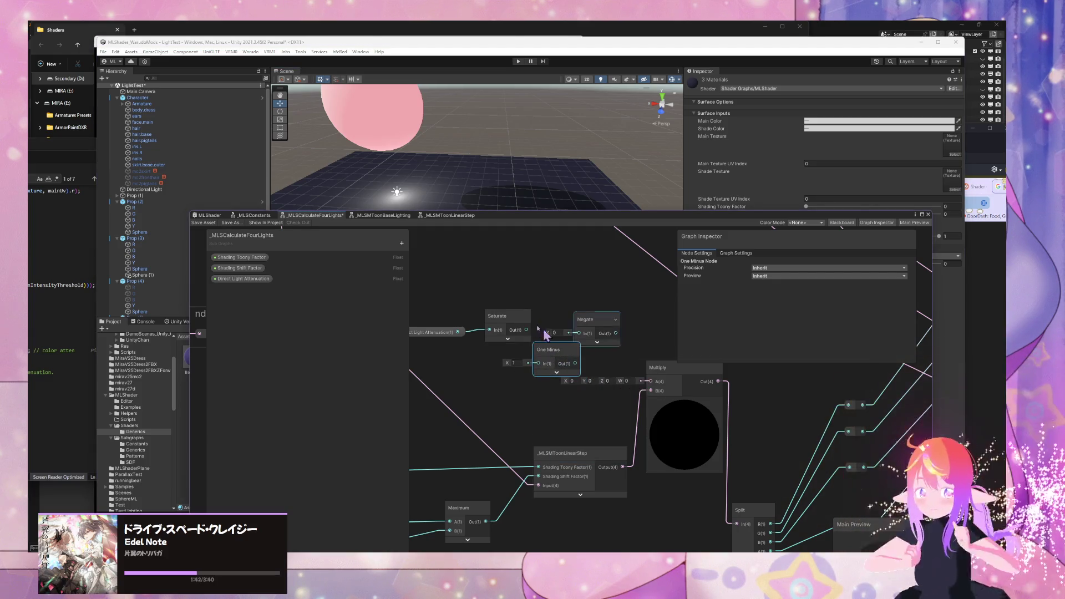
Step: Chain Saturate into One Minus, One Minus into Negate, and Negate into Multiply's A
left_click(437, 332)
left_click(507, 316)
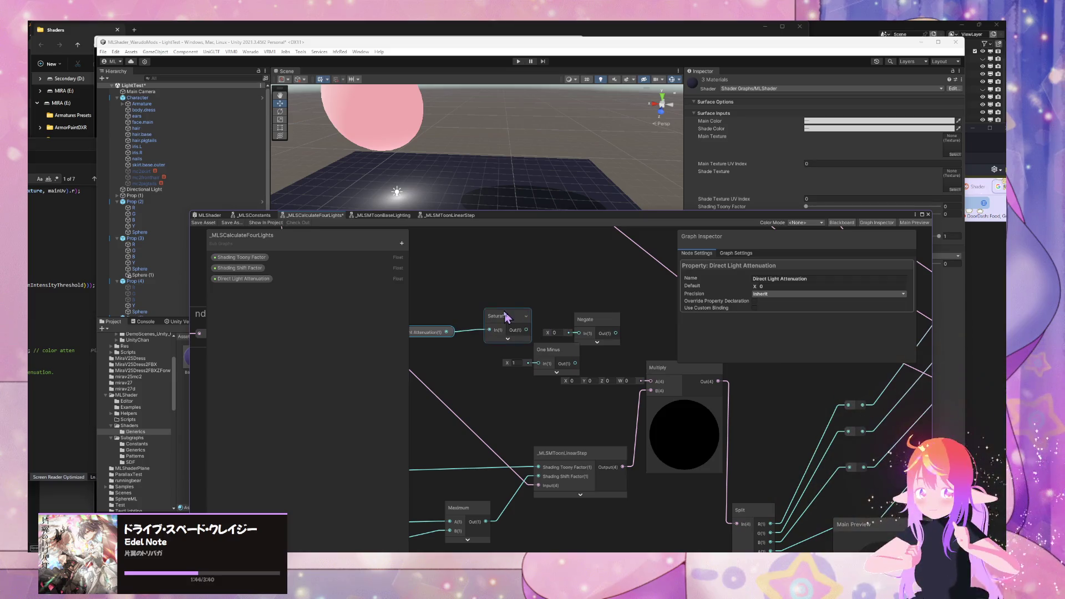
mouse_move(526, 329)
left_mouse_down()
mouse_move(539, 364)
mouse_move(624, 316)
left_mouse_up()
left_click(442, 333)
left_click(602, 340)
left_click_drag(549, 351, 560, 316)
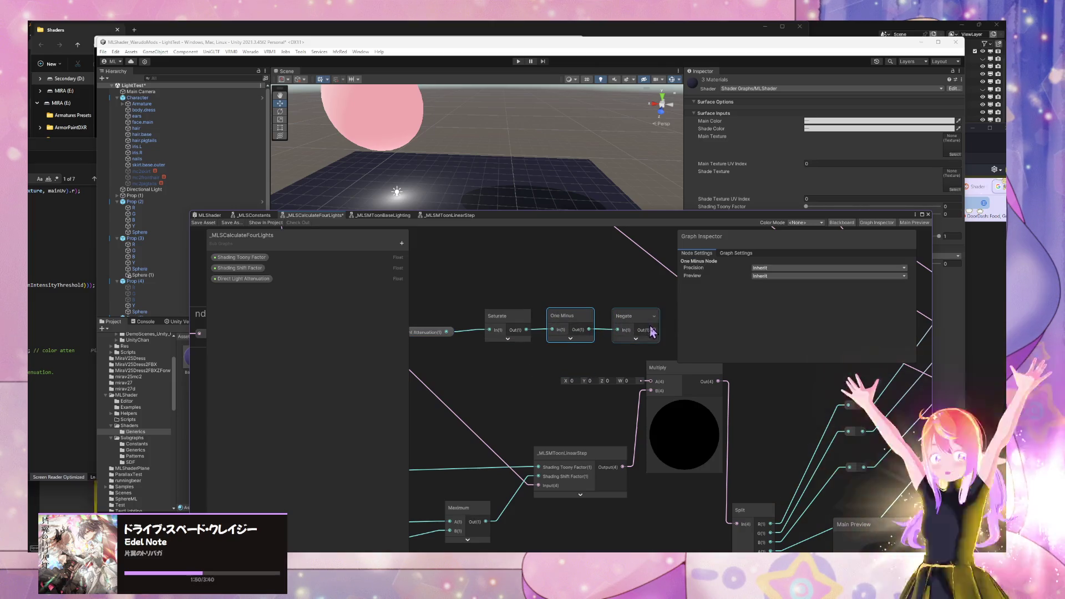
left_click_drag(654, 330, 651, 382)
left_click(644, 328)
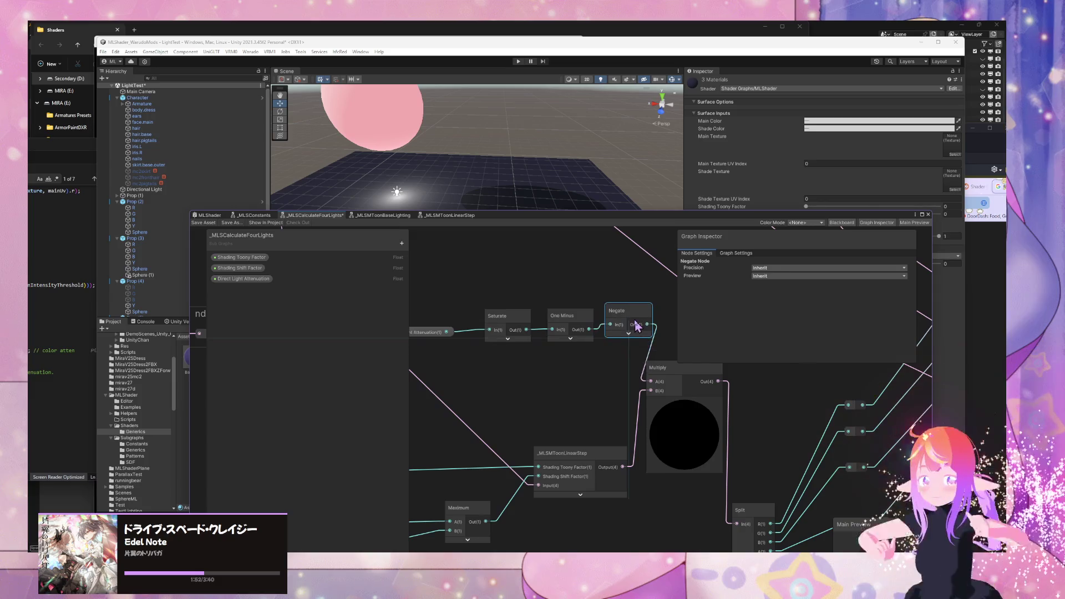
scroll(549, 337, "down", 5)
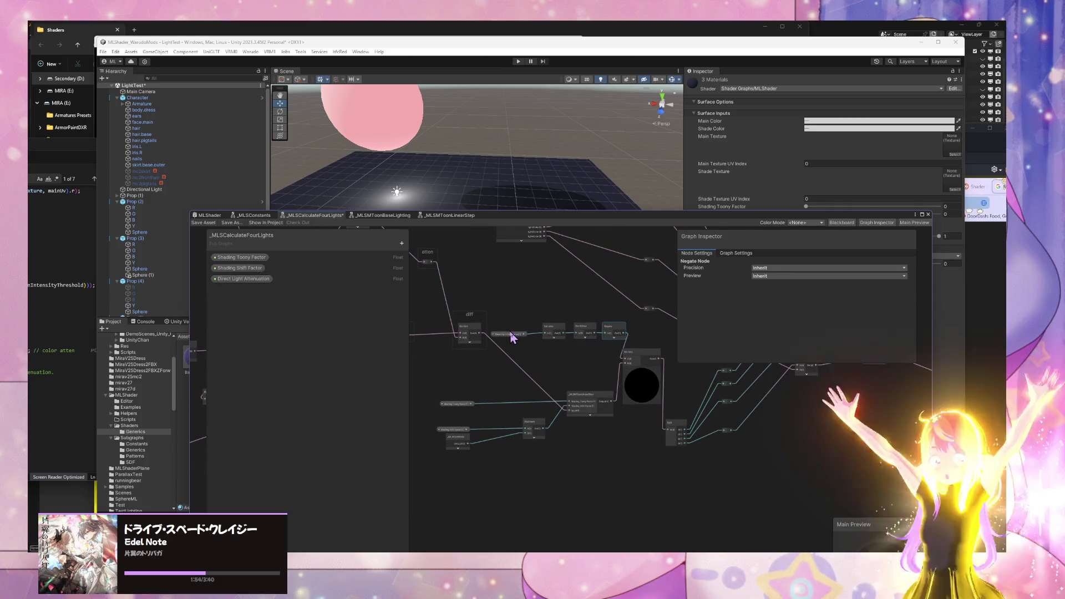
Step: Nudge the Direct Light Attenuation node up and save the _MLSCalculateFourLights subgraph
left_click_drag(509, 336, 524, 320)
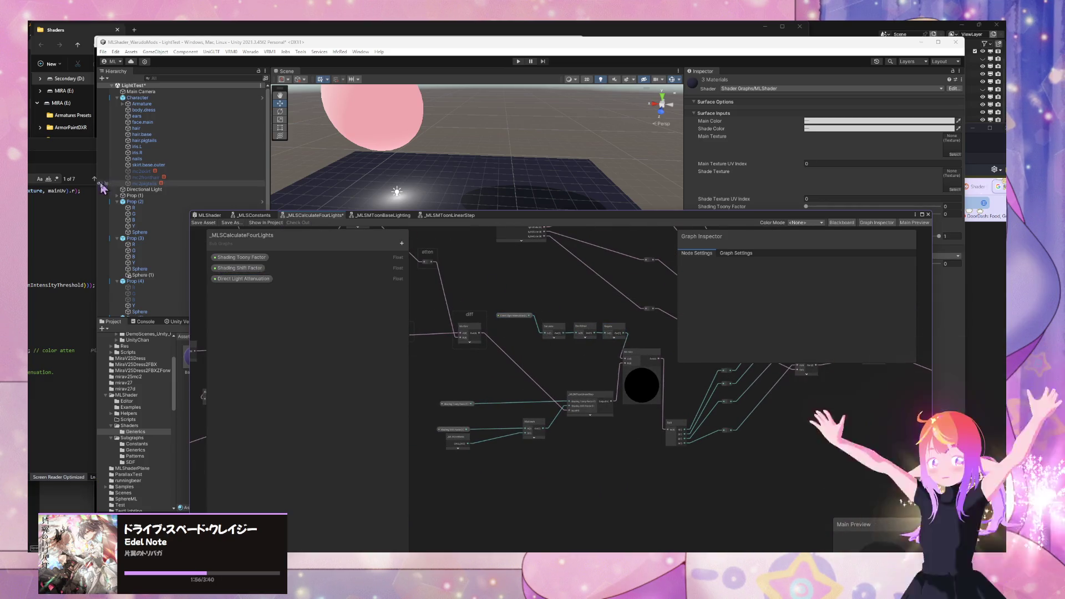
left_click(203, 223)
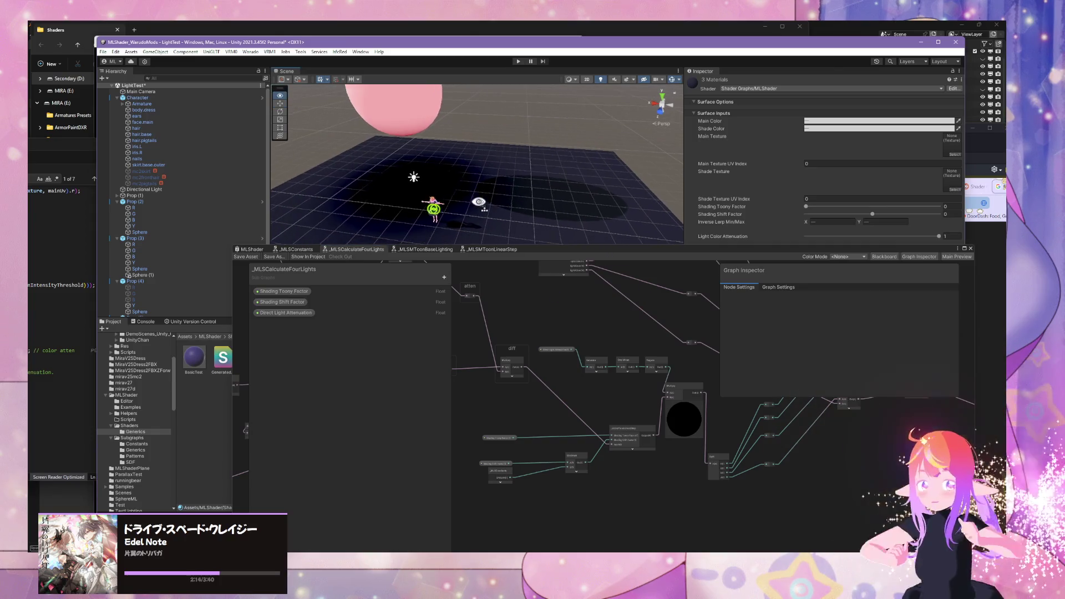
scroll(646, 378, "up", 5)
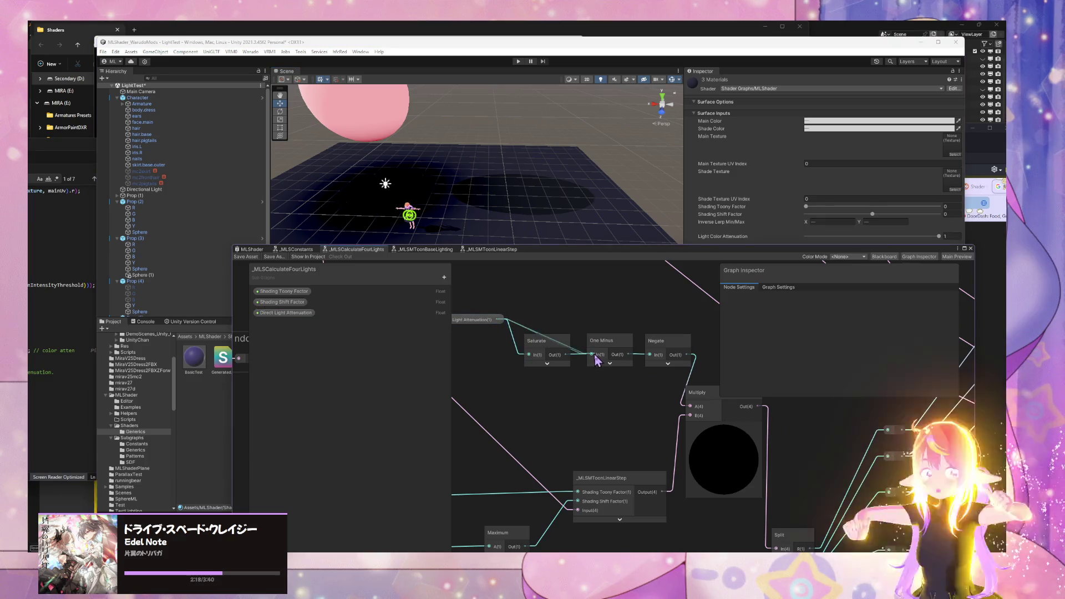
Step: Reorder the chain to Negate, One Minus, then Saturate, rewiring their In/Out ports
mouse_move(569, 354)
left_mouse_down()
mouse_move(498, 320)
mouse_move(655, 295)
left_mouse_up()
left_click_drag(608, 343, 564, 355)
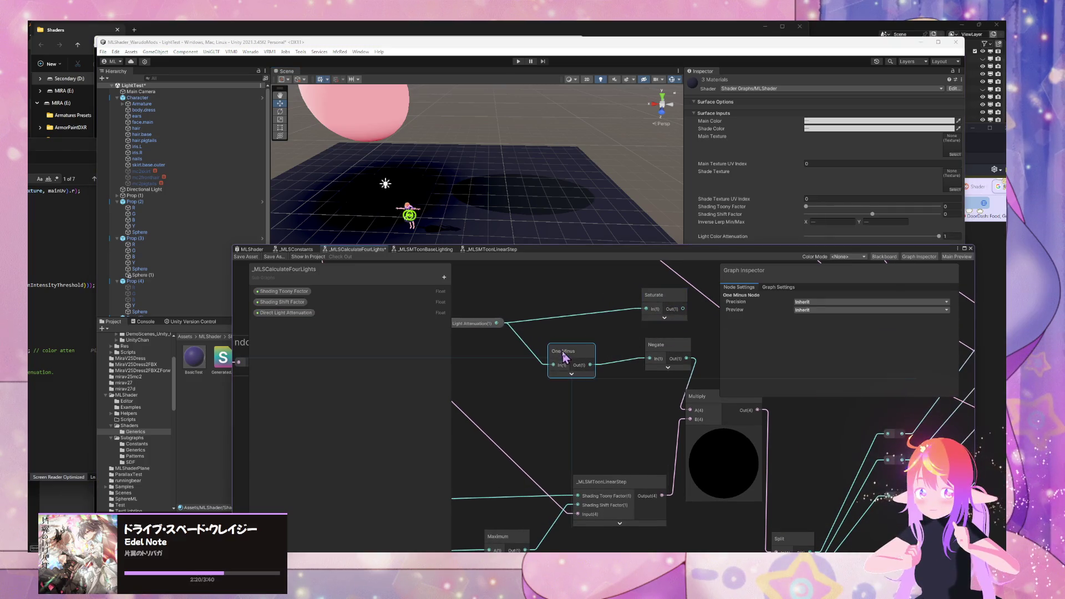
left_click_drag(670, 355, 656, 359)
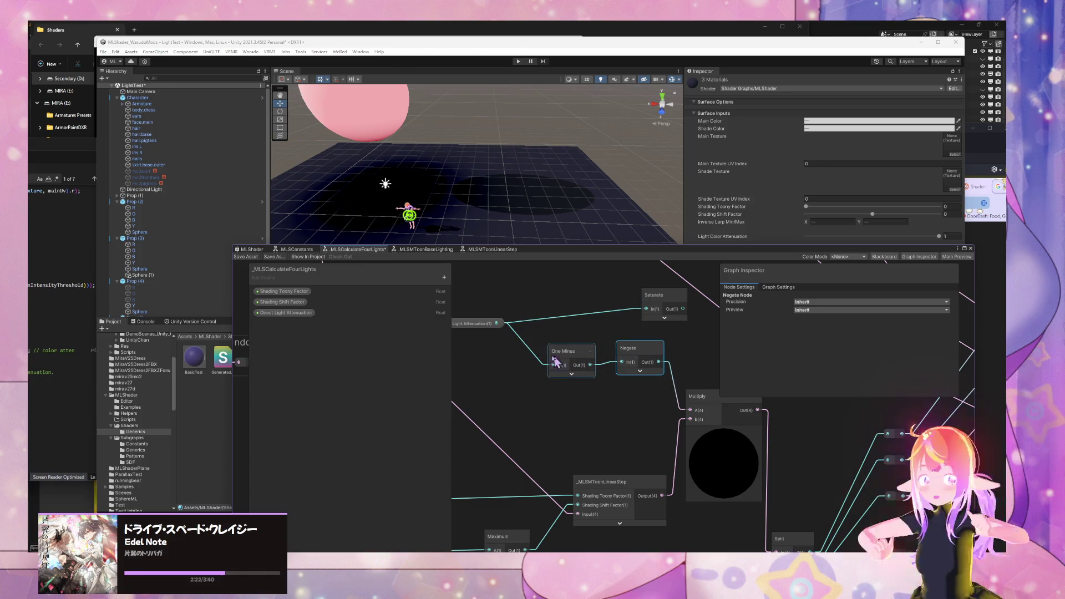
mouse_move(496, 324)
left_mouse_down()
mouse_move(561, 356)
mouse_move(707, 358)
left_mouse_up()
mouse_move(630, 348)
left_mouse_down()
mouse_move(562, 353)
mouse_move(680, 366)
mouse_move(645, 351)
mouse_move(647, 309)
left_mouse_up()
left_click_drag(694, 415, 691, 411)
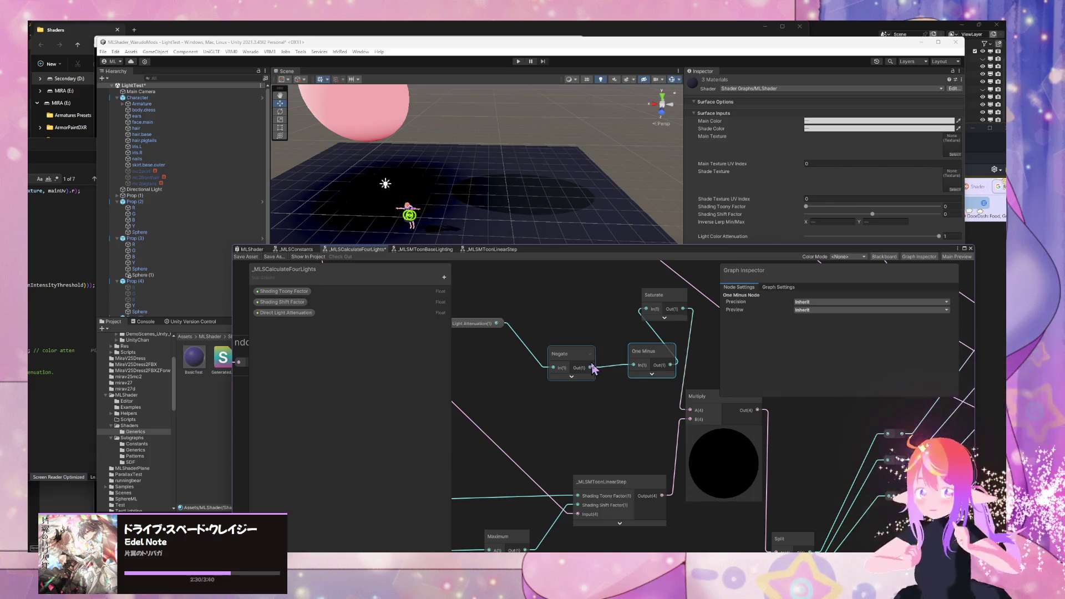
left_click_drag(573, 364, 555, 316)
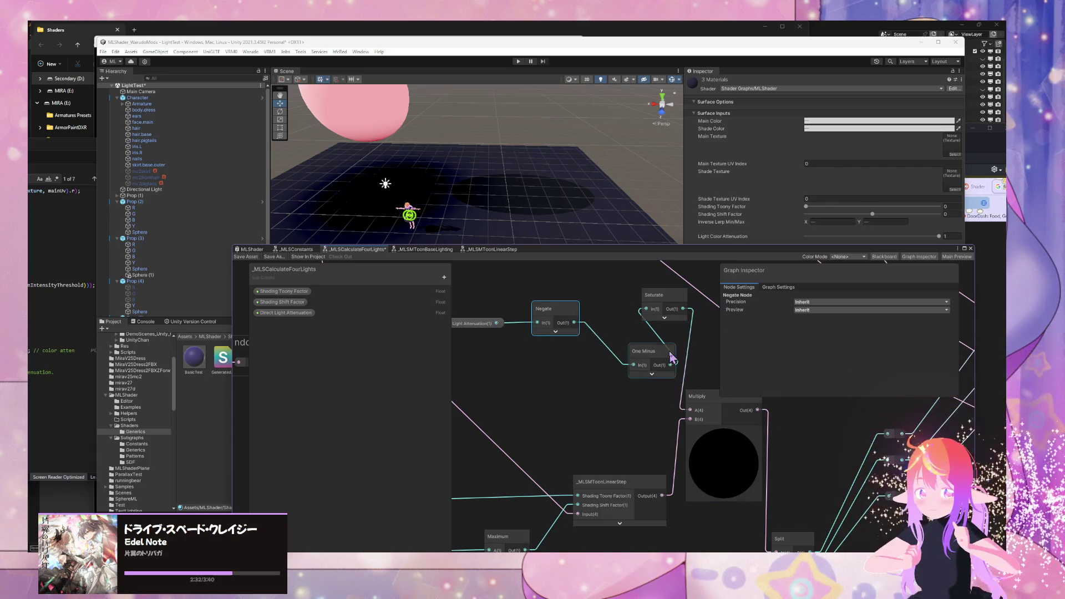
left_click_drag(647, 353, 605, 355)
left_click_drag(666, 313, 664, 328)
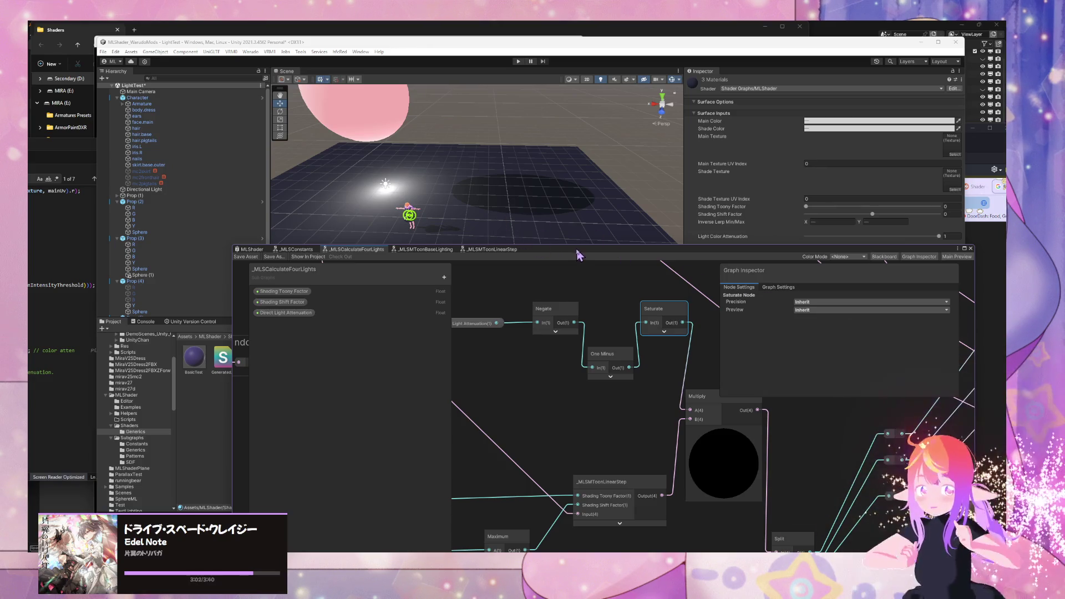
mouse_move(577, 254)
left_mouse_down()
mouse_move(544, 288)
mouse_move(501, 385)
left_mouse_up()
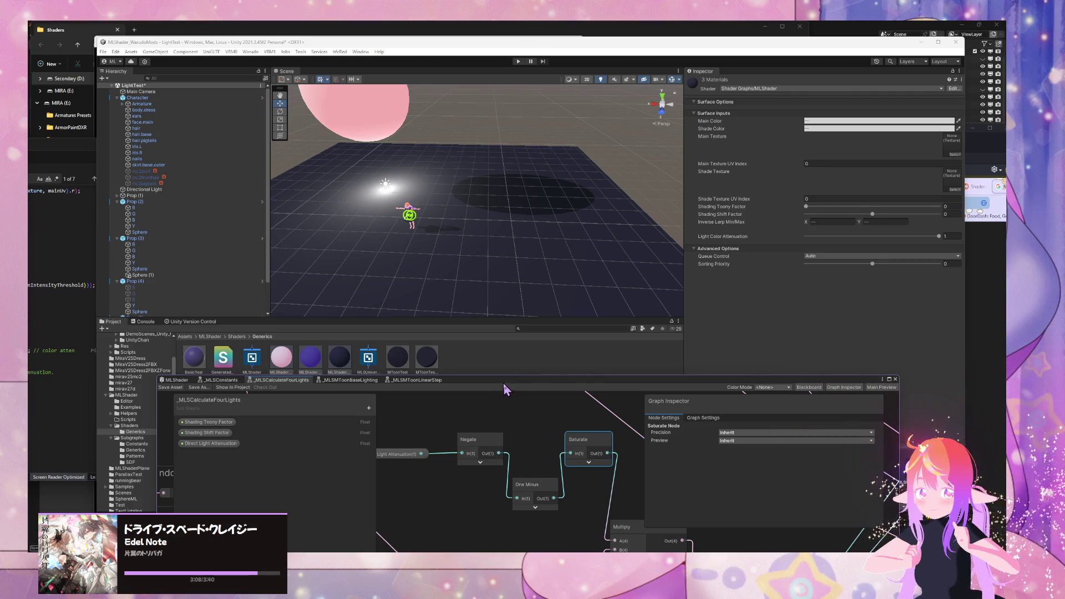
left_click_drag(505, 387, 639, 275)
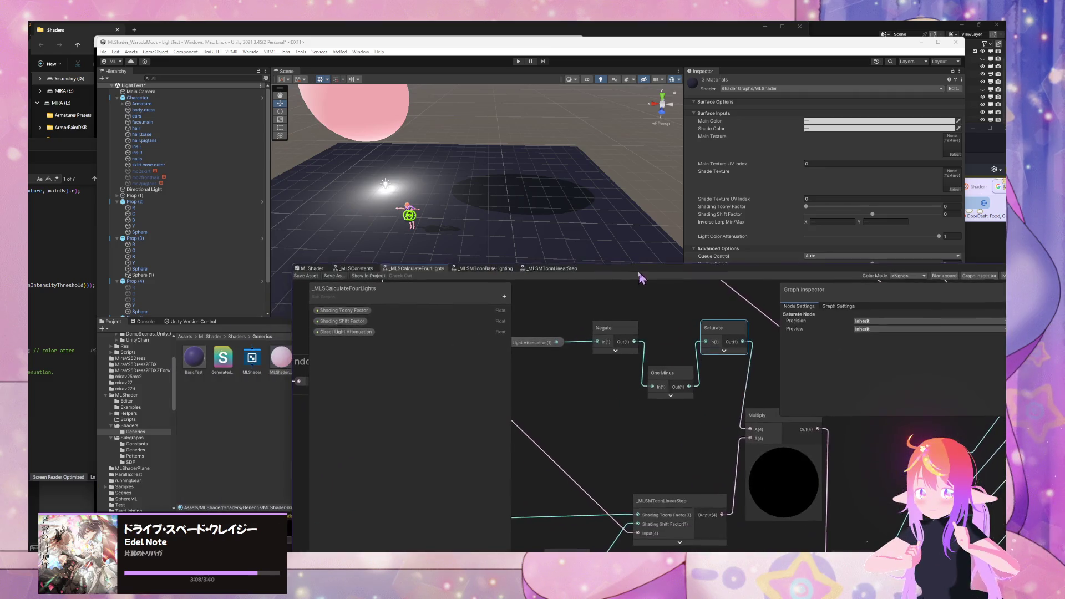
Step: Add a Light Color Attenuation node to MLShader, dock the window, test at 0, and save
left_click(322, 268)
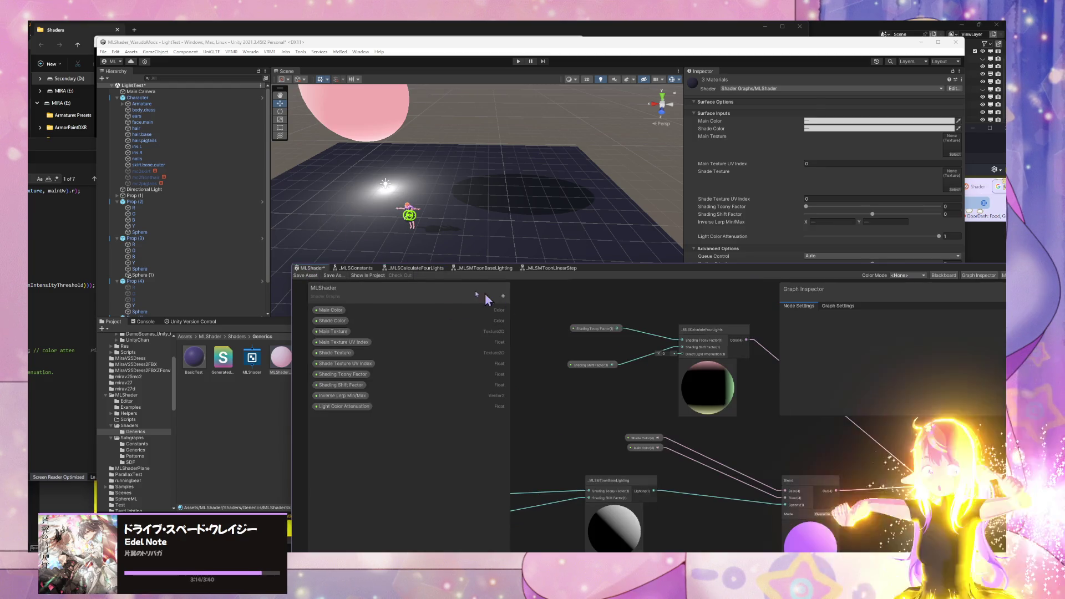
mouse_move(643, 395)
left_mouse_down()
mouse_move(578, 380)
mouse_move(532, 344)
left_mouse_up()
mouse_move(350, 408)
left_mouse_down()
mouse_move(571, 374)
mouse_move(627, 349)
left_mouse_up()
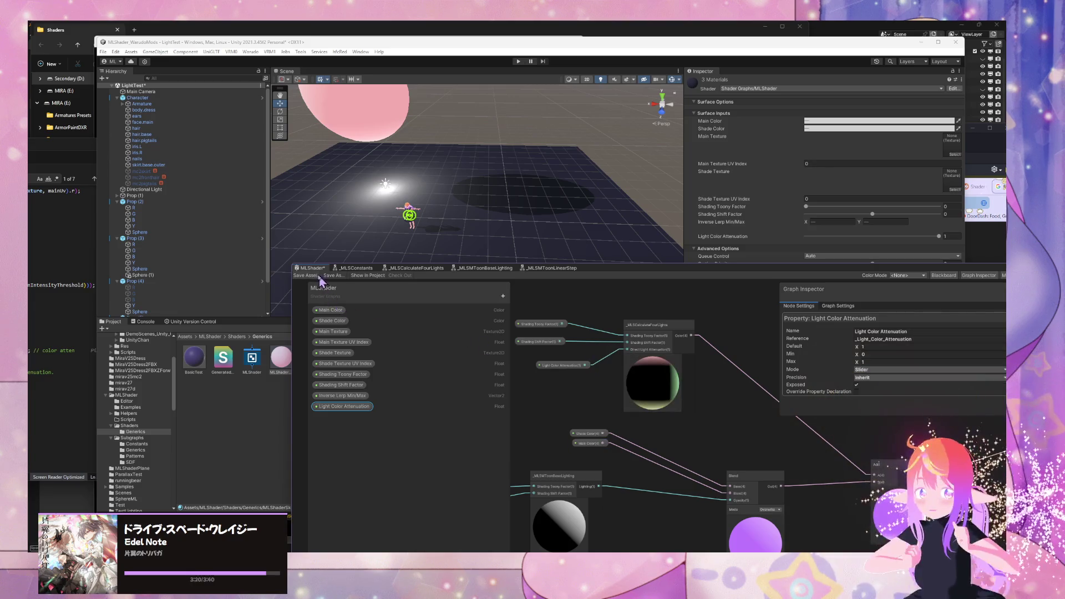
mouse_move(301, 275)
left_mouse_down()
mouse_move(563, 288)
mouse_move(638, 272)
mouse_move(544, 335)
left_mouse_up()
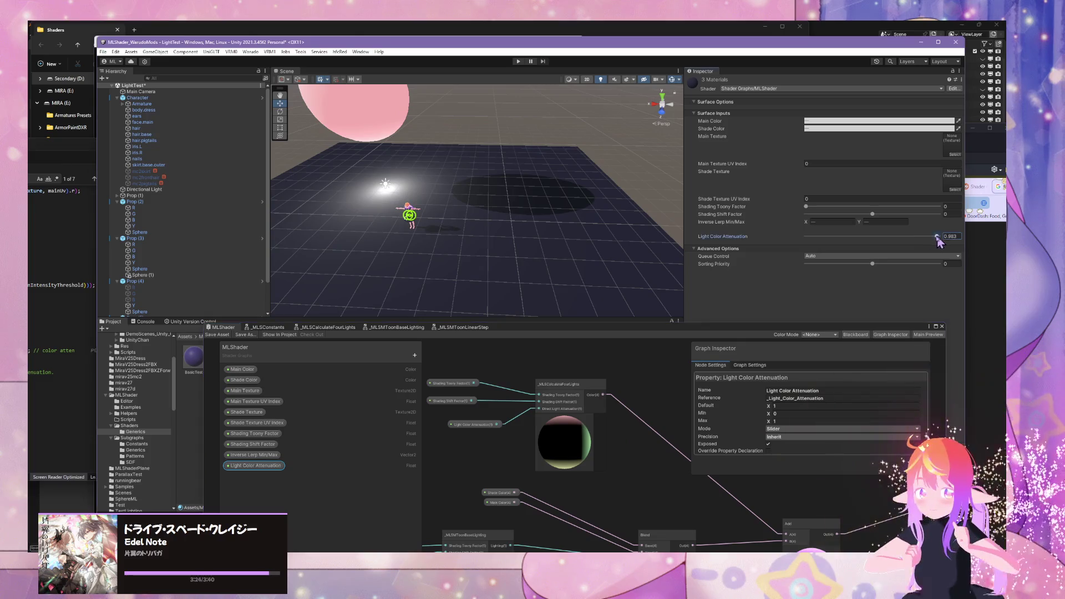
mouse_move(938, 236)
left_mouse_down()
mouse_move(776, 242)
mouse_move(966, 268)
left_mouse_up()
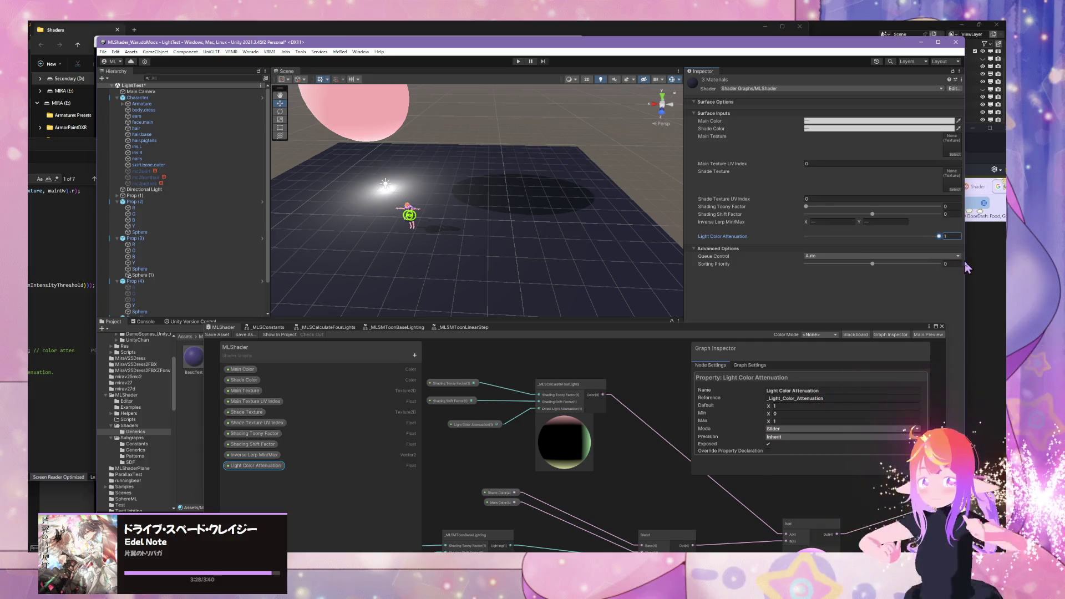
left_click(216, 336)
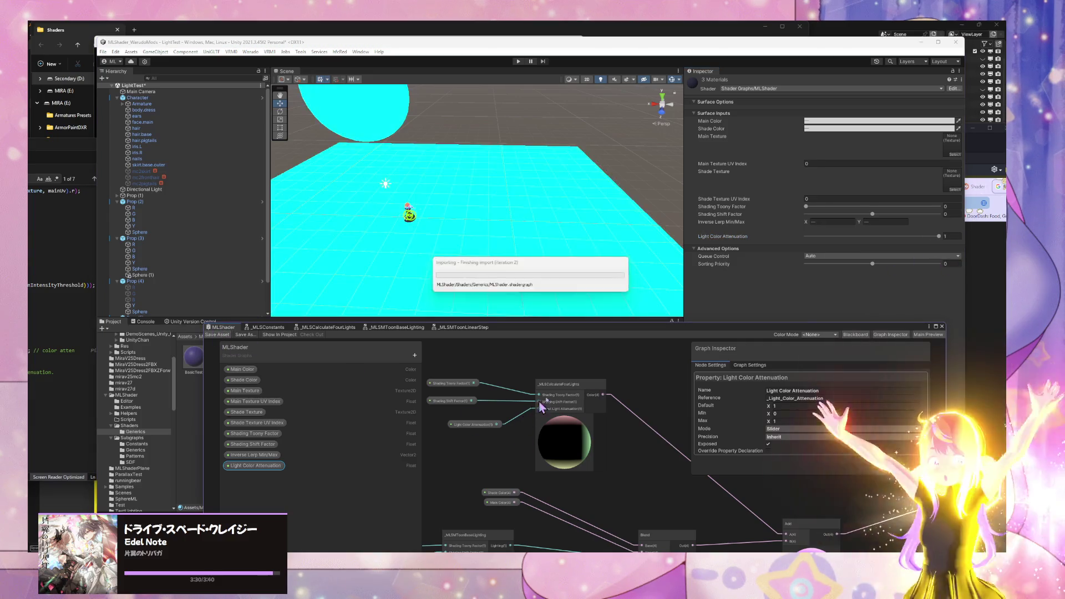
Step: Tidy the One Minus and Negate nodes in _MLSCalculateFourLights, checking the MLShader graph
left_click(333, 328)
scroll(530, 442, "up", 3)
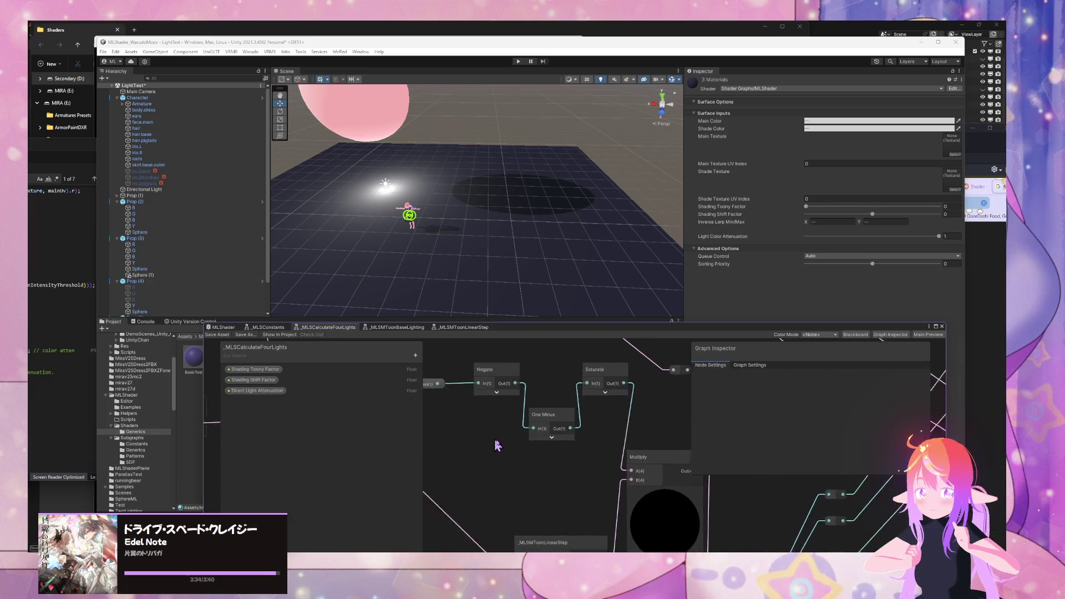
scroll(528, 436, "down", 2)
mouse_move(518, 417)
left_mouse_down()
mouse_move(493, 381)
mouse_move(545, 406)
mouse_move(530, 373)
mouse_move(510, 417)
mouse_move(538, 388)
mouse_move(567, 397)
left_mouse_up()
left_click(542, 403)
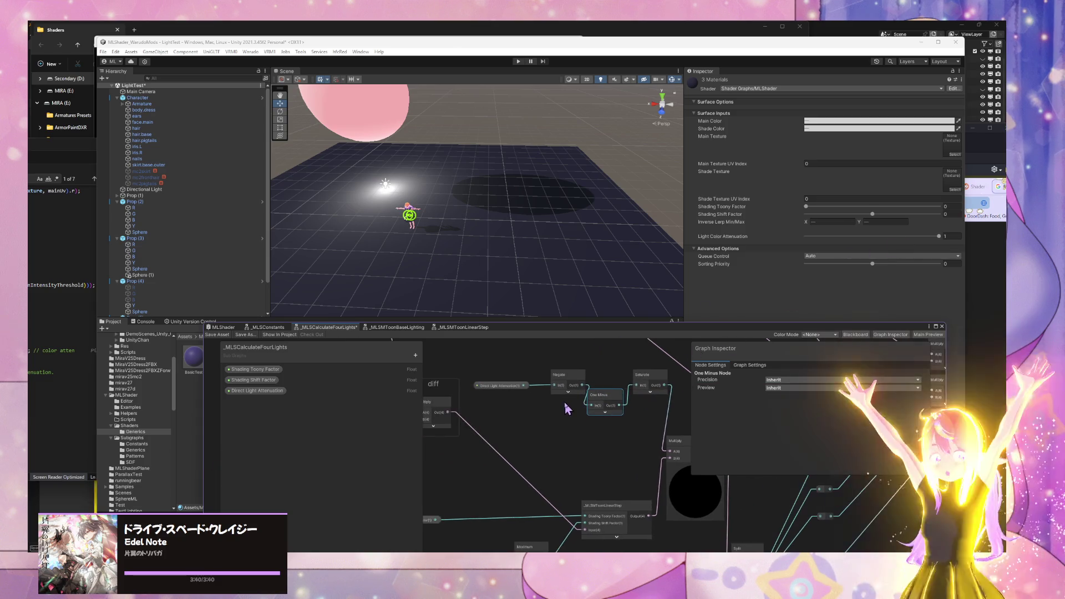
left_click(224, 327)
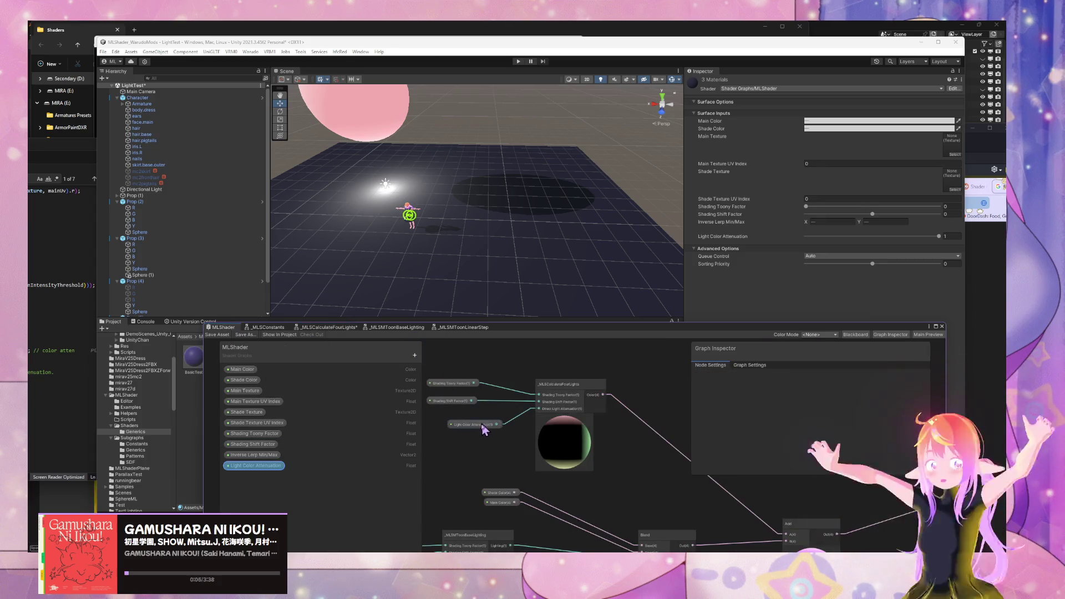
left_click(470, 417)
mouse_move(470, 420)
left_mouse_down()
mouse_move(393, 358)
mouse_move(470, 394)
left_mouse_up()
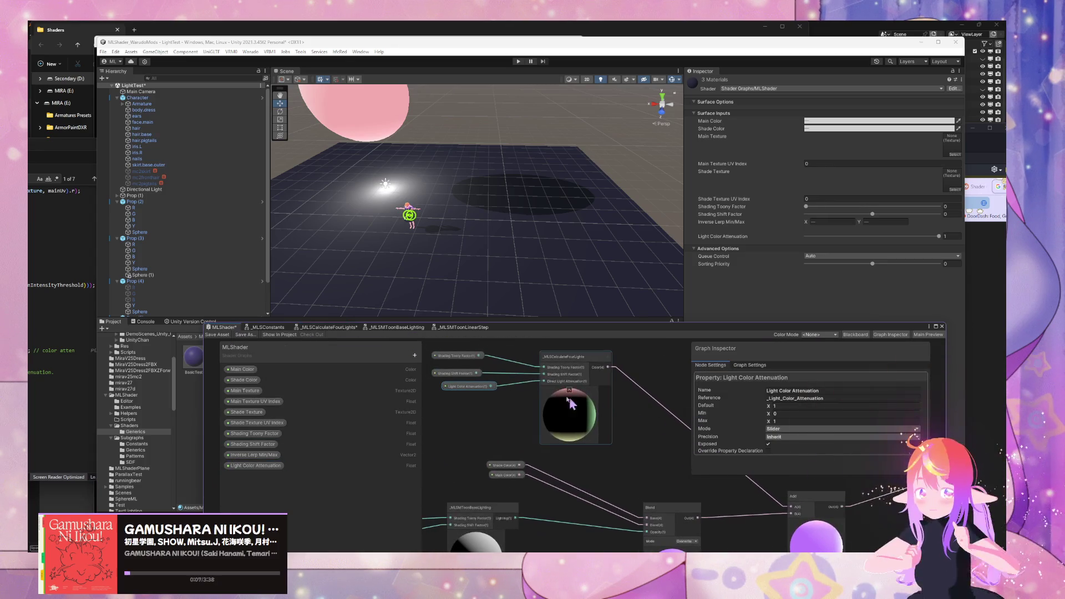
left_click(319, 328)
mouse_move(600, 403)
left_mouse_down()
mouse_move(599, 386)
mouse_move(551, 373)
left_mouse_up()
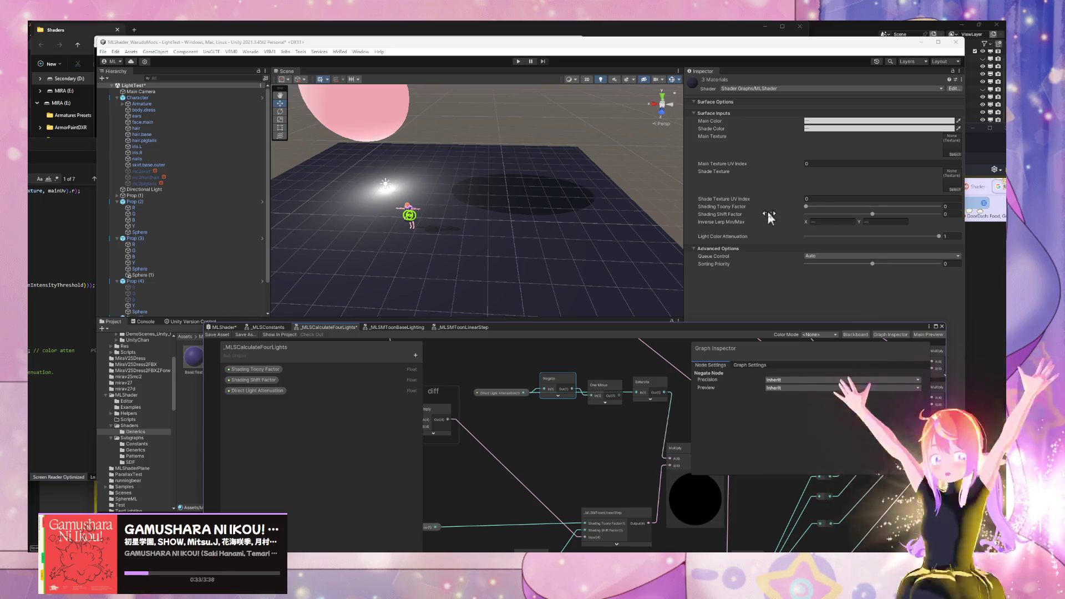
Step: Lower Light Color Attenuation to dim the light, then set it back to 1
left_click_drag(939, 239, 793, 244)
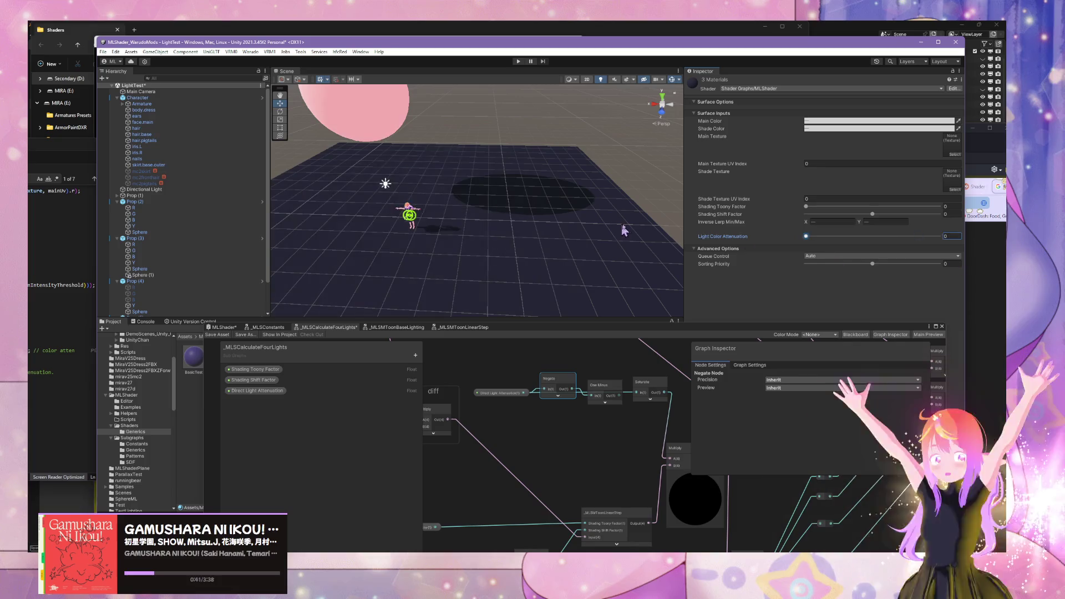
type("1")
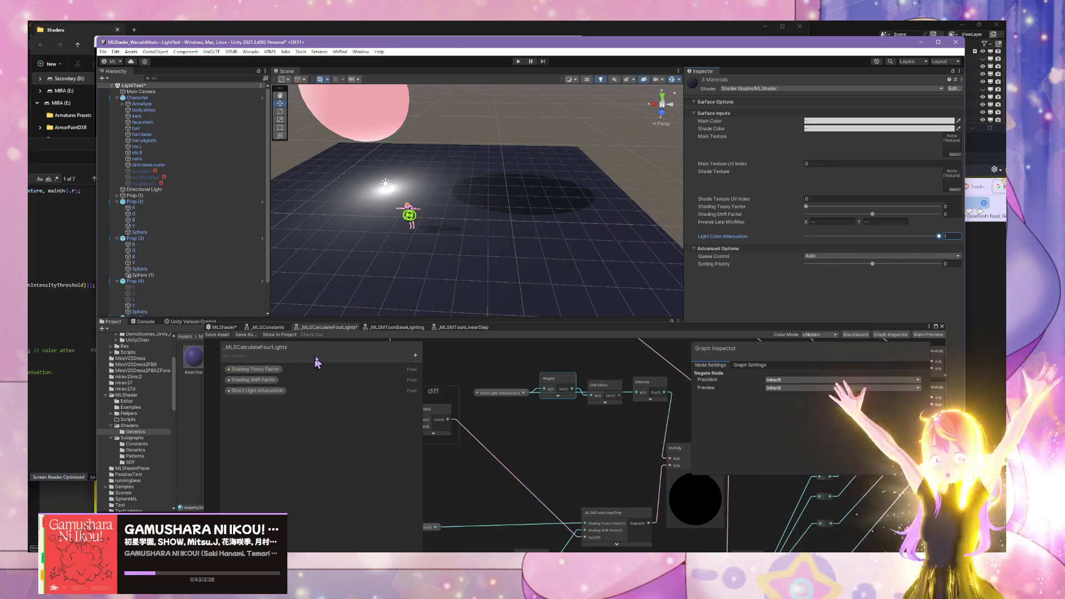
scroll(540, 411, "up", 3)
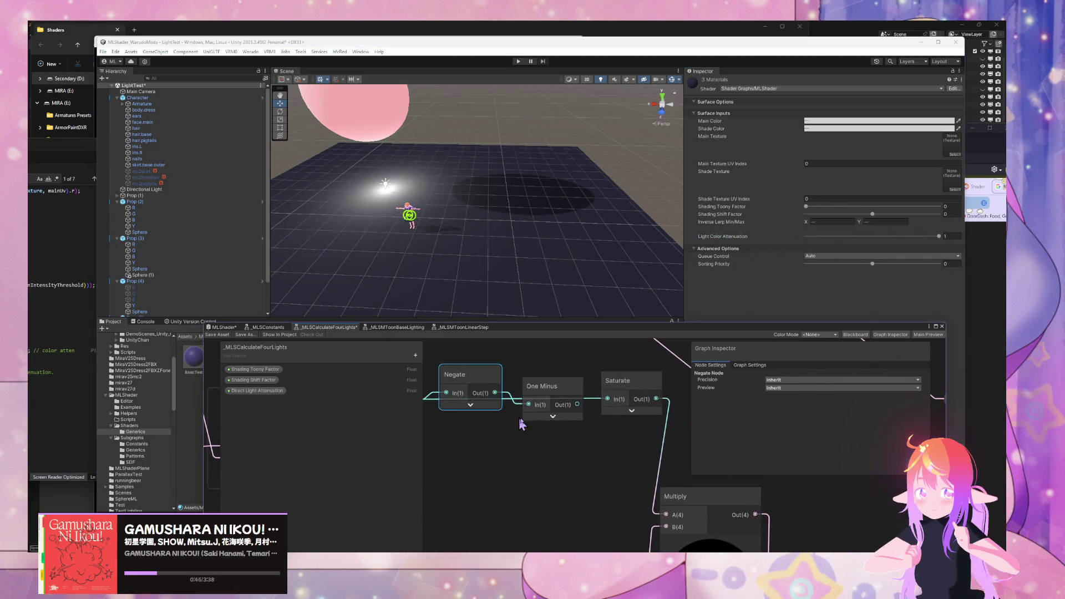
Step: Delete the One Minus node and reposition Negate, leaving Negate and Saturate in the chain
left_click_drag(541, 411, 542, 394)
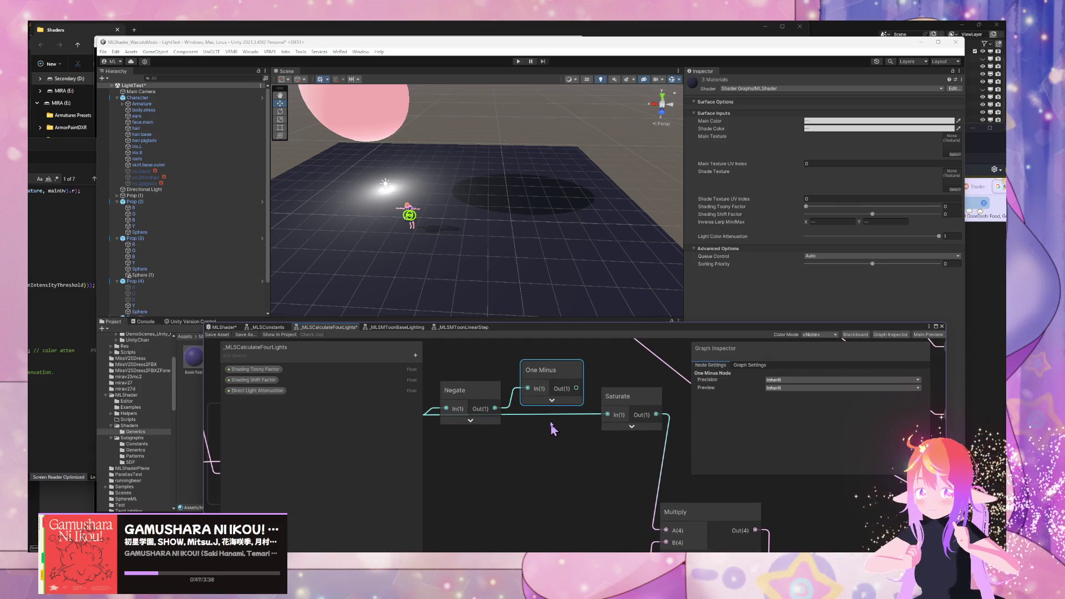
key("Delete")
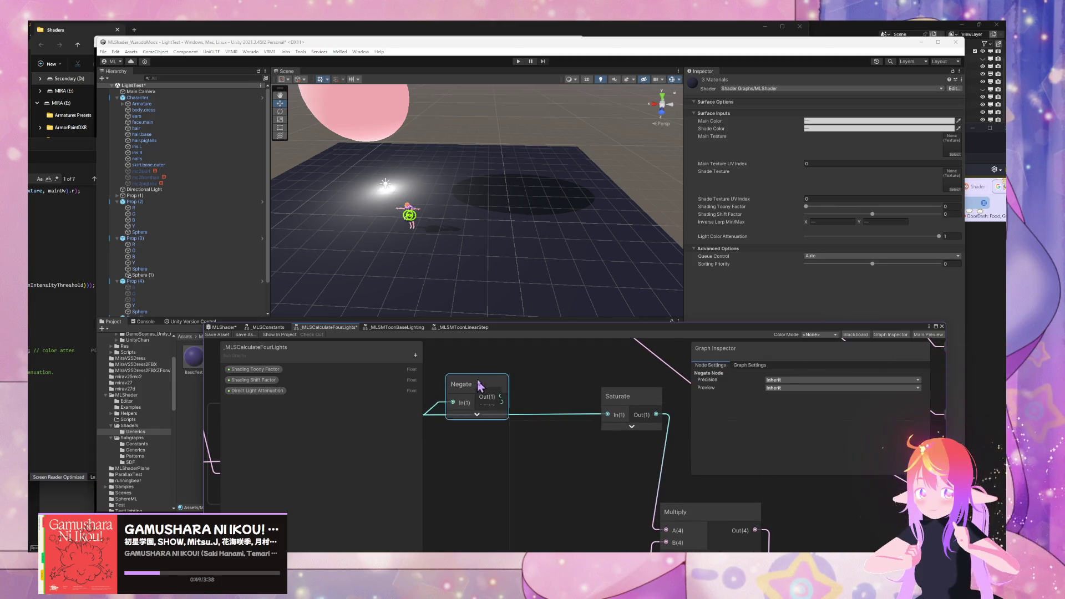
left_click_drag(482, 388, 508, 373)
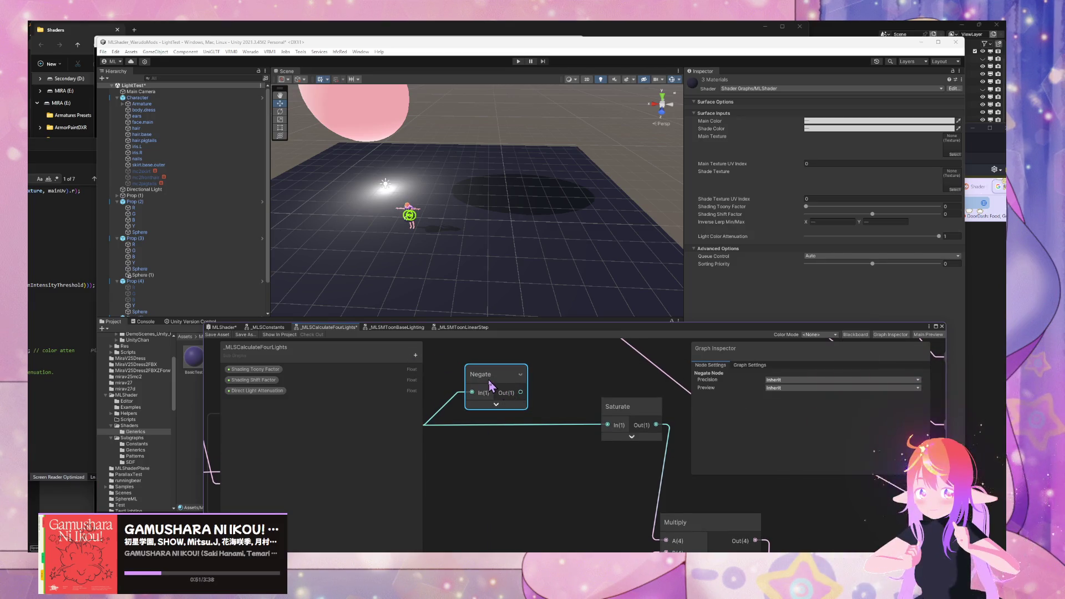
mouse_move(473, 265)
left_mouse_down()
mouse_move(519, 226)
mouse_move(631, 262)
mouse_move(488, 231)
mouse_move(549, 256)
mouse_move(518, 259)
mouse_move(444, 190)
mouse_move(459, 208)
left_mouse_up()
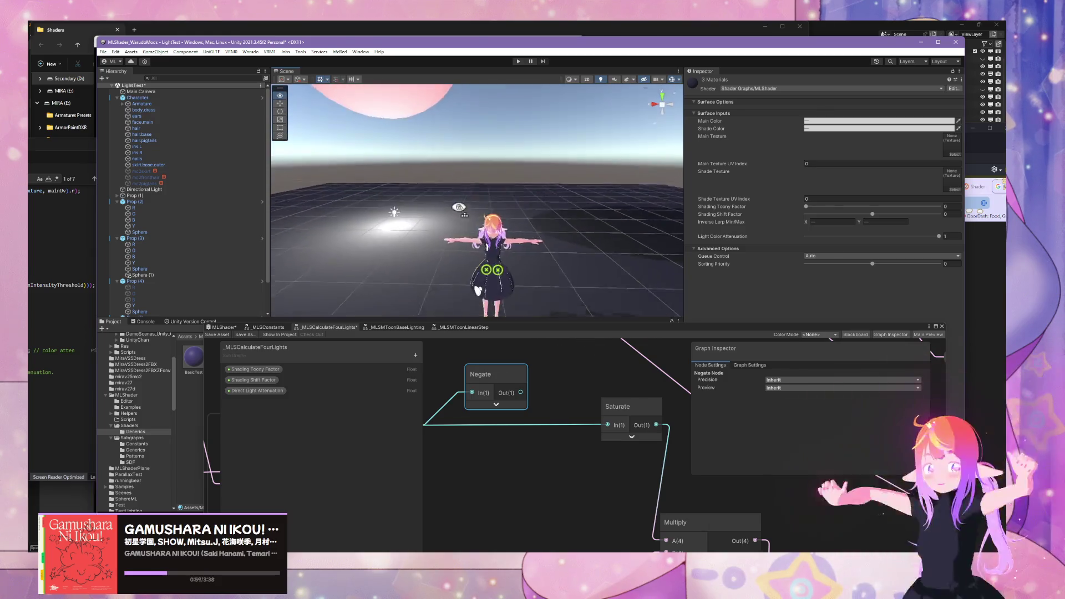
Step: Set Shading Toony Factor to 1 and Shading Shift Factor to -1, then select the dark floor plane
scroll(488, 228, "down", 5)
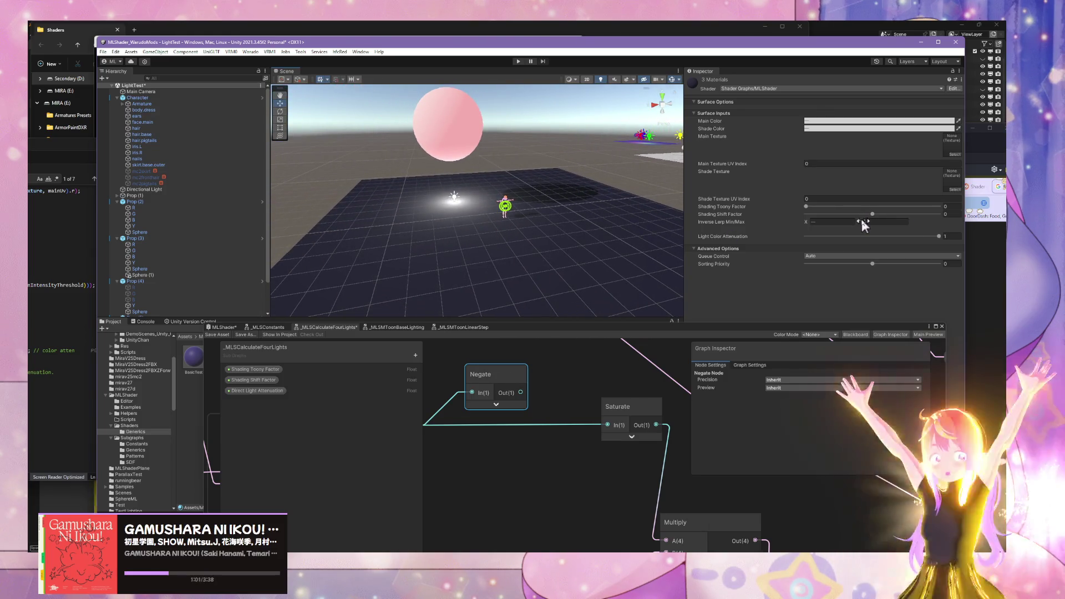
left_click_drag(806, 206, 975, 222)
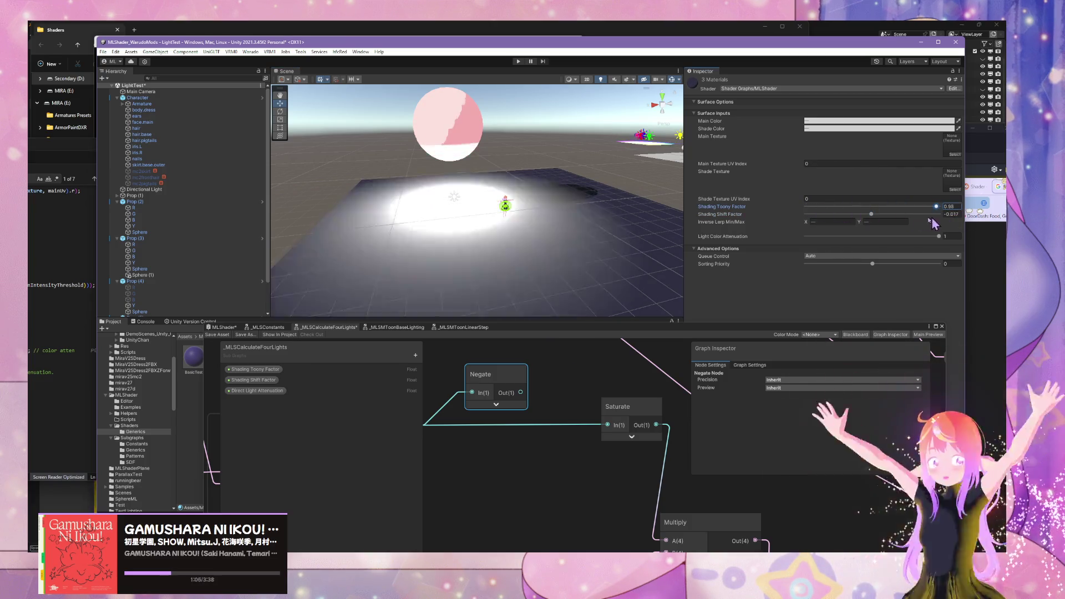
mouse_move(564, 205)
left_mouse_down()
mouse_move(577, 174)
mouse_move(533, 167)
mouse_move(627, 184)
left_mouse_up()
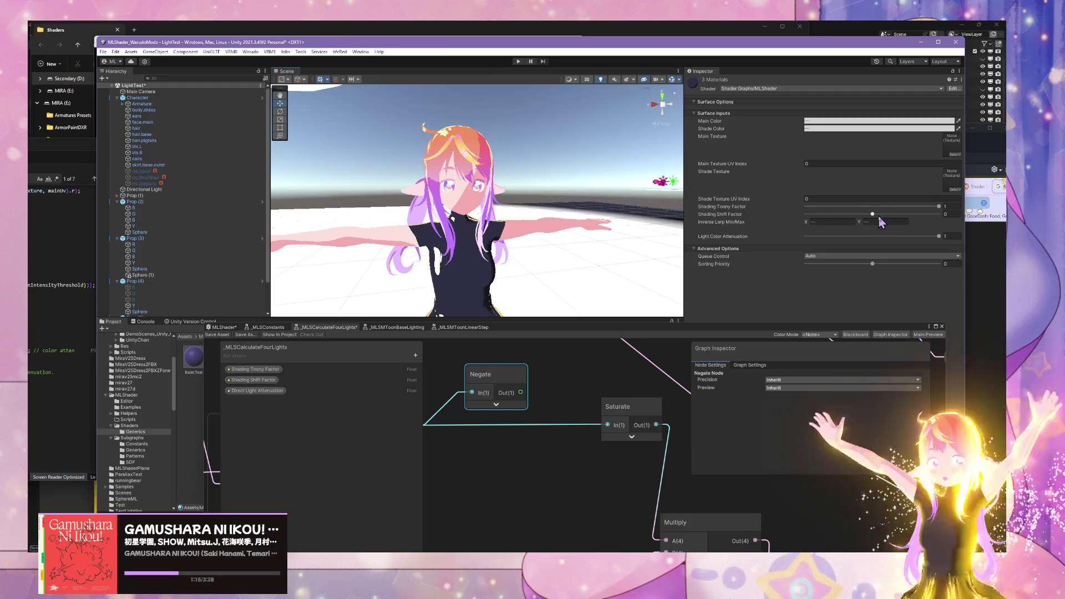
mouse_move(863, 214)
left_mouse_down()
mouse_move(794, 214)
mouse_move(943, 217)
mouse_move(810, 219)
left_mouse_up()
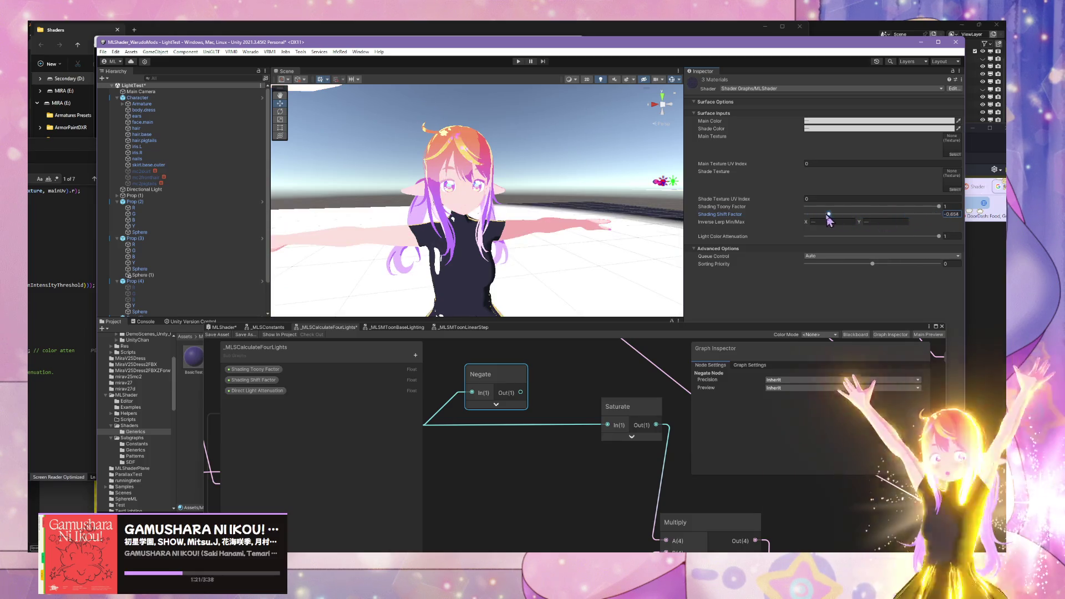
scroll(500, 281, "down", 5)
scroll(499, 281, "down", 5)
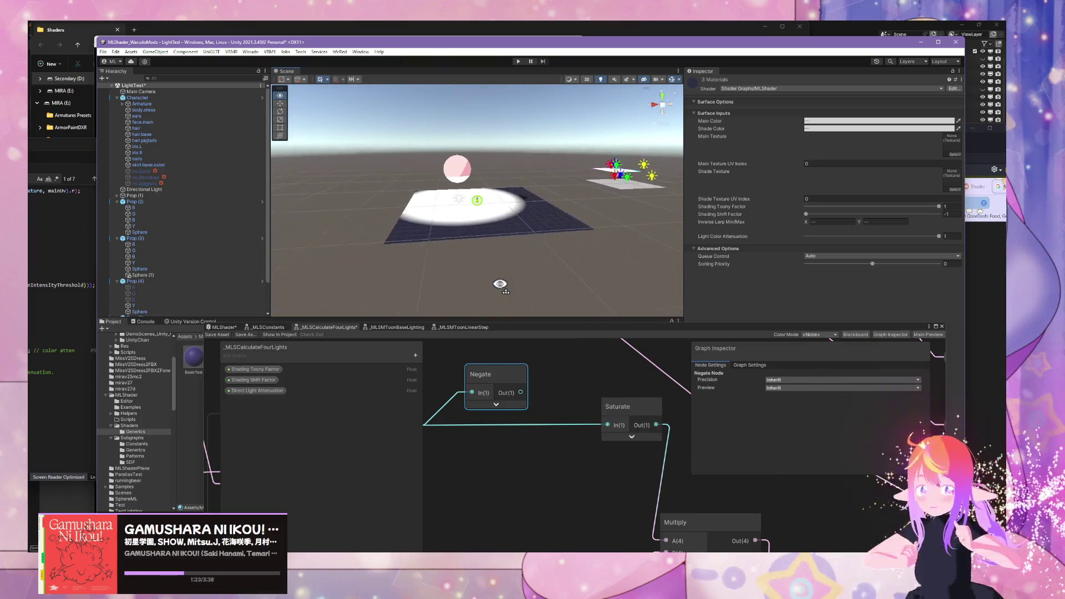
left_click(516, 240)
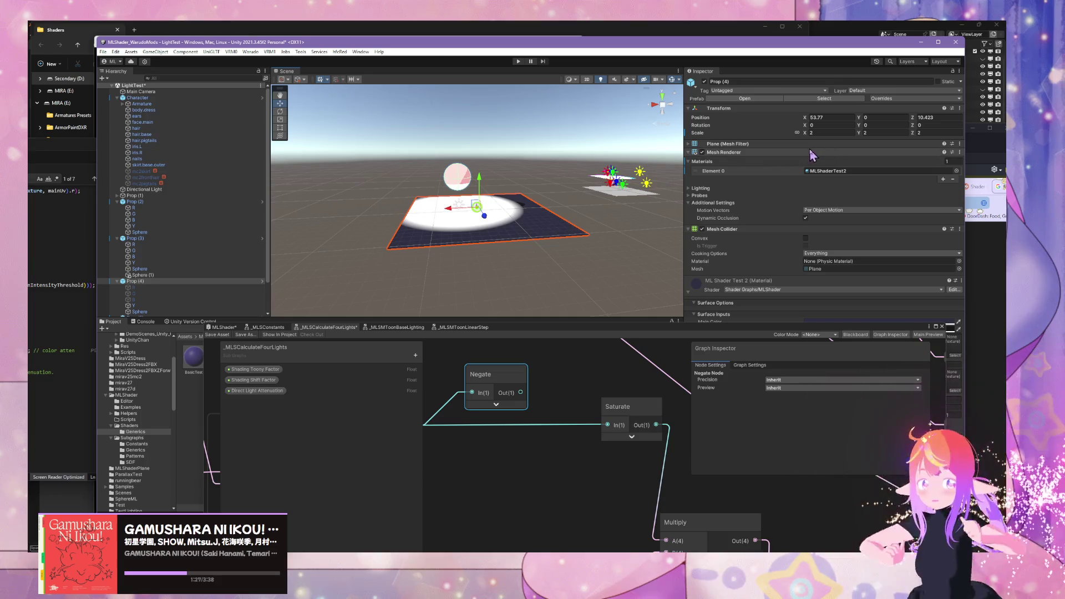
Step: Duplicate the Prop (4) floor plane with Ctrl+D and collapse the prop groups in the Hierarchy
left_click(181, 283)
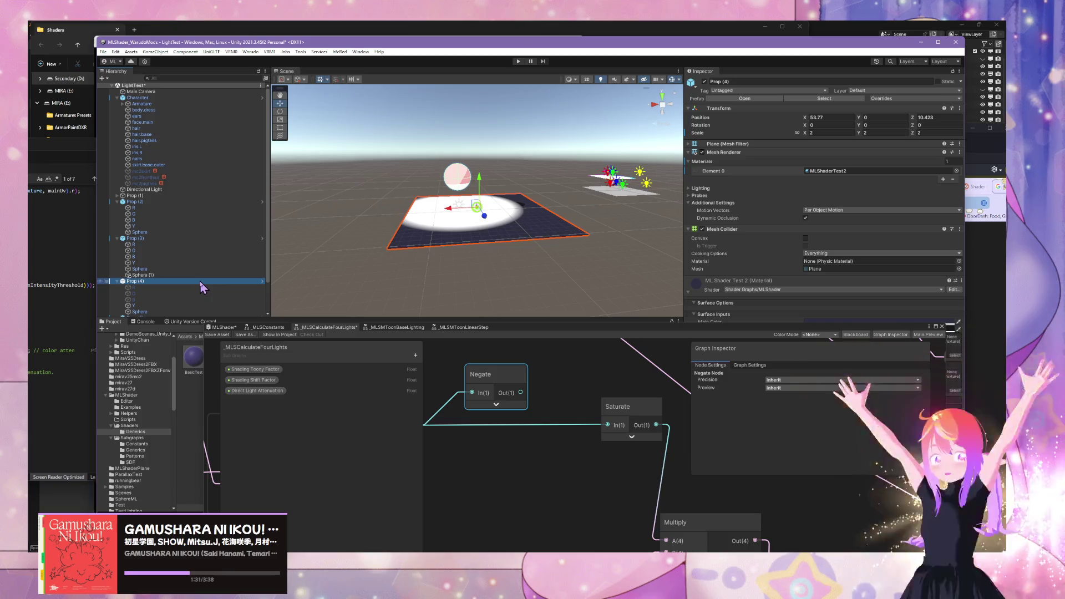
right_click(550, 267)
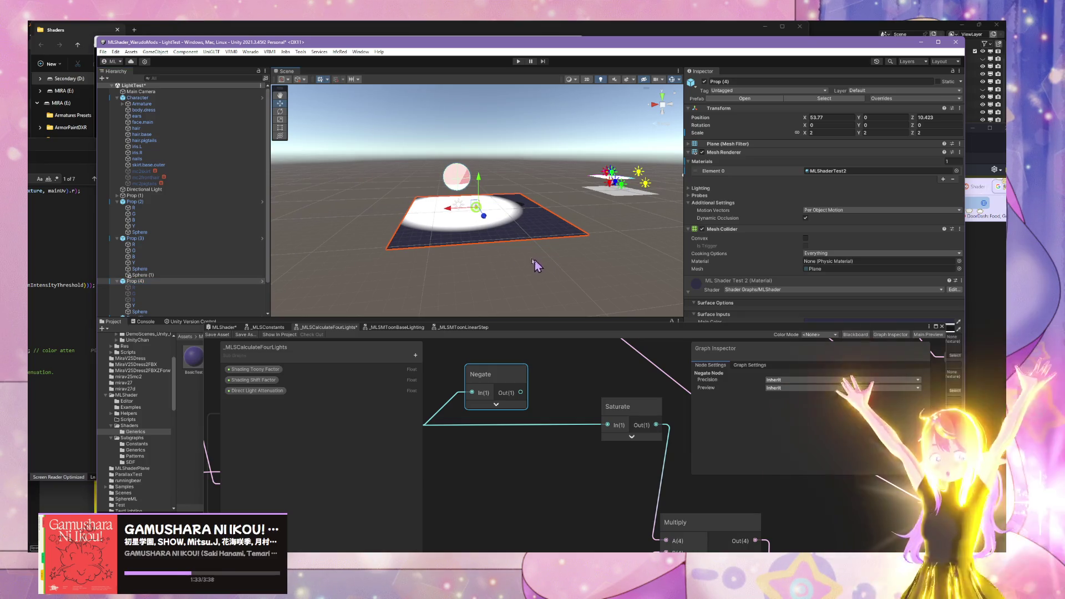
key("ctrl+d")
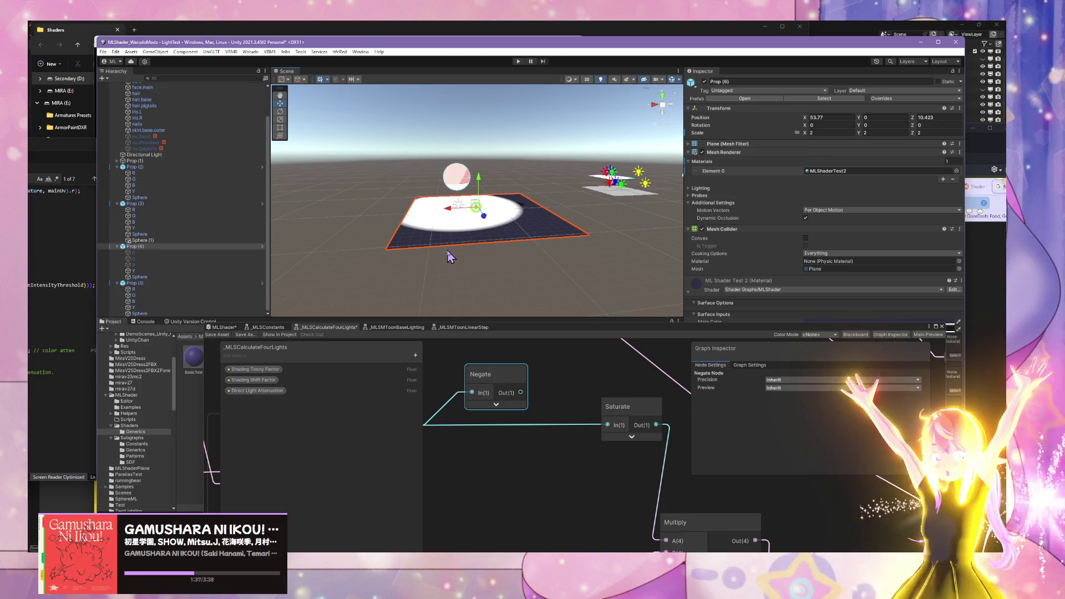
left_click(538, 260)
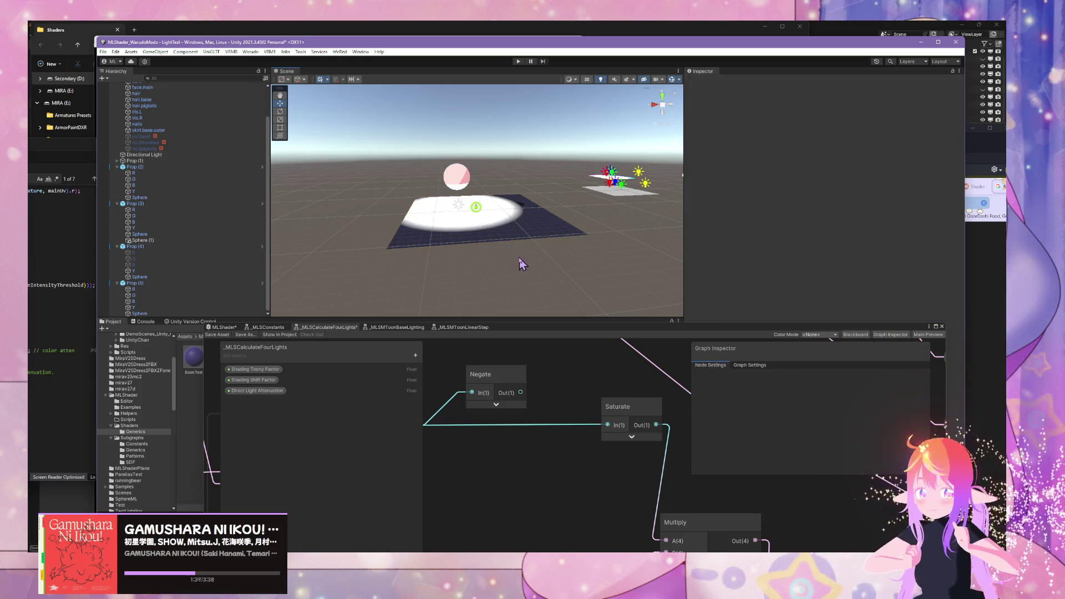
left_click(117, 284)
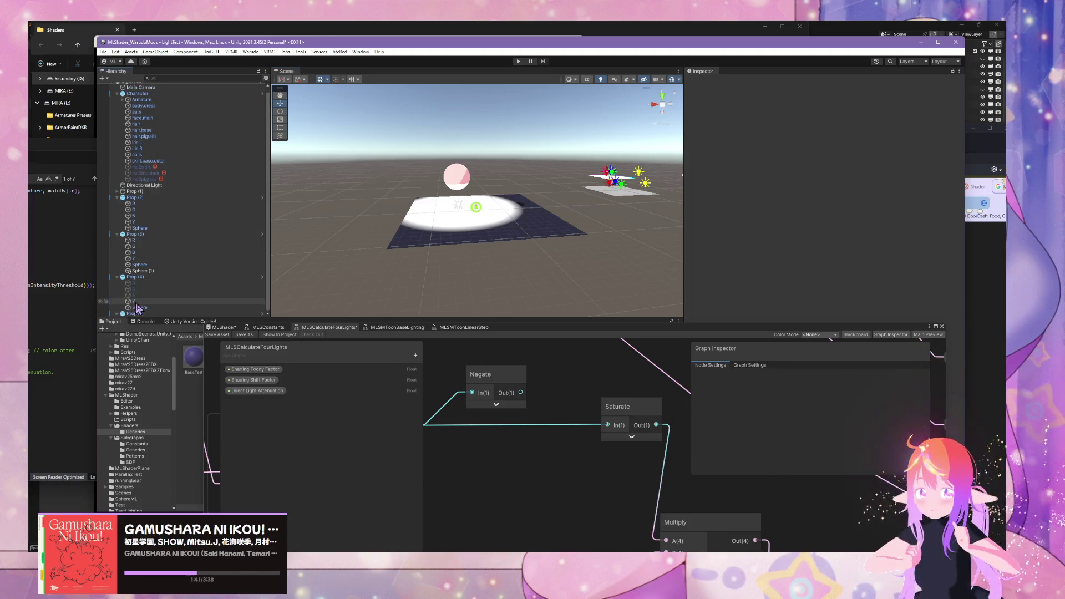
left_click(117, 277)
left_click(117, 238)
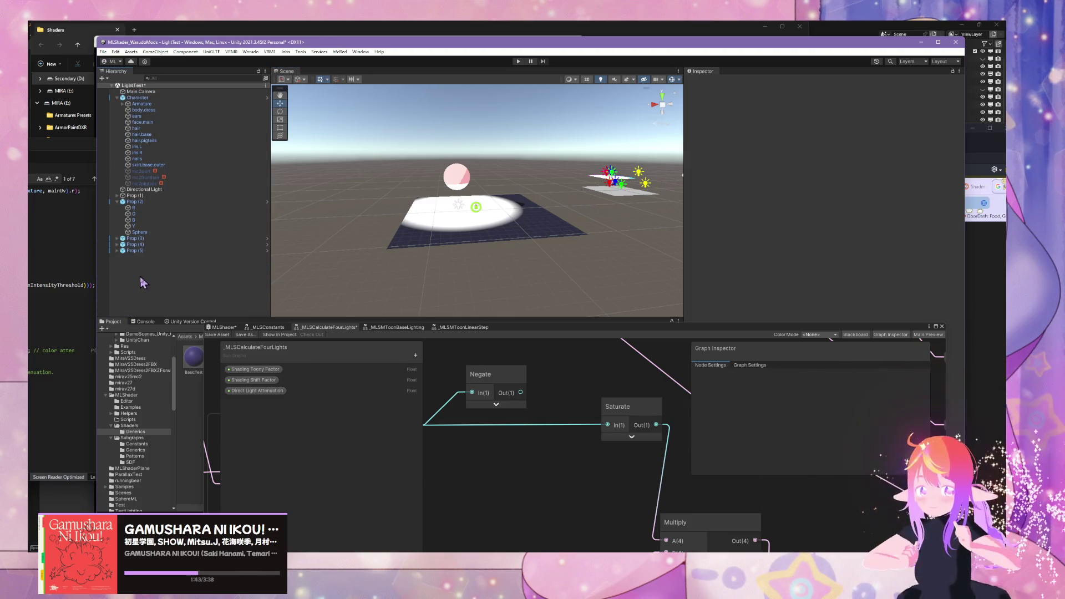
Step: Create a new 3D Plane, scale it to 5 and lower it under the floor
right_click(143, 281)
mouse_move(214, 396)
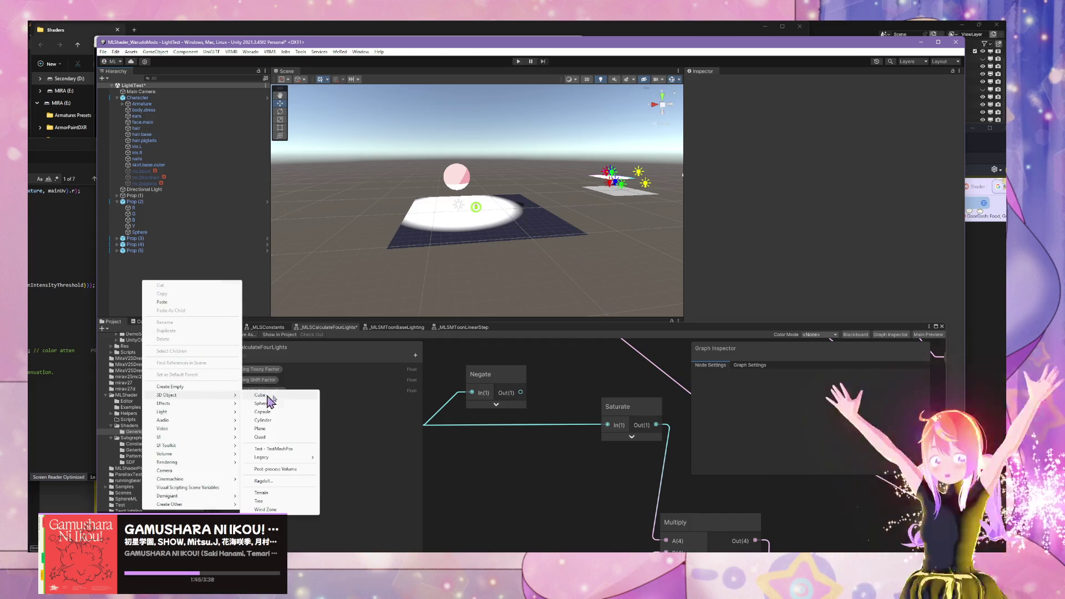
left_click(290, 428)
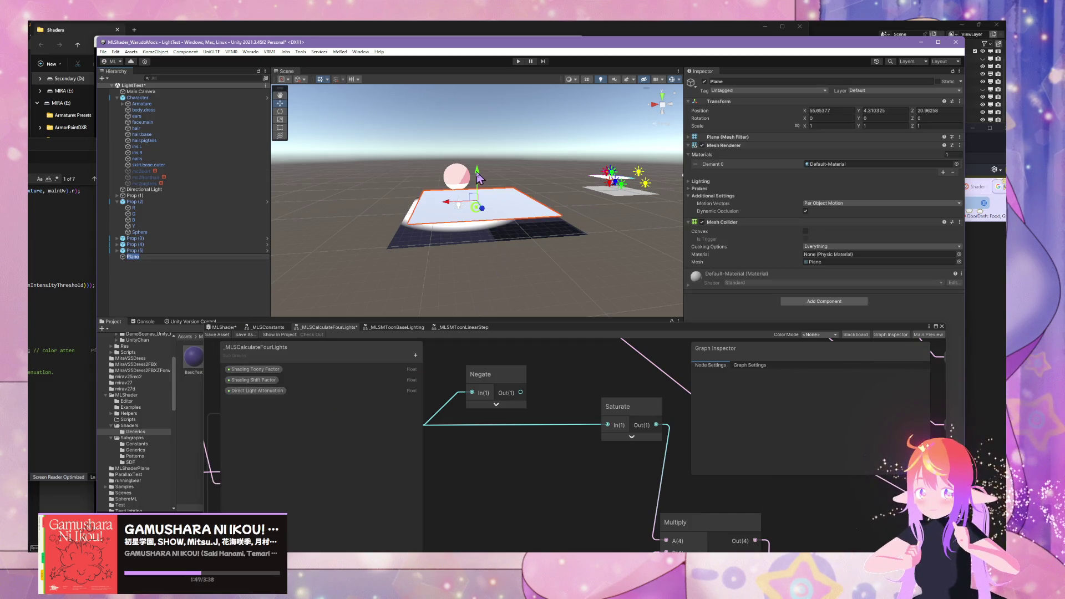
left_click_drag(478, 177, 478, 194)
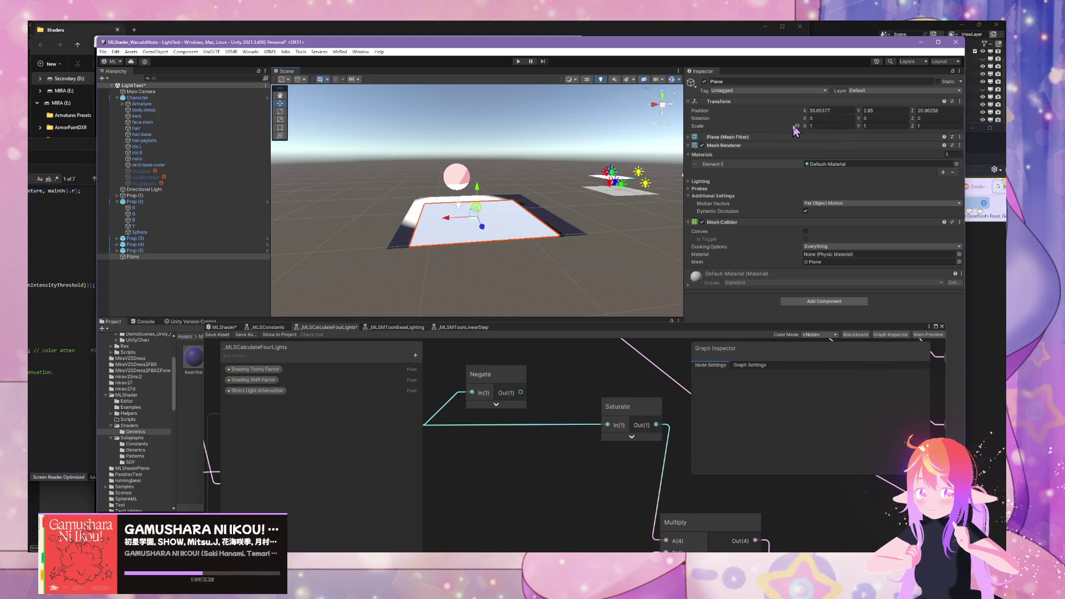
double_click(829, 127)
type("5")
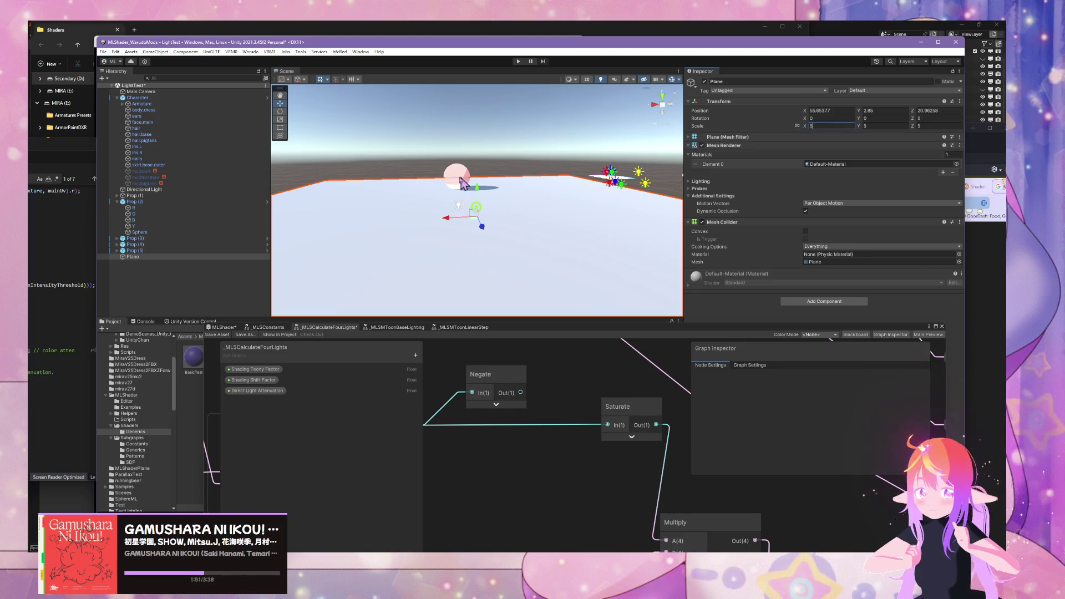
mouse_move(478, 194)
left_mouse_down()
mouse_move(488, 221)
mouse_move(525, 215)
left_mouse_up()
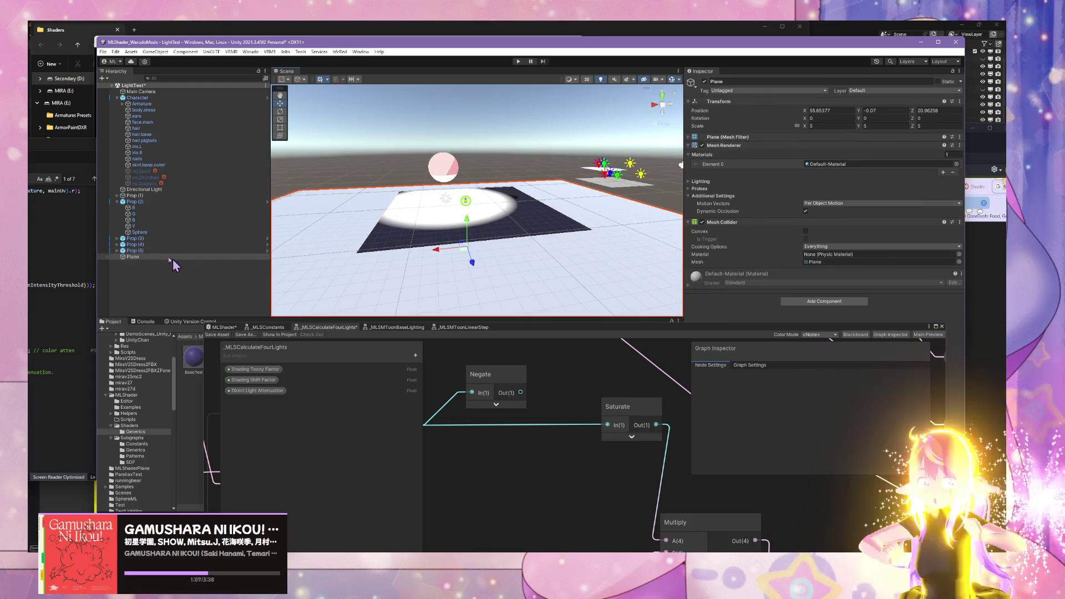
Step: Turn off Prop (4)'s Mesh Renderer so the dark plane no longer renders
left_click(133, 251)
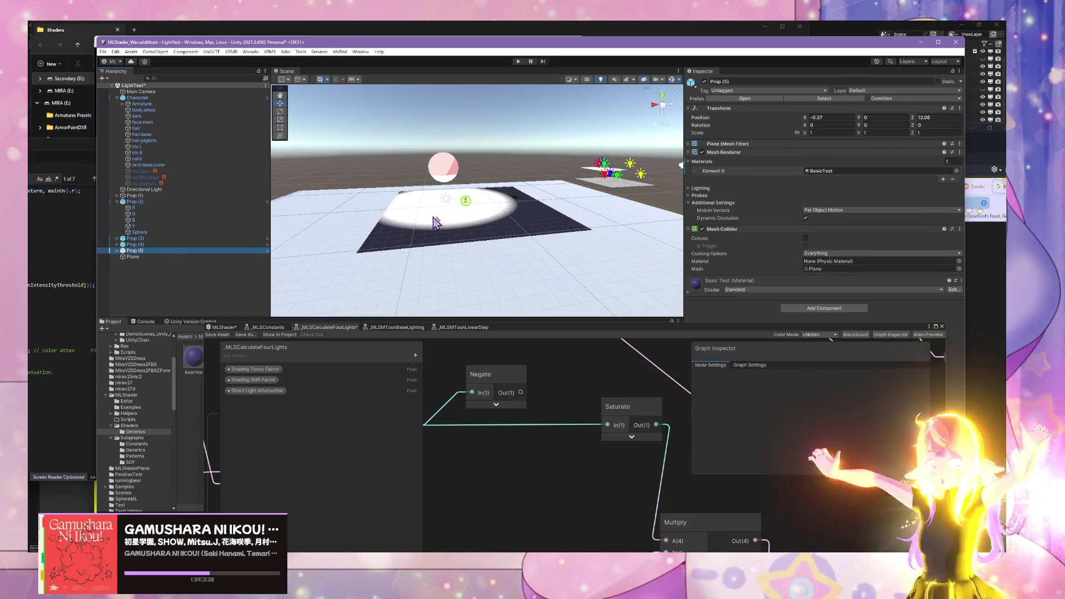
left_click(443, 221)
left_click(117, 245)
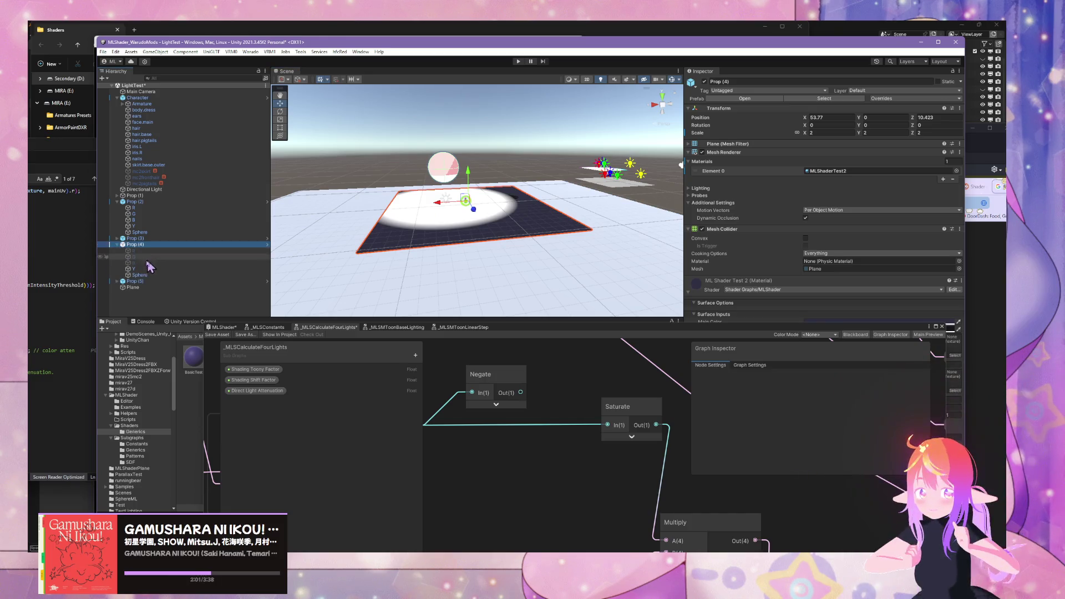
left_click(702, 152)
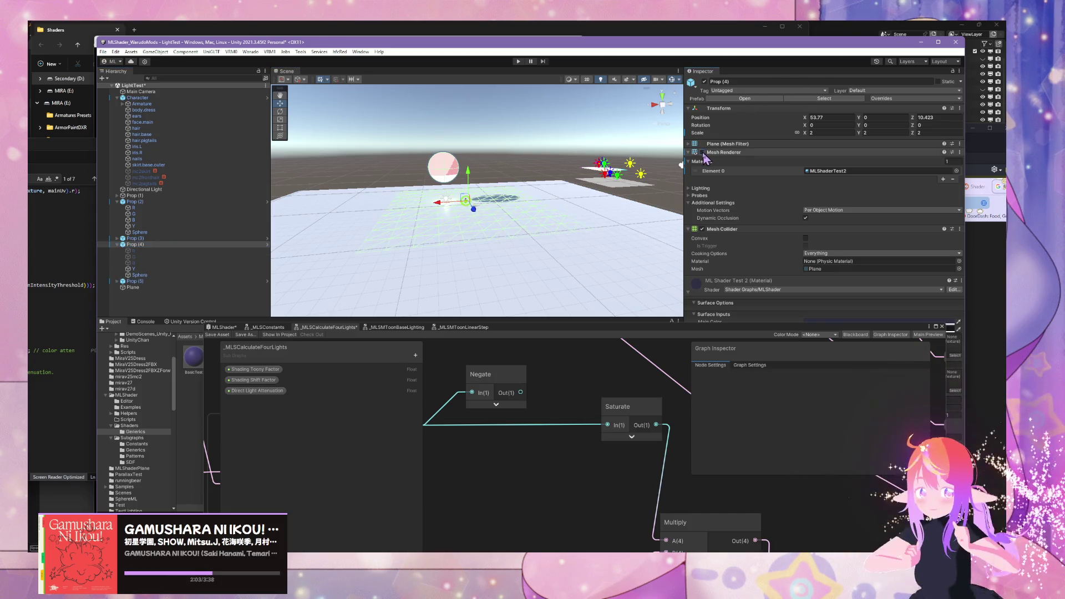
left_click_drag(530, 206, 544, 207)
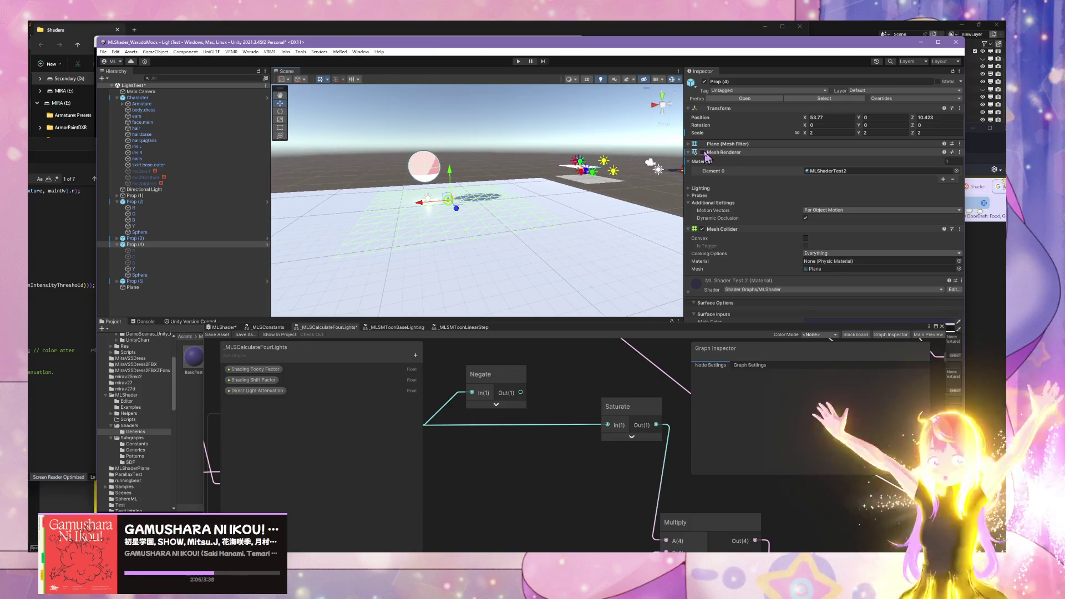
left_click(702, 152)
left_click(688, 152)
left_click(690, 146)
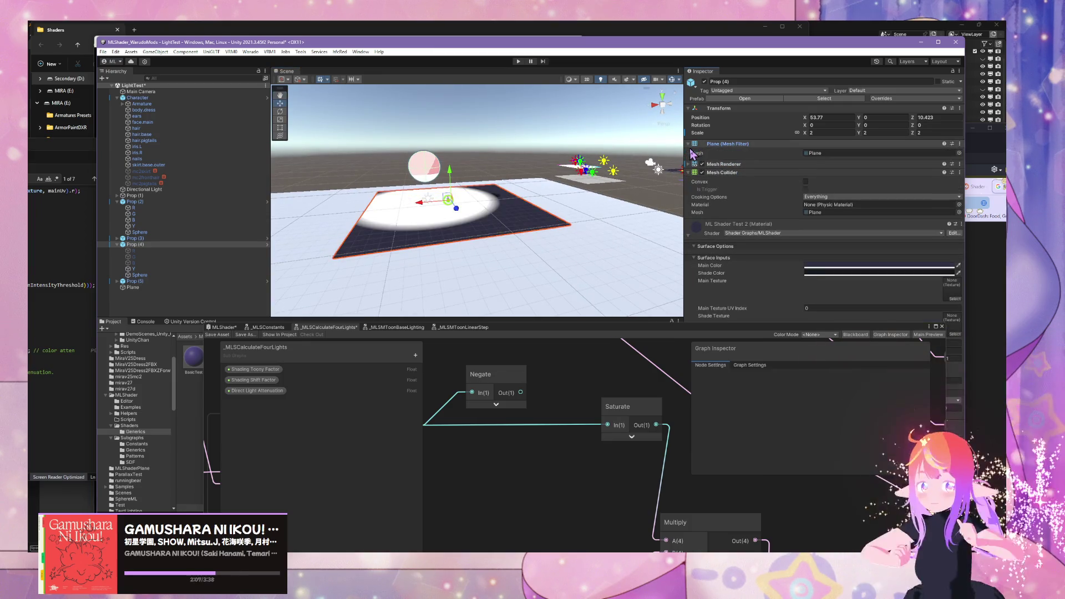
left_click(703, 164)
mouse_move(583, 233)
left_mouse_down()
mouse_move(459, 344)
mouse_move(523, 338)
mouse_move(640, 369)
mouse_move(650, 446)
mouse_move(530, 443)
mouse_move(486, 419)
left_mouse_up()
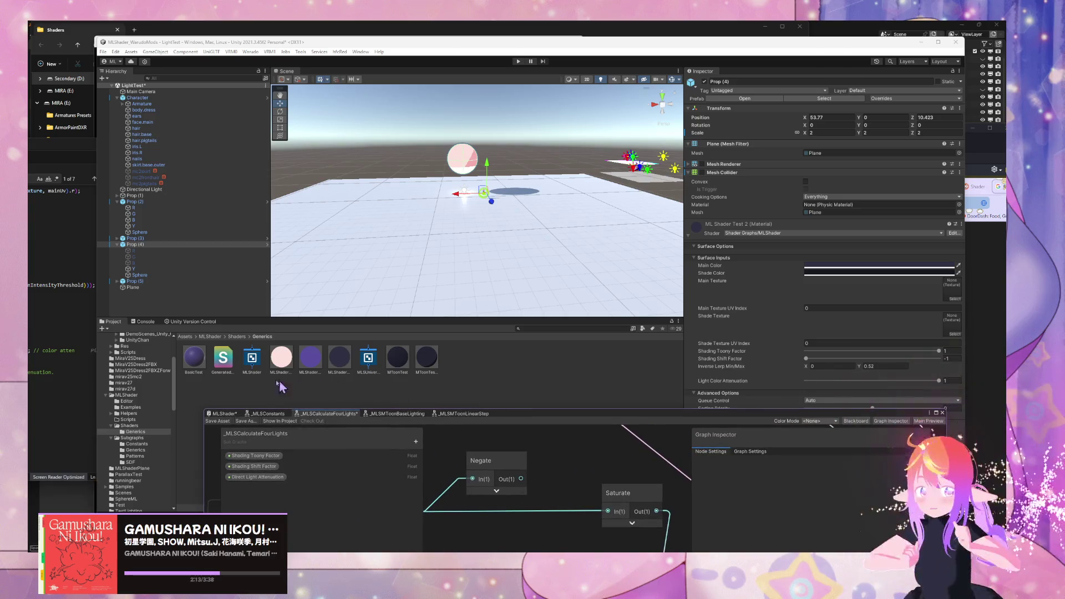
Step: Apply the ML shader material to the new plane and raise Shading Shift Factor to about 0.1
mouse_move(323, 371)
left_mouse_down()
mouse_move(488, 252)
mouse_move(482, 211)
mouse_move(468, 198)
mouse_move(475, 157)
mouse_move(562, 158)
mouse_move(494, 148)
mouse_move(488, 166)
mouse_move(533, 177)
mouse_move(560, 166)
left_mouse_up()
scroll(488, 252, "up", 5)
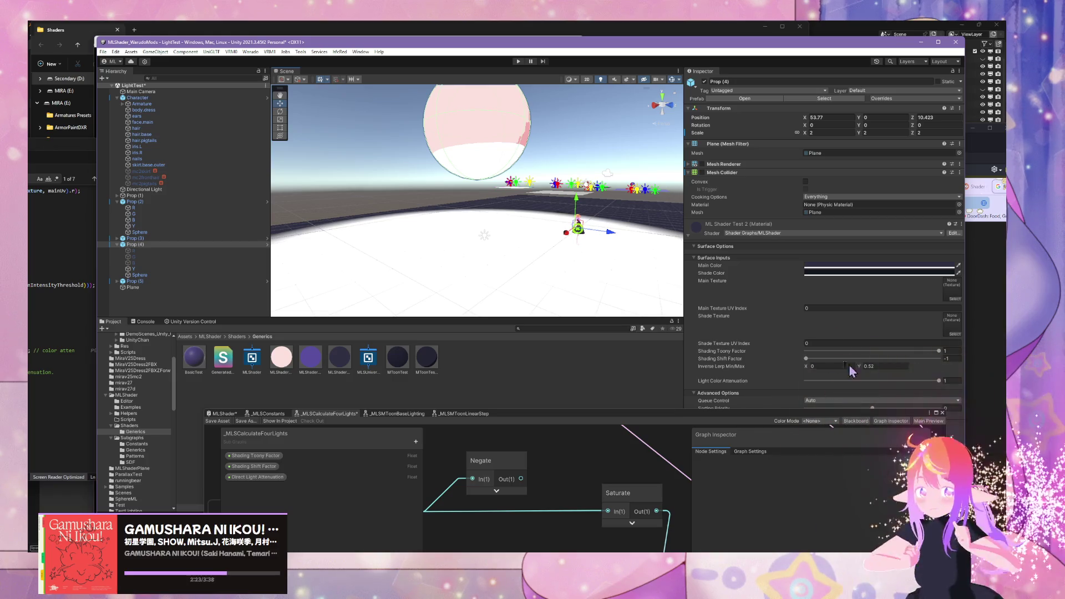
mouse_move(806, 362)
left_mouse_down()
mouse_move(903, 372)
mouse_move(869, 375)
left_mouse_up()
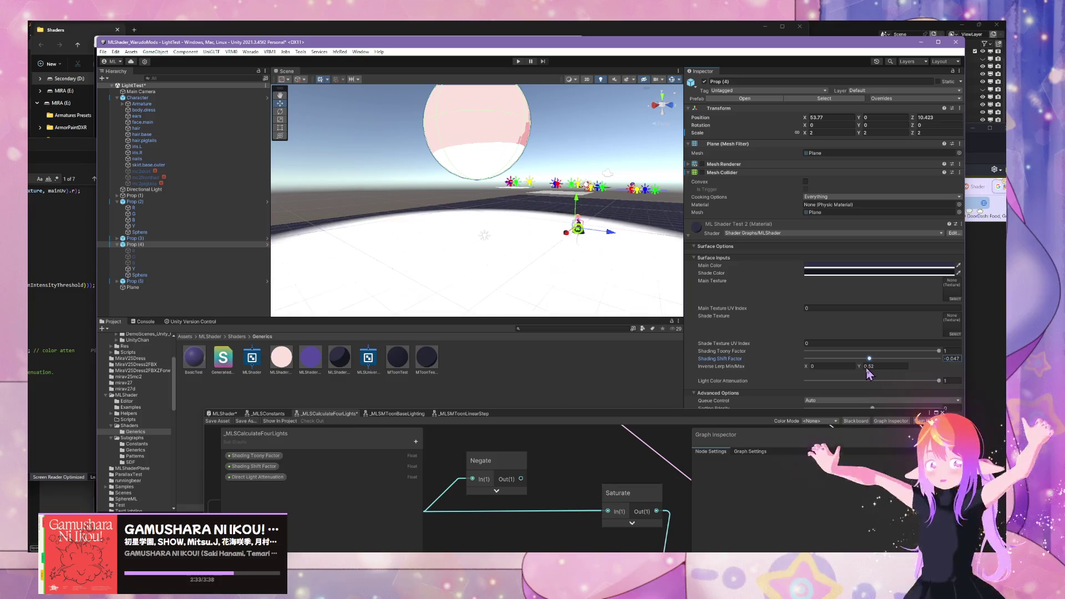
Step: Select all three MLShader materials and set their Shading Shift Factor to -0.043
left_click(318, 362, "shift")
left_click(344, 366, "shift")
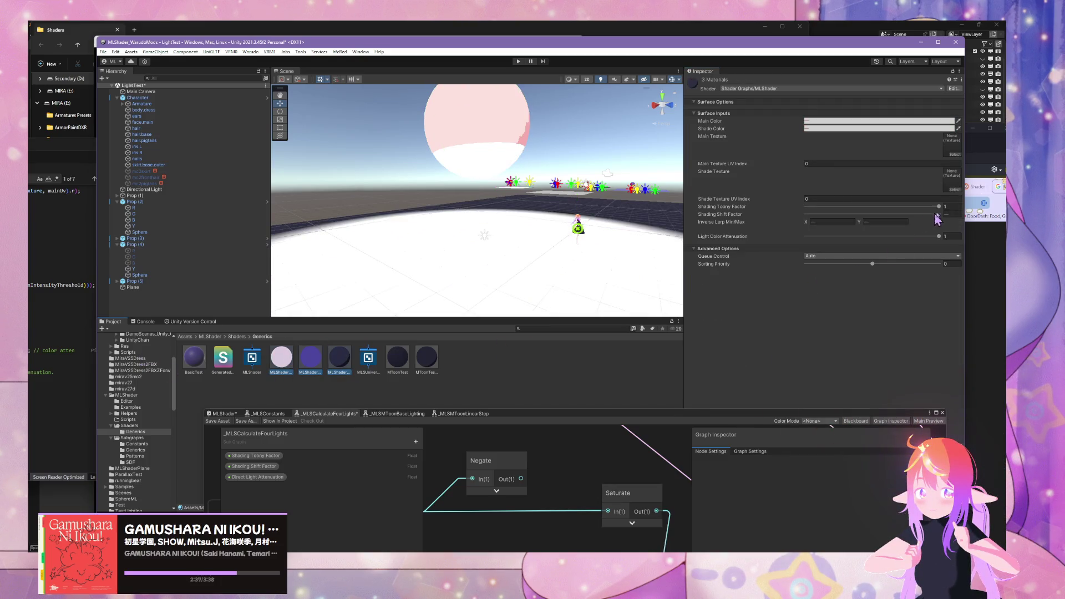
mouse_move(869, 218)
left_mouse_down()
mouse_move(884, 218)
mouse_move(869, 224)
left_mouse_up()
left_click_drag(529, 415, 596, 283)
scroll(586, 363, "down", 4)
scroll(587, 364, "up", 3)
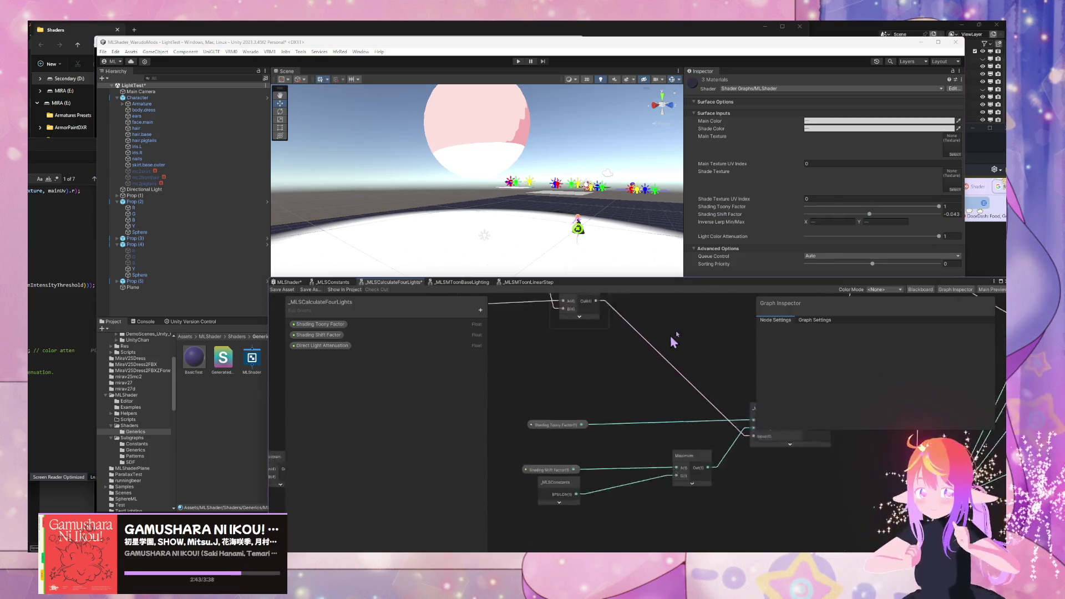
mouse_move(609, 441)
left_mouse_down()
mouse_move(523, 435)
mouse_move(692, 403)
left_mouse_up()
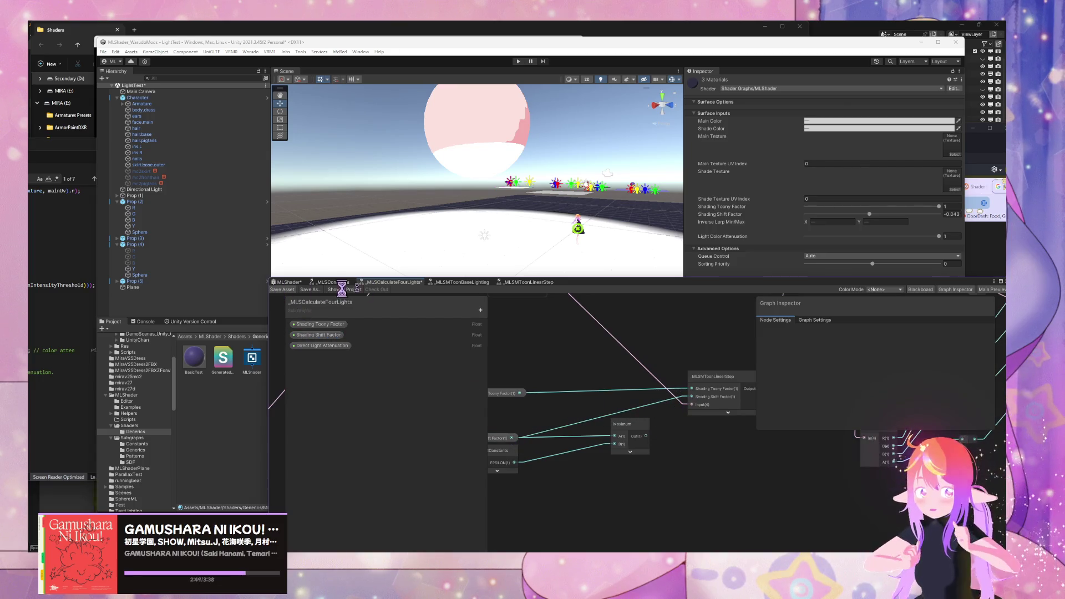
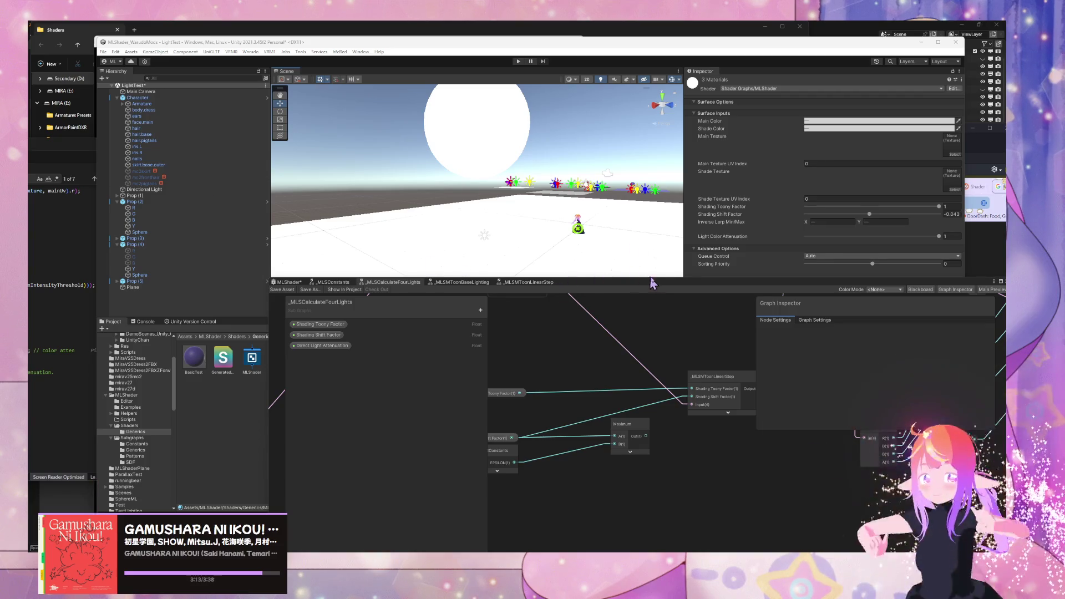
Step: Wire the Maximum node's Out into the LinearStep input, then raise Shading Shift Factor to test shading
left_click_drag(650, 443, 692, 405)
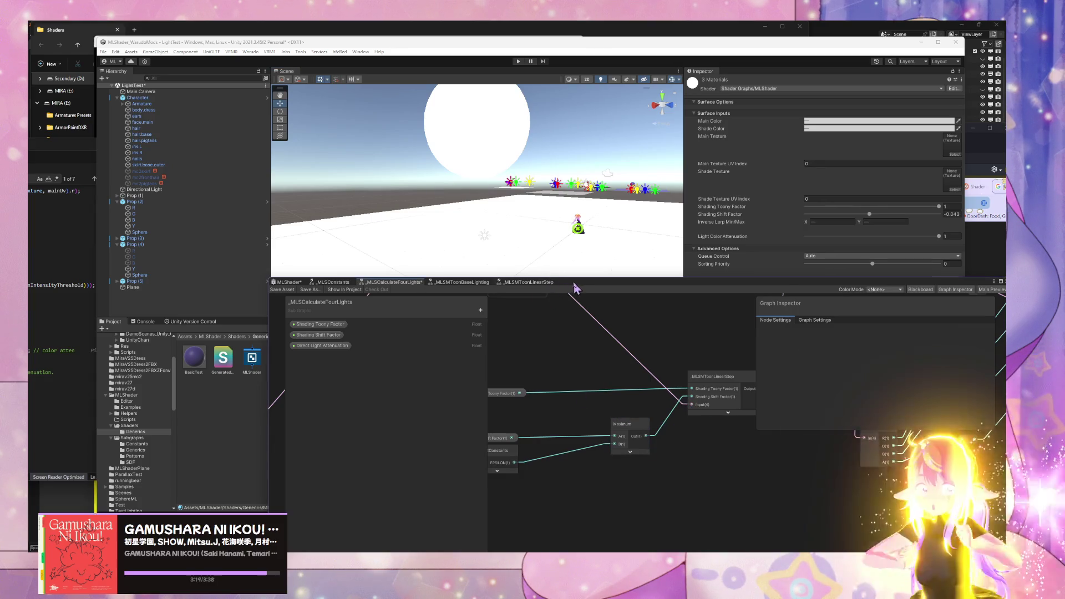
left_click_drag(574, 287, 597, 304)
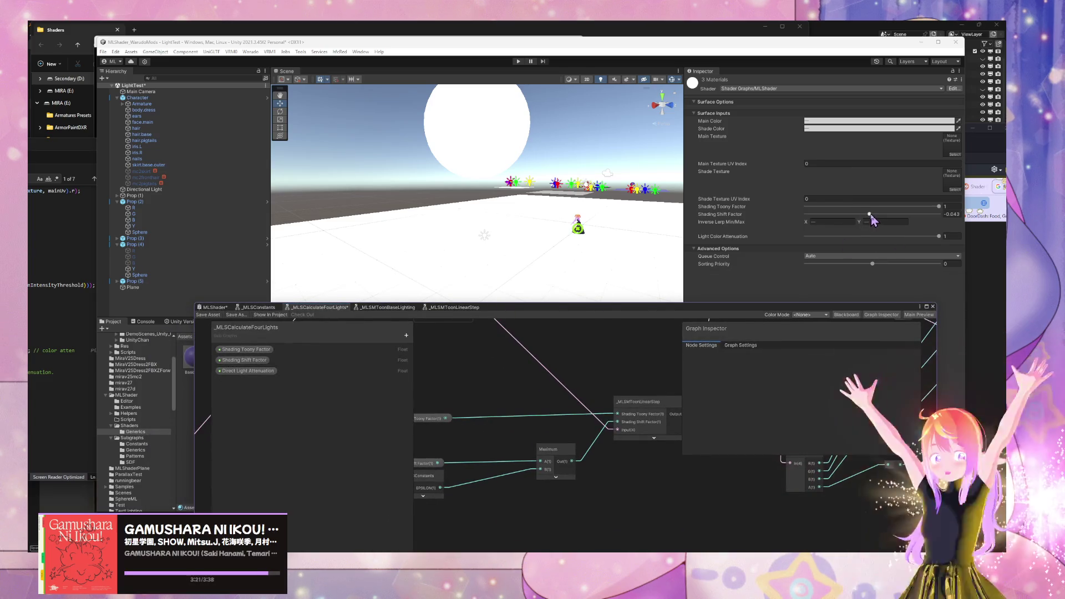
mouse_move(870, 216)
left_mouse_down()
mouse_move(910, 222)
mouse_move(875, 225)
mouse_move(963, 230)
mouse_move(876, 232)
left_mouse_up()
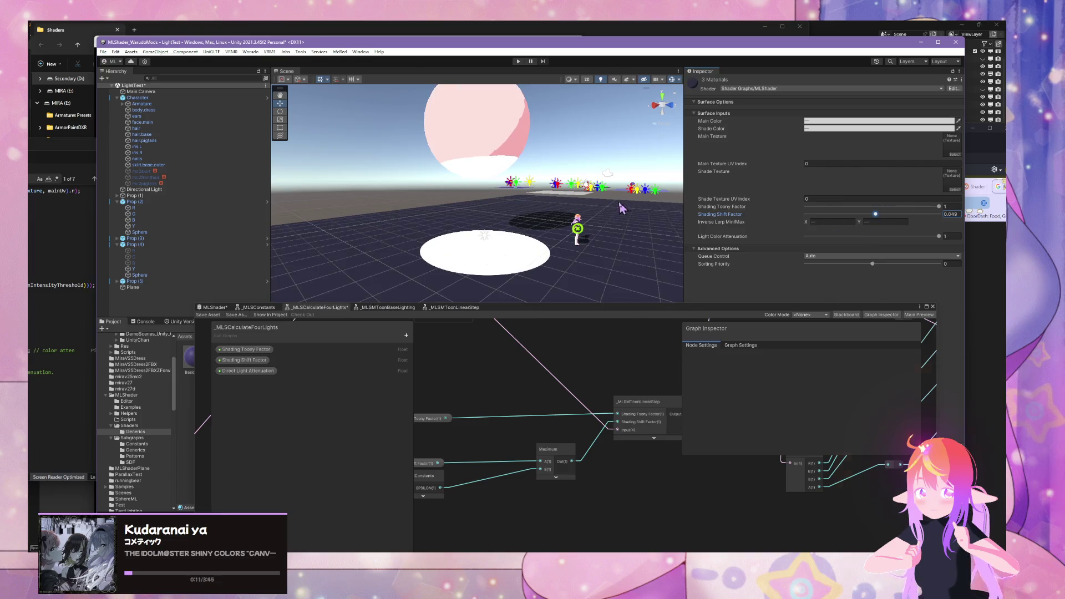
Step: Set Shading Shift Factor to 0.049 and select the floor plane to show its material in the Inspector
mouse_move(577, 227)
left_mouse_down()
mouse_move(596, 250)
mouse_move(647, 266)
mouse_move(564, 248)
mouse_move(581, 261)
mouse_move(531, 215)
left_mouse_up()
left_click(546, 239)
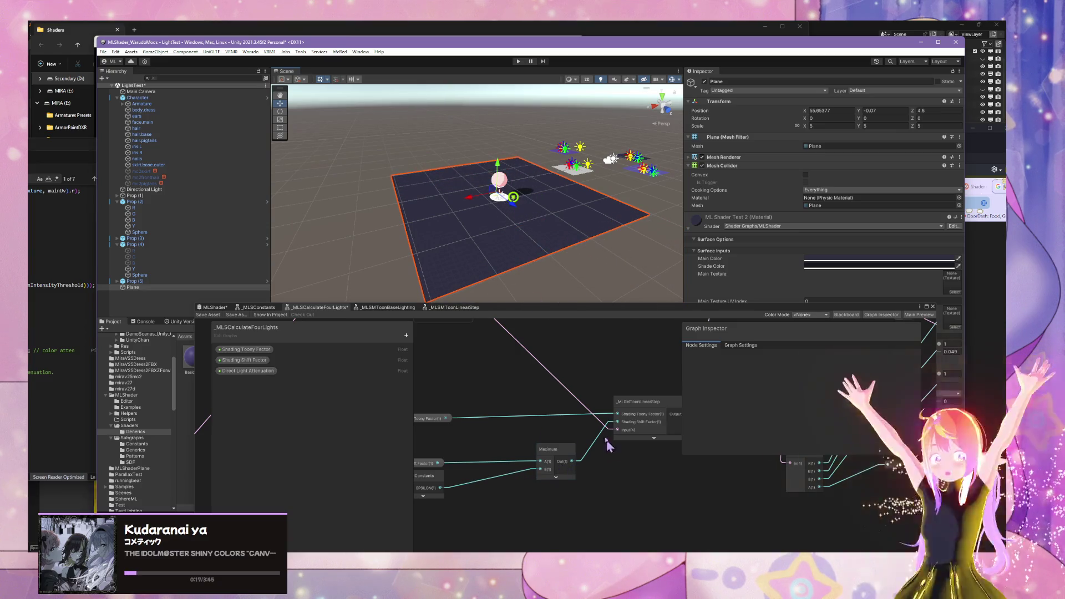
left_click_drag(518, 431, 583, 417)
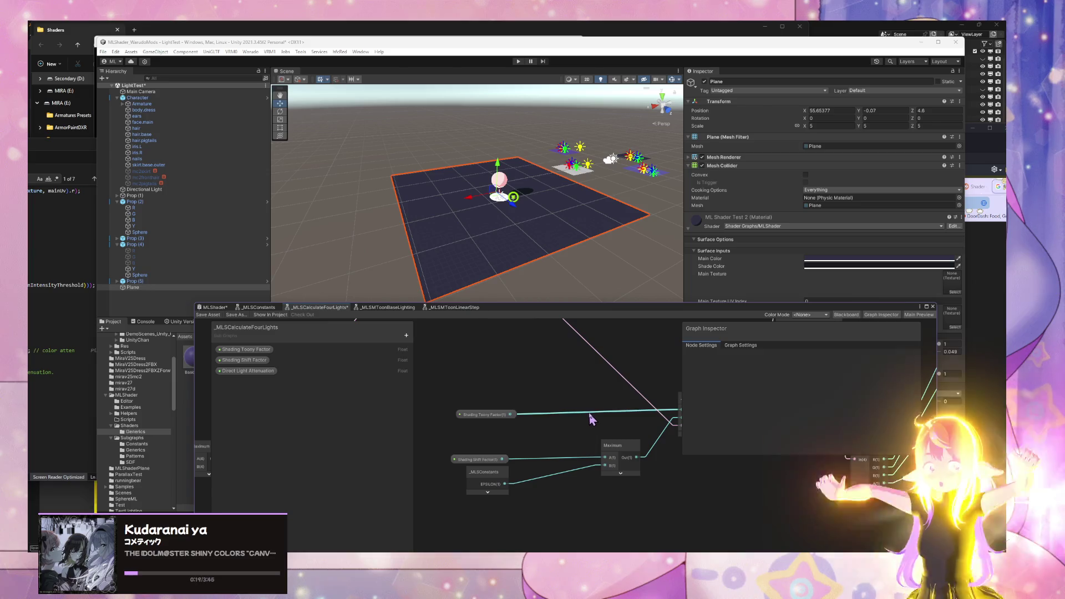
scroll(570, 247, "up", 1)
scroll(570, 245, "up", 1)
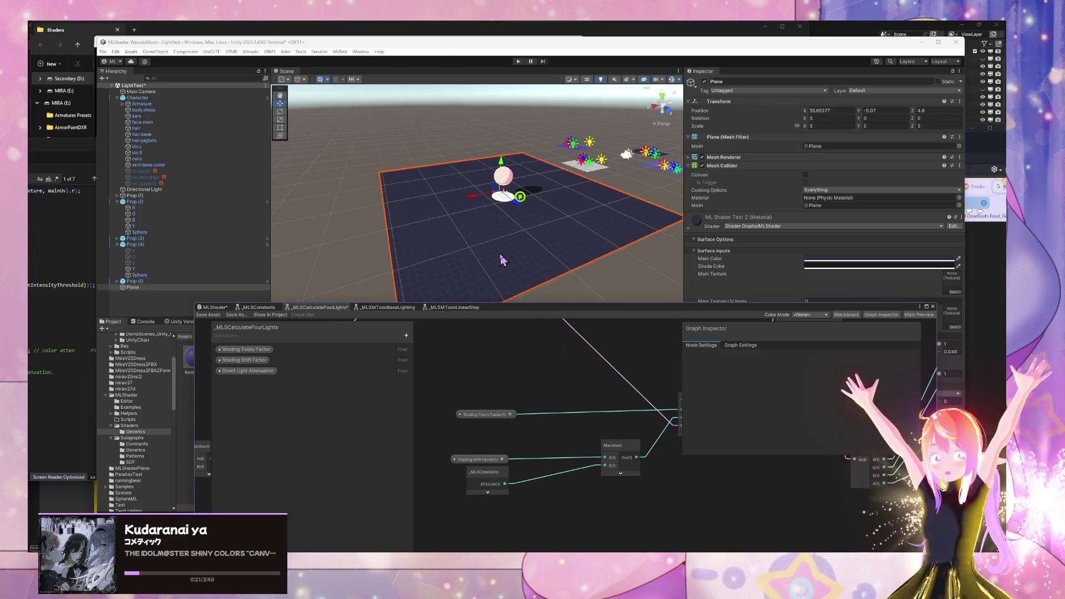
left_click_drag(531, 271, 600, 280)
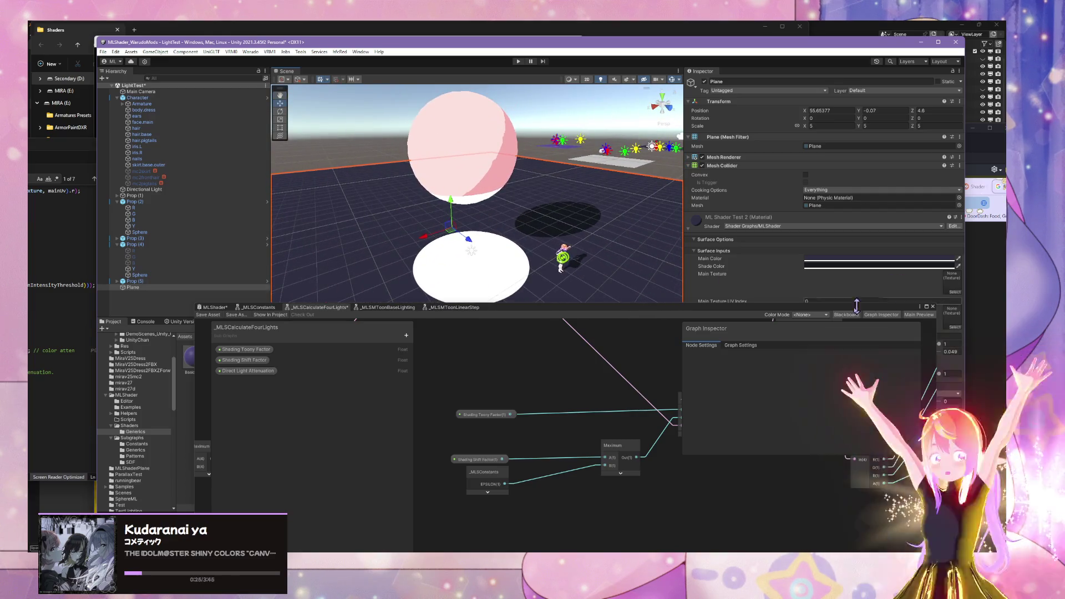
left_click_drag(849, 315, 834, 361)
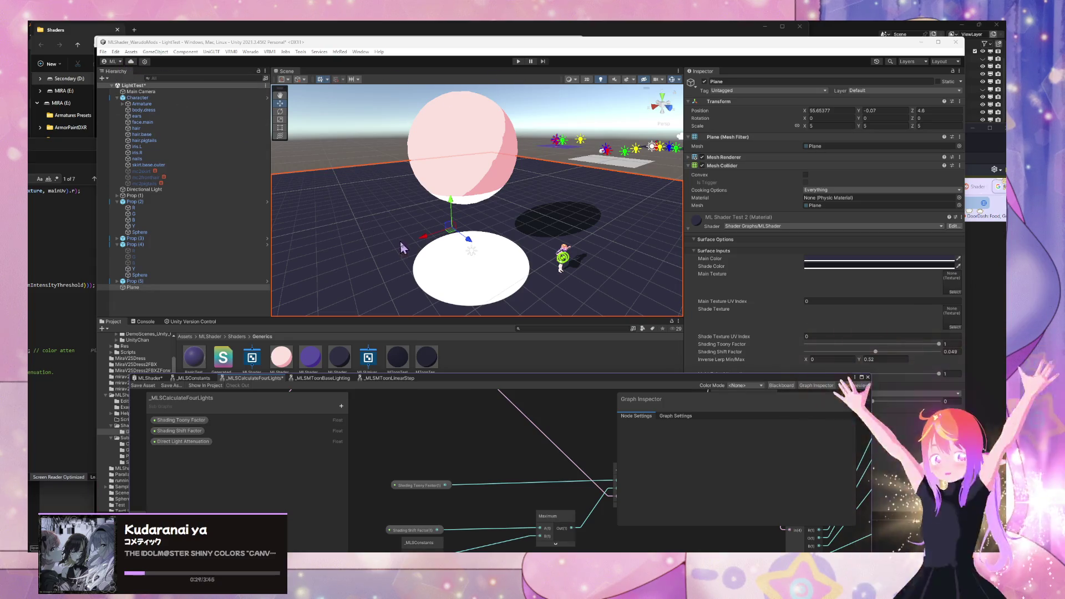
Step: Enter 0.05 for the floor material's Shading Shift Factor
left_click(956, 351)
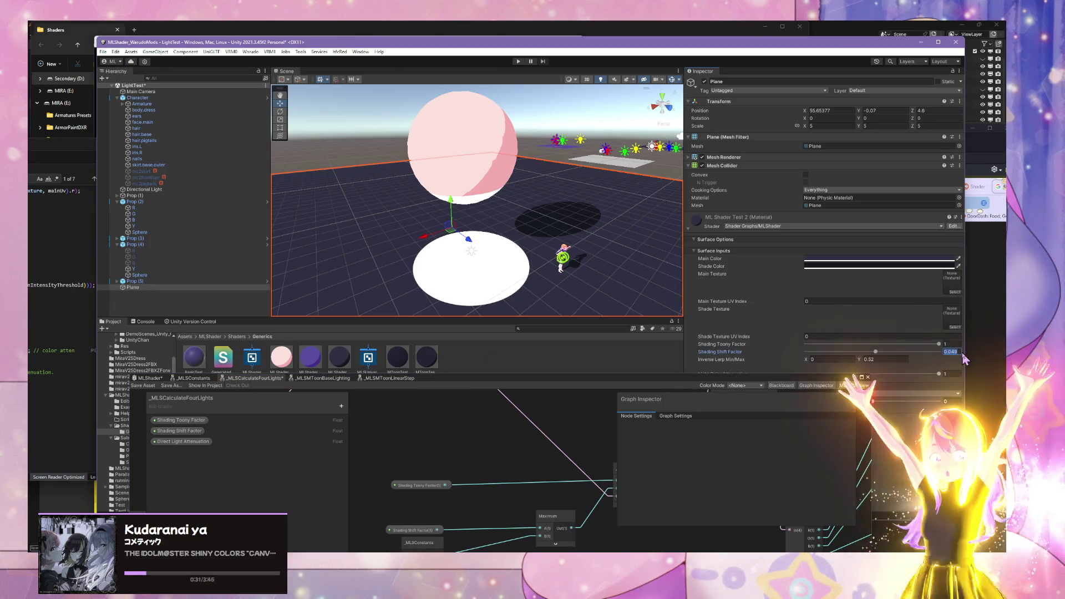
type("0.05")
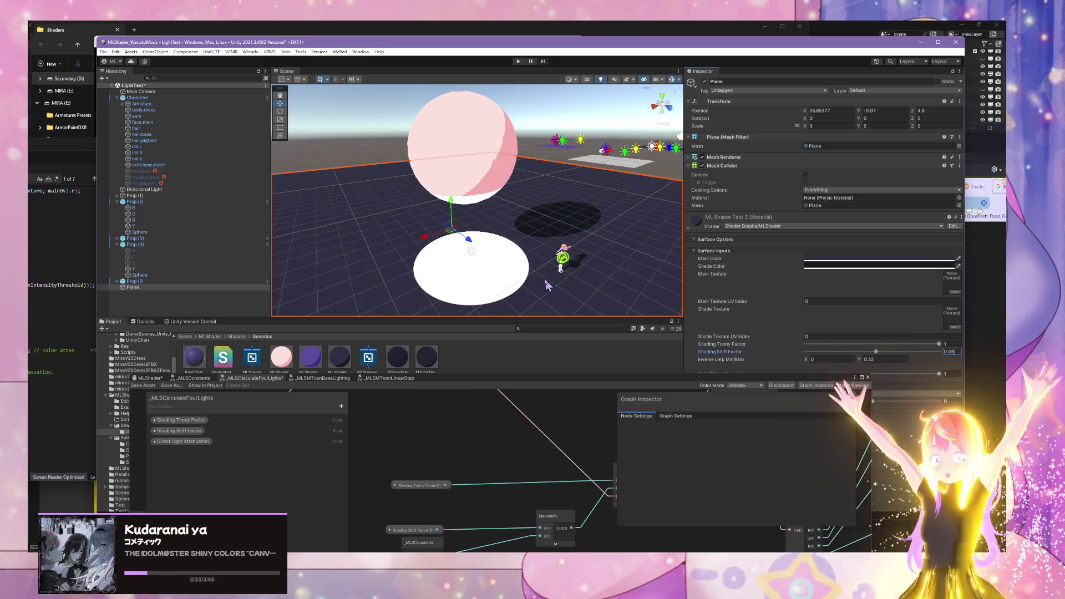
scroll(547, 284, "up", 5)
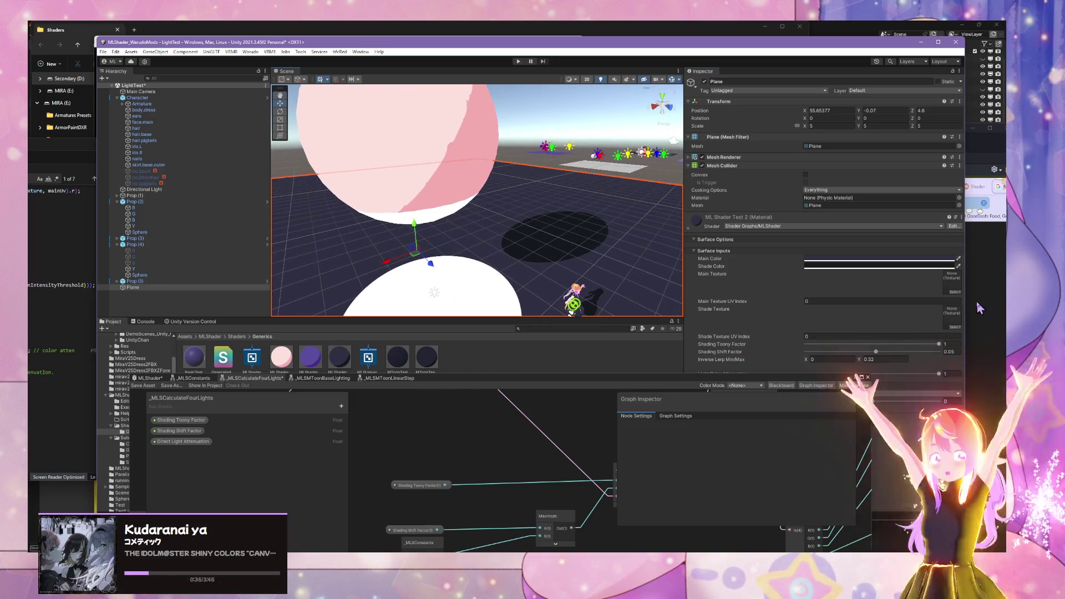
Step: Select the three ML Shader materials together and lower their Shading Toony Factor
left_click(941, 345)
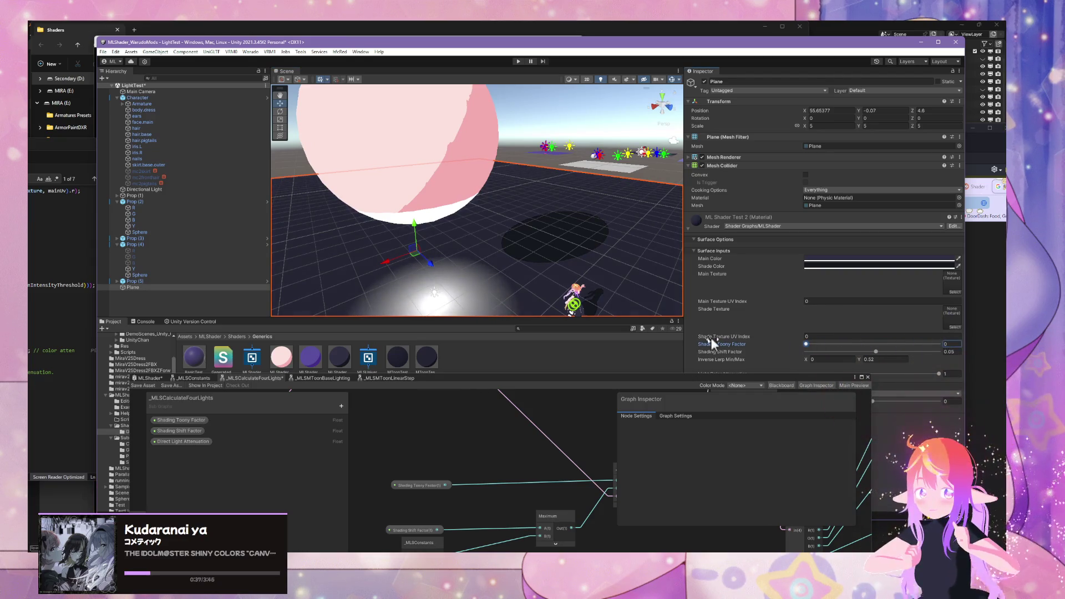
left_click(281, 358)
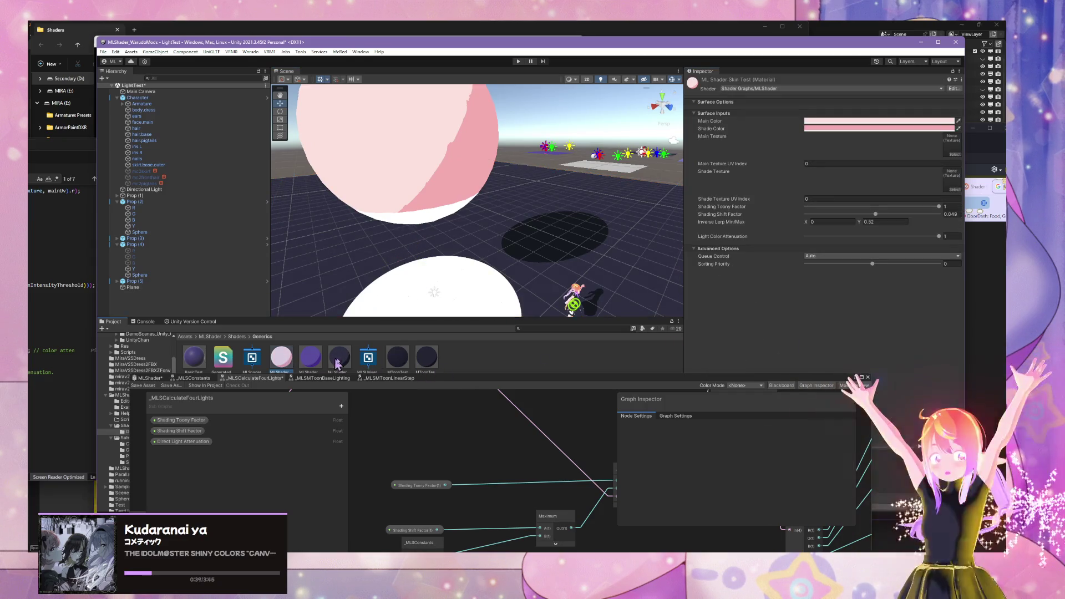
left_click(340, 358, "shift")
mouse_move(939, 206)
left_mouse_down()
mouse_move(837, 219)
mouse_move(868, 222)
mouse_move(754, 213)
mouse_move(932, 208)
mouse_move(732, 225)
mouse_move(977, 225)
mouse_move(875, 227)
left_mouse_up()
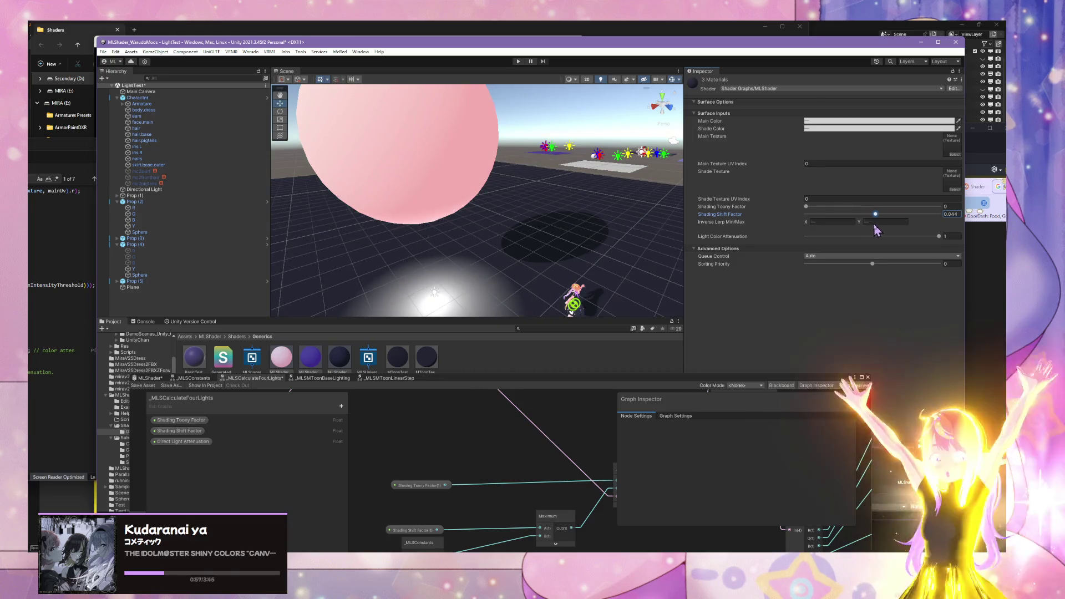
Step: Restore Shading Toony Factor to 1, set Shading Shift Factor to 0, and pull the scene view back
left_click_drag(807, 206, 982, 219)
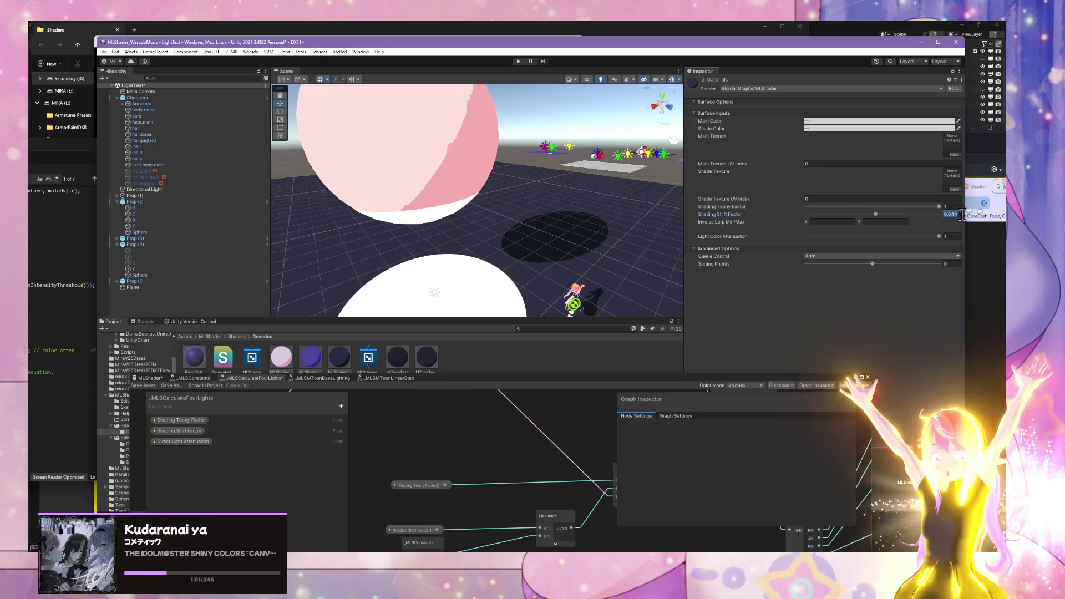
type("0.0")
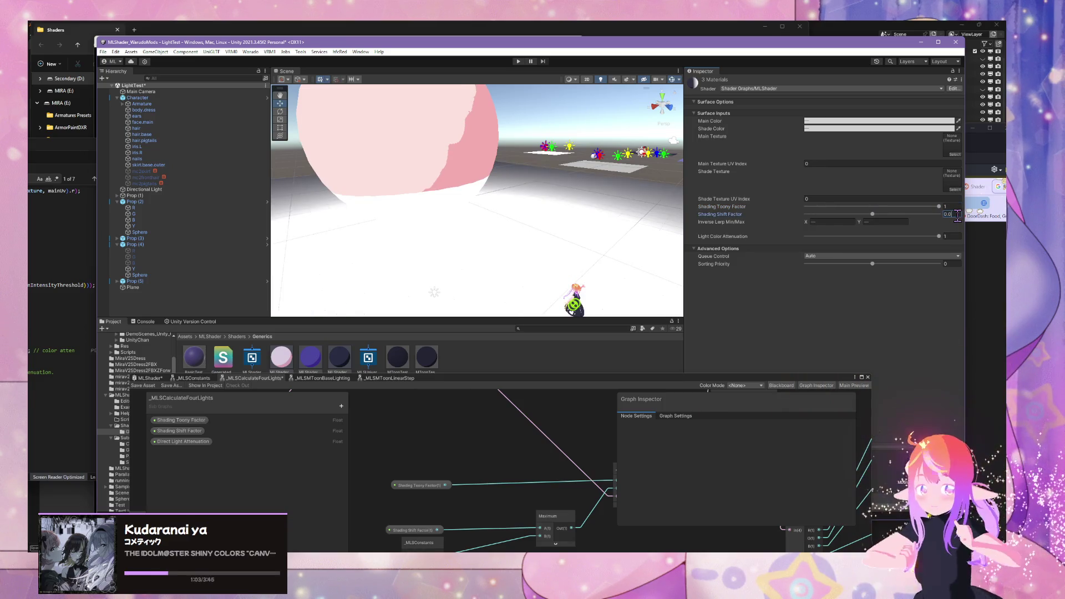
type("0")
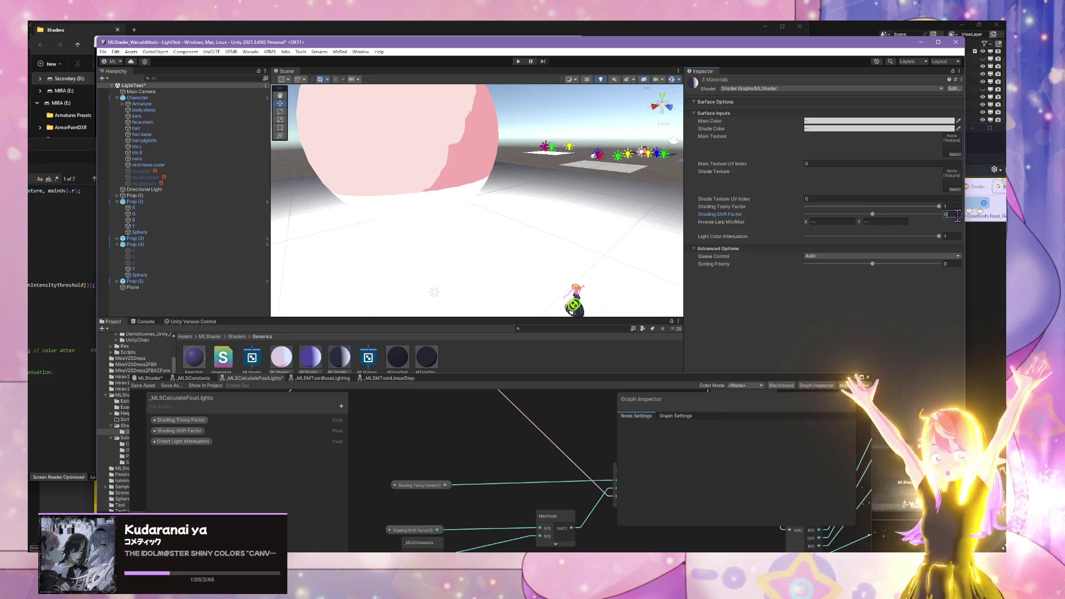
mouse_move(575, 217)
left_mouse_down()
mouse_move(573, 268)
mouse_move(599, 287)
mouse_move(620, 257)
mouse_move(590, 226)
mouse_move(523, 229)
mouse_move(559, 253)
left_mouse_up()
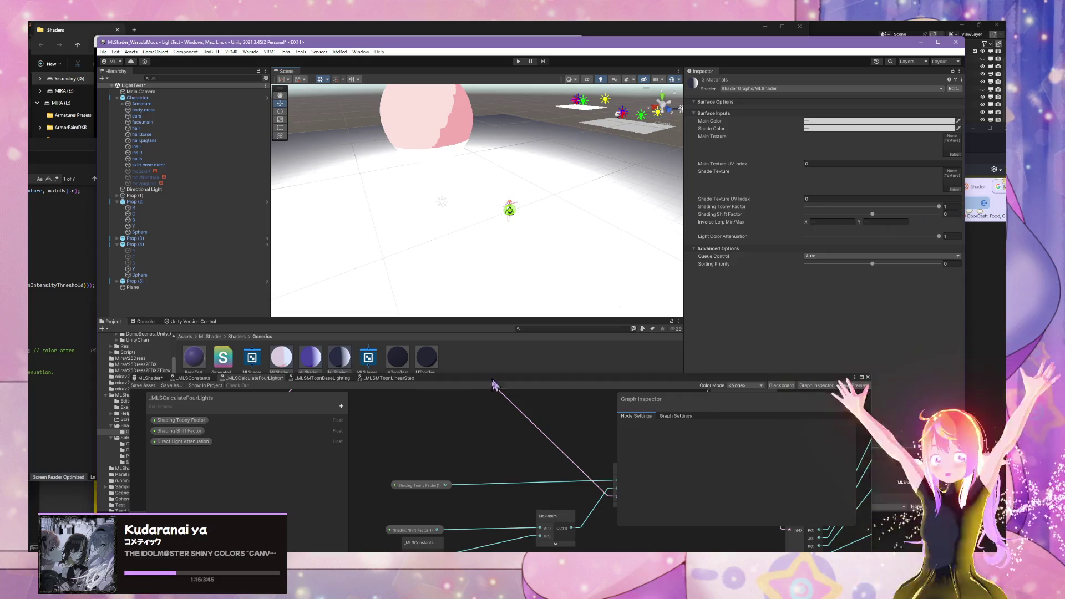
Step: Inspect the _MLSConstants node and enter 0.05 for Shading Shift Factor
left_click_drag(544, 388, 555, 248)
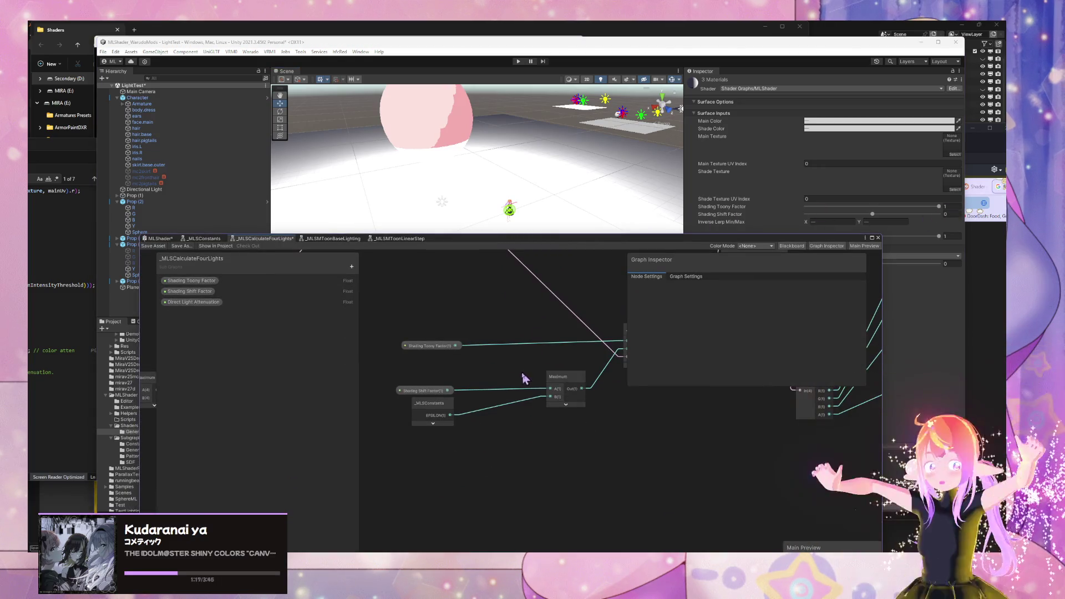
left_click(442, 416)
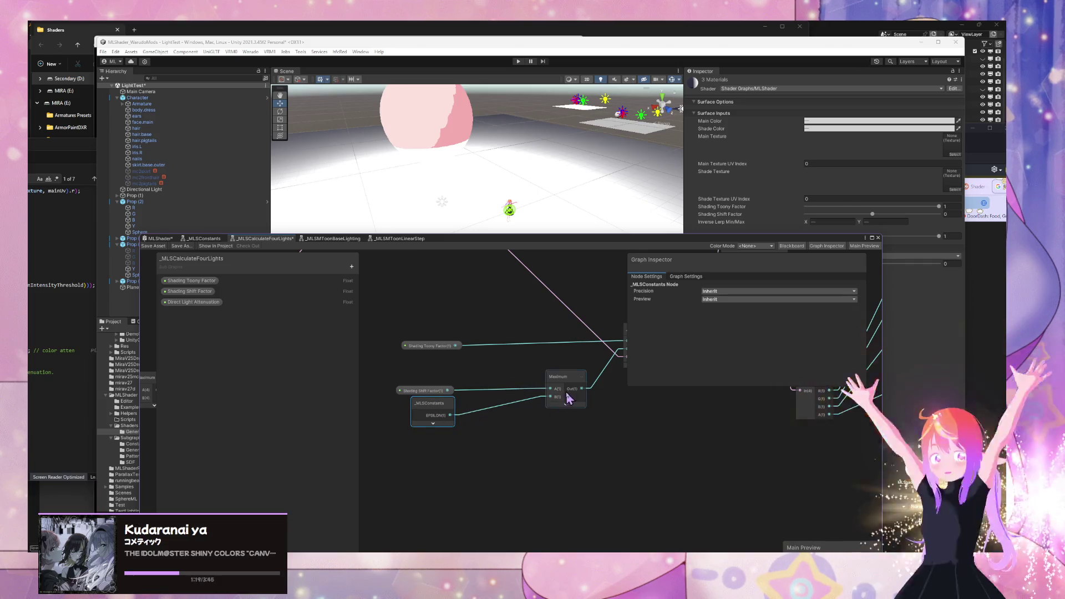
left_click_drag(567, 398, 488, 437)
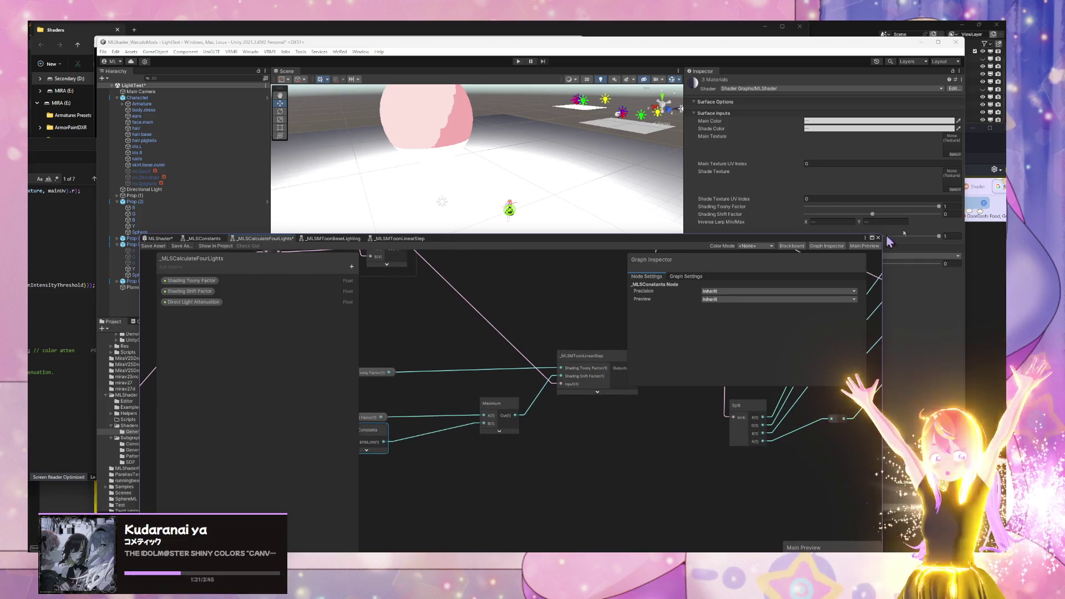
left_click(946, 214)
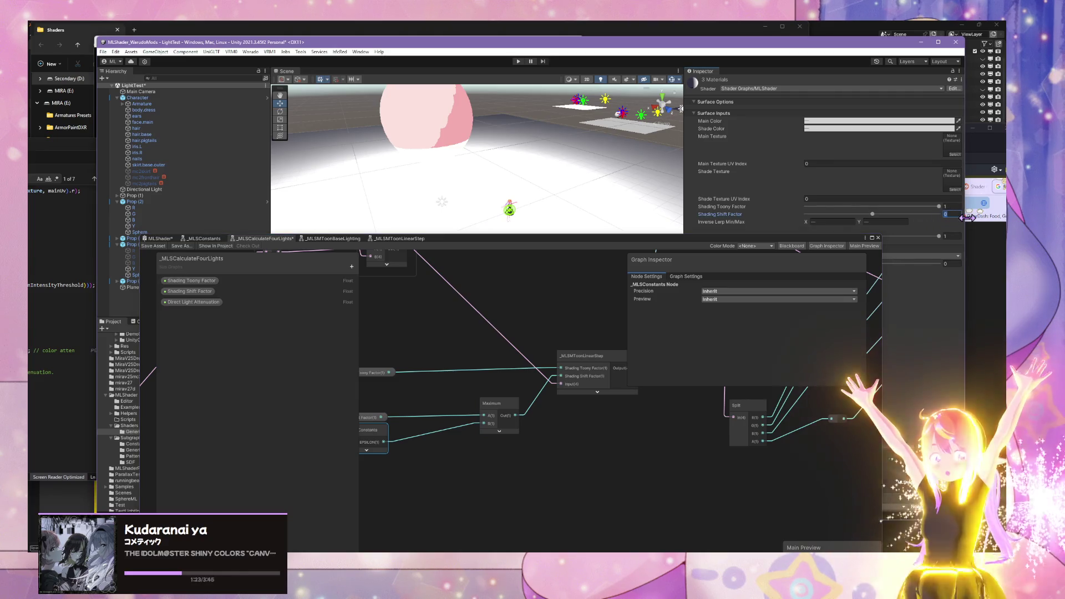
type("0.035")
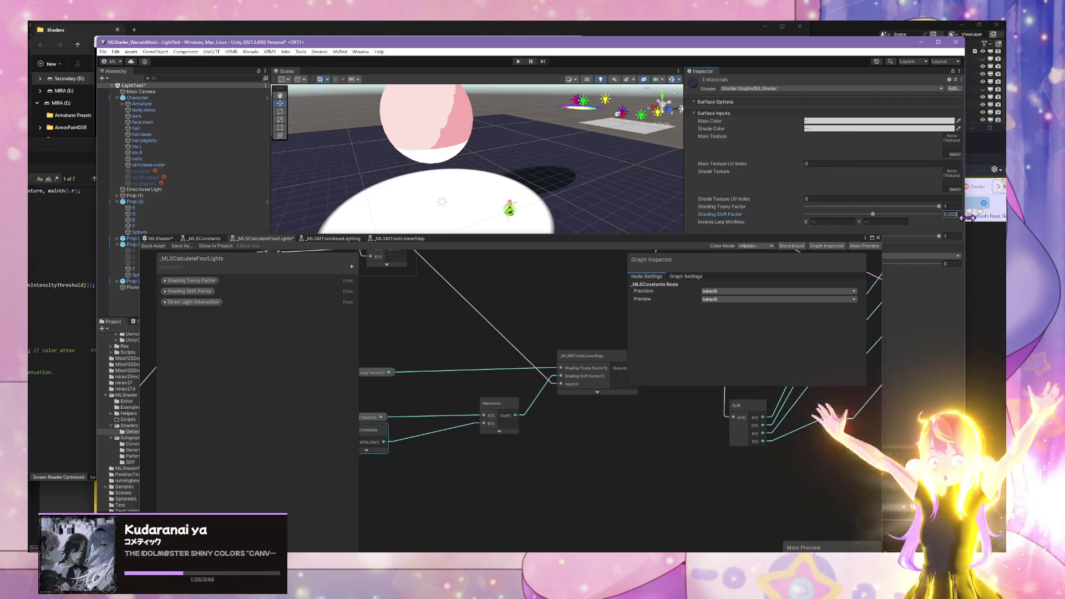
key("BackSpace")
key("BackSpace")
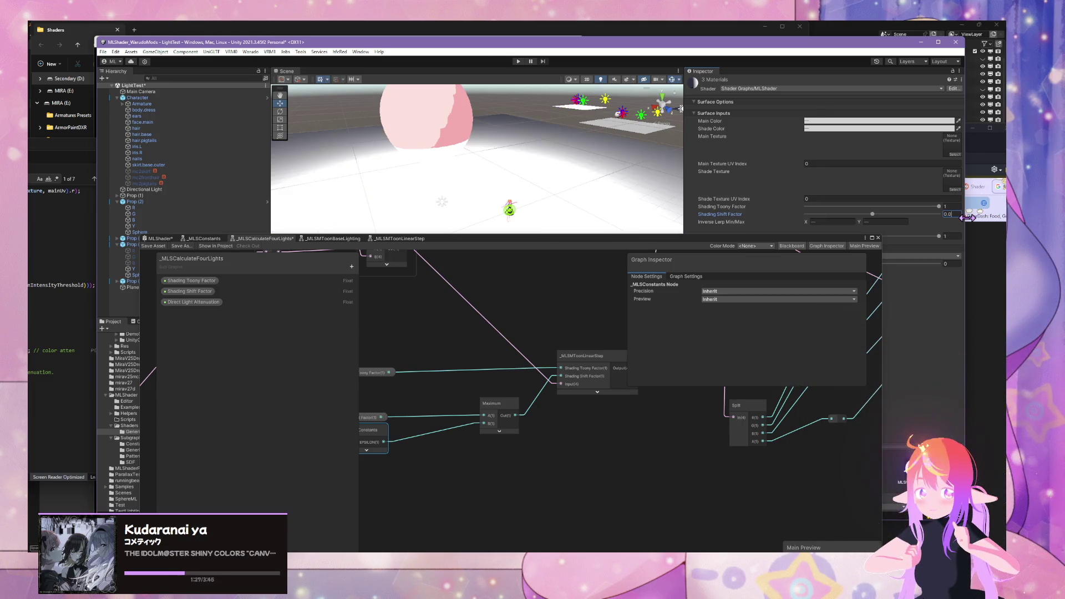
type("5")
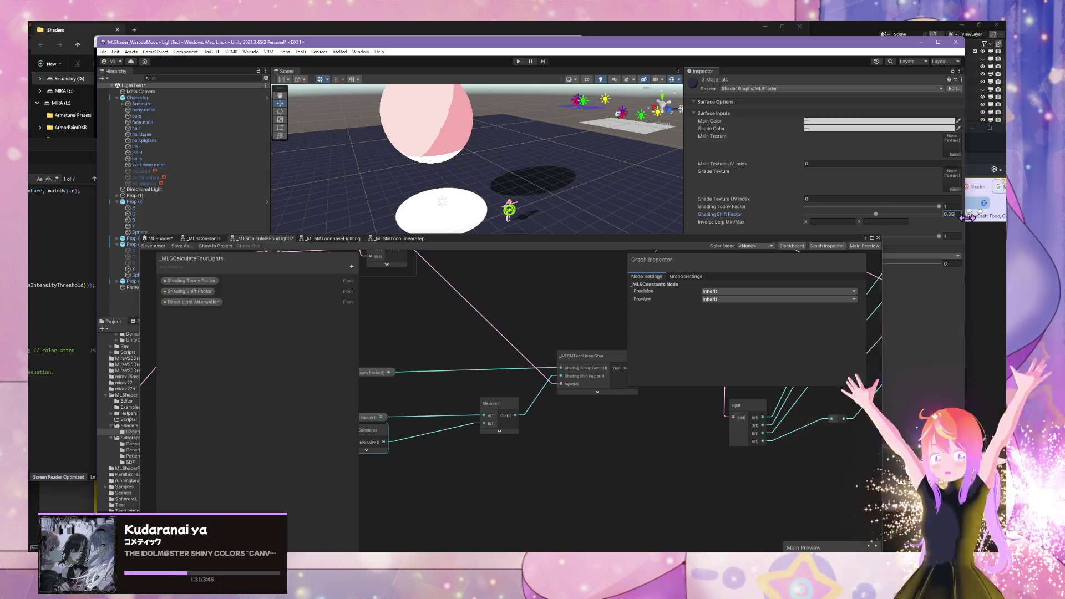
Step: Fine-tune Shading Shift Factor down to 0.01, then up to 0.044
left_click_drag(590, 200, 602, 200)
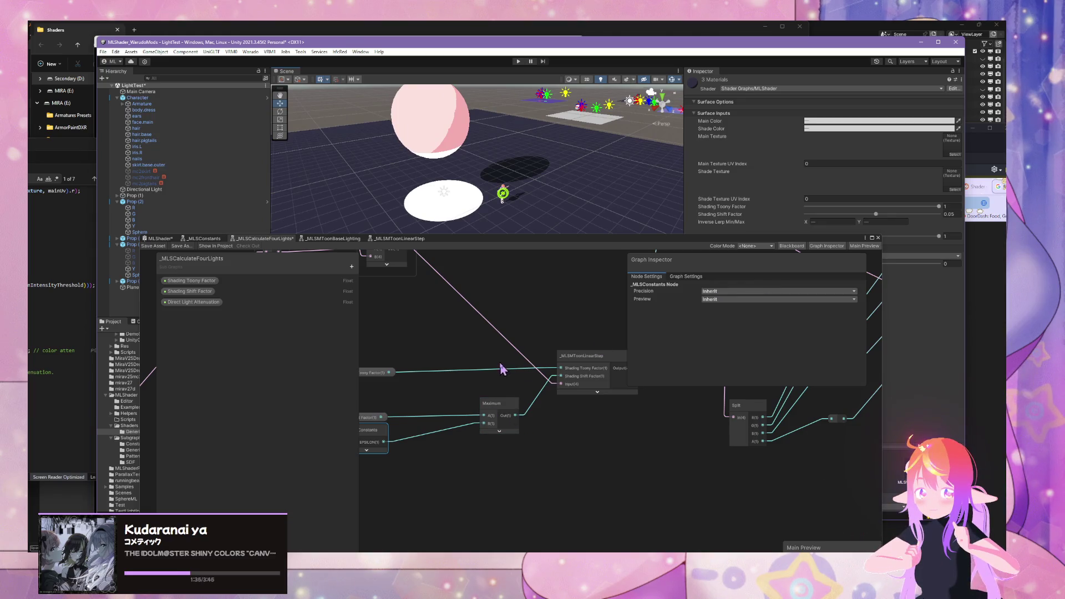
left_click_drag(501, 369, 546, 383)
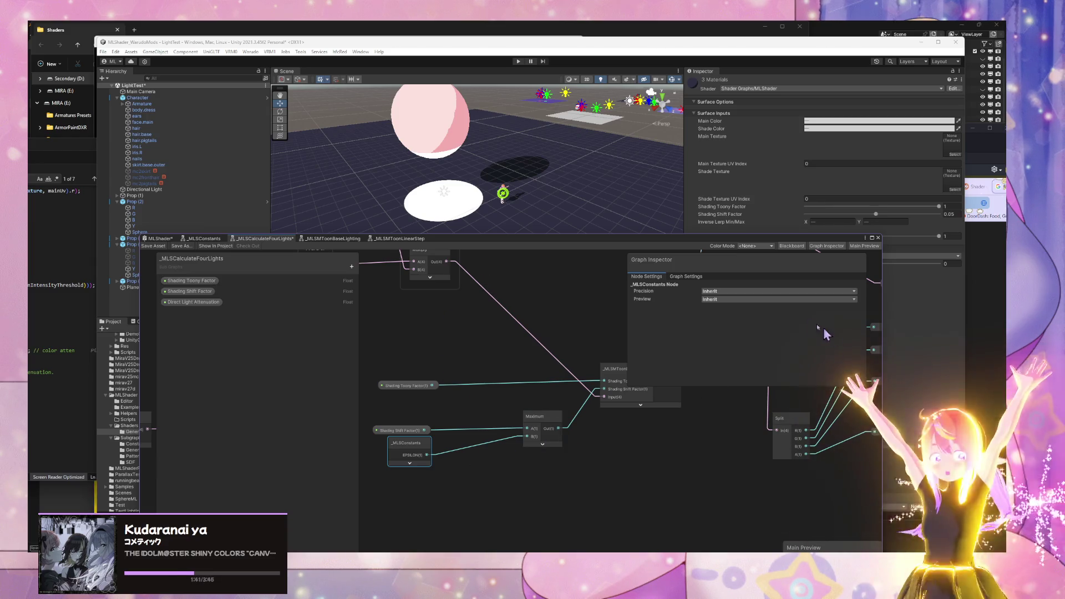
left_click_drag(879, 216, 876, 216)
mouse_move(527, 159)
left_mouse_down()
mouse_move(543, 154)
mouse_move(542, 181)
left_mouse_up()
Step: Assign the ML Shader Test 2 material to the floor plane
left_click(542, 181)
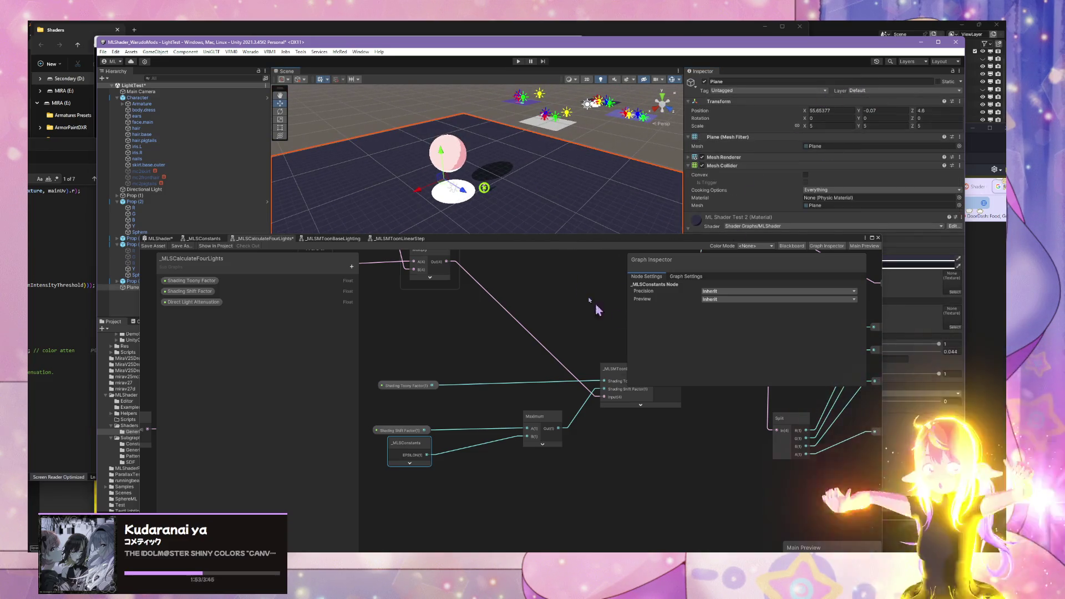
mouse_move(572, 240)
left_mouse_down()
mouse_move(621, 422)
mouse_move(737, 402)
left_mouse_up()
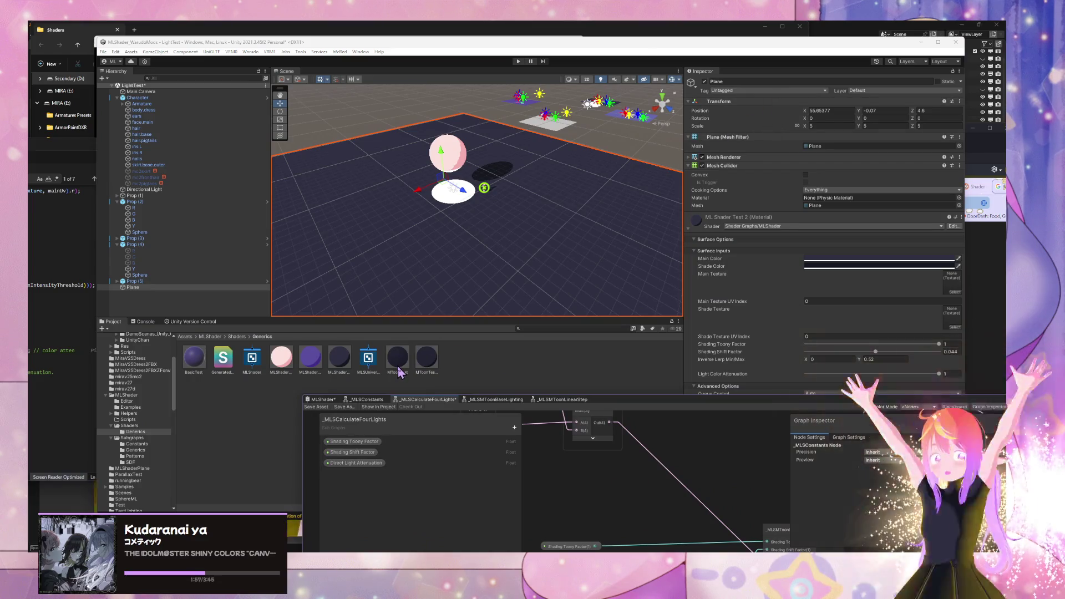
mouse_move(210, 376)
left_mouse_down()
mouse_move(465, 243)
mouse_move(518, 231)
mouse_move(299, 359)
mouse_move(311, 366)
mouse_move(433, 309)
mouse_move(504, 245)
mouse_move(368, 386)
left_mouse_up()
left_click_drag(499, 237, 499, 238)
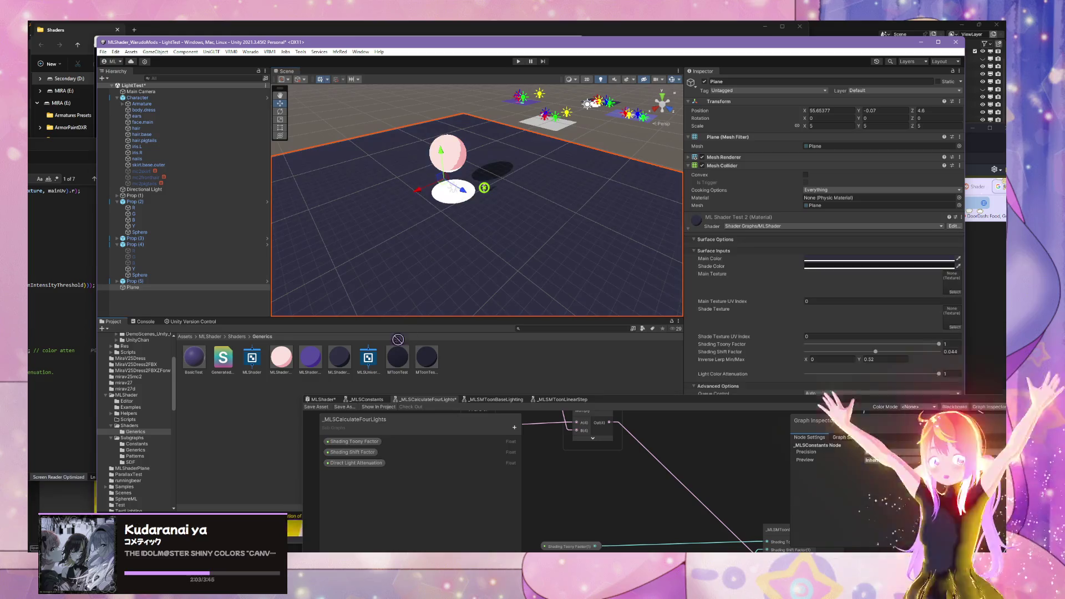
Step: Reselect the plane to confirm its material, then raise the Shader Graph window
left_click(495, 244)
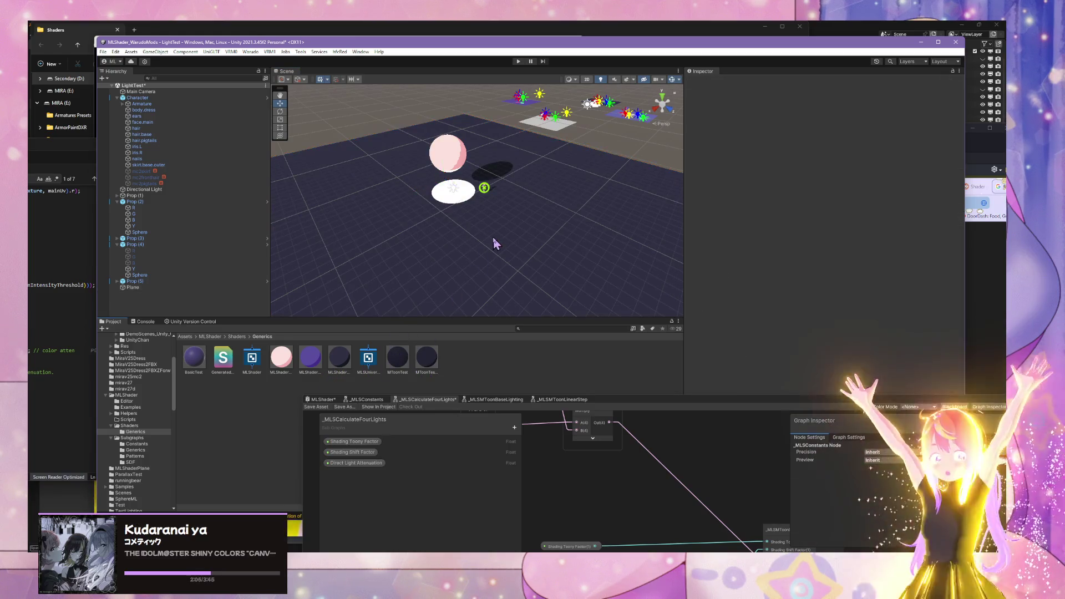
scroll(503, 251, "up", 5)
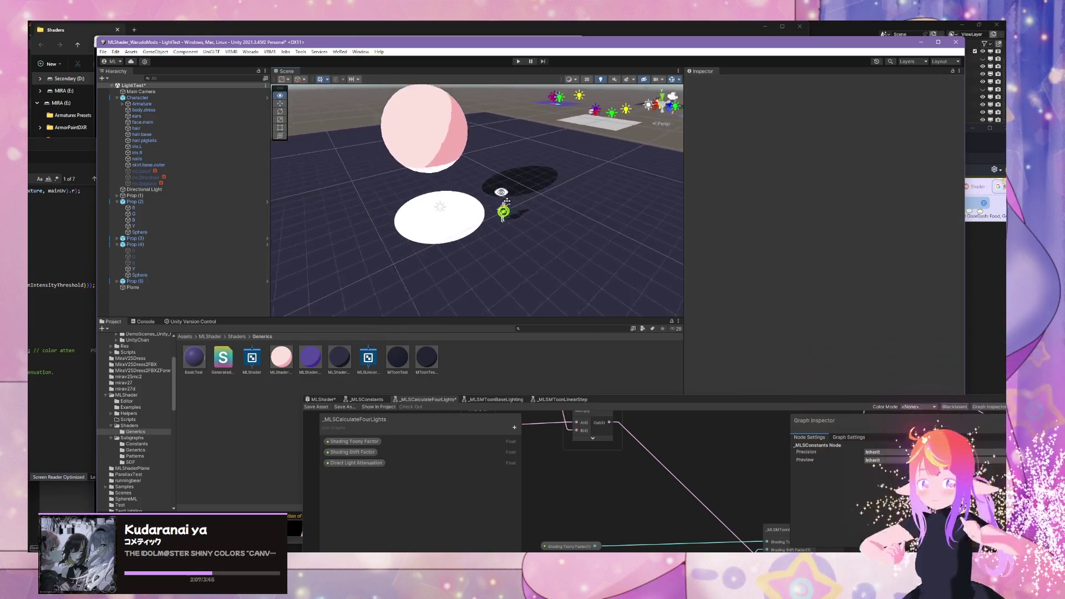
left_click(465, 204)
left_click(620, 412)
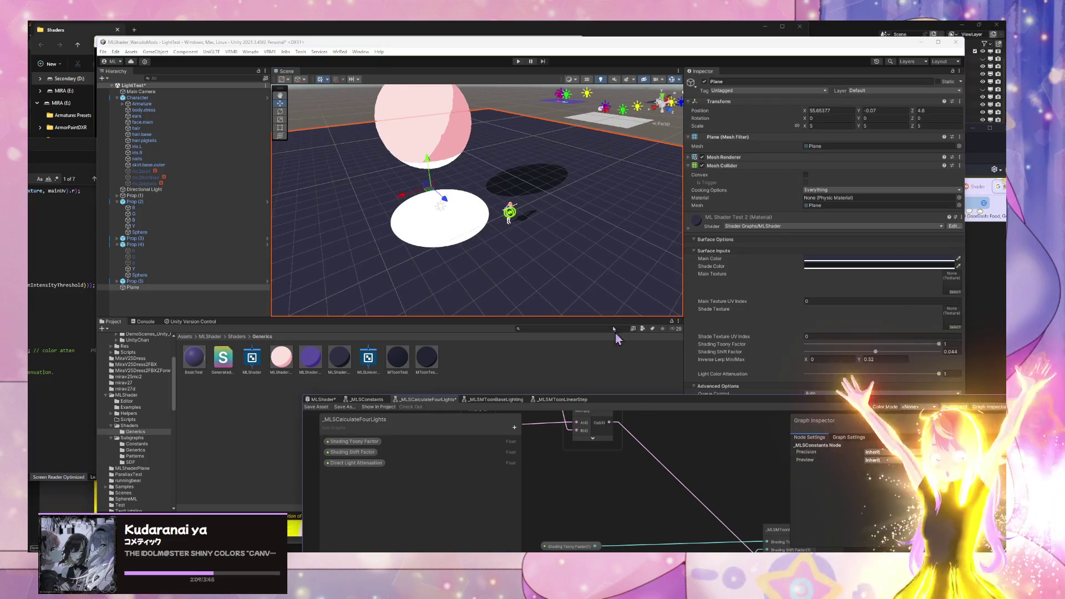
left_click_drag(634, 404, 570, 205)
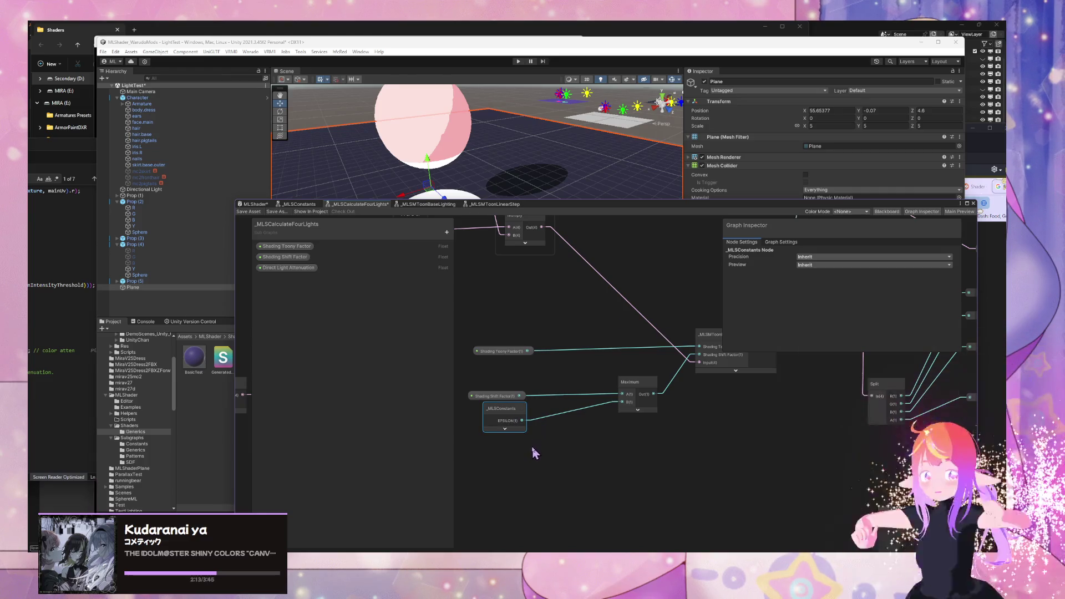
Step: Add a Float node and wire its Out into the Maximum node's B input
left_click(513, 448)
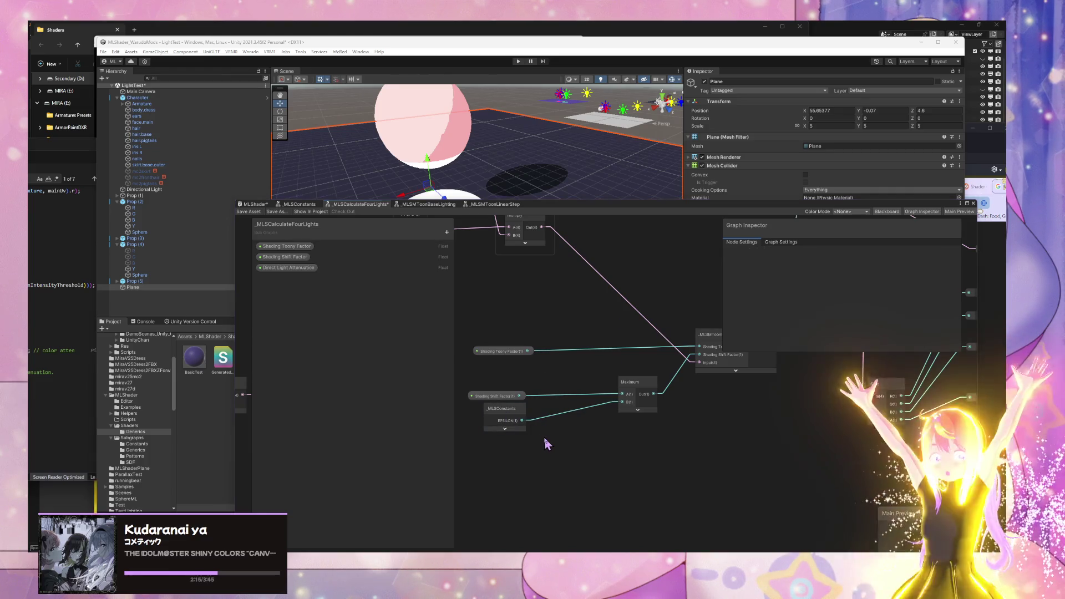
key("space")
type("float")
key("Return")
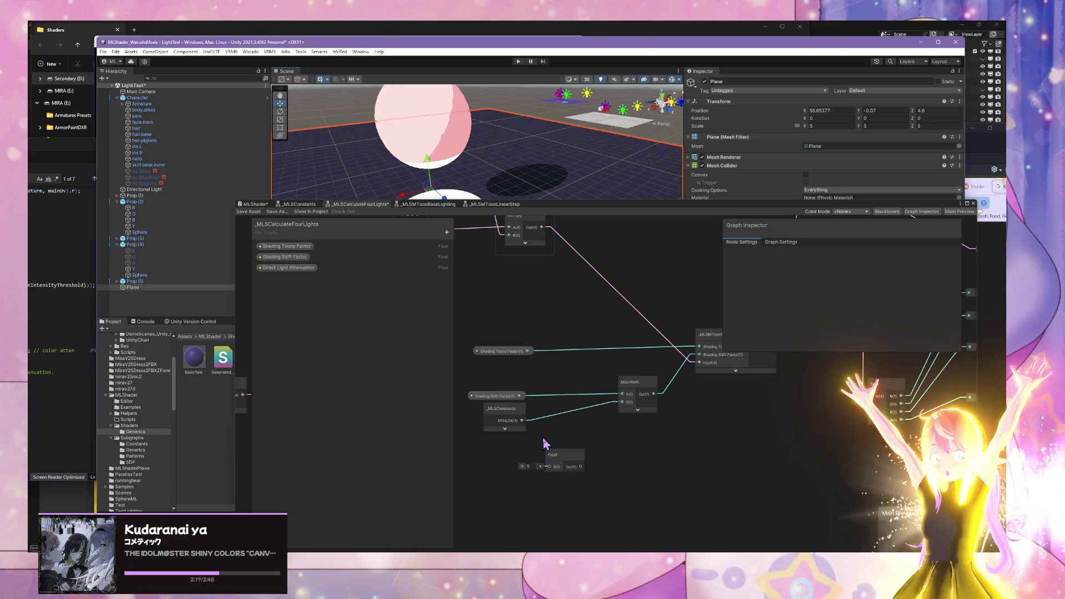
left_click(533, 466)
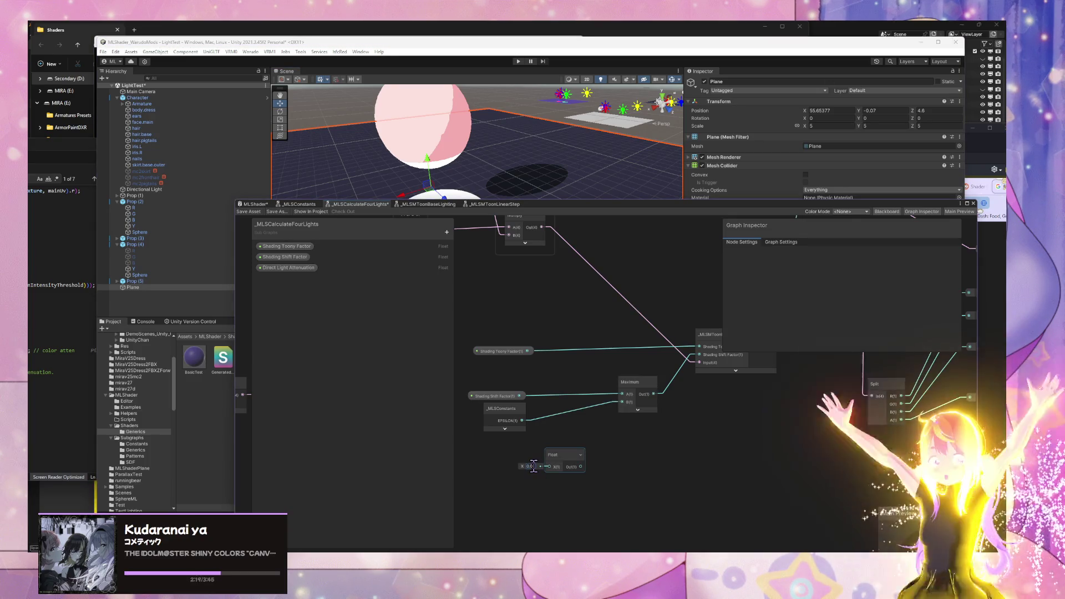
mouse_move(571, 462)
left_mouse_down()
mouse_move(520, 466)
mouse_move(622, 402)
left_mouse_up()
left_click_drag(523, 468, 508, 457)
Step: Delete the unused _MLSConstants node and save the shader graph
left_click(501, 412)
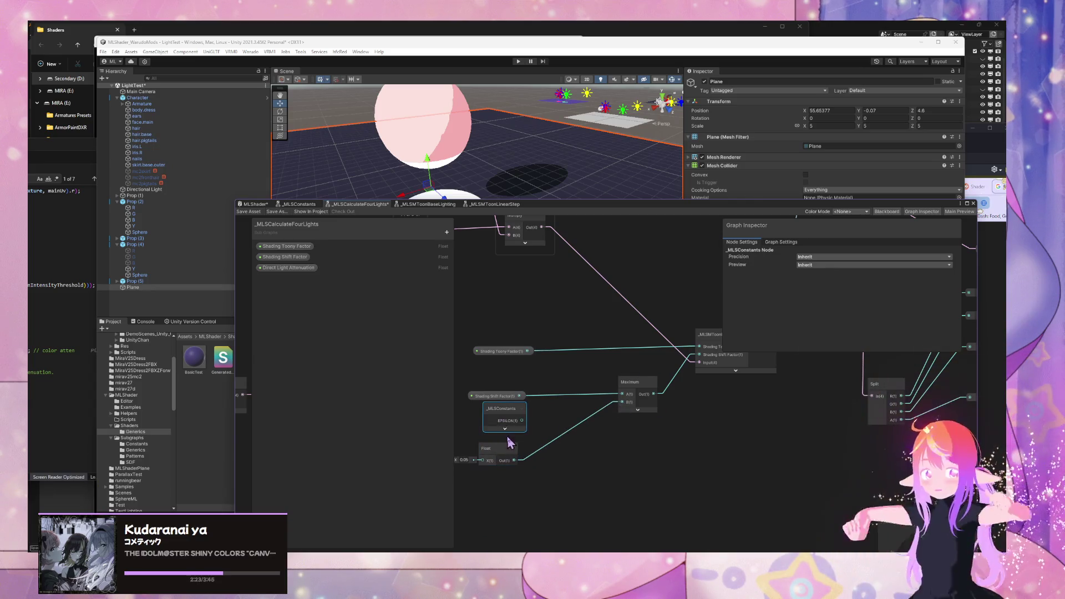
key("Delete")
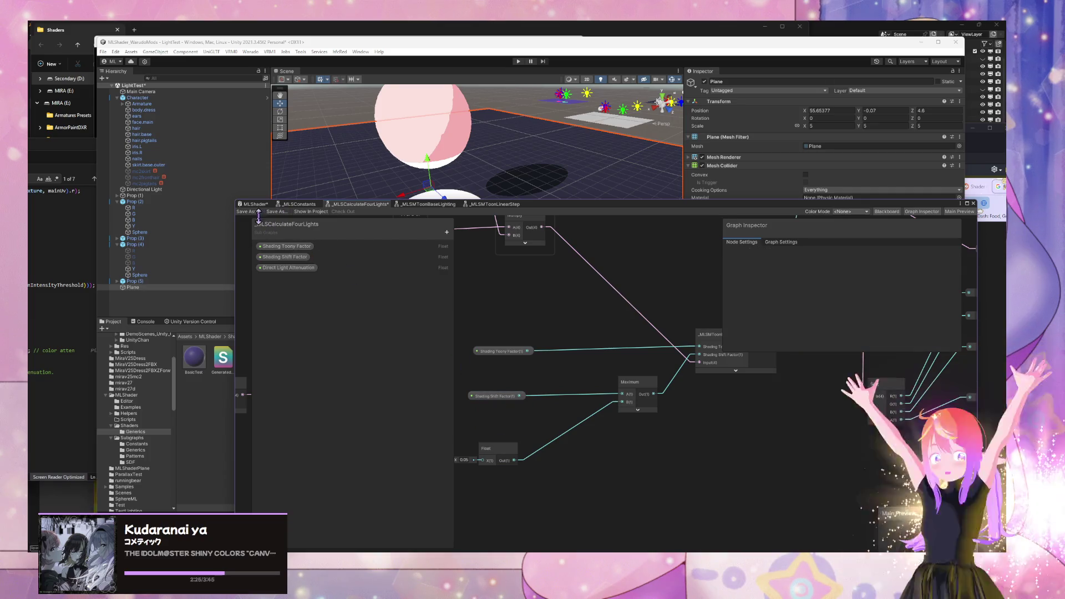
left_click(256, 212)
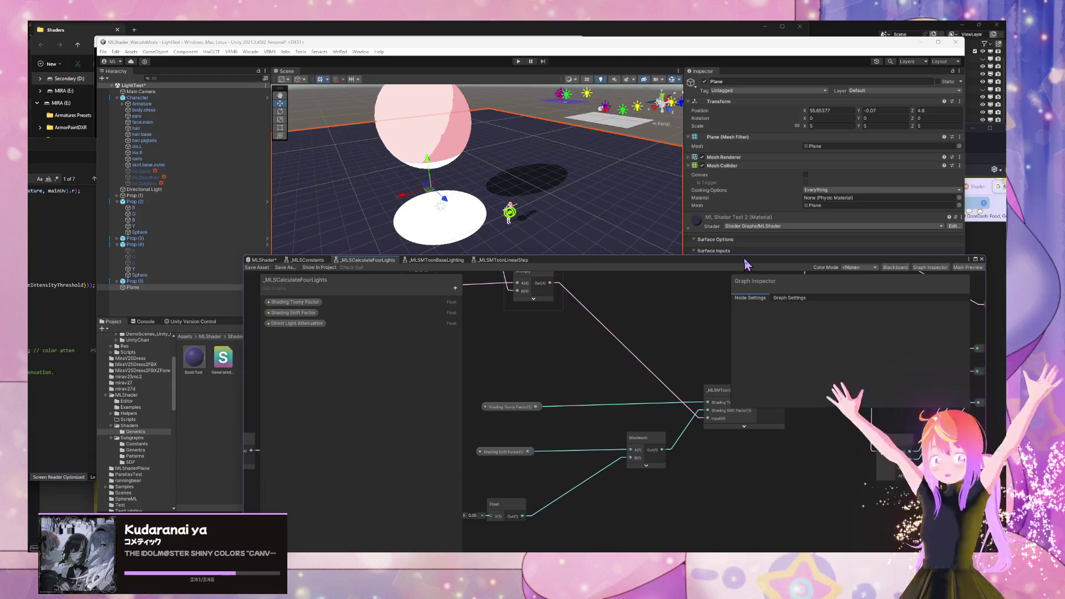
Step: Uncover the material settings and try Shading Shift Factor -0.226 with Shading Toony Factor 0.075
left_click_drag(746, 267, 658, 348)
left_click_drag(832, 343, 792, 394)
mouse_move(877, 353)
left_mouse_down()
mouse_move(808, 357)
mouse_move(840, 360)
left_mouse_up()
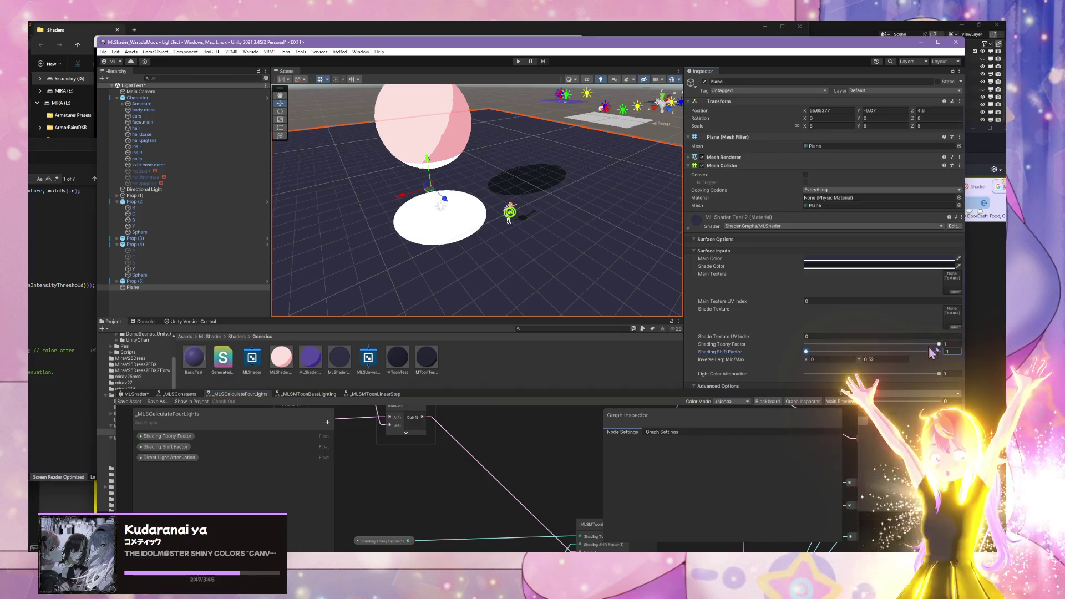
left_click_drag(938, 345, 803, 348)
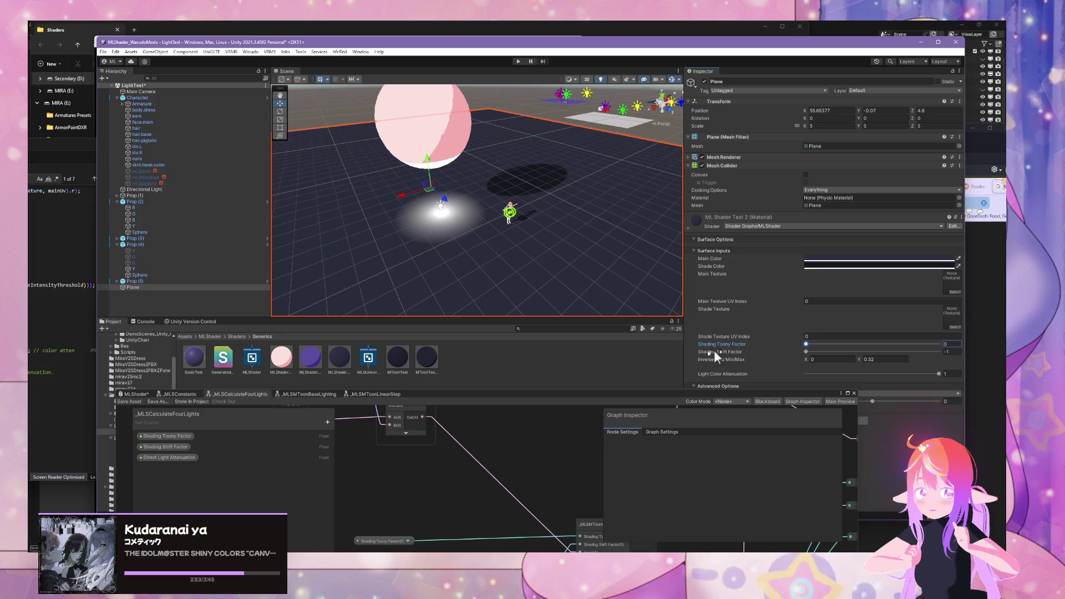
Step: With ML Shader Skin Test selected, set Toony Factor 1 and test Shift values, pushing toward -1
left_click(342, 362)
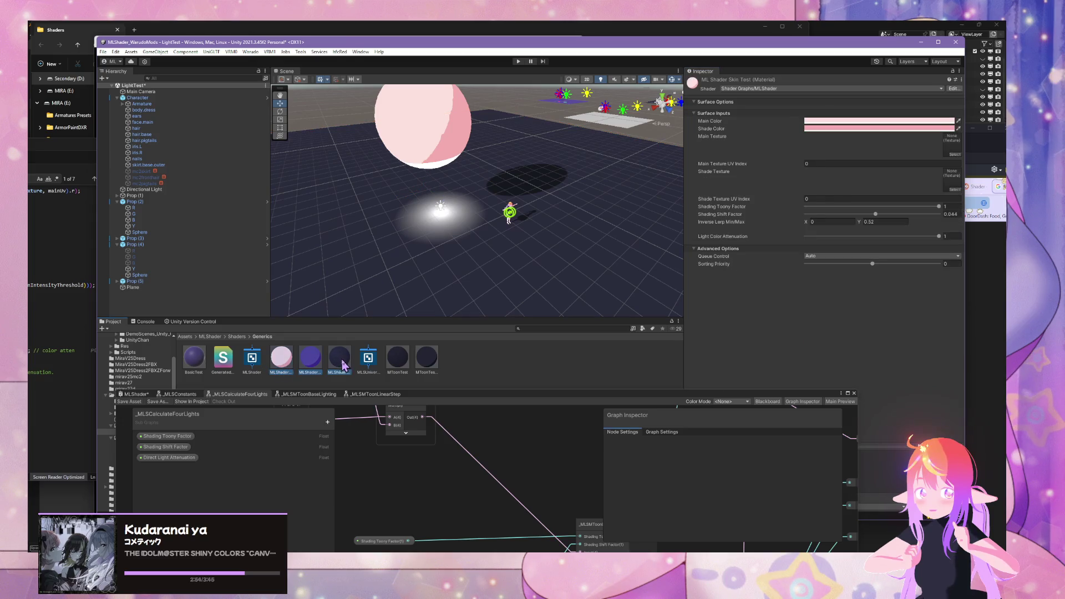
left_click(938, 206)
mouse_move(937, 214)
left_mouse_down()
mouse_move(793, 219)
mouse_move(921, 217)
mouse_move(869, 228)
mouse_move(885, 220)
mouse_move(744, 225)
mouse_move(894, 217)
mouse_move(935, 230)
mouse_move(760, 222)
mouse_move(932, 219)
mouse_move(827, 228)
mouse_move(899, 224)
mouse_move(861, 233)
mouse_move(874, 221)
mouse_move(832, 226)
left_mouse_up()
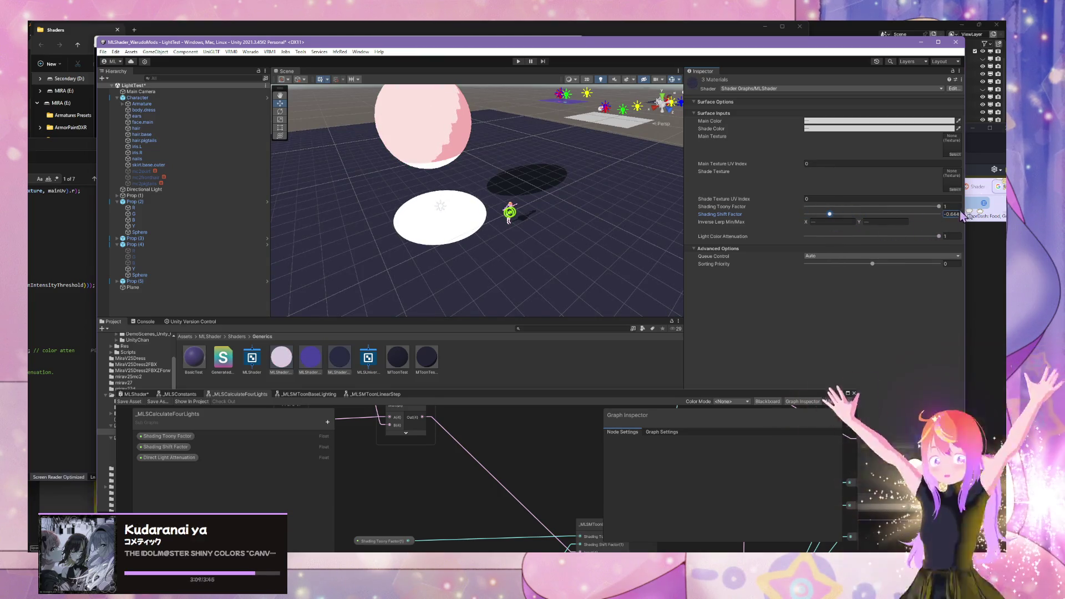
mouse_move(939, 210)
left_mouse_down()
mouse_move(699, 202)
mouse_move(767, 216)
mouse_move(932, 203)
mouse_move(763, 212)
mouse_move(943, 225)
mouse_move(756, 211)
mouse_move(878, 217)
left_mouse_up()
left_click_drag(804, 209, 809, 212)
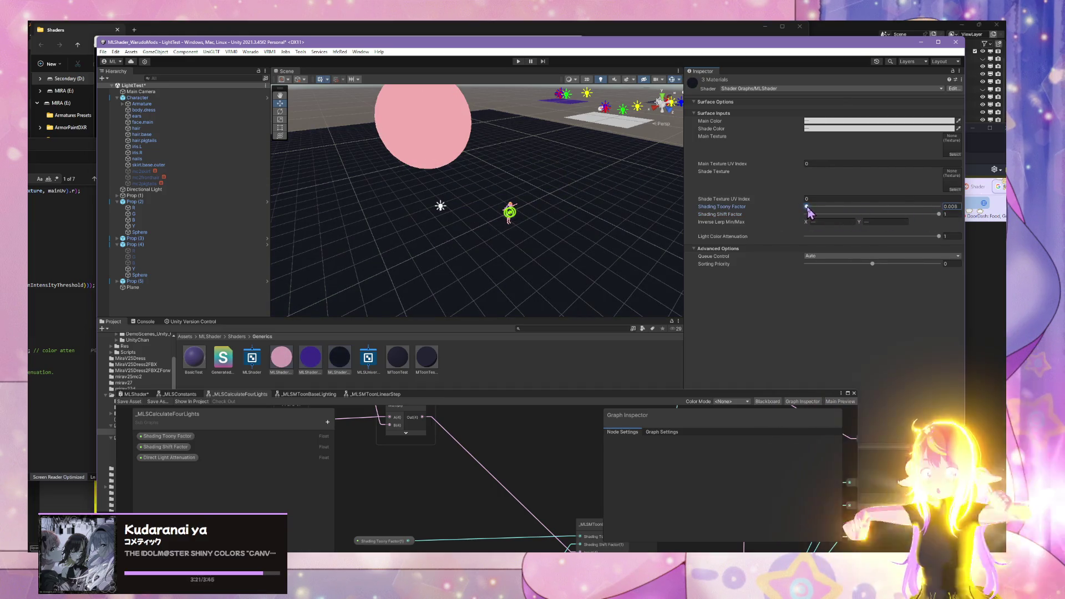
left_click(882, 215)
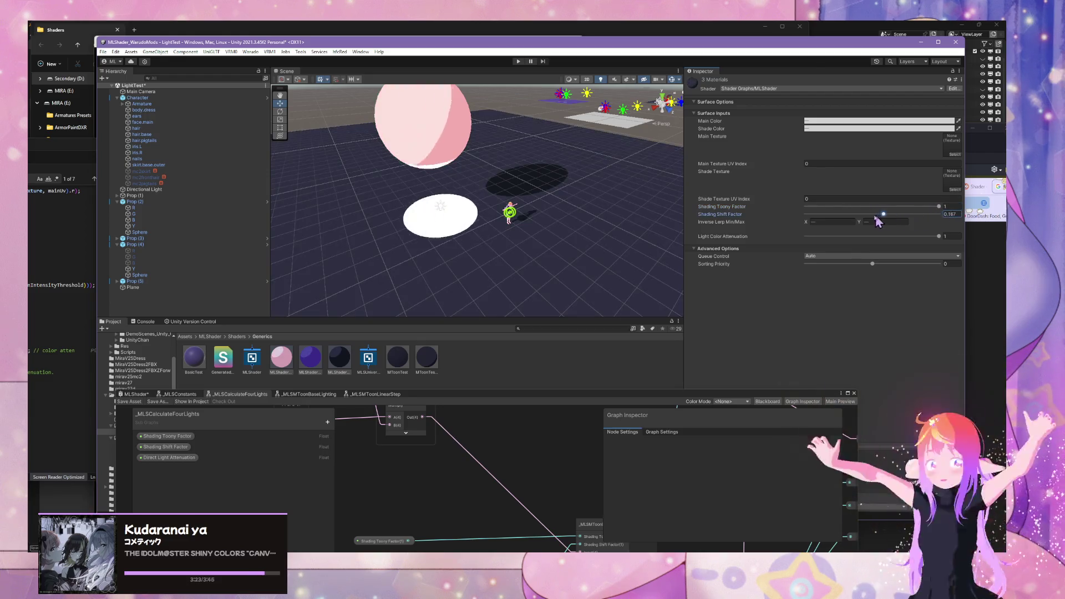
mouse_move(881, 215)
left_mouse_down()
mouse_move(779, 214)
mouse_move(908, 219)
mouse_move(824, 215)
left_mouse_up()
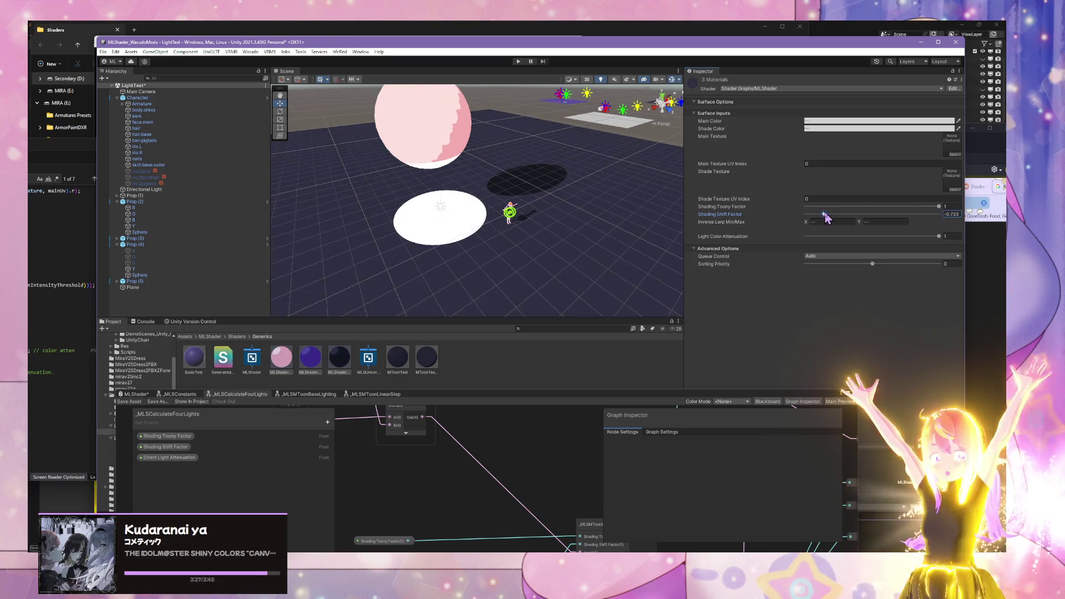
Step: Raise the Shader Graph window and select the Shading Shift Factor property node
left_click(508, 406)
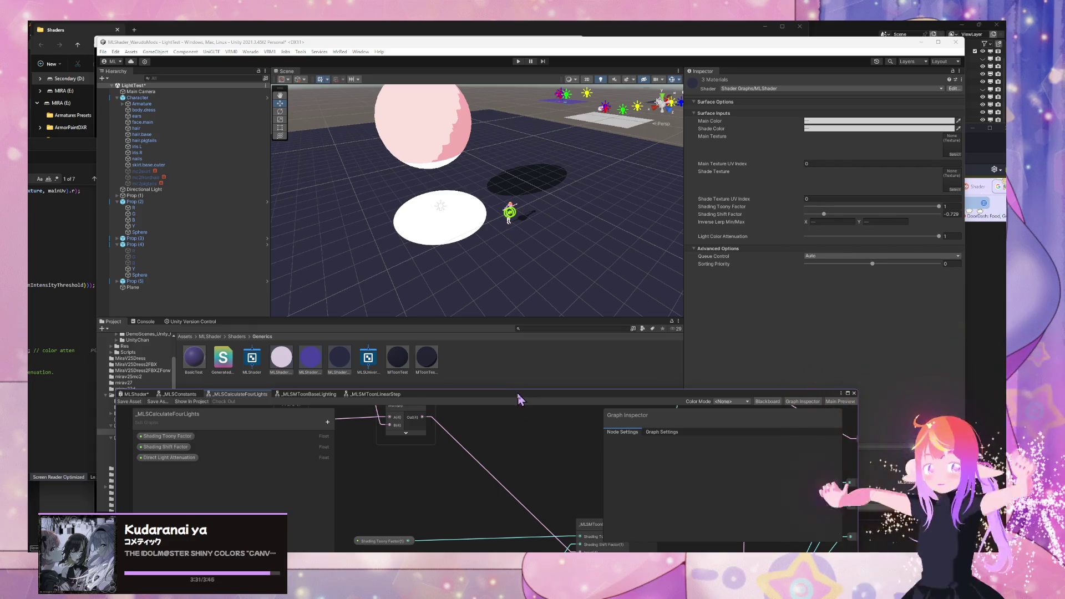
left_click_drag(519, 399, 566, 236)
left_click(424, 423)
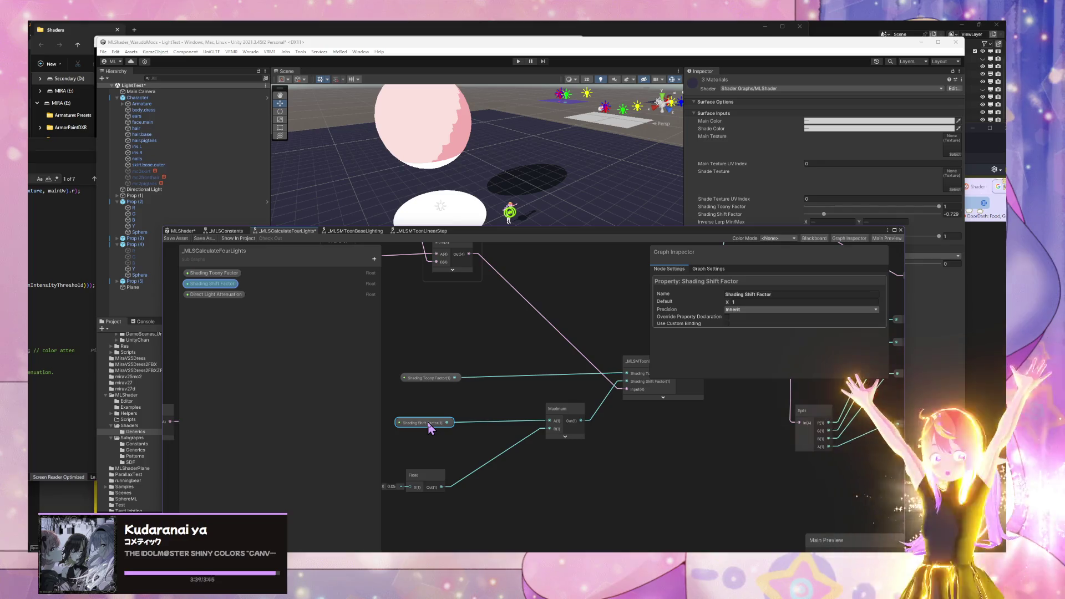
Step: Connect Shading Shift Factor to the Maximum node's A input and test the clamp with its slider
left_click(432, 481)
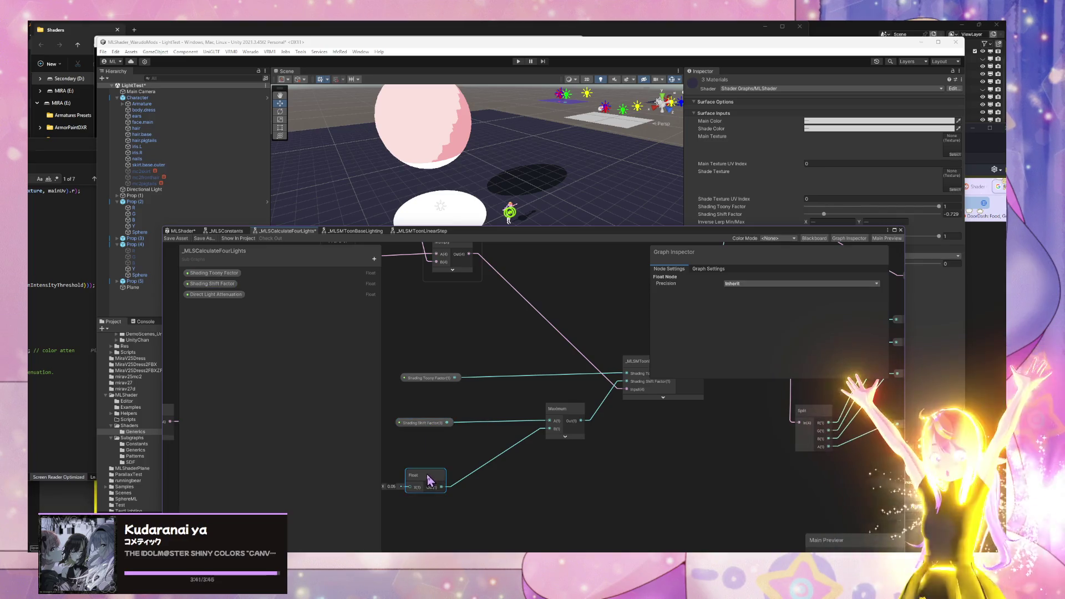
left_click_drag(428, 478, 456, 474)
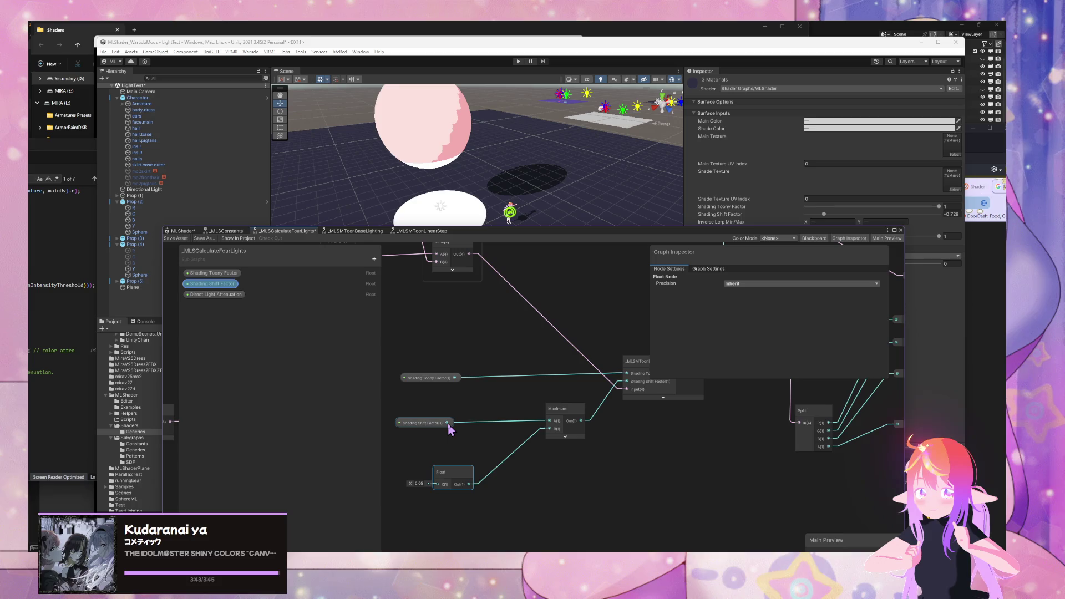
left_click_drag(499, 430, 546, 424)
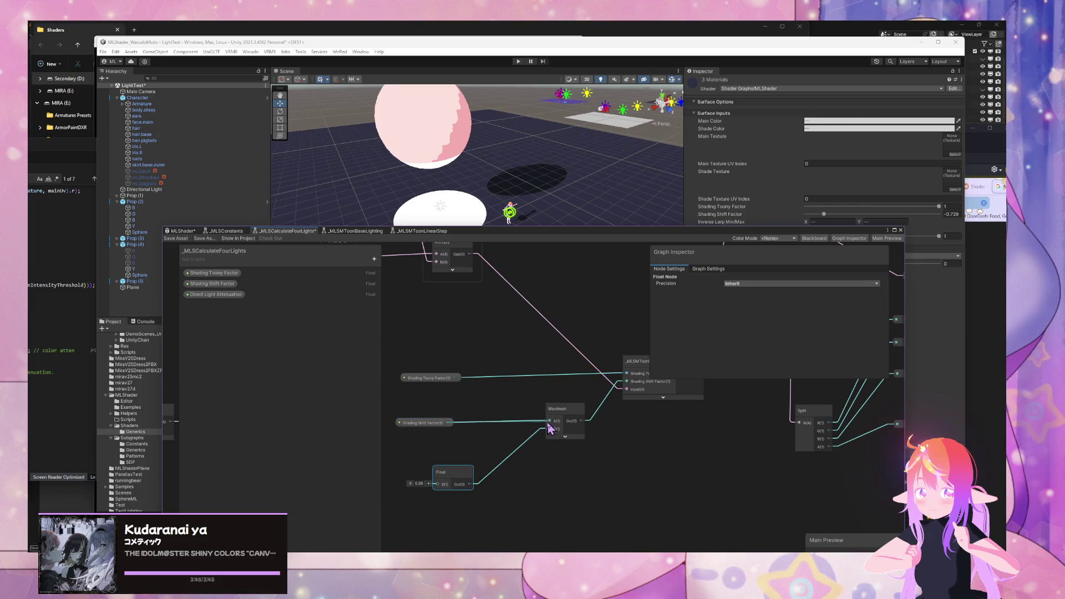
left_click_drag(545, 465, 543, 461)
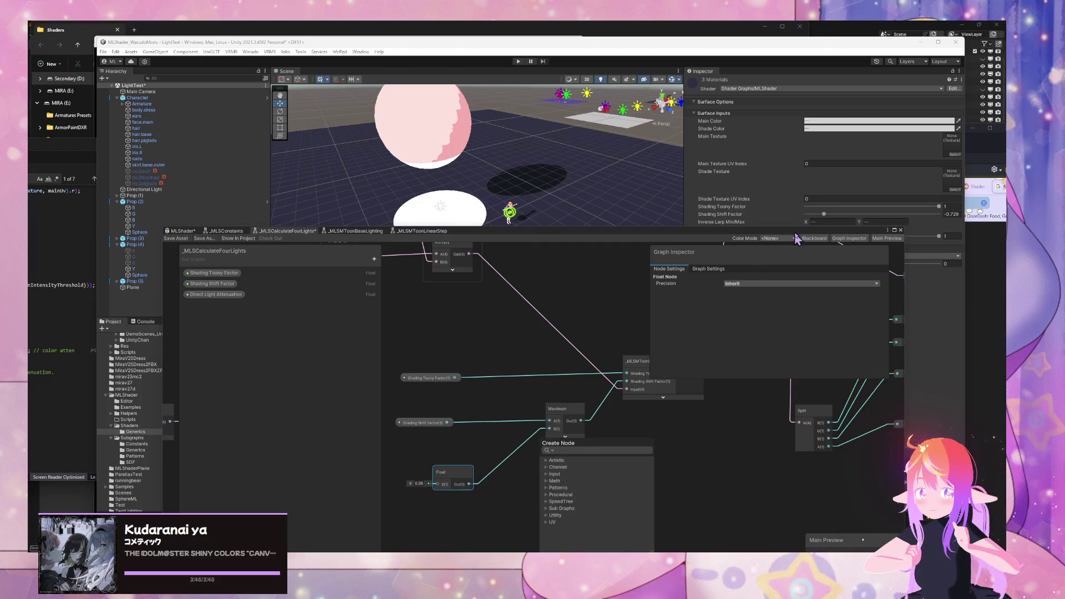
left_click_drag(847, 230, 797, 311)
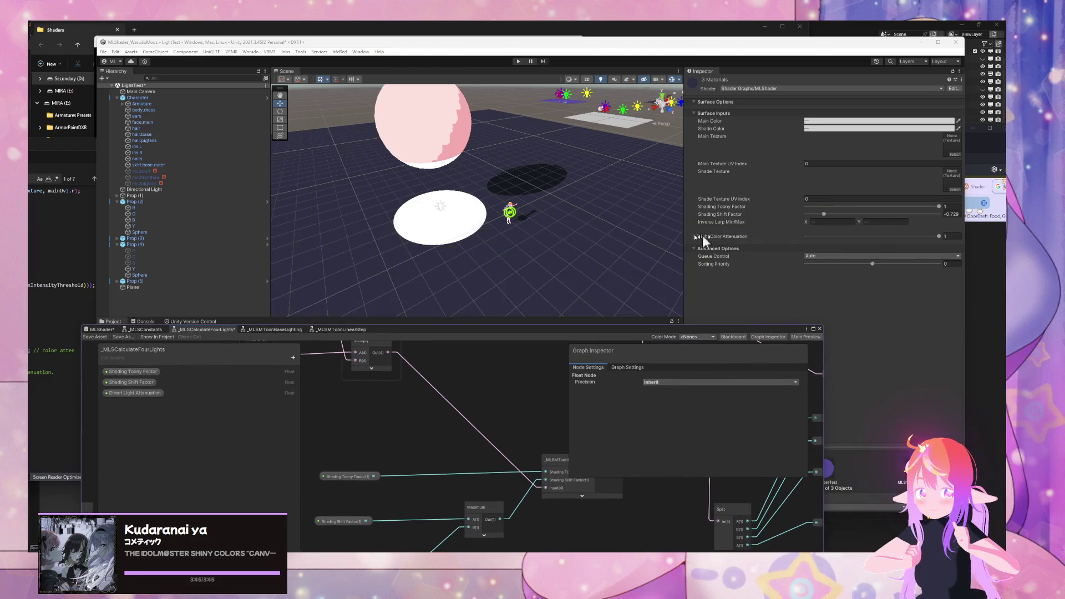
mouse_move(824, 215)
left_mouse_down()
mouse_move(943, 219)
mouse_move(768, 224)
mouse_move(675, 301)
left_mouse_up()
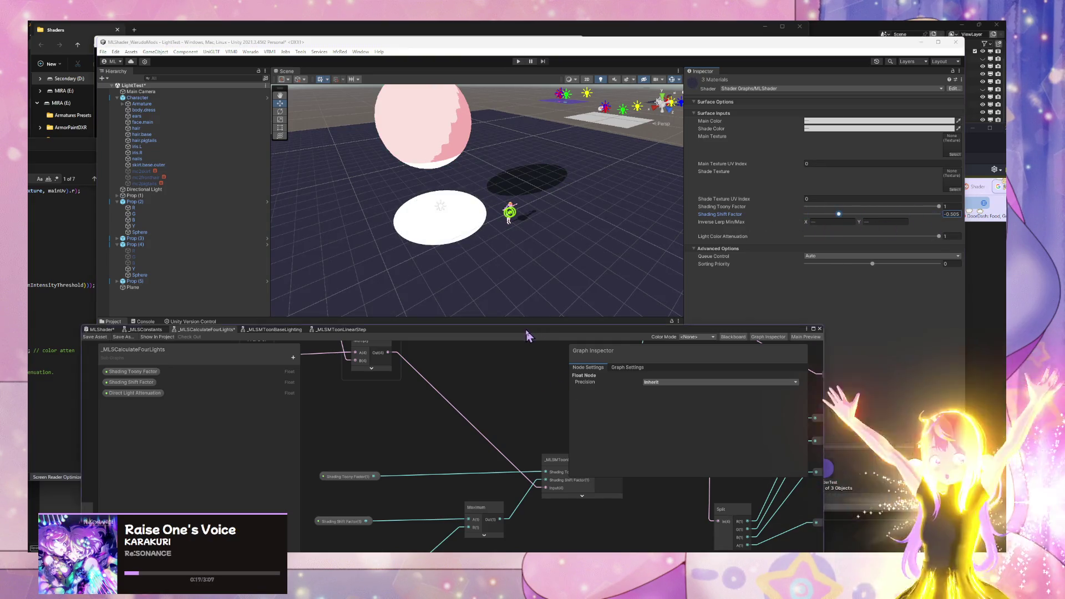
Step: Enter 0.05 as the Float node's minimum value and save the shader graph
left_click_drag(540, 329, 666, 185)
left_click(463, 438)
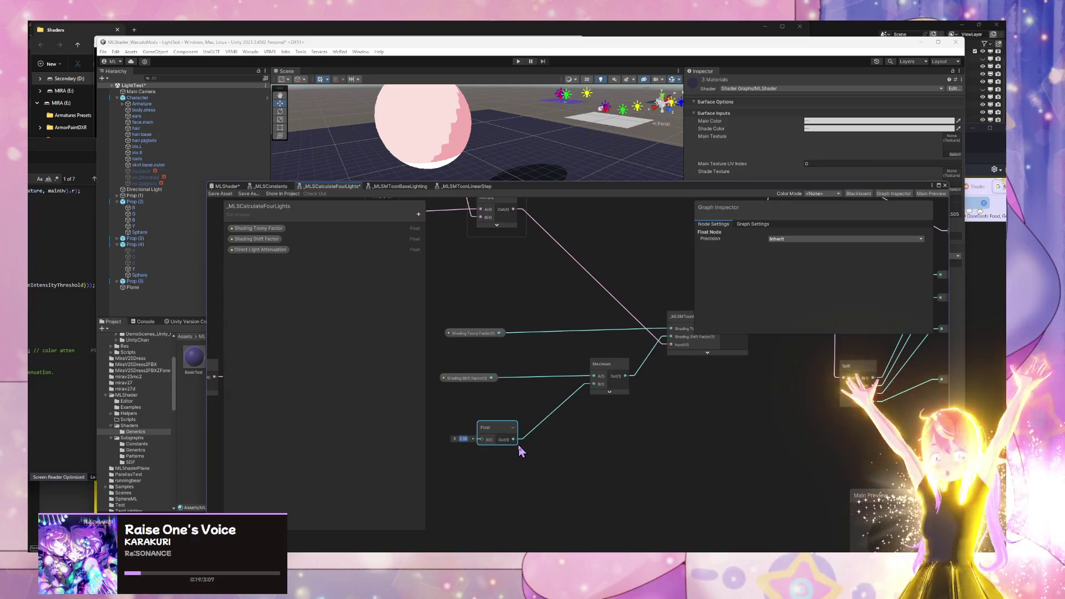
type("0.05")
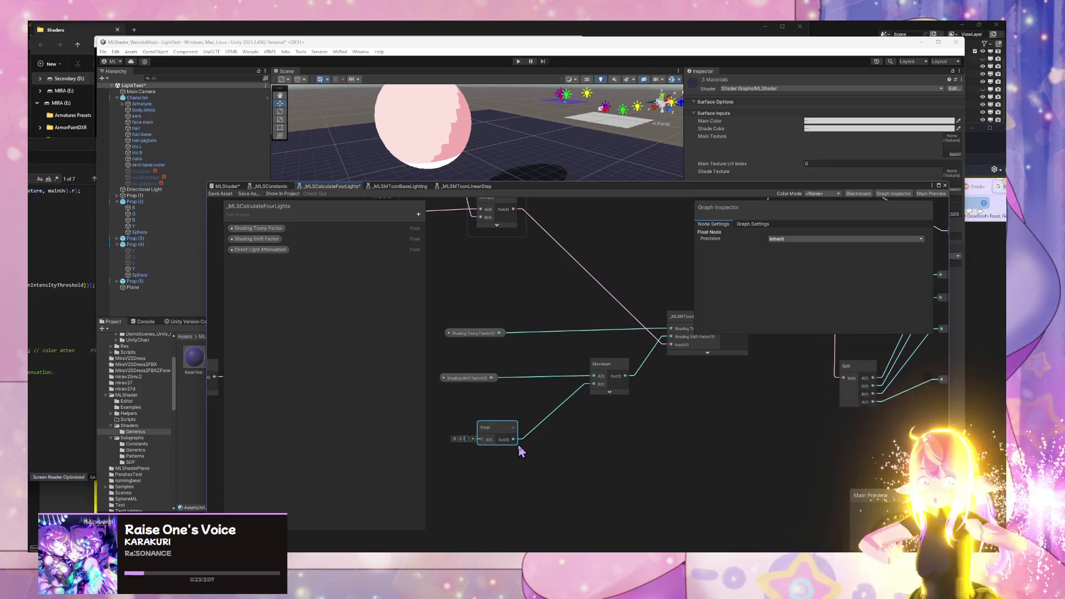
left_click(221, 194)
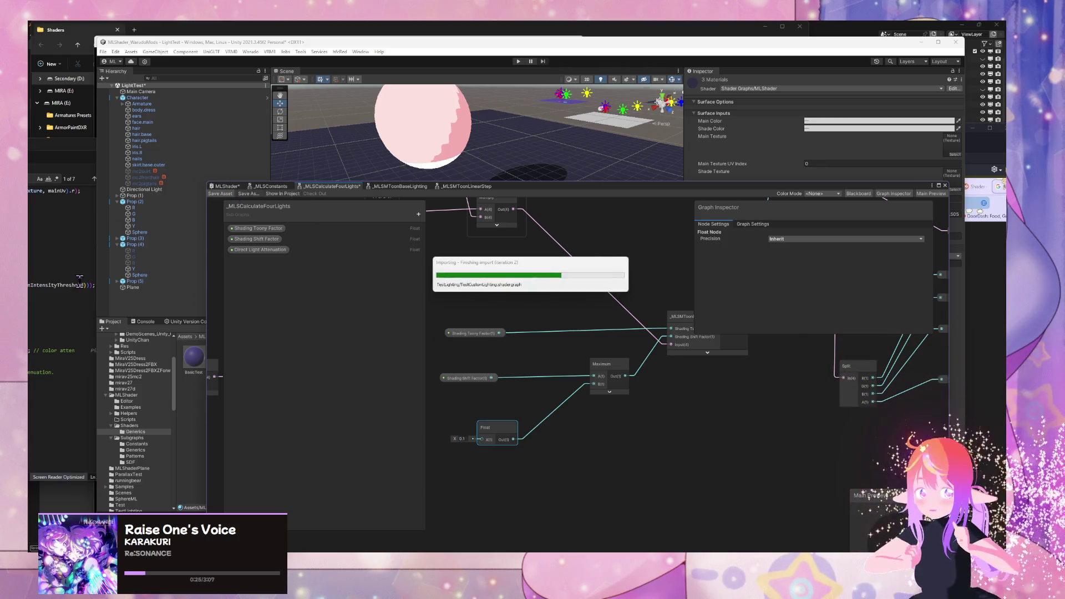